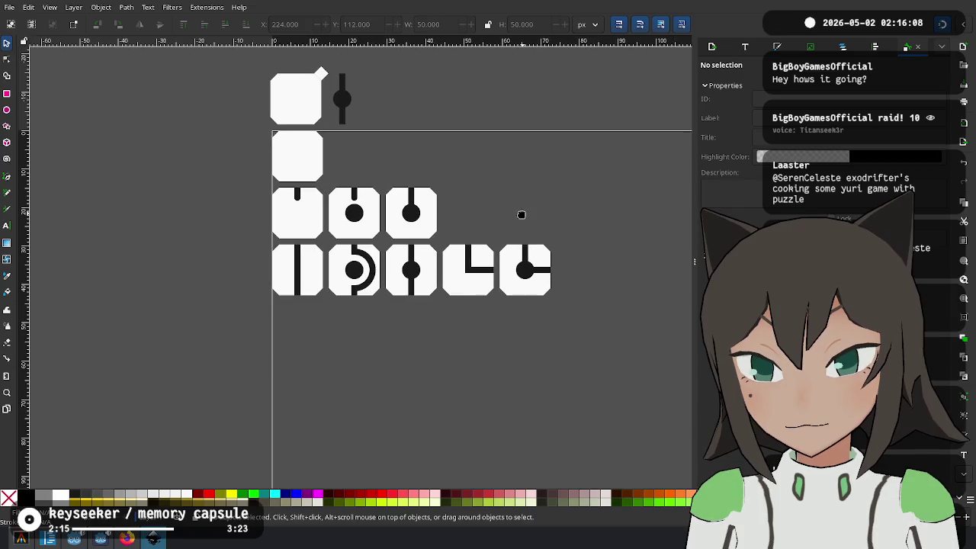
Duplicate the thin black bar, try placing it near the tiles, then delete the copy
scroll(521, 213, "up", 2)
left_click_drag(536, 218, 502, 205)
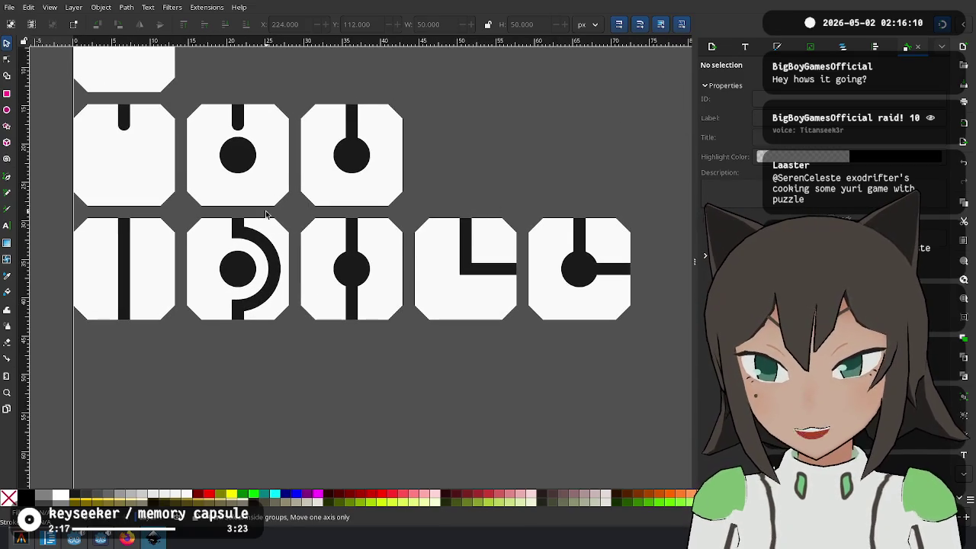
scroll(241, 77, "up", 4)
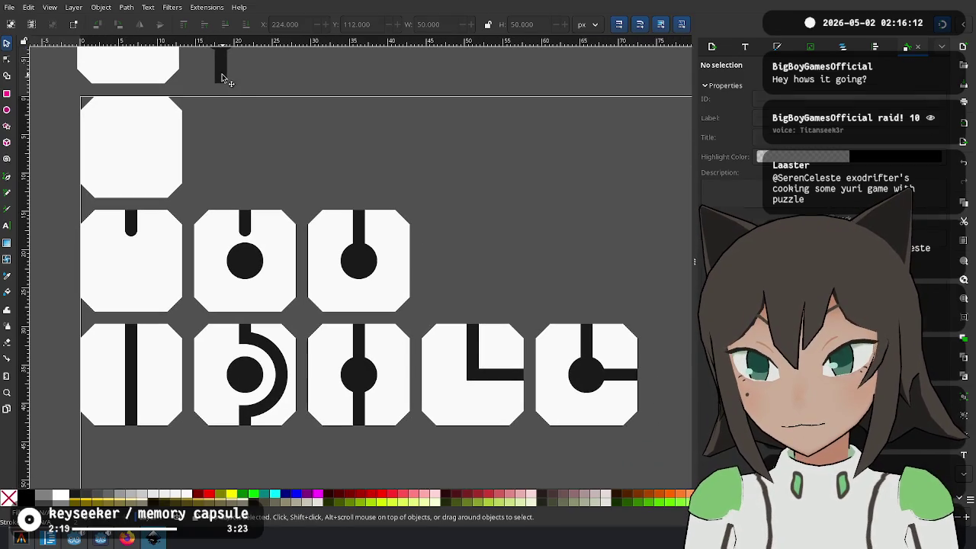
left_click(221, 77)
key("ctrl+d")
left_click_drag(221, 77, 387, 157)
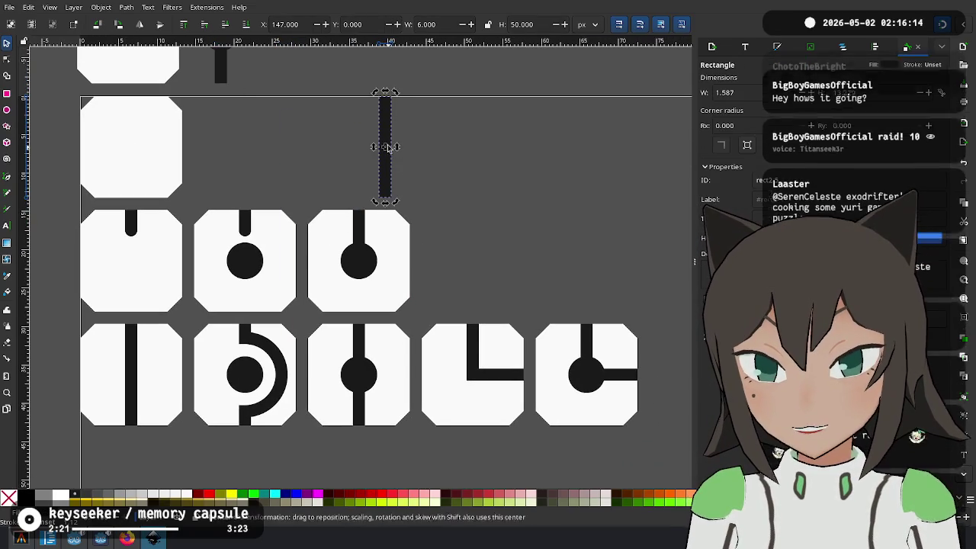
key("ctrl+bracketright")
mouse_move(385, 147)
left_mouse_down()
mouse_move(117, 347)
mouse_move(564, 282)
left_mouse_up()
key("Delete")
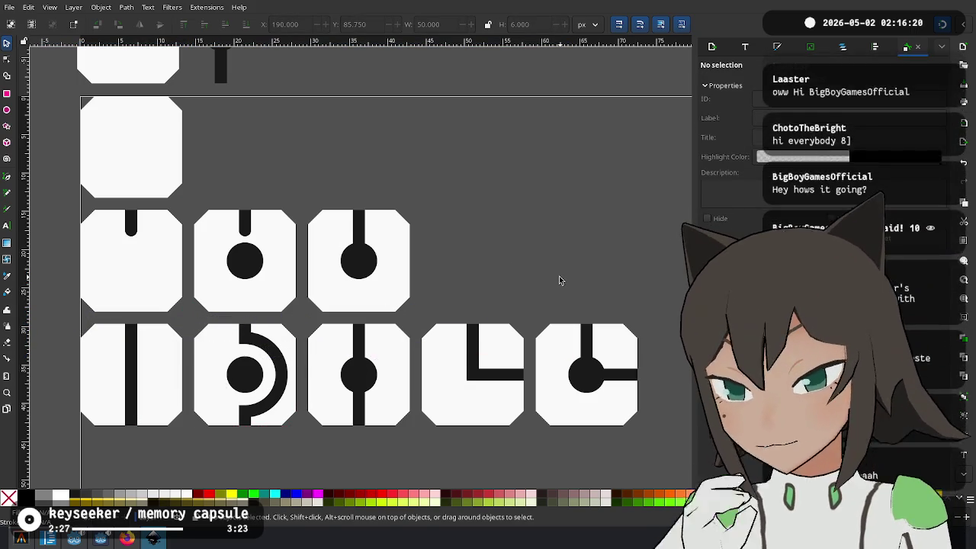
Duplicate the last bottom-row tile and place the copy just to its right
scroll(547, 288, "down", 2, "ctrl")
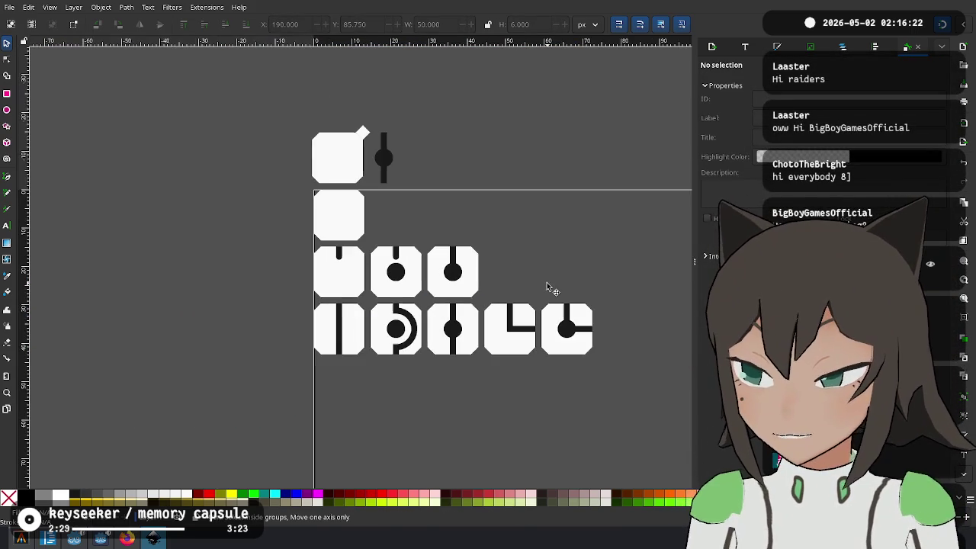
scroll(572, 348, "right", 4)
scroll(392, 331, "up", 1, "ctrl")
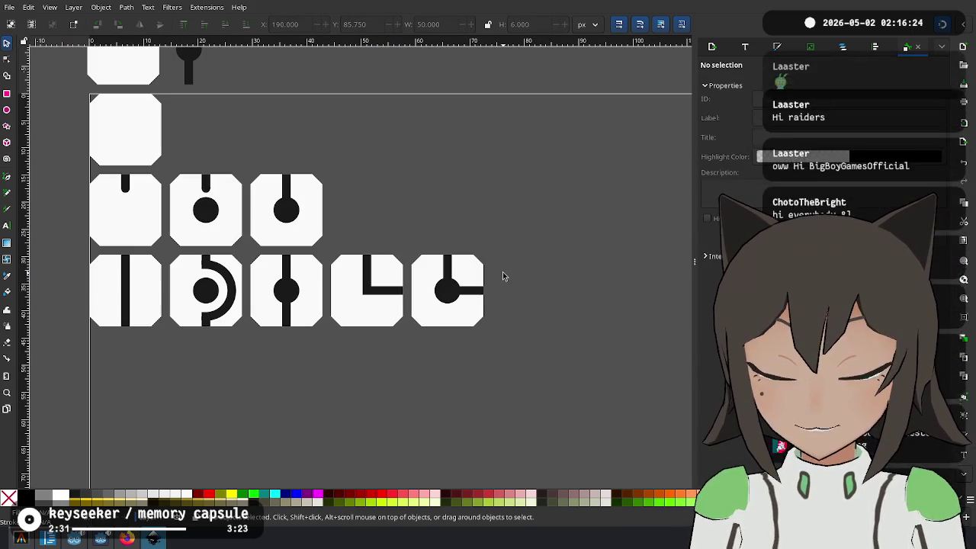
left_click_drag(461, 256, 500, 283)
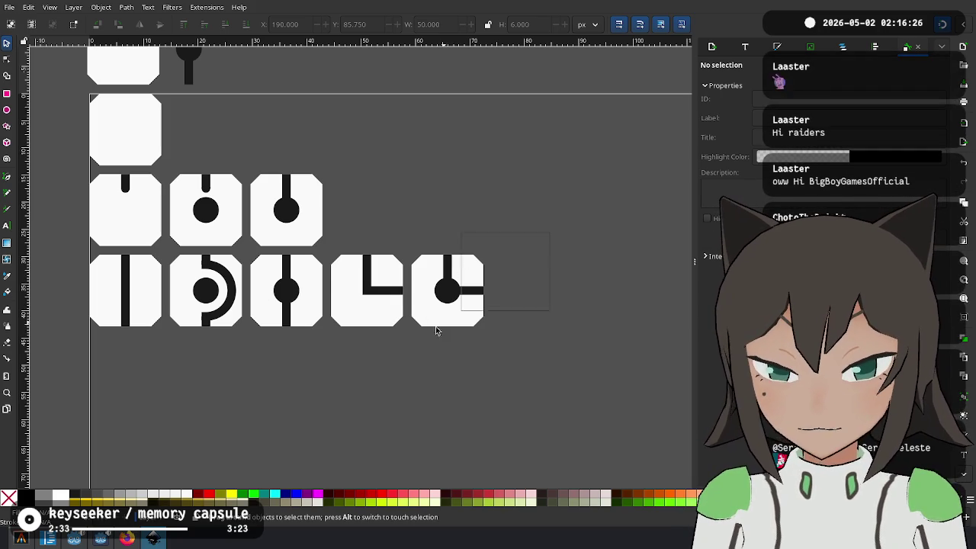
key("ctrl+d")
left_click_drag(447, 302, 524, 299)
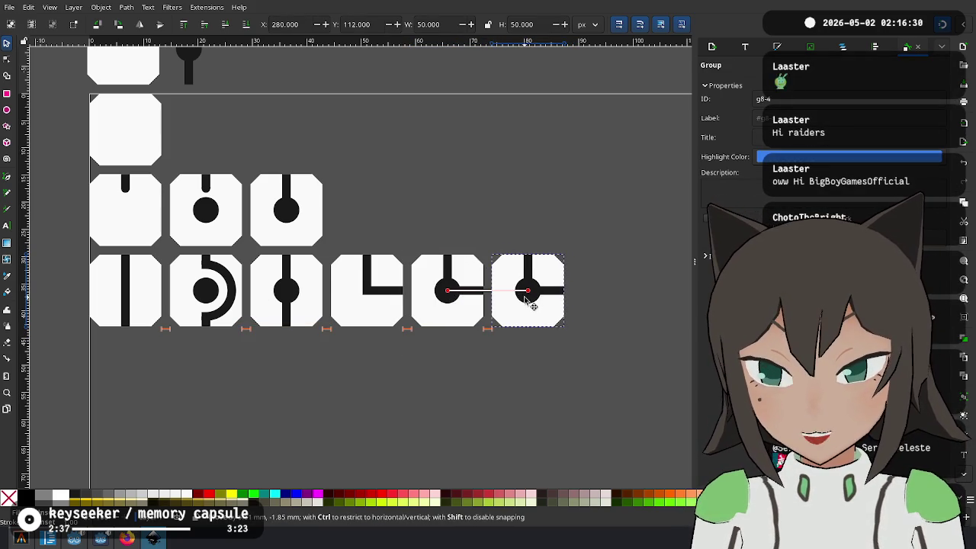
left_click(555, 197)
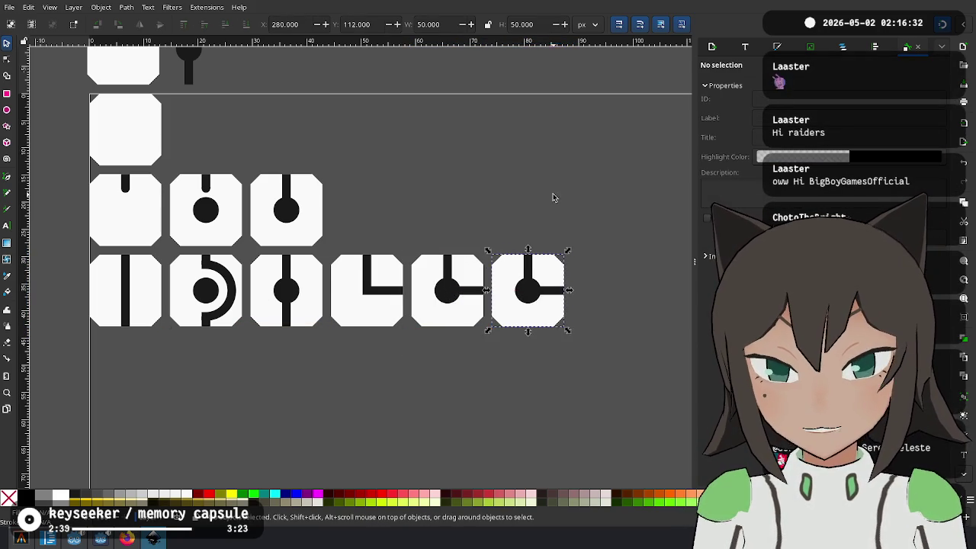
Ungroup the new end tile and delete its bars, keeping only the central dot
left_click(524, 263)
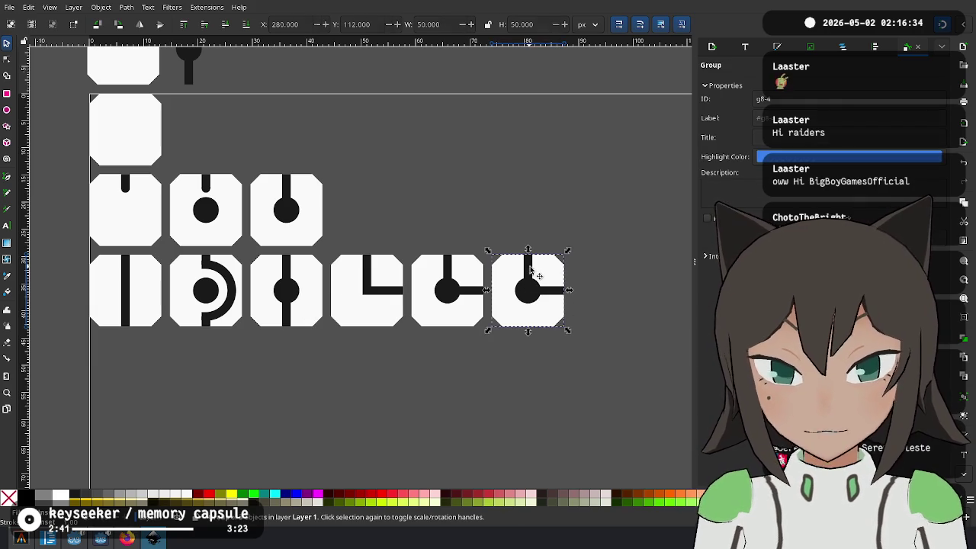
right_click(546, 307)
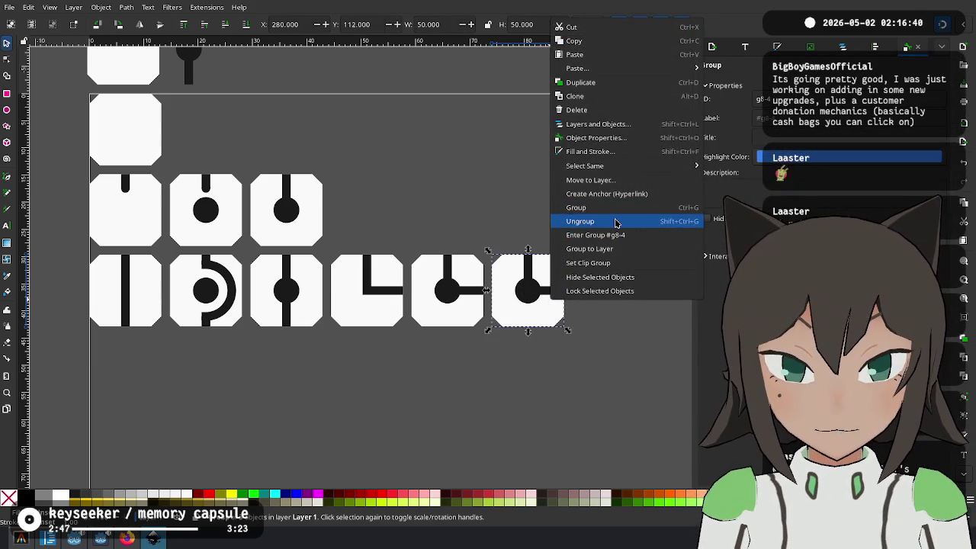
left_click(603, 222)
left_click(546, 297)
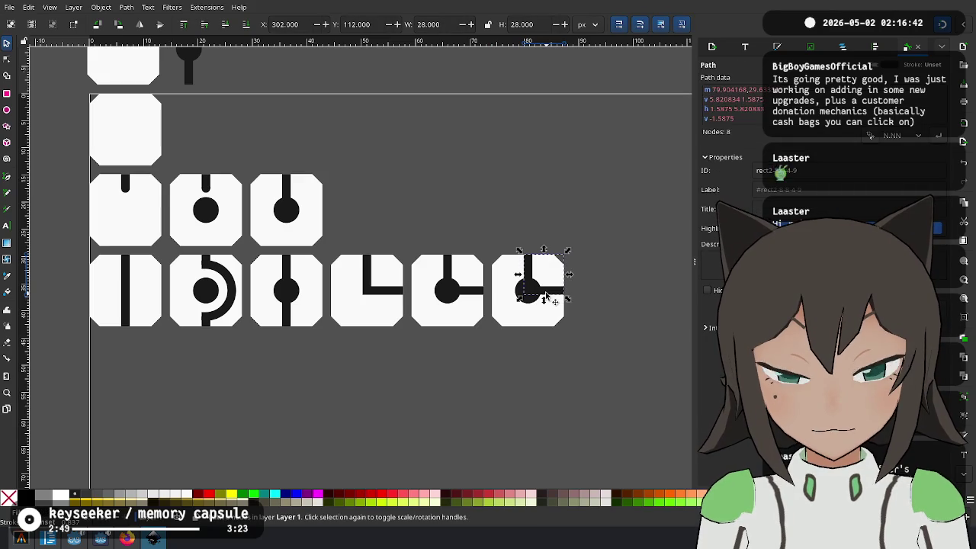
key("Delete")
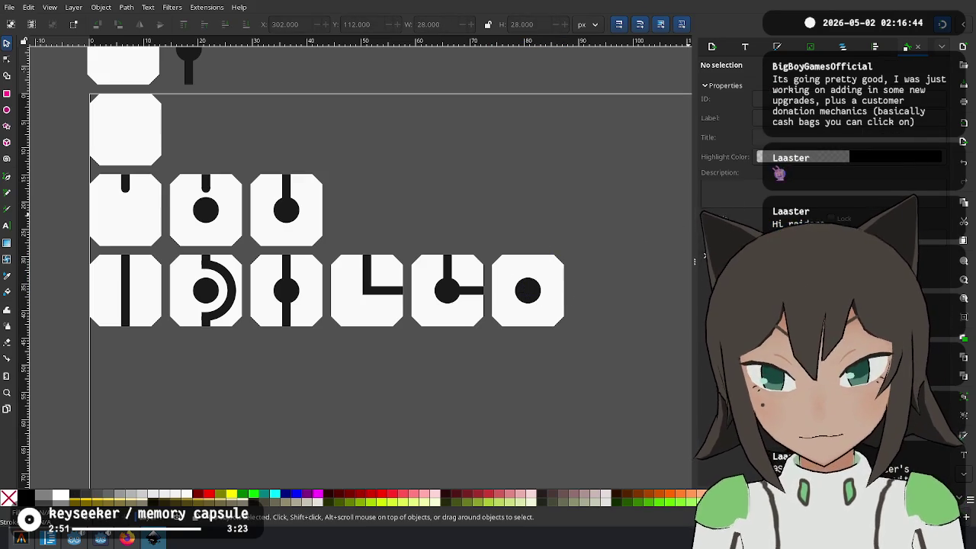
scroll(250, 77, "up", 3)
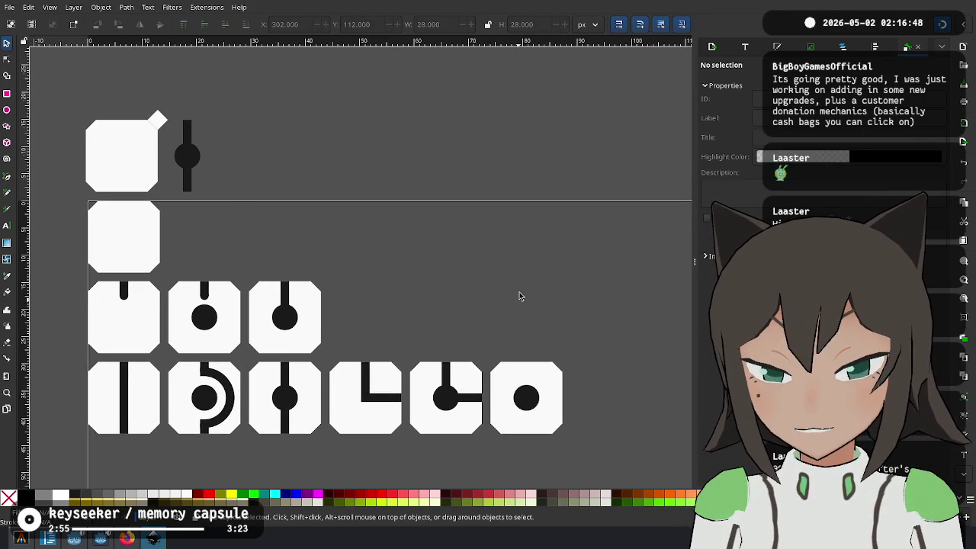
Undo and redo edits until the plain dot tile is rightmost in the bottom row
key("ctrl+z")
key("ctrl+z")
key("ctrl+z")
key("ctrl+z")
key("ctrl+z")
key("ctrl+z")
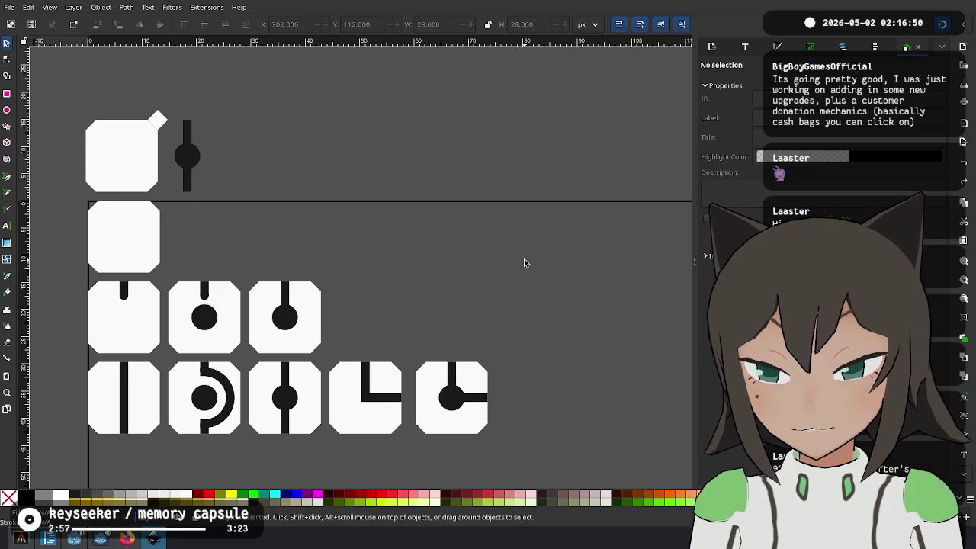
key("ctrl+z")
key("ctrl+z")
key("ctrl+z")
key("ctrl+z")
key("ctrl+z")
key("ctrl+z")
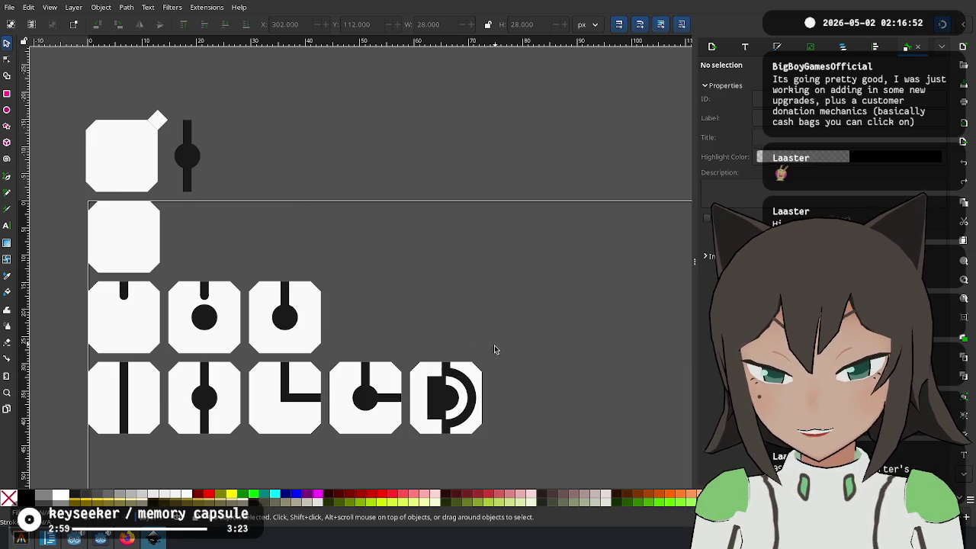
key("ctrl+z")
key("ctrl+z")
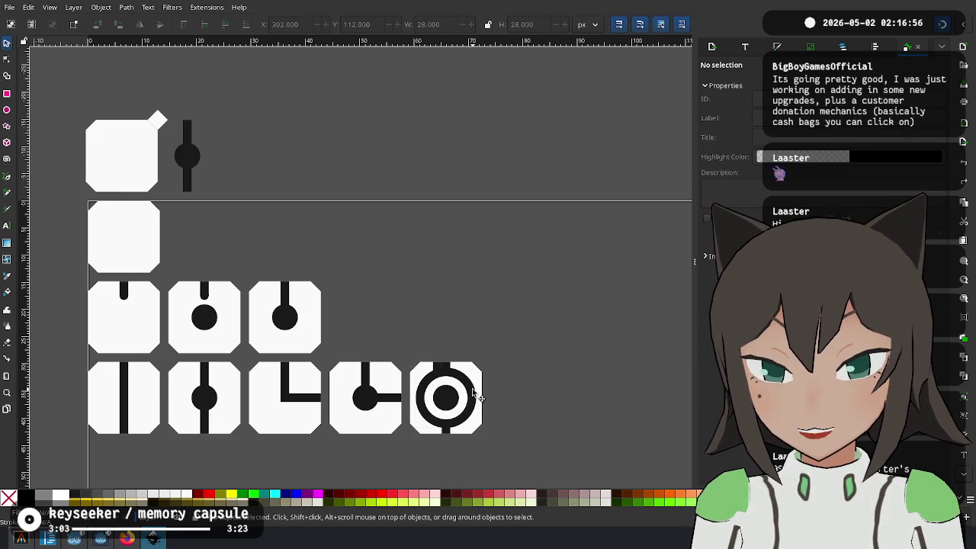
key("ctrl+z")
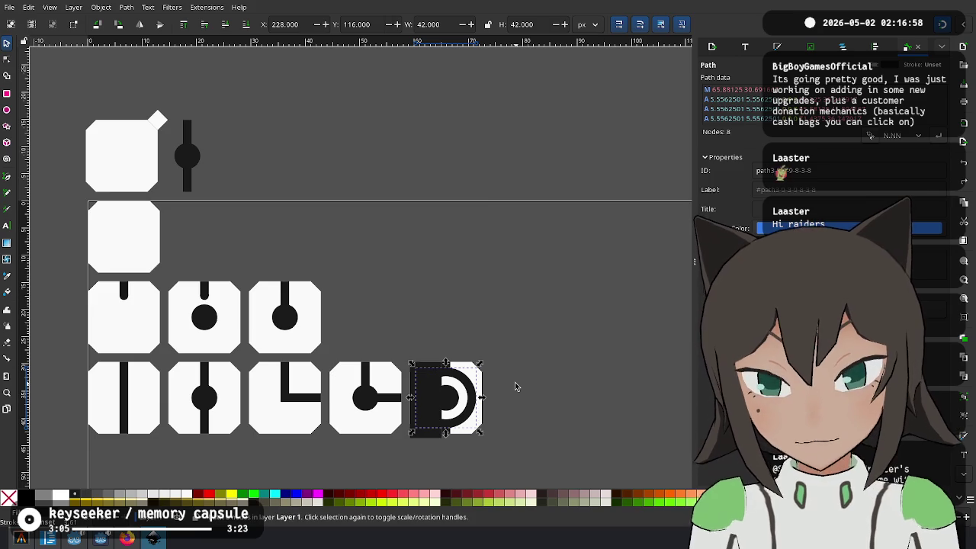
key("ctrl+z")
key("ctrl+z")
key("ctrl+z")
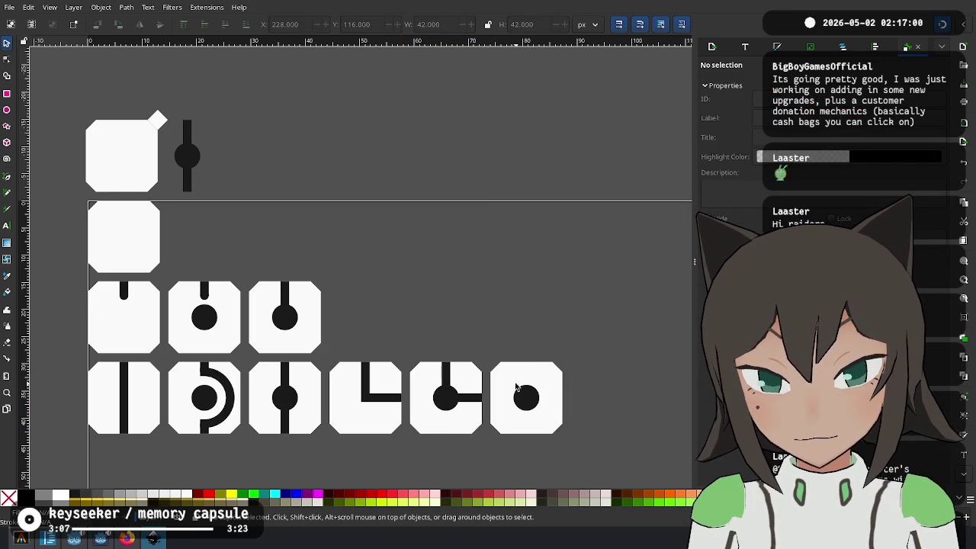
key("ctrl+z")
Move the ring from beside the top tiles onto the last tile, centred on its dot
left_click_drag(524, 358, 242, 116)
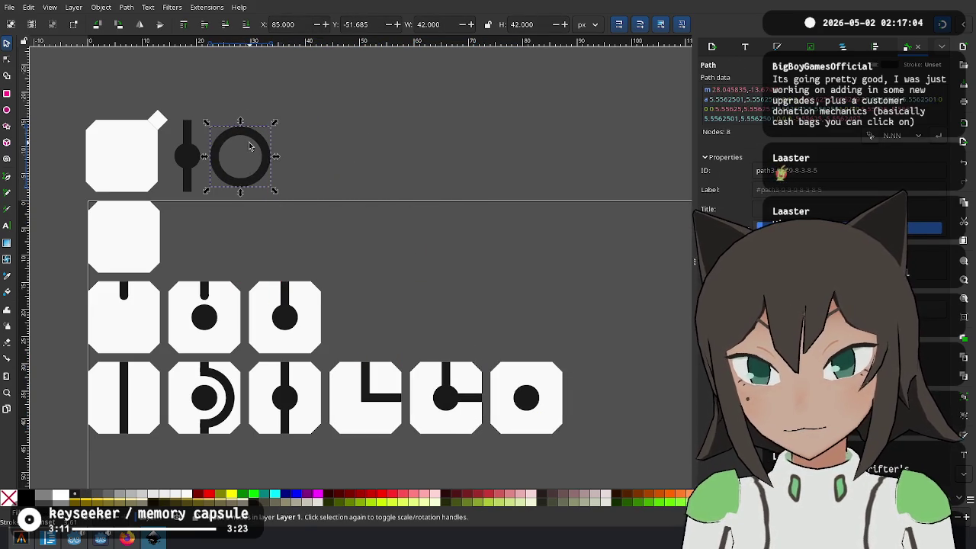
mouse_move(242, 116)
left_mouse_down()
mouse_move(568, 418)
mouse_move(553, 407)
left_mouse_up()
left_click_drag(539, 374, 530, 384)
scroll(568, 383, "up", 3, "ctrl")
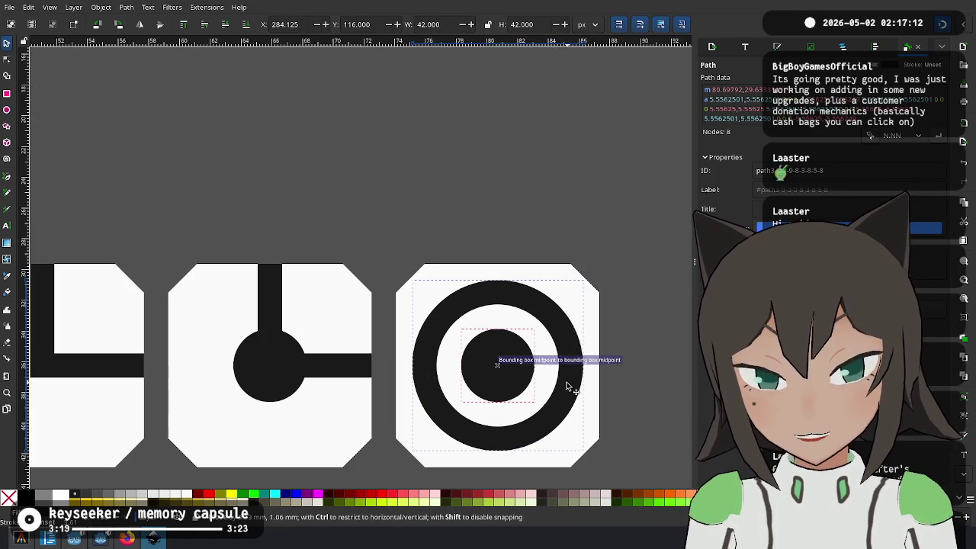
left_click_drag(566, 378, 564, 378)
left_click(621, 320)
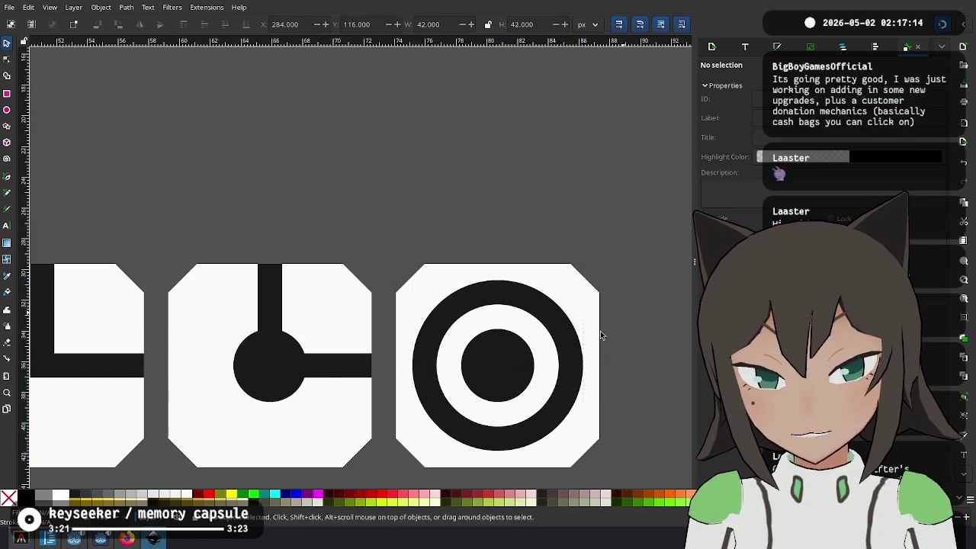
scroll(393, 366, "down", 2, "ctrl")
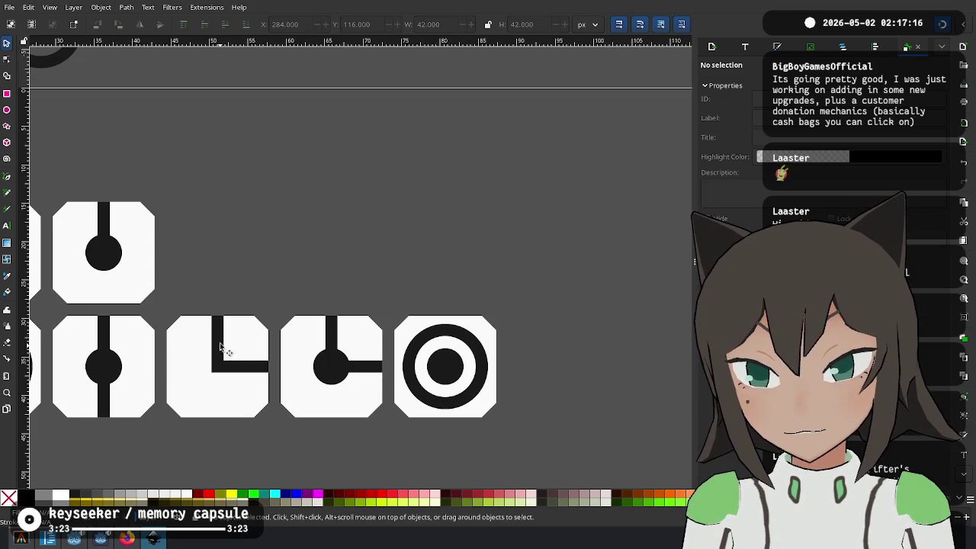
Paste a black bar, align it with the ring's centre and shorten it to a stub at the tile top
scroll(223, 350, "left", 7)
scroll(183, 206, "up", 7)
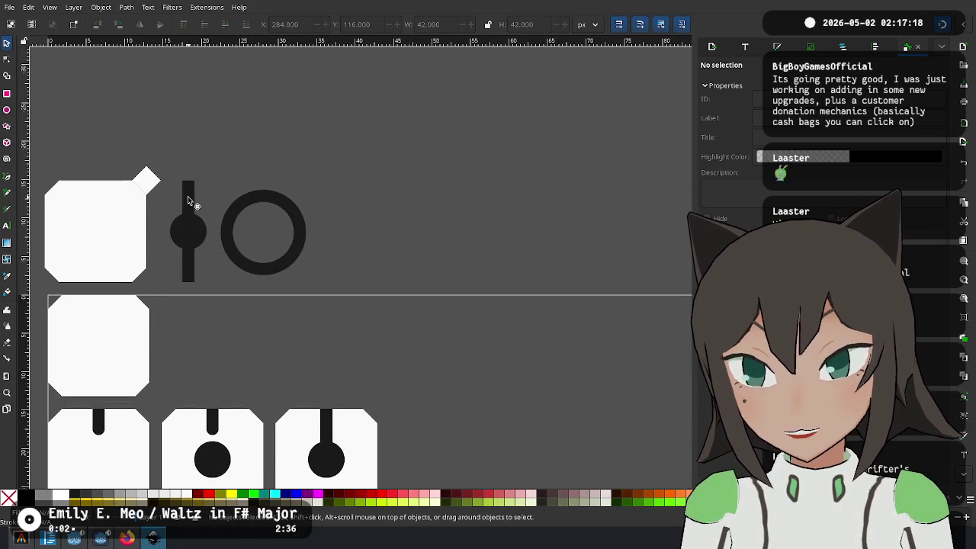
scroll(159, 181, "down", 6)
scroll(159, 181, "right", 1)
scroll(313, 227, "right", 2)
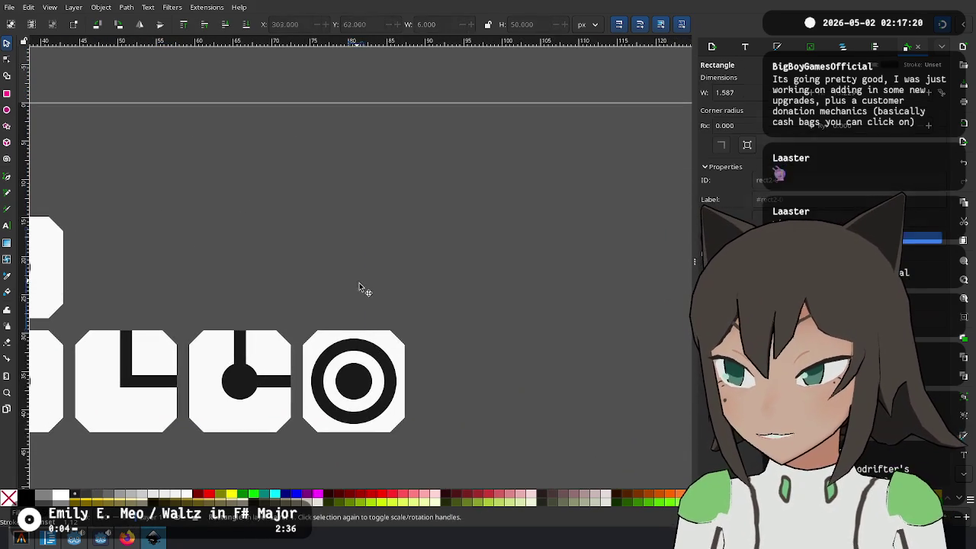
key("ctrl+v")
scroll(359, 286, "up", 1, "ctrl")
scroll(366, 229, "up", 1, "ctrl")
left_click_drag(316, 140, 331, 151)
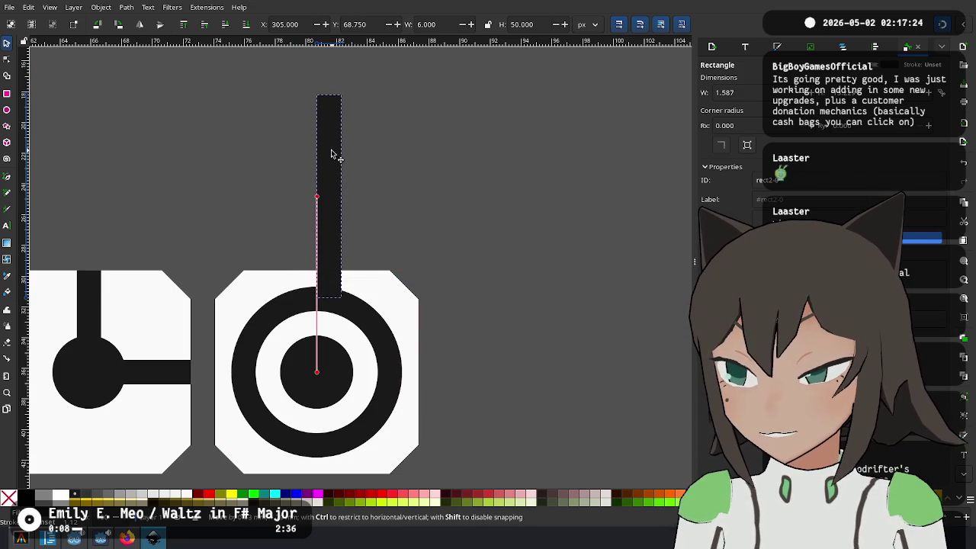
left_click_drag(331, 155, 319, 156)
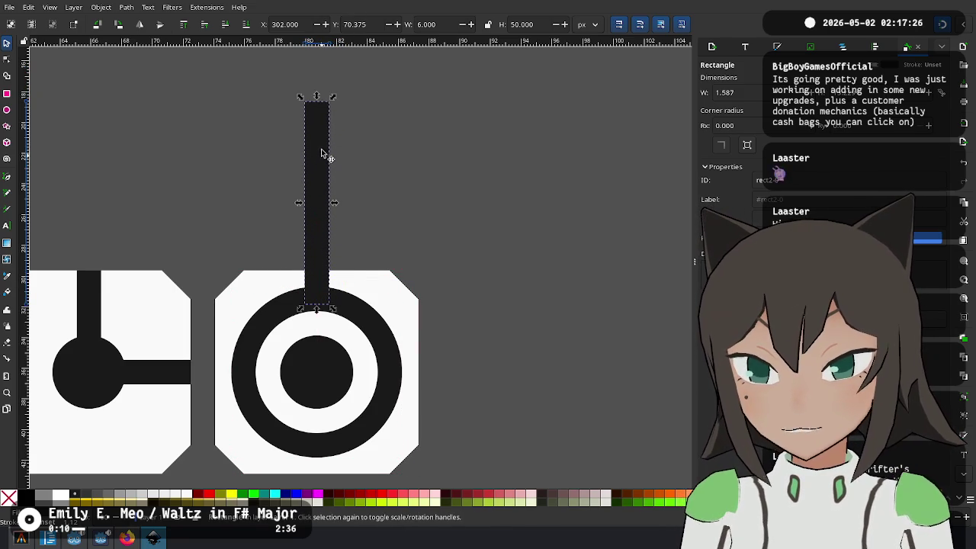
left_click_drag(316, 100, 317, 269)
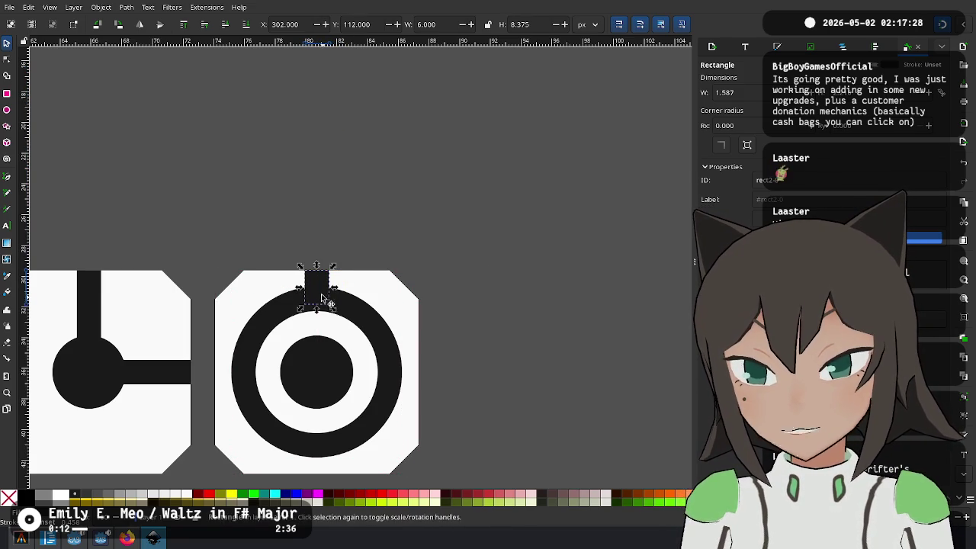
Duplicate the stub and place it sideways on the ring's right edge
key("ctrl+d")
mouse_move(325, 305)
left_mouse_down()
mouse_move(485, 374)
mouse_move(413, 381)
mouse_move(404, 367)
left_mouse_up()
left_click(448, 353)
key("ctrl+z")
left_click(436, 362)
scroll(544, 323, "down", 1)
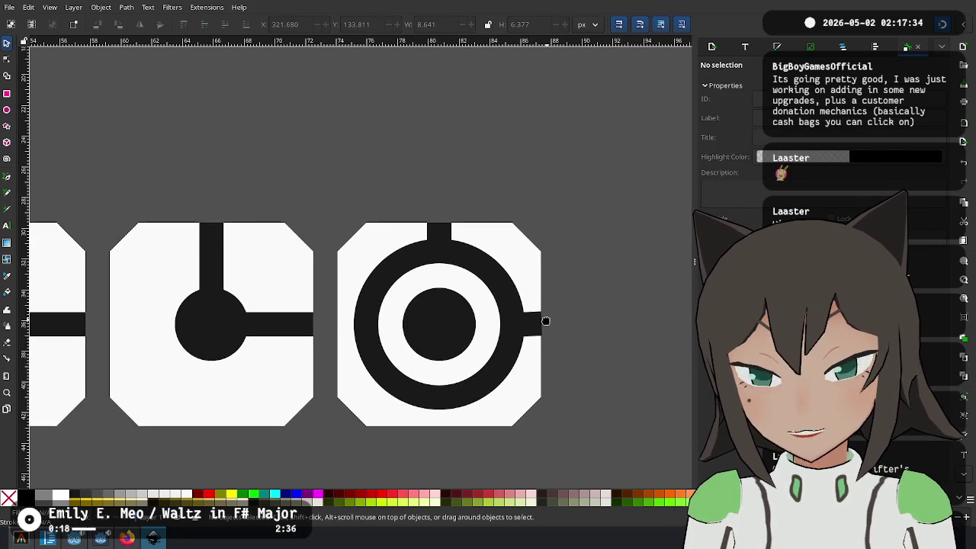
scroll(462, 222, "down", 3)
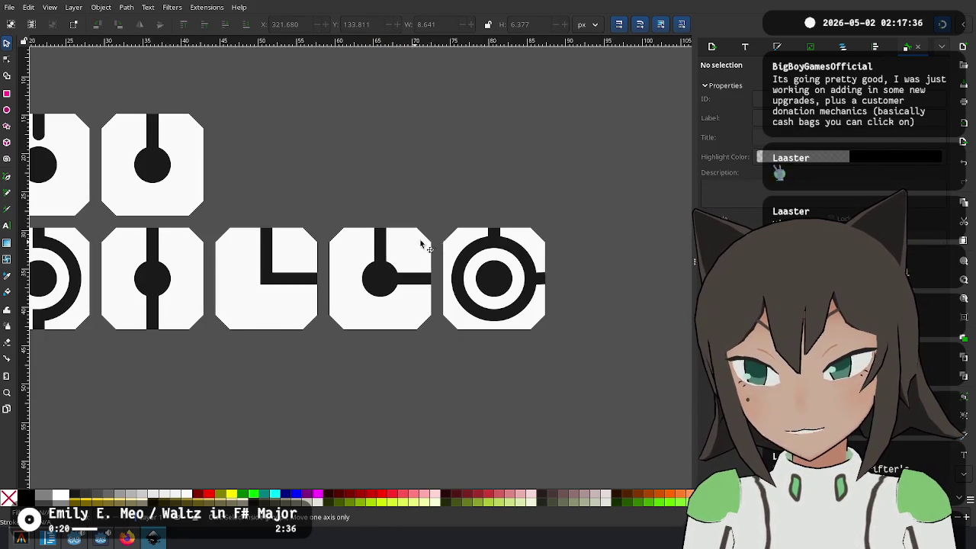
left_click(497, 234)
Position a black rectangle over the ring's left half, stretched to the tile's bottom
left_click_drag(509, 237, 477, 239)
scroll(533, 260, "up", 3)
mouse_move(364, 202)
left_mouse_down()
mouse_move(386, 191)
mouse_move(275, 435)
left_mouse_up()
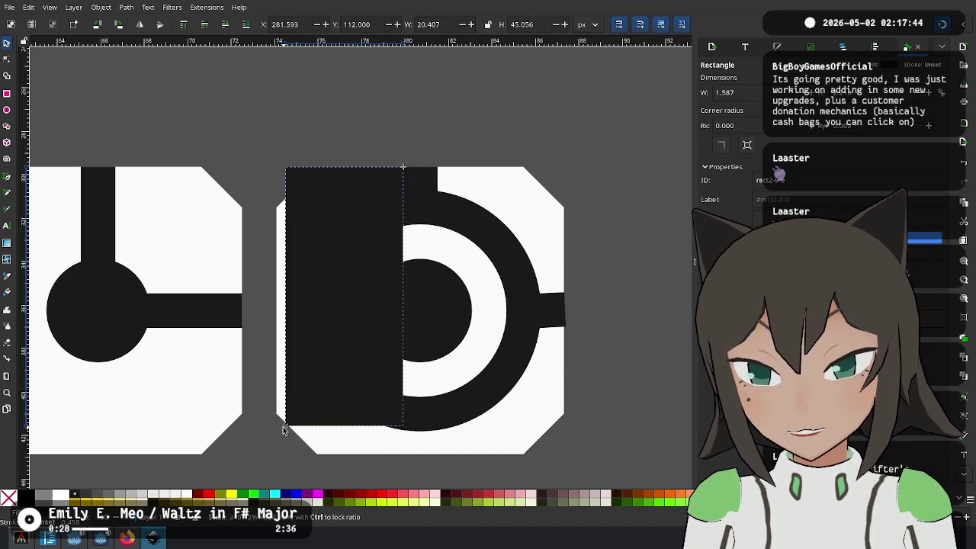
left_click_drag(276, 433, 274, 417)
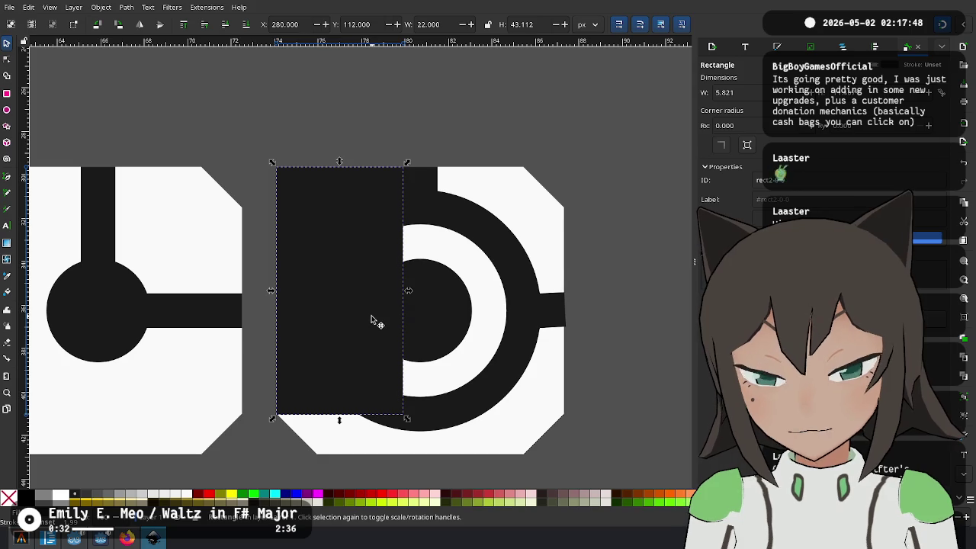
left_click_drag(357, 309, 605, 341)
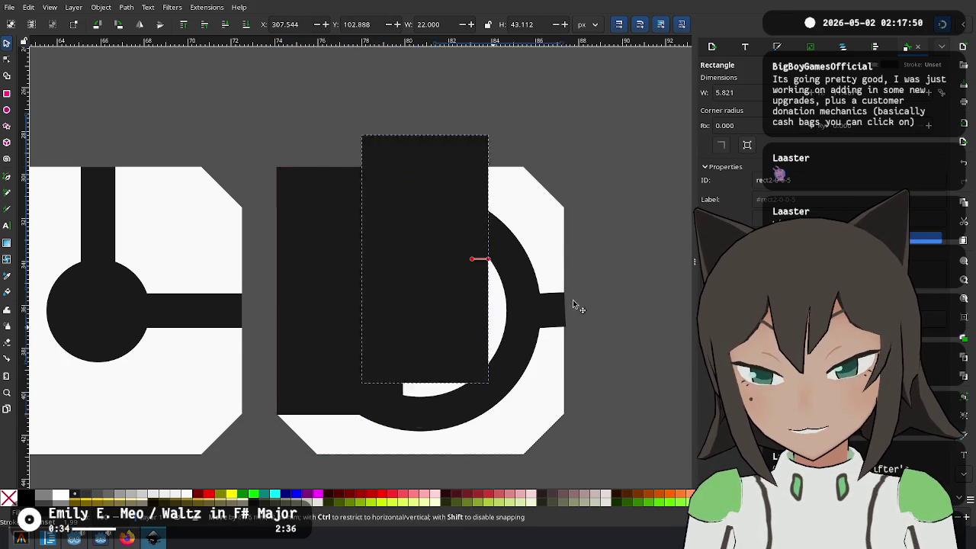
left_click(341, 396)
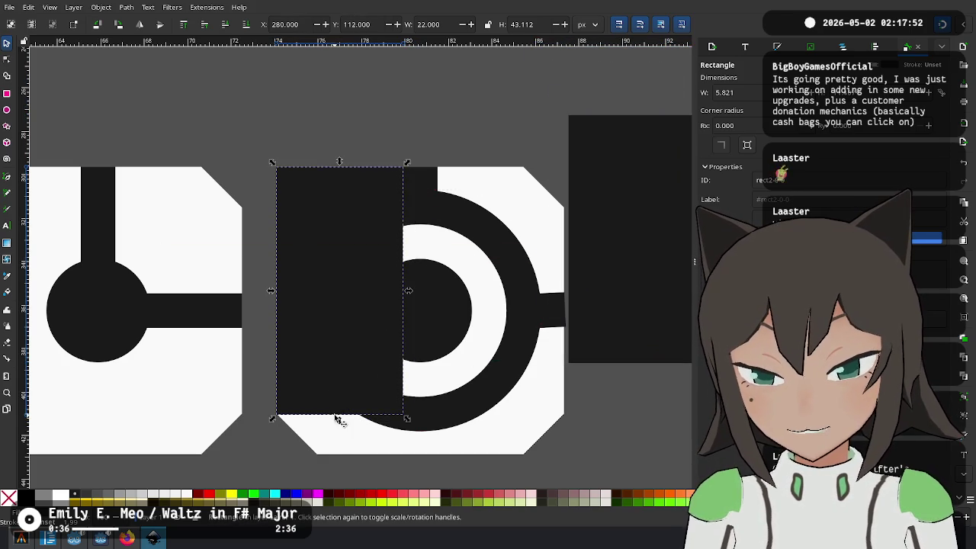
left_click_drag(338, 419, 338, 458)
Rotate the spare rectangle 90° and snap it along the tile's bottom against the left one
scroll(436, 411, "right", 4)
scroll(437, 410, "down", 1)
left_click(528, 199)
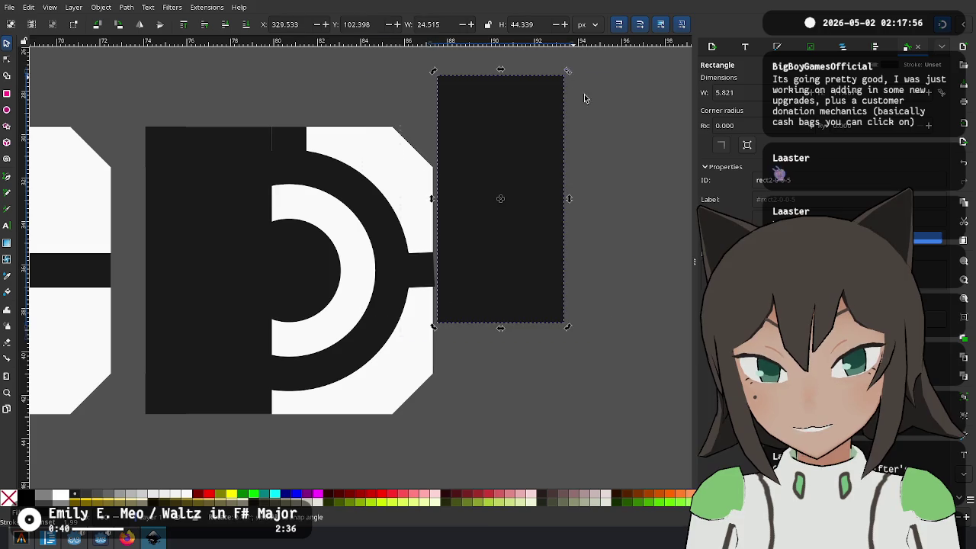
left_click_drag(568, 71, 629, 263)
left_click_drag(565, 212, 386, 359)
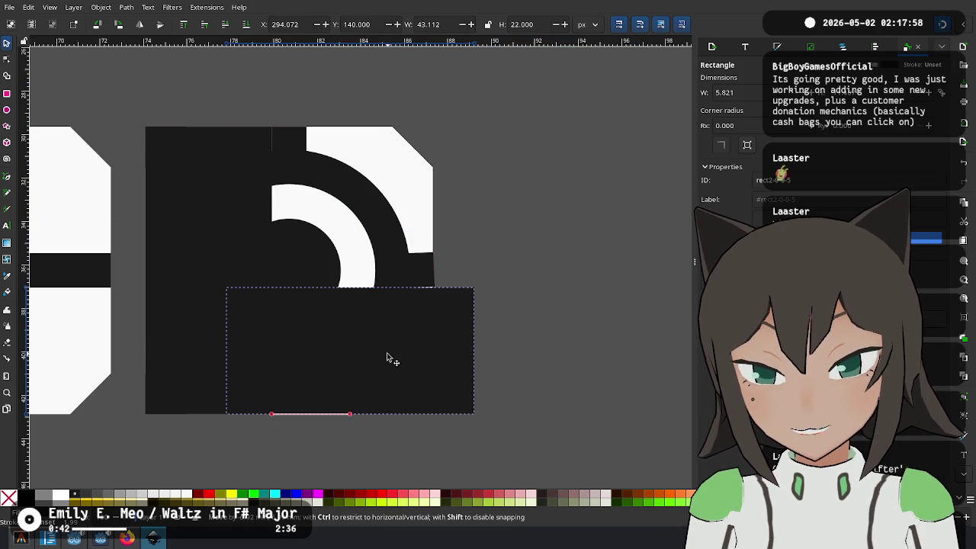
mouse_move(465, 298)
left_mouse_down()
mouse_move(422, 295)
mouse_move(544, 414)
left_mouse_up()
Resize the small rectangle at the ring's right gap so its corner fits the ring edge
left_click(427, 282)
left_click_drag(427, 271, 445, 253)
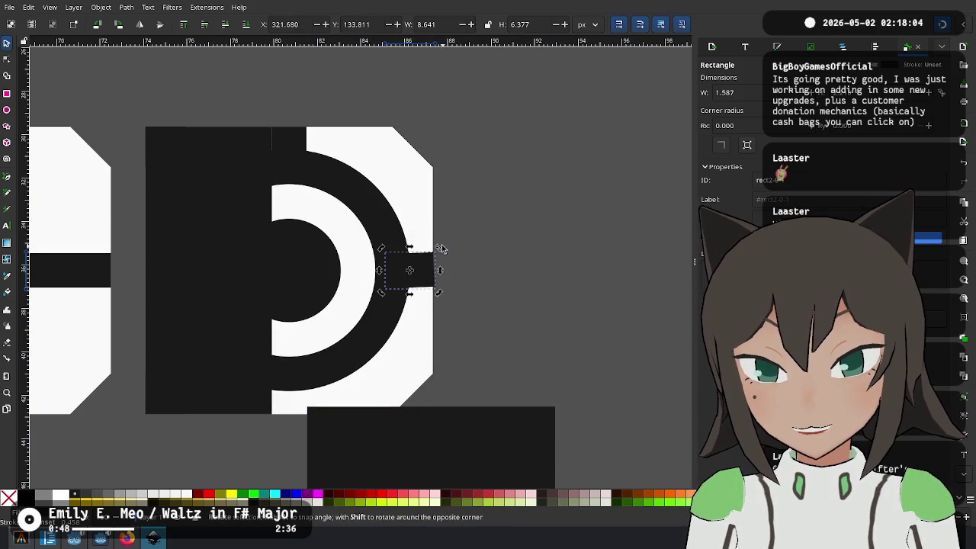
scroll(439, 259, "up", 5)
scroll(419, 305, "down", 5)
scroll(420, 269, "up", 4)
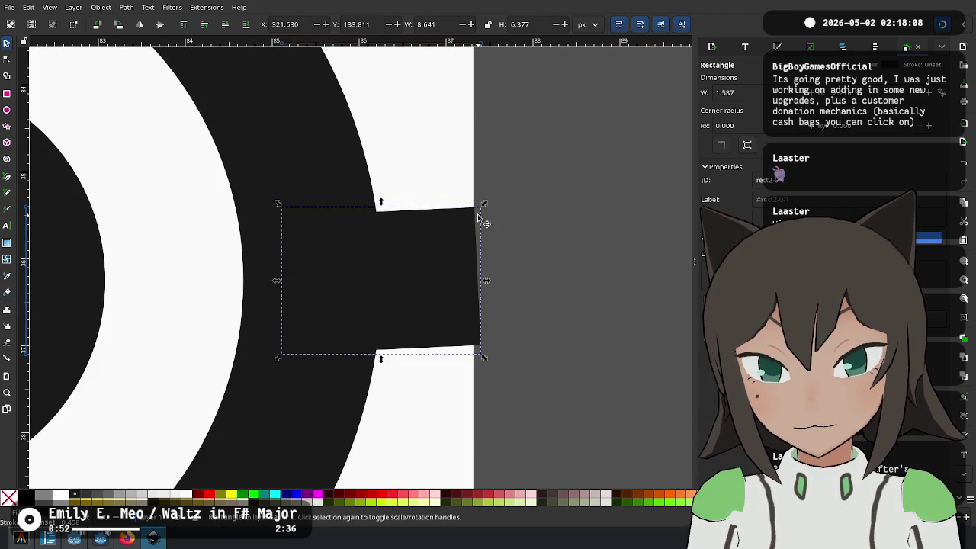
left_click_drag(488, 206, 492, 215)
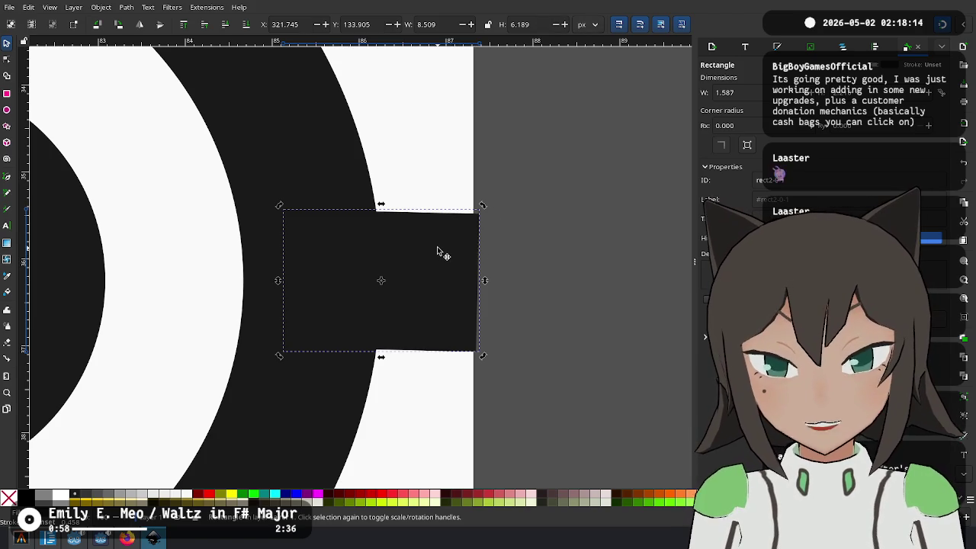
scroll(450, 233, "down", 1)
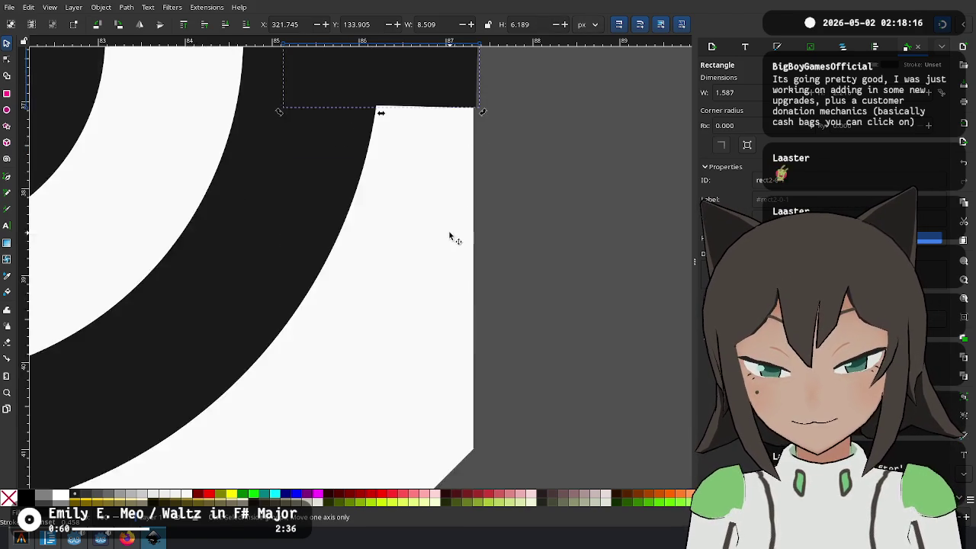
scroll(449, 231, "down", 1)
scroll(447, 228, "down", 3)
Delete the right-end tab, move the top tab aside, and reposition the large rectangle over the bottom
left_click(396, 174)
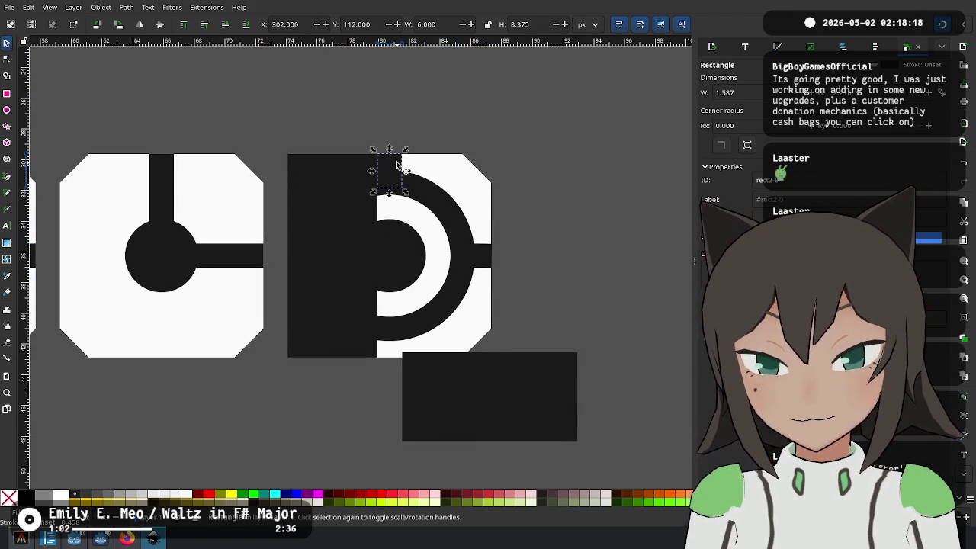
scroll(375, 297, "up", 3)
scroll(419, 402, "up", 2)
scroll(333, 113, "down", 2)
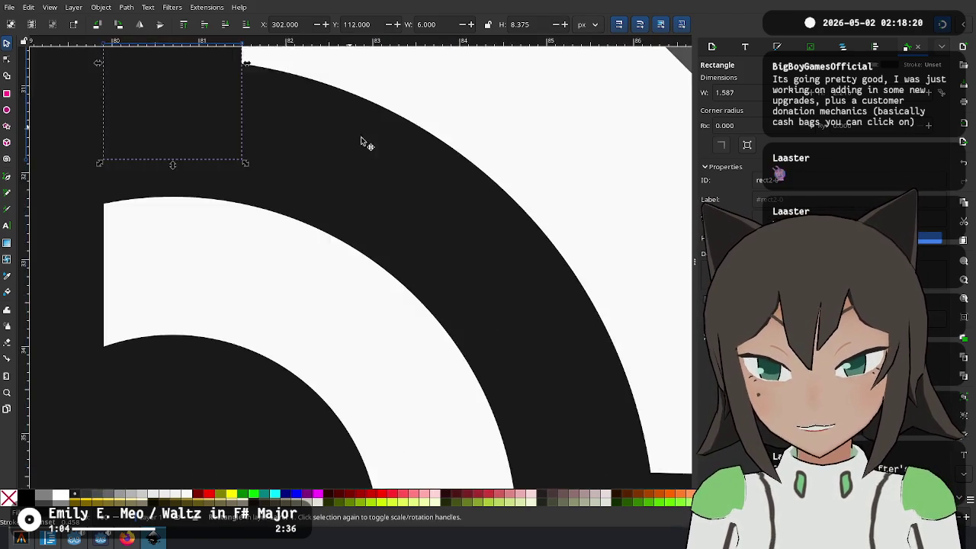
scroll(534, 381, "down", 2)
left_click(513, 325)
key("Delete")
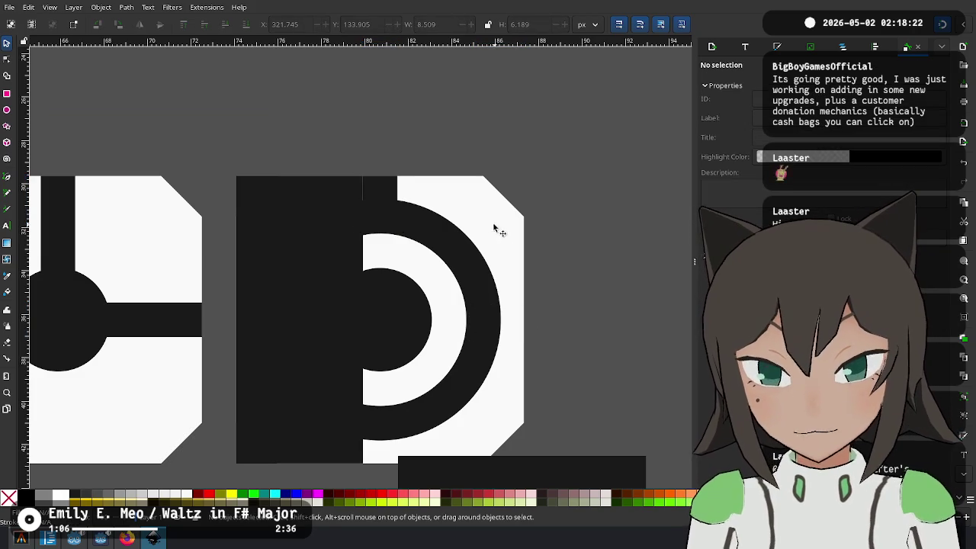
left_click(364, 186)
mouse_move(382, 189)
left_mouse_down()
mouse_move(577, 300)
mouse_move(591, 318)
mouse_move(516, 322)
left_mouse_up()
scroll(556, 398, "down", 3)
left_click_drag(485, 439, 422, 310)
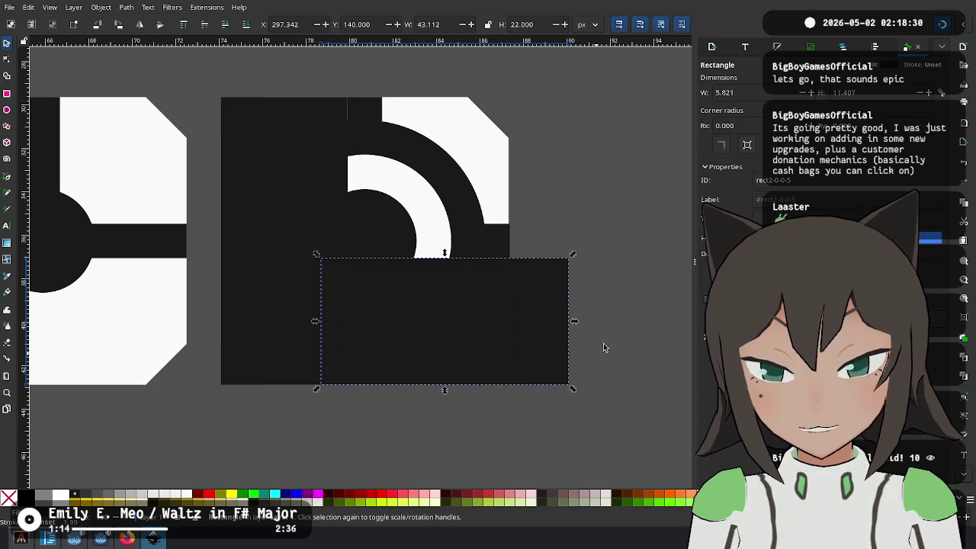
Apply Path > Difference to the ring and masks, checking the result with undo and redo
left_click(449, 160, "shift")
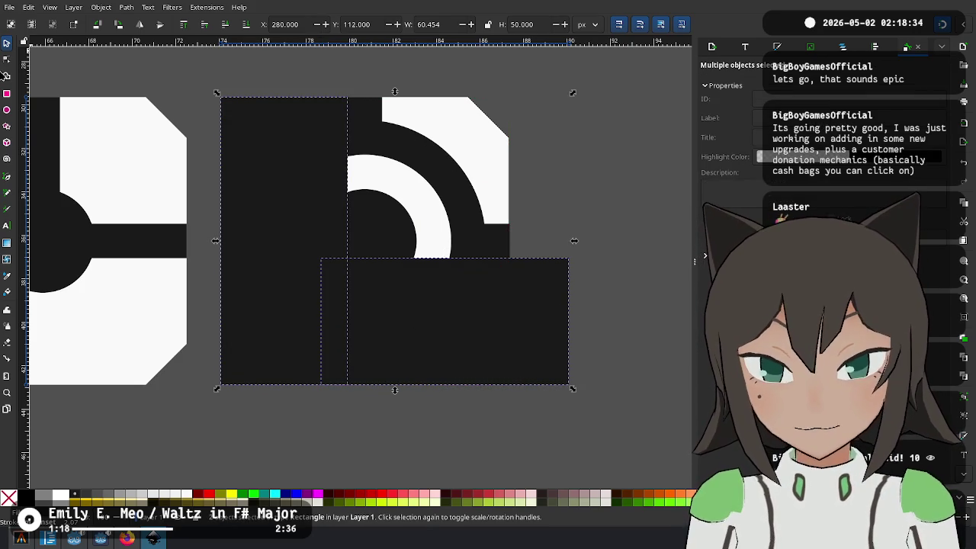
left_click(107, 9)
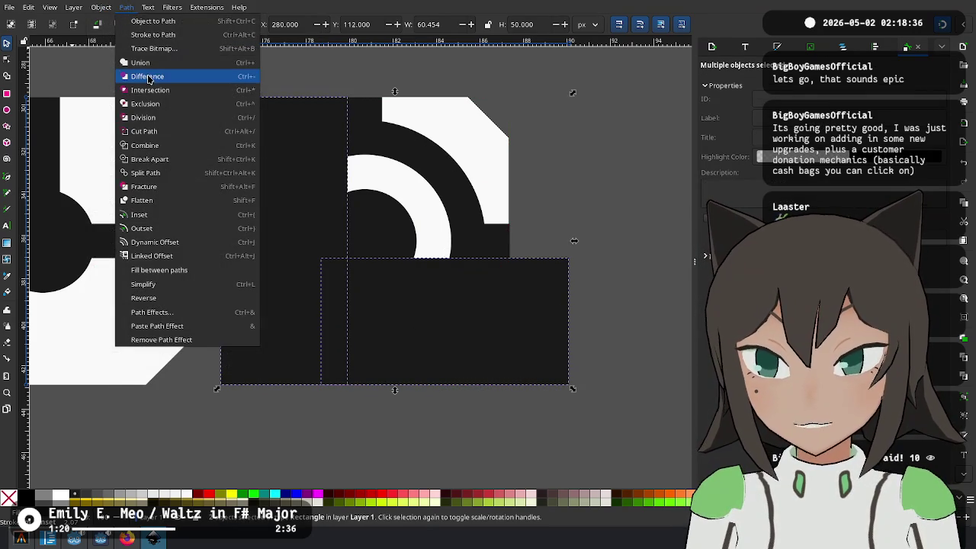
left_click(183, 63)
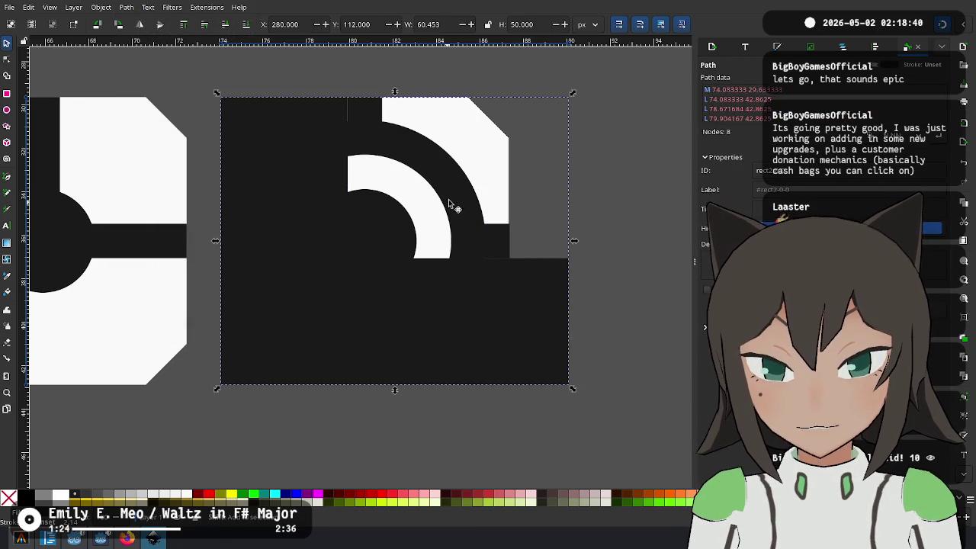
key("ctrl+z")
key("ctrl+shift+z")
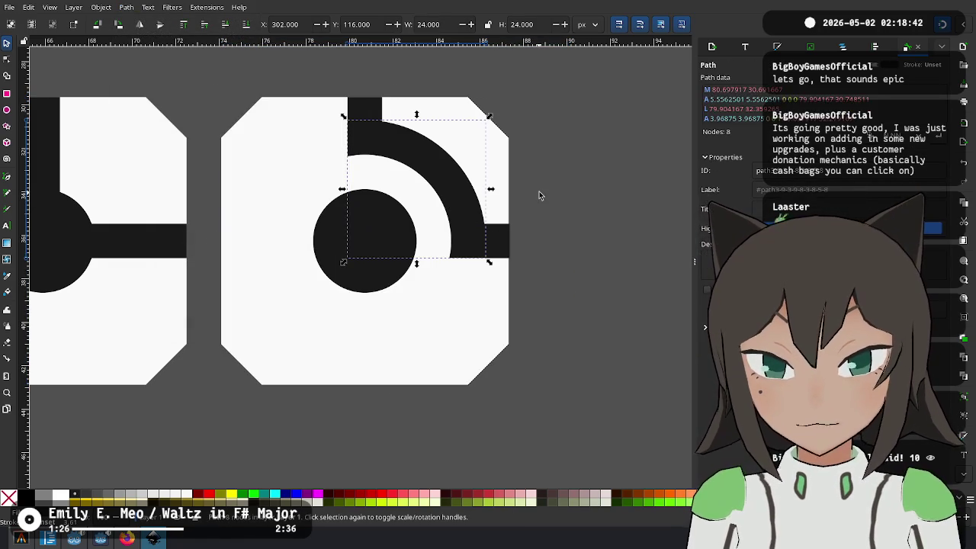
left_click(537, 194)
scroll(325, 201, "down", 4, "ctrl")
left_click_drag(325, 201, 462, 377)
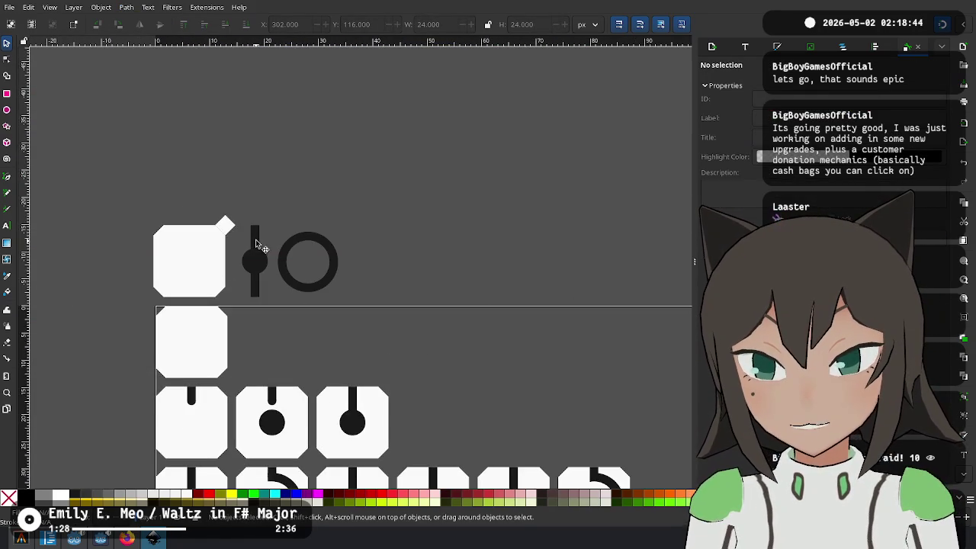
Duplicate the connector bar, turn it horizontal, and set it just above the quarter-arc tile
left_click(256, 244)
key("ctrl+d")
left_click_drag(323, 130, 422, 246)
scroll(430, 301, "up", 3, "ctrl")
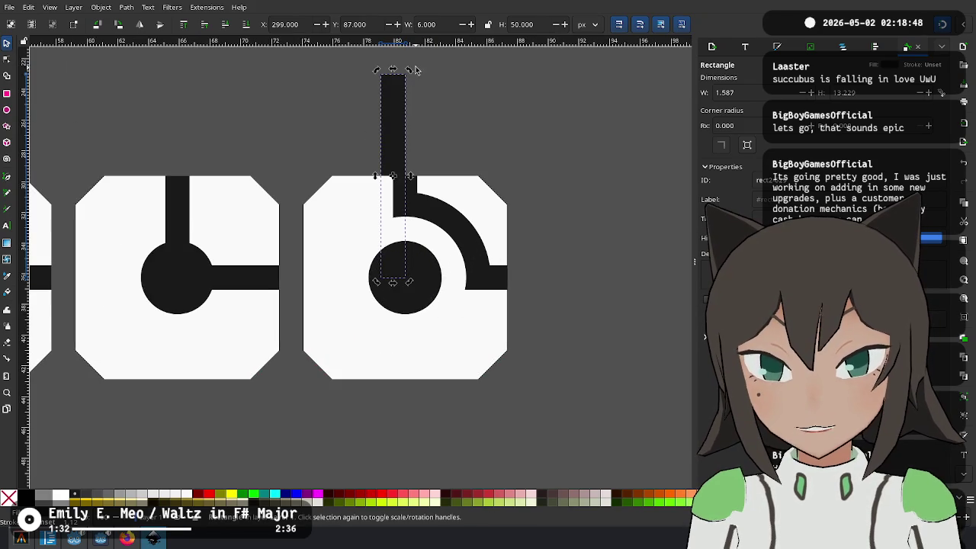
left_click_drag(415, 73, 486, 176)
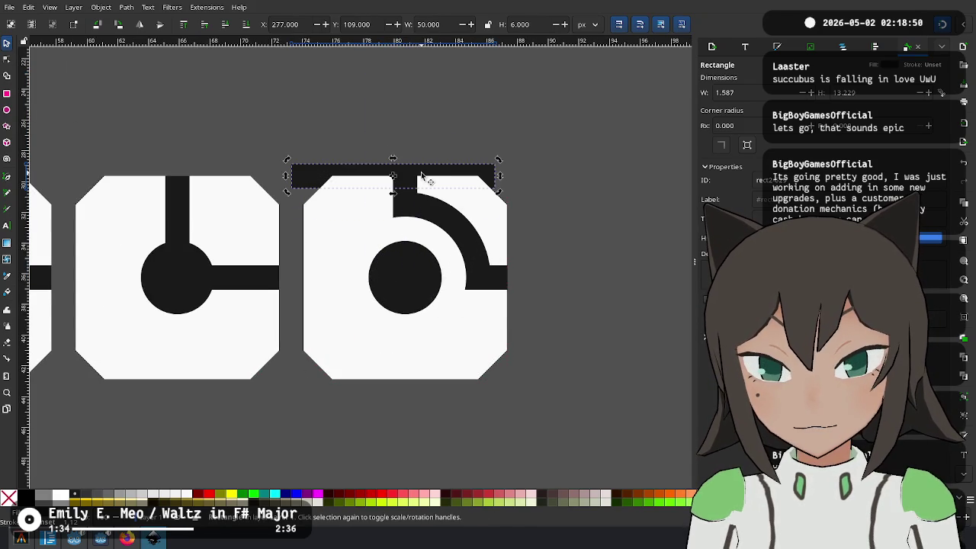
left_click_drag(421, 176, 397, 157)
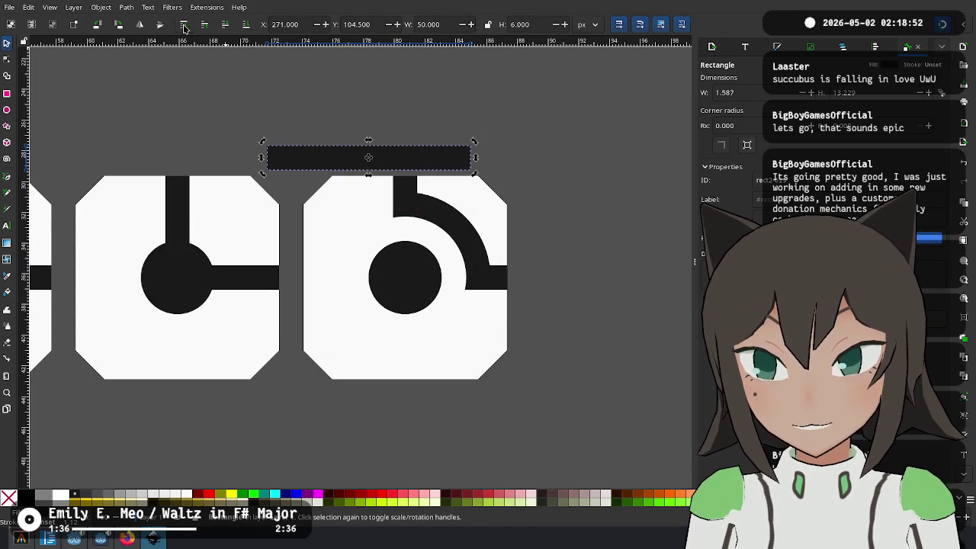
scroll(388, 229, "up", 3)
scroll(458, 381, "up", 2, "ctrl")
scroll(414, 255, "down", 1, "ctrl")
scroll(285, 281, "down", 3, "ctrl")
scroll(284, 281, "down", 1)
scroll(285, 282, "down", 2)
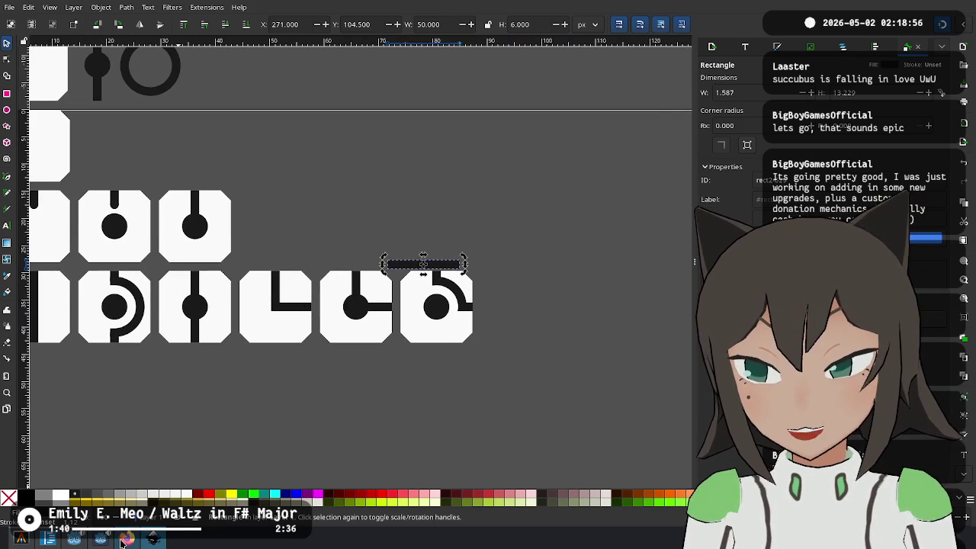
left_click(127, 538)
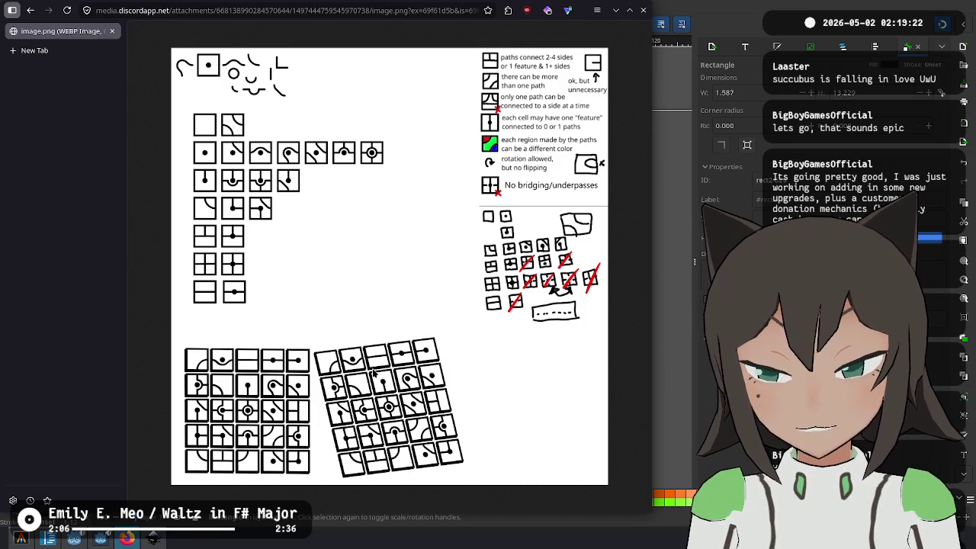
key("alt+Tab")
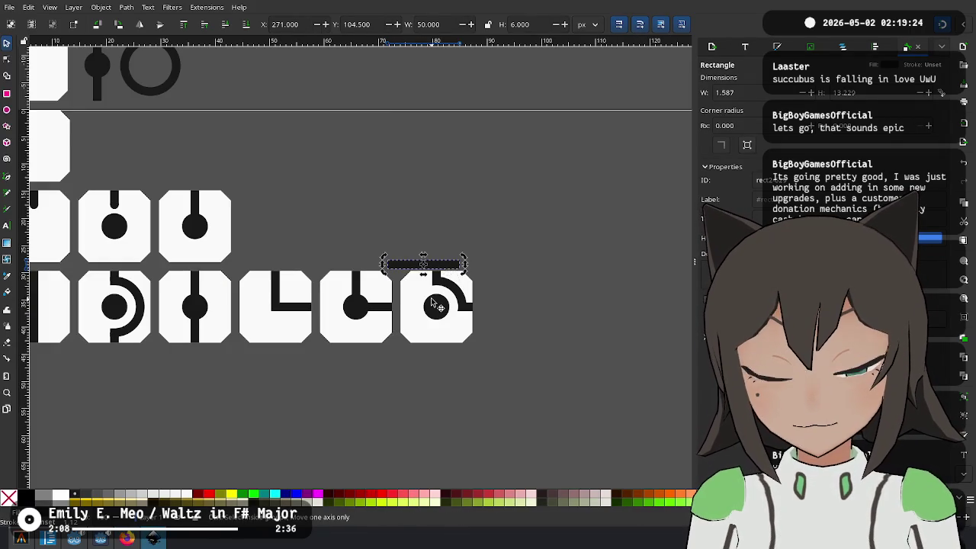
Move the small bar onto the quarter-arc tile and resize it into an 18-tall square over the dot
scroll(435, 305, "up", 4, "ctrl")
mouse_move(483, 168)
left_mouse_down()
mouse_move(503, 341)
mouse_move(518, 345)
left_mouse_up()
left_click_drag(571, 350, 435, 342)
left_click(173, 331)
left_click_drag(163, 315, 354, 247)
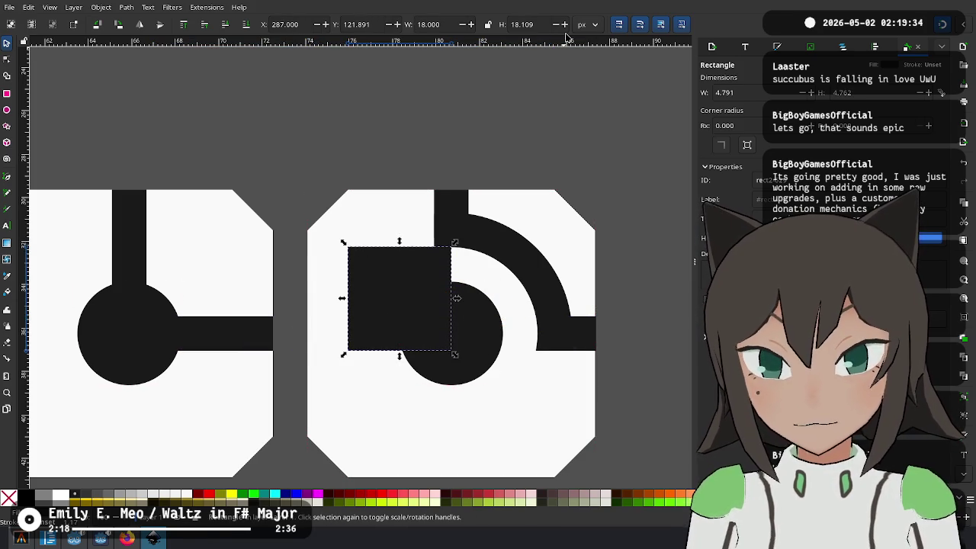
key("BackSpace")
key("BackSpace")
key("BackSpace")
key("Return")
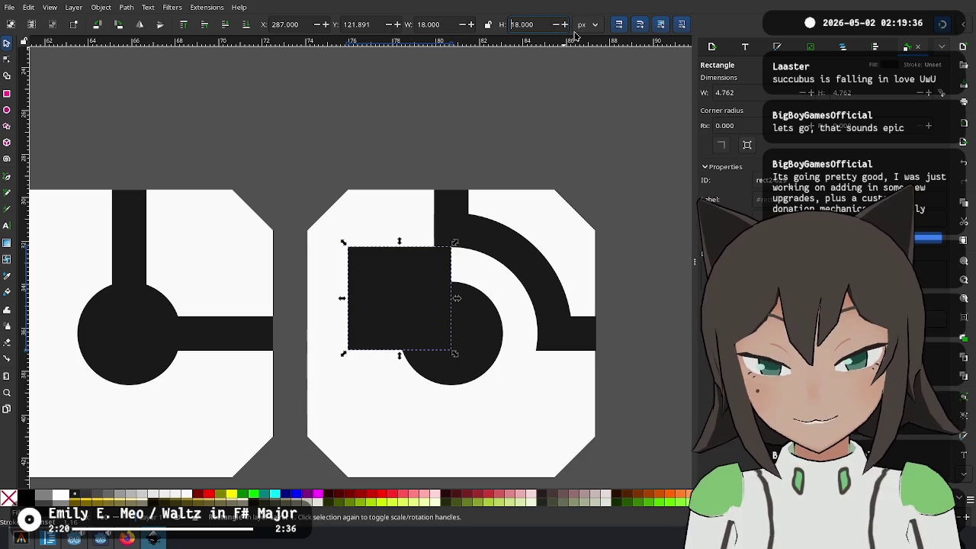
left_click_drag(440, 340, 488, 402)
Duplicate the black square and try heights 16, 12 and 18 on the copy over the dot
key("ctrl+d")
left_click_drag(427, 318, 429, 300)
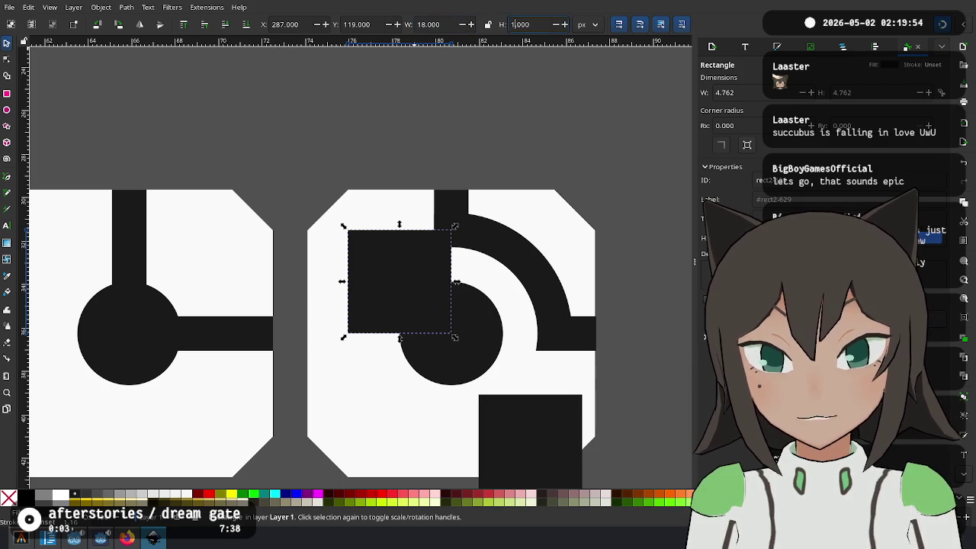
type("6")
key("Return")
left_click_drag(441, 328, 449, 331)
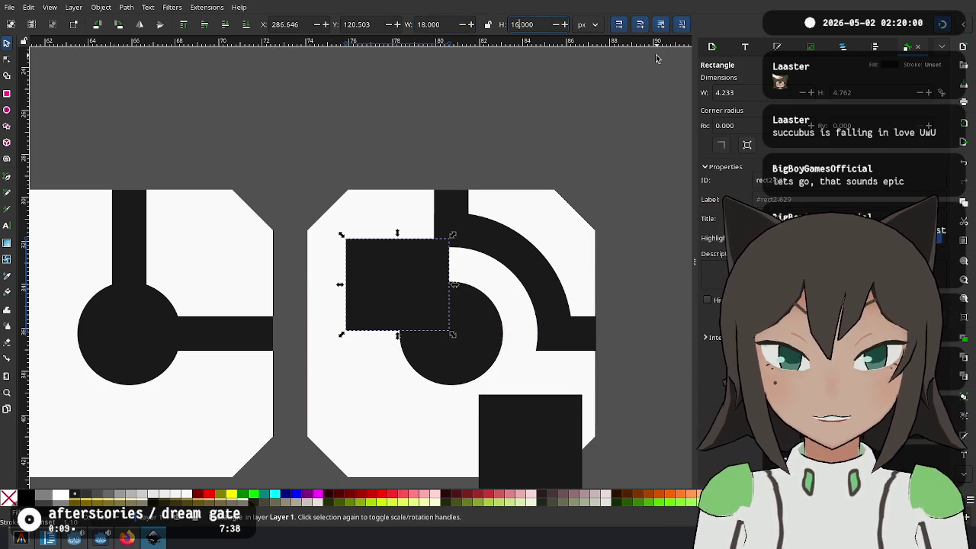
key("BackSpace")
type("2")
key("Return")
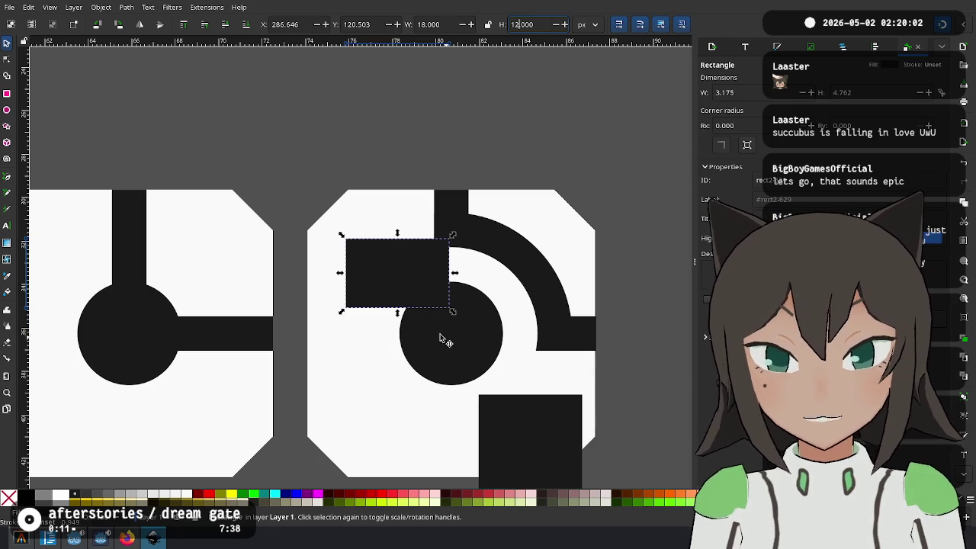
left_click_drag(446, 306, 448, 332)
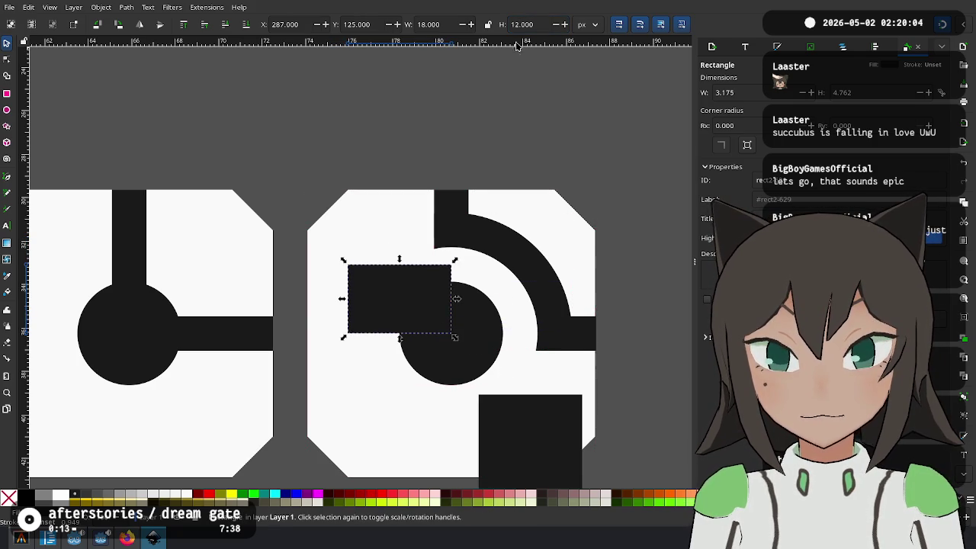
type("8")
key("Return")
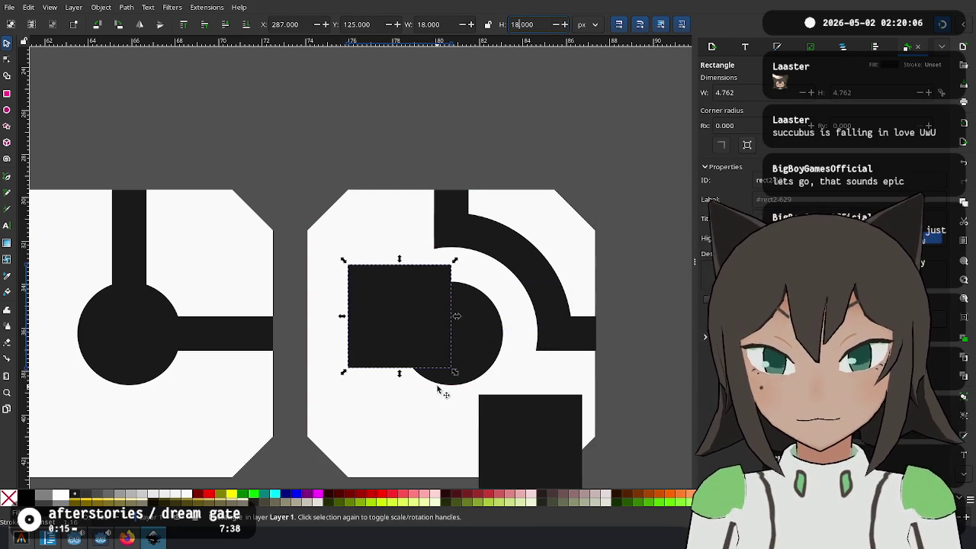
Settle the rectangle at height 15 over the circle's upper-left and delete the extra square below
left_click_drag(449, 290, 449, 250)
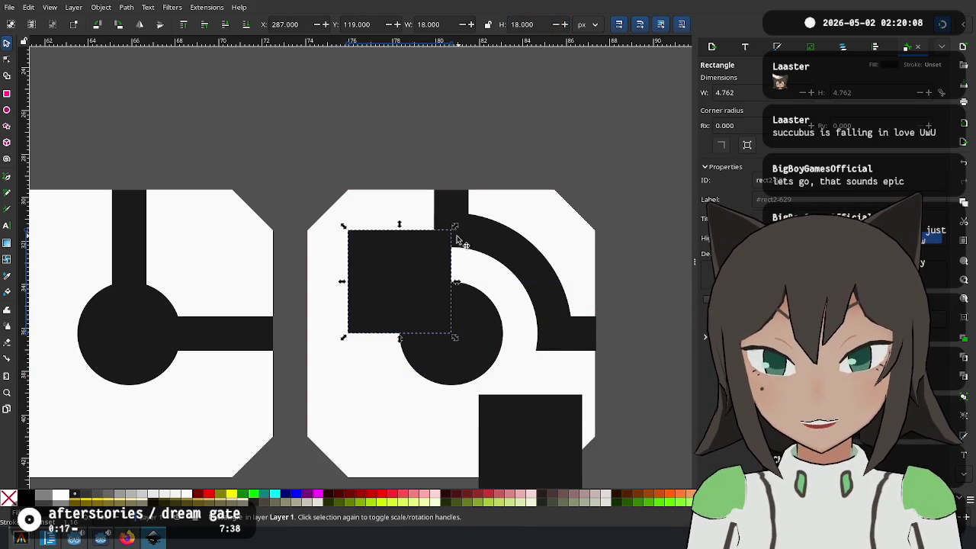
key("BackSpace")
type("3")
key("Return")
left_click_drag(435, 273, 454, 318)
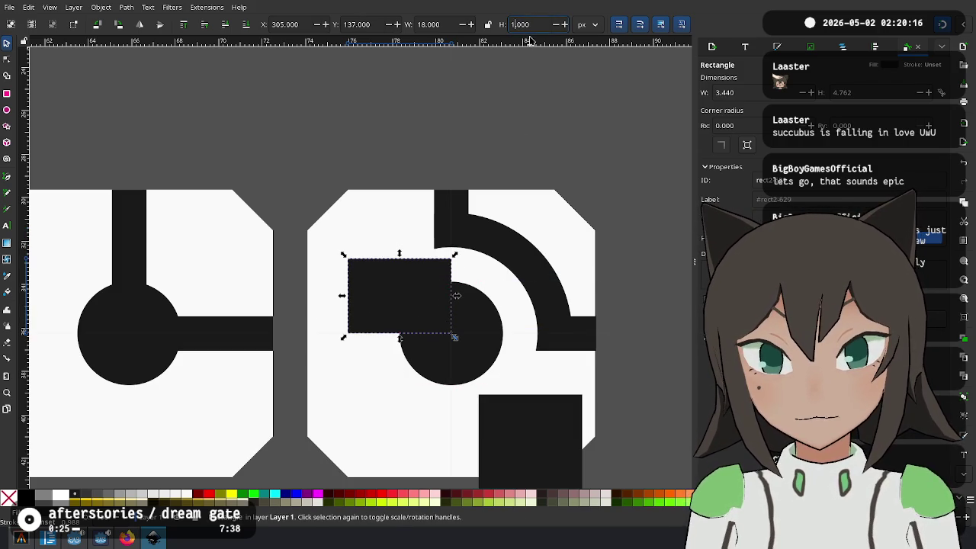
type("5")
key("Return")
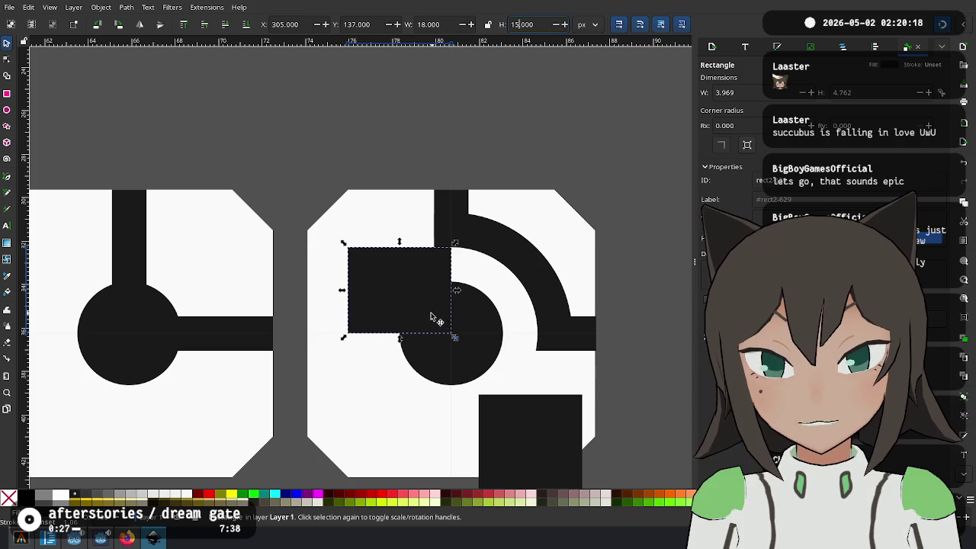
key("Delete")
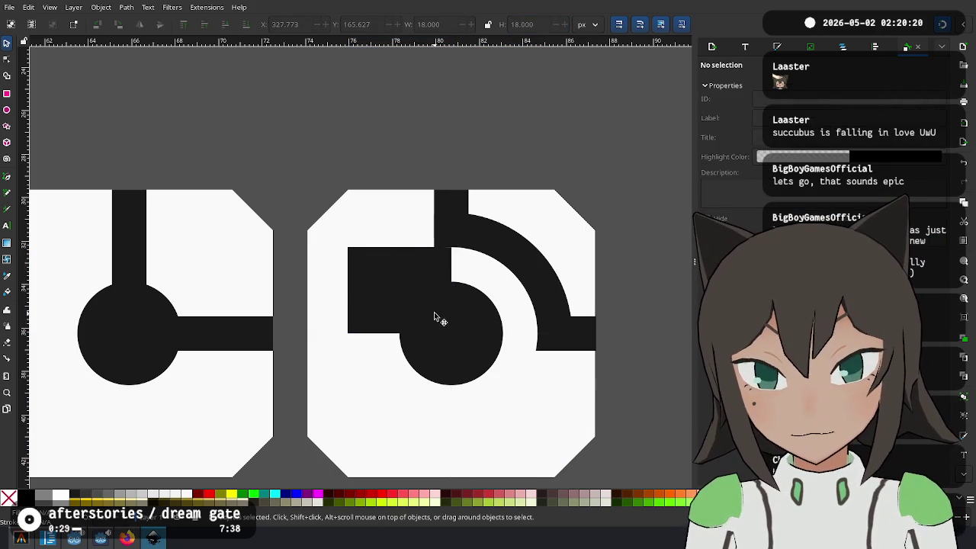
Duplicate the black rectangle and rotate the copy a quarter turn over the circle
left_click(404, 290)
key("ctrl+d")
left_click_drag(405, 292, 458, 350)
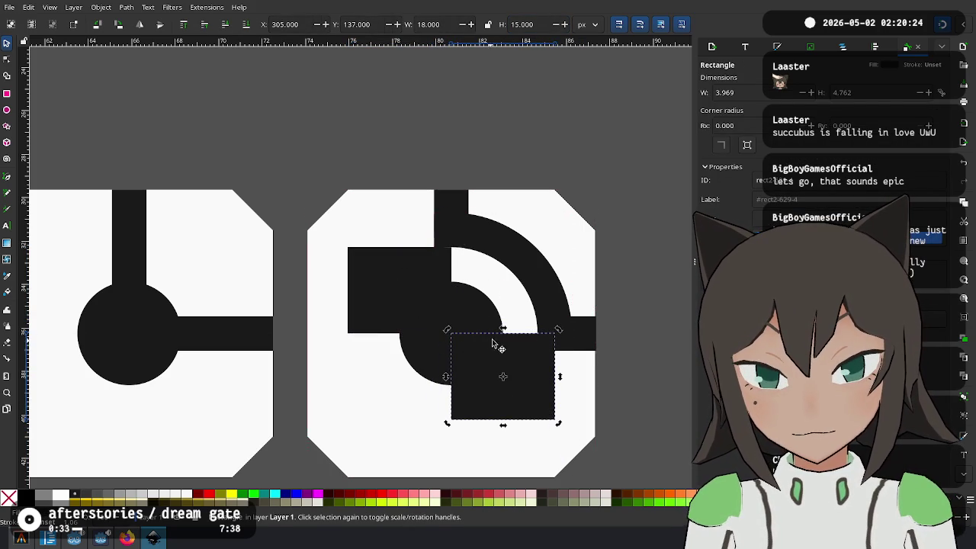
left_click_drag(559, 330, 537, 411)
left_click_drag(503, 347, 493, 356)
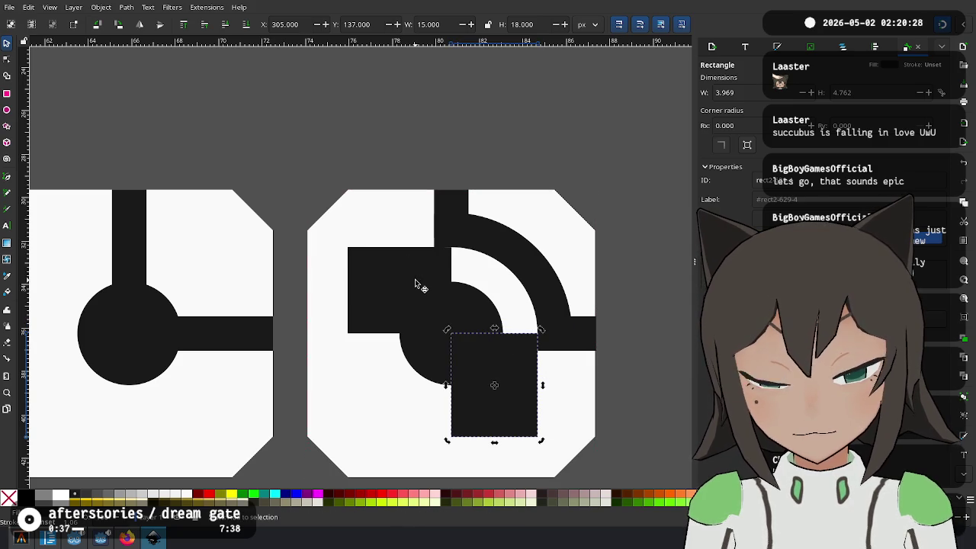
Subtract each rectangle from the arc with Path > Difference, leaving the dot beside the quarter-arc
left_click(571, 336, "shift")
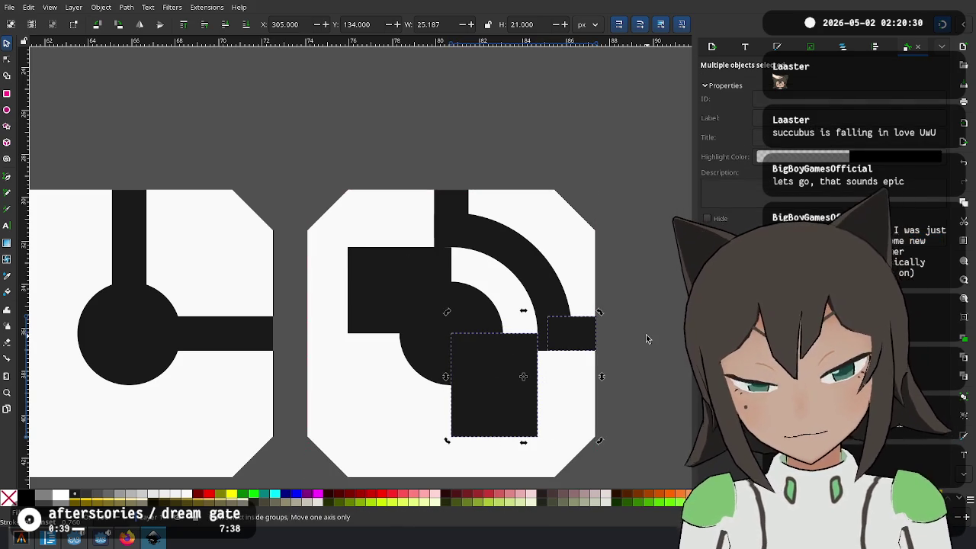
left_click(496, 365)
left_click(549, 290, "shift")
key("ctrl+minus")
left_click(396, 265, "shift")
key("ctrl+minus")
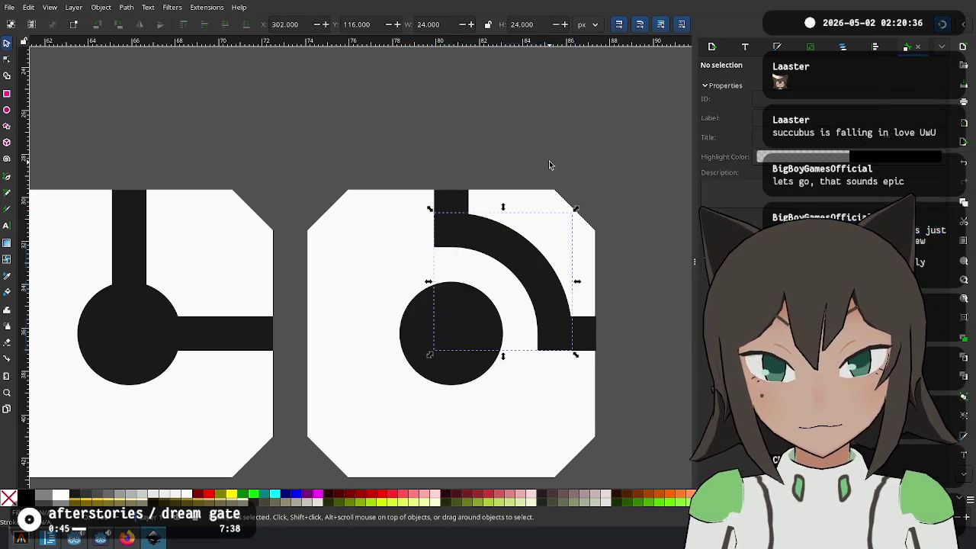
left_click(549, 165)
scroll(508, 353, "down", 5)
scroll(457, 299, "down", 2)
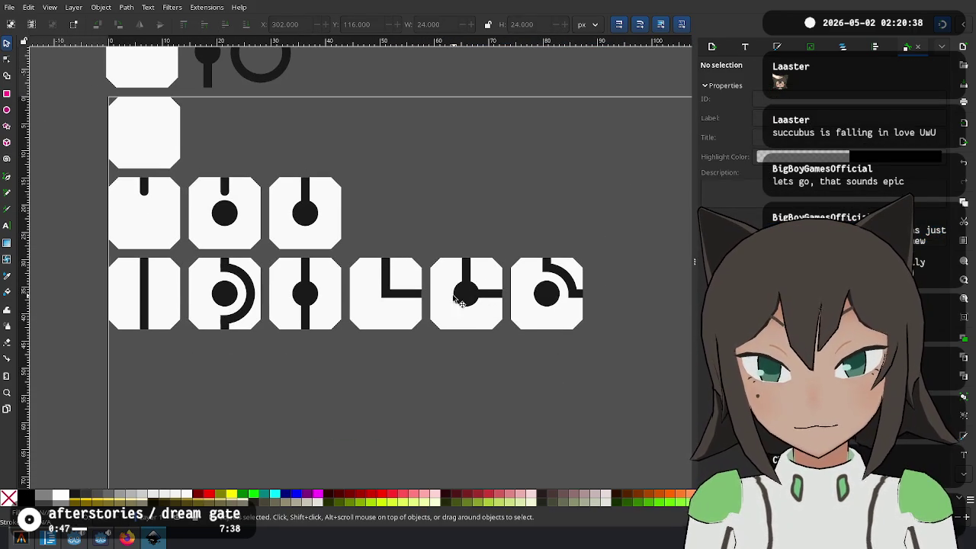
Swap the last two tiles so the dot-and-arc tile sits before the dot tile
left_click_drag(482, 293, 583, 211)
left_click_drag(627, 253, 504, 349)
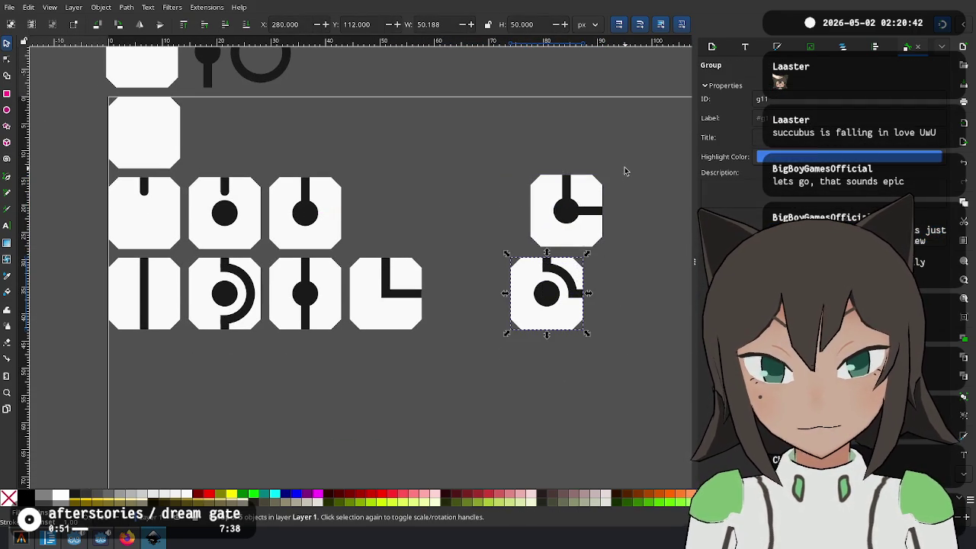
left_click_drag(538, 306, 453, 306)
left_click_drag(540, 220, 546, 307)
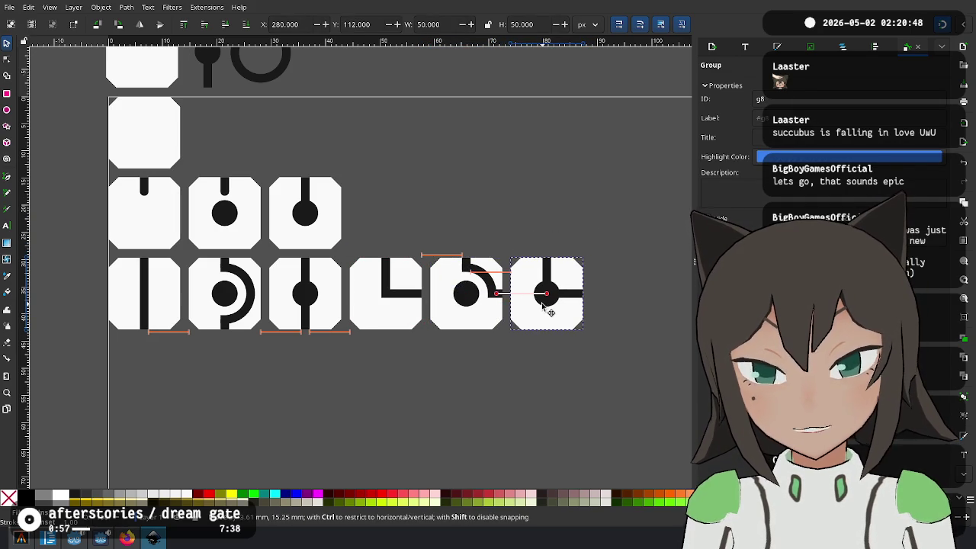
left_click_drag(544, 306, 544, 305)
left_click(464, 236)
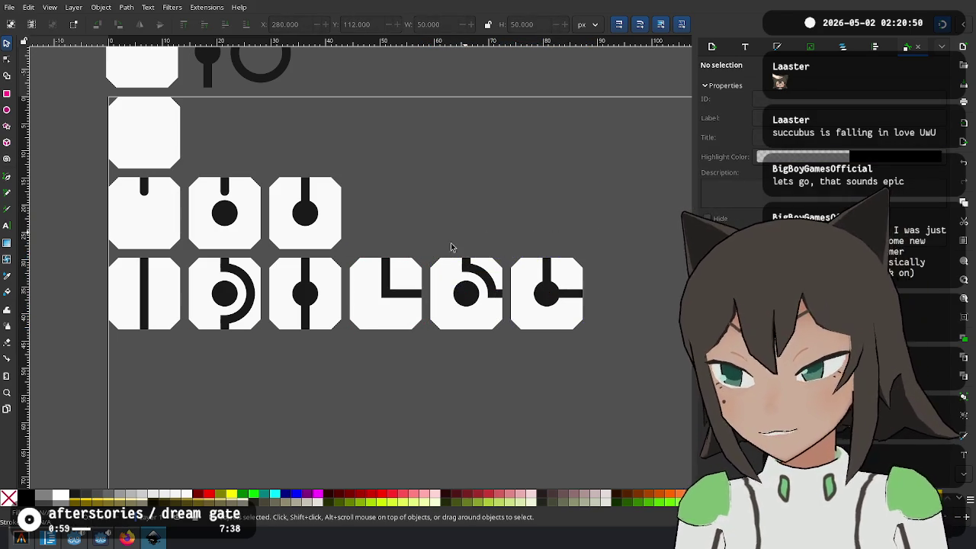
Snap each bottom-row tile back into its slot so the row is evenly aligned
left_click(144, 303)
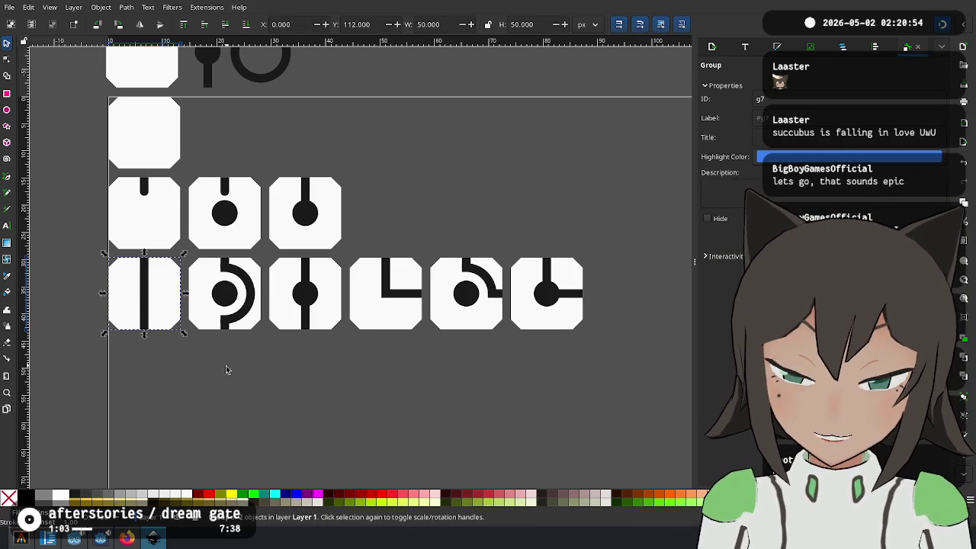
left_click(244, 284)
left_click_drag(244, 284, 244, 284)
left_click_drag(320, 298, 320, 297)
left_click_drag(389, 305, 389, 306)
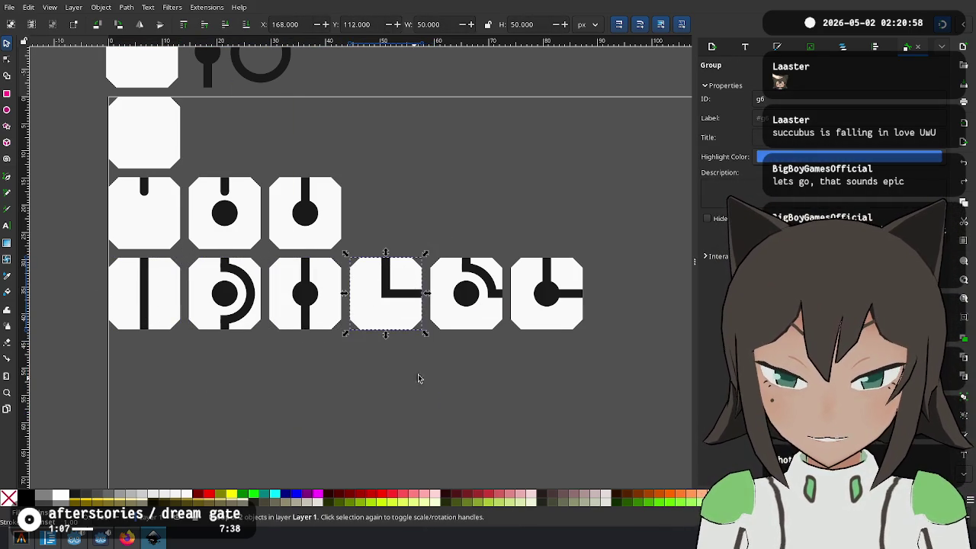
left_click_drag(496, 321, 496, 320)
left_click_drag(555, 303, 528, 307)
left_click(595, 302)
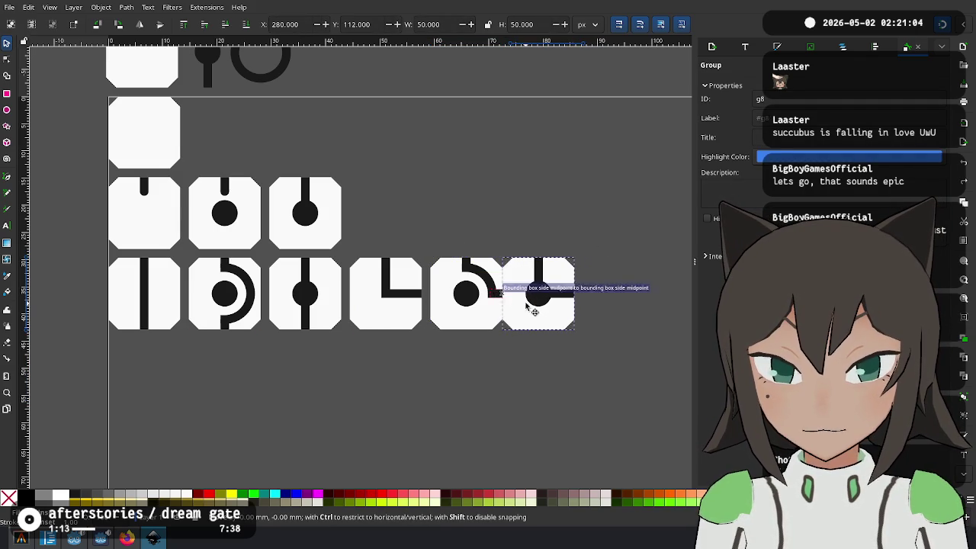
left_click_drag(528, 306, 525, 305)
left_click(523, 214)
Drag the thin bar above the tiles down over the bottom row
scroll(349, 163, "up", 2)
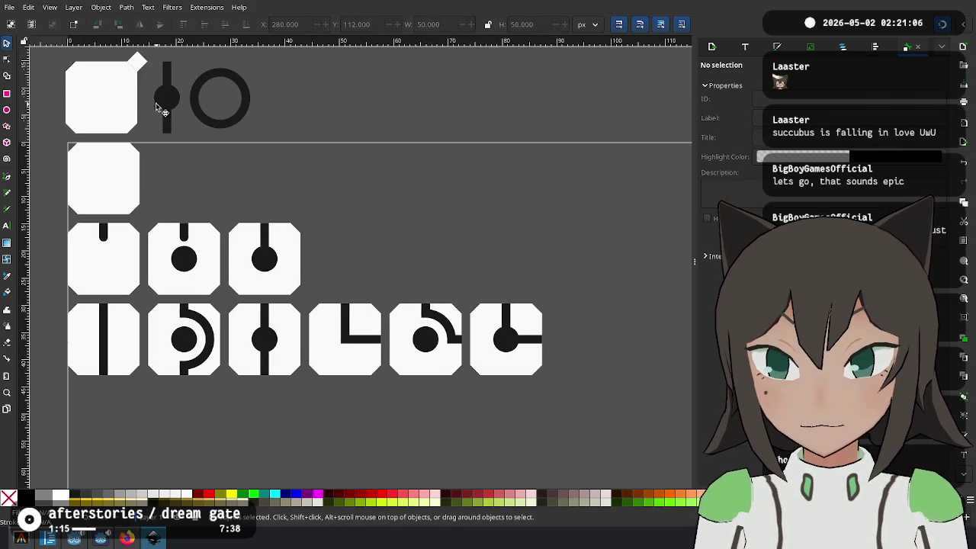
left_click(164, 114)
left_click_drag(166, 122, 475, 350)
left_click(539, 414)
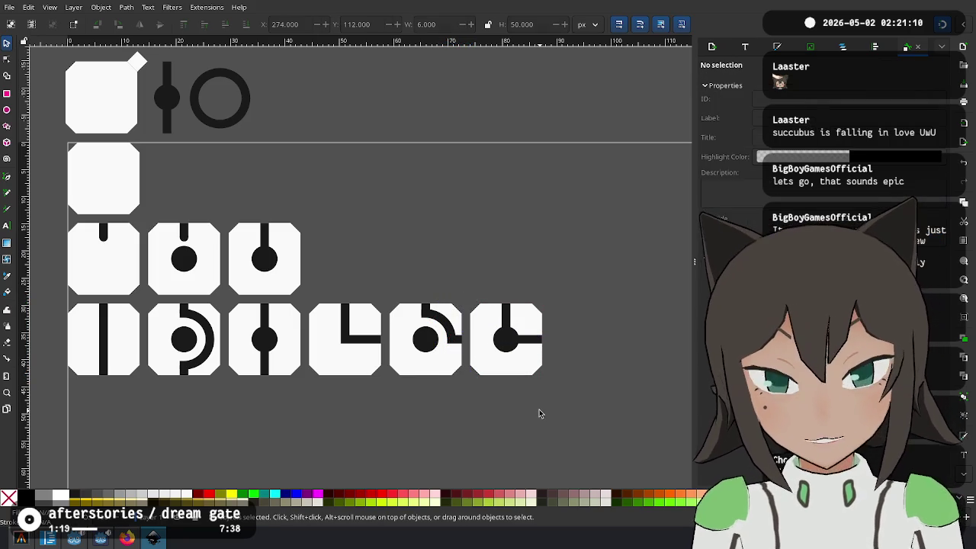
scroll(347, 294, "left", 2)
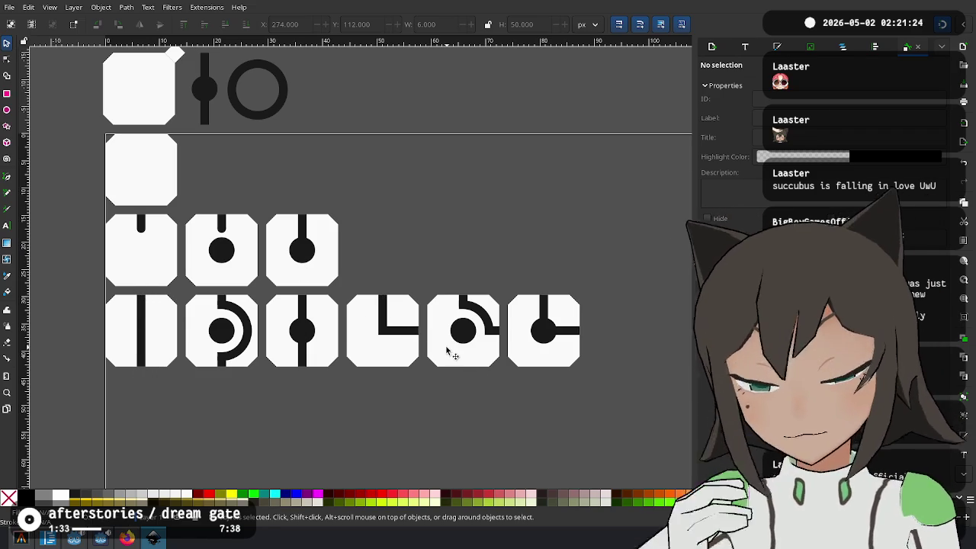
Ungroup the fourth bottom-row tile and delete its L-shaped bar
scroll(392, 343, "up", 1)
scroll(392, 343, "up", 1)
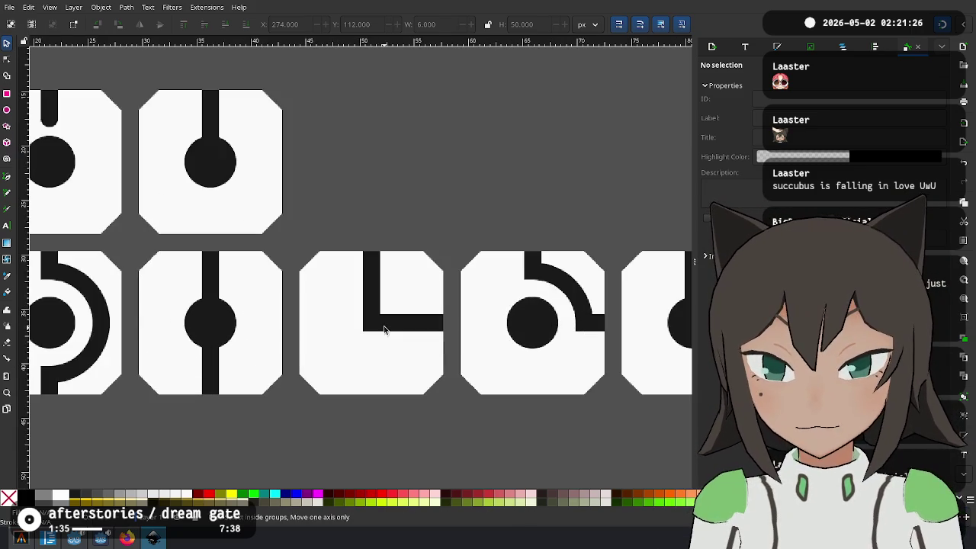
left_click(367, 318)
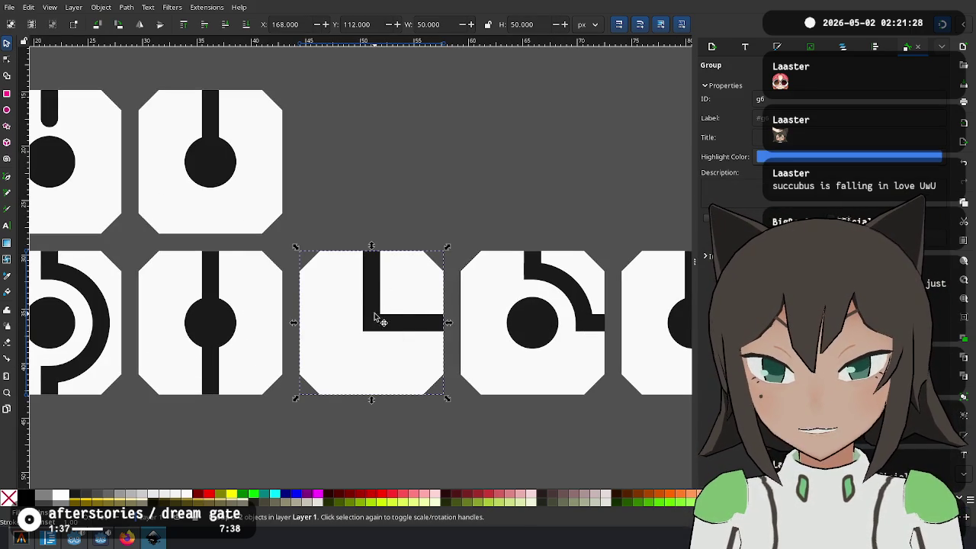
left_click(436, 204)
left_click(375, 320)
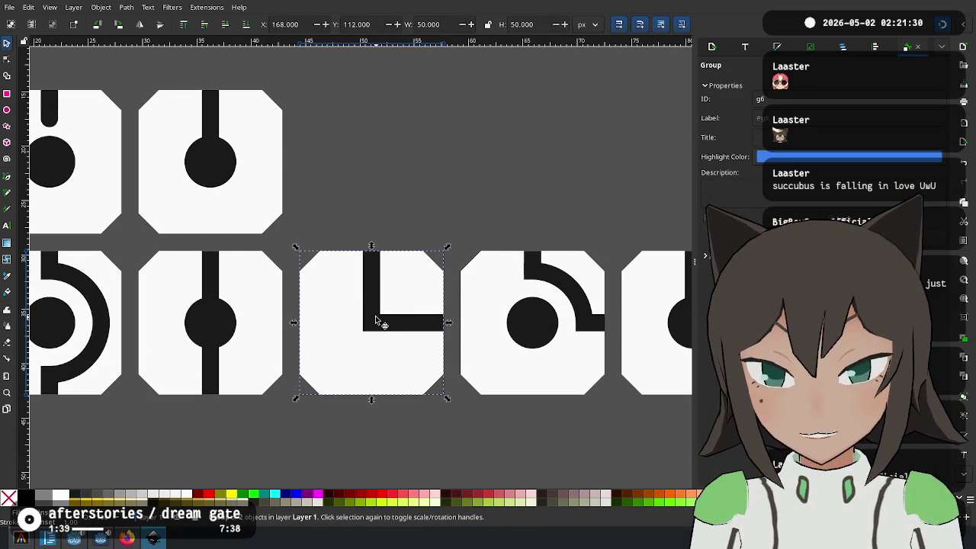
right_click(376, 322)
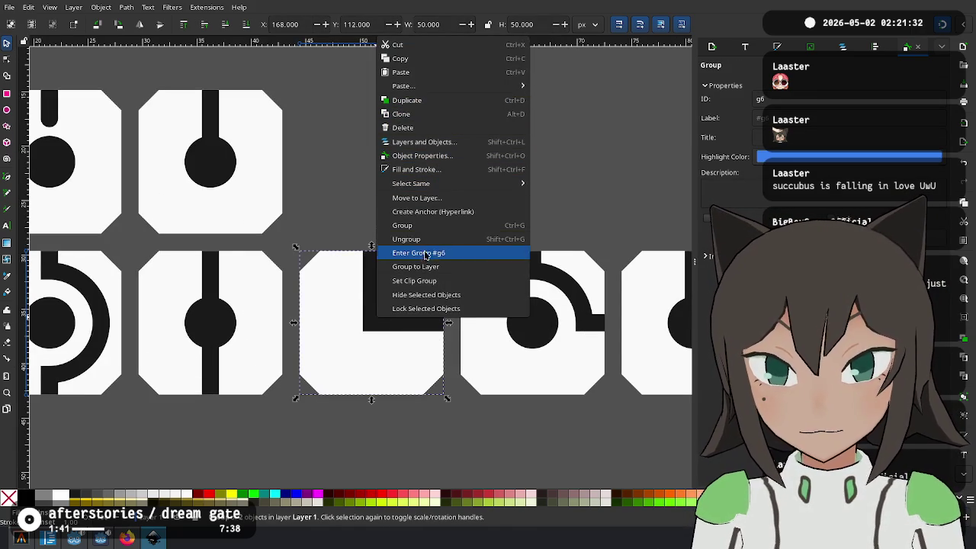
left_click(447, 239)
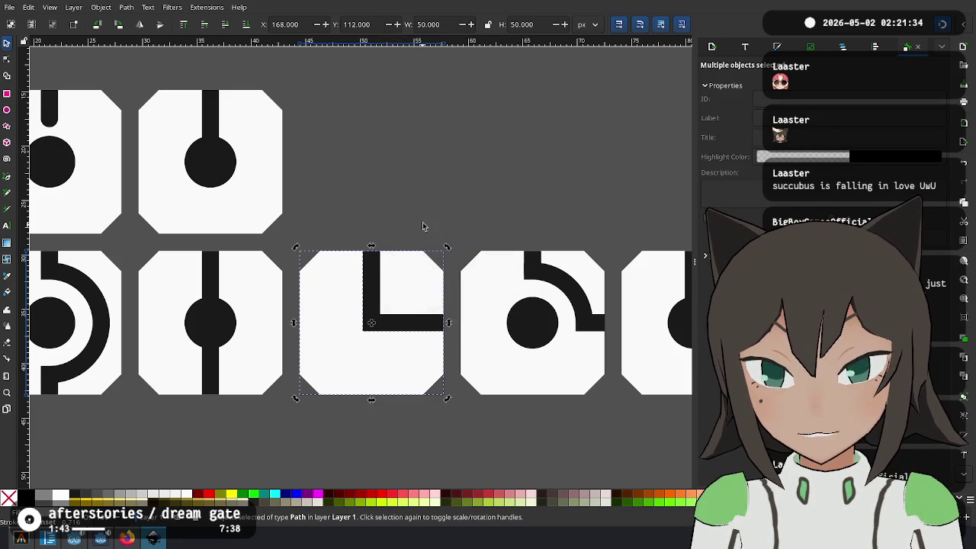
left_click(430, 209)
left_click(376, 320)
key("Delete")
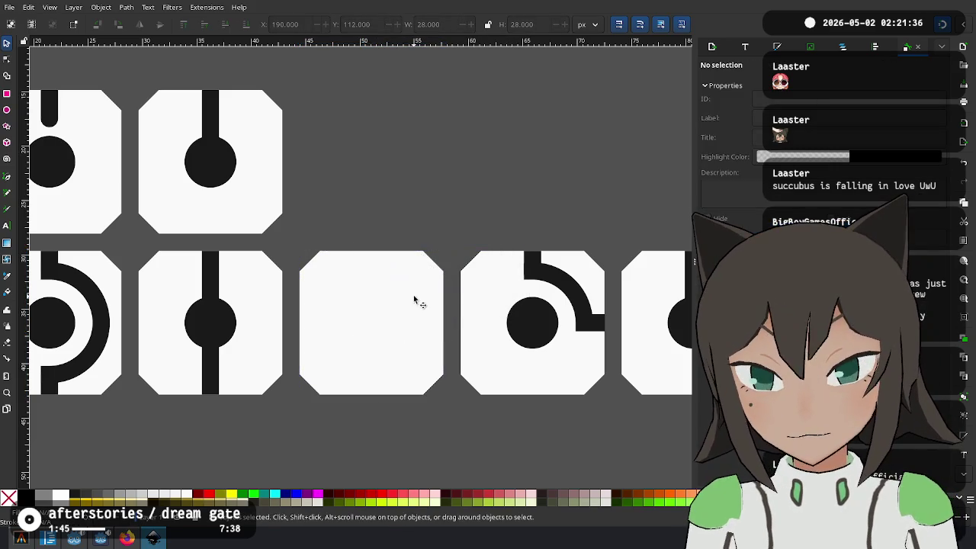
Duplicate the vertical bar above the tiles and move the copy into the blank tile
scroll(266, 206, "down", 3, "ctrl")
scroll(262, 175, "up", 3)
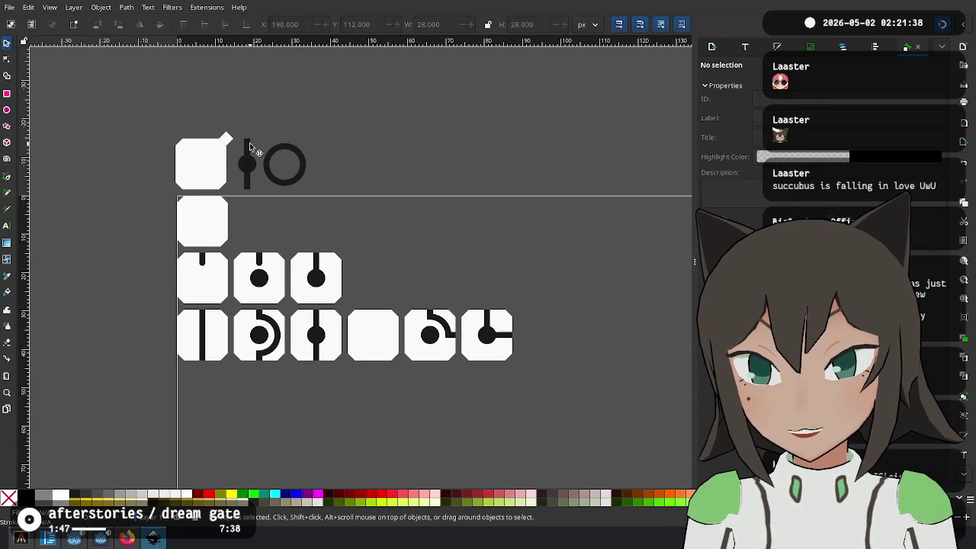
left_click(248, 149)
key("ctrl+d")
mouse_move(248, 149)
left_mouse_down()
mouse_move(385, 349)
mouse_move(373, 339)
mouse_move(389, 311)
mouse_move(374, 290)
left_mouse_up()
scroll(374, 321, "up", 5, "ctrl")
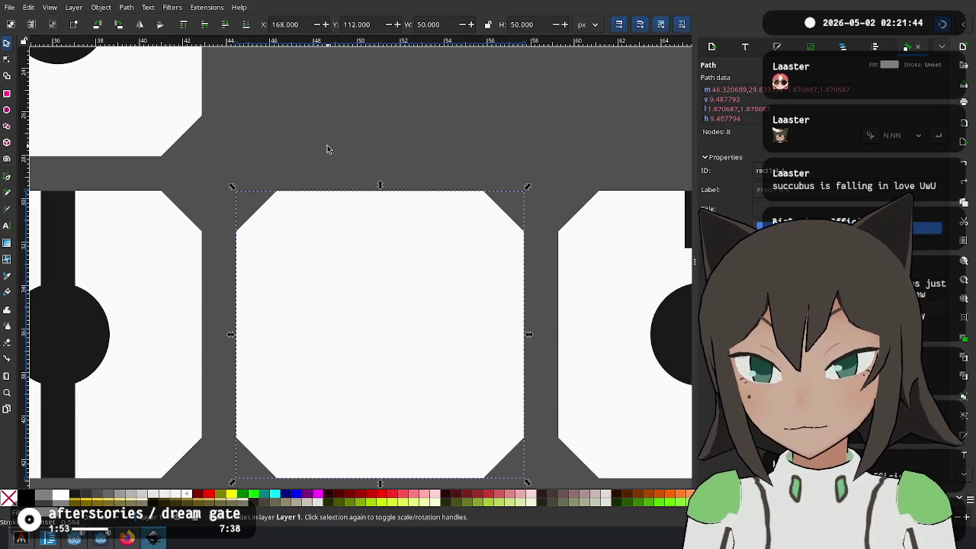
Place the vertical bar in the blank tile and add a horizontal copy across the middle
scroll(326, 145, "down", 5, "ctrl")
scroll(339, 183, "up", 3)
mouse_move(276, 119)
left_mouse_down()
mouse_move(358, 257)
mouse_move(385, 250)
mouse_move(429, 308)
left_mouse_up()
scroll(366, 218, "up", 2)
scroll(374, 239, "up", 3)
key("ctrl+d")
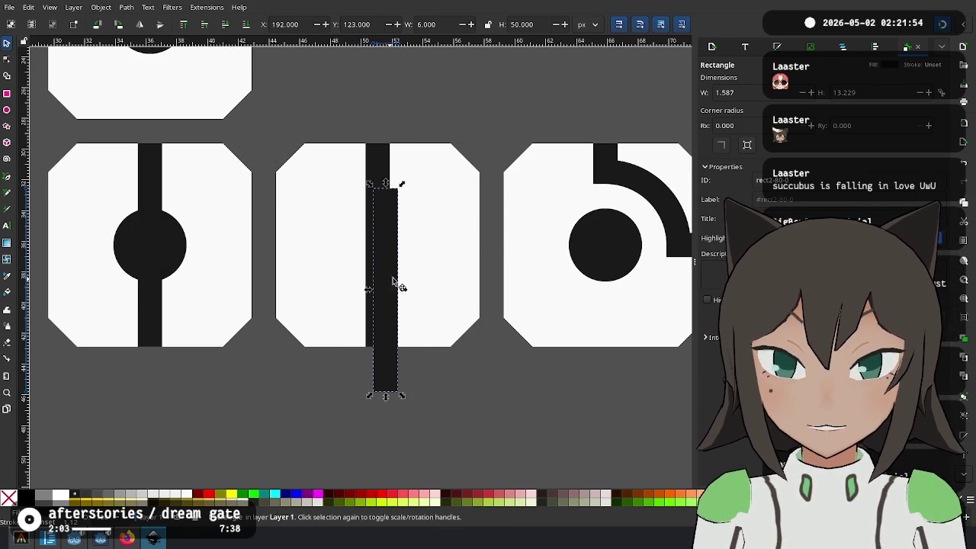
key("ctrl+]")
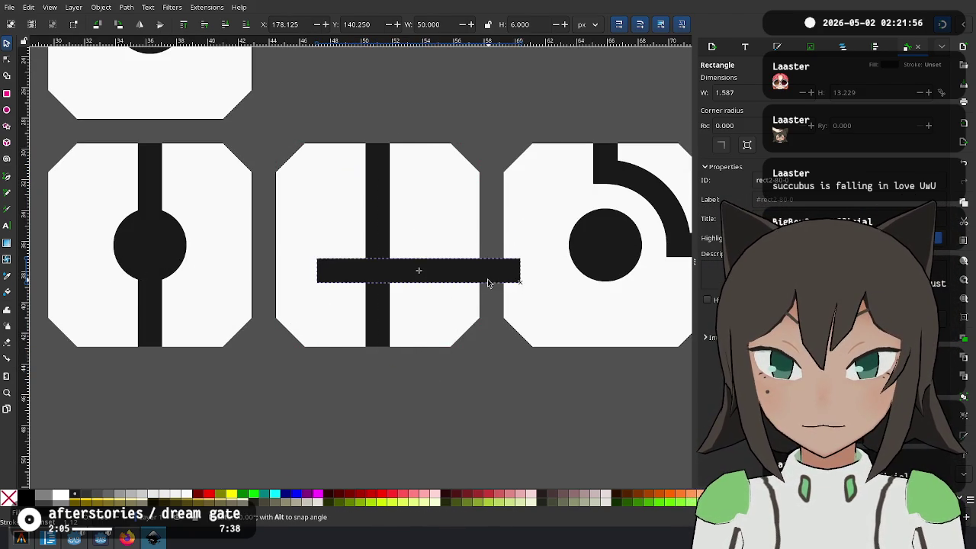
mouse_move(479, 272)
left_mouse_down()
mouse_move(425, 240)
mouse_move(432, 252)
left_mouse_up()
Shrink the horizontal copy to the right half and tilt it 45° into the corner
left_click_drag(272, 244, 388, 255)
key("Escape")
left_click_drag(271, 245, 388, 253)
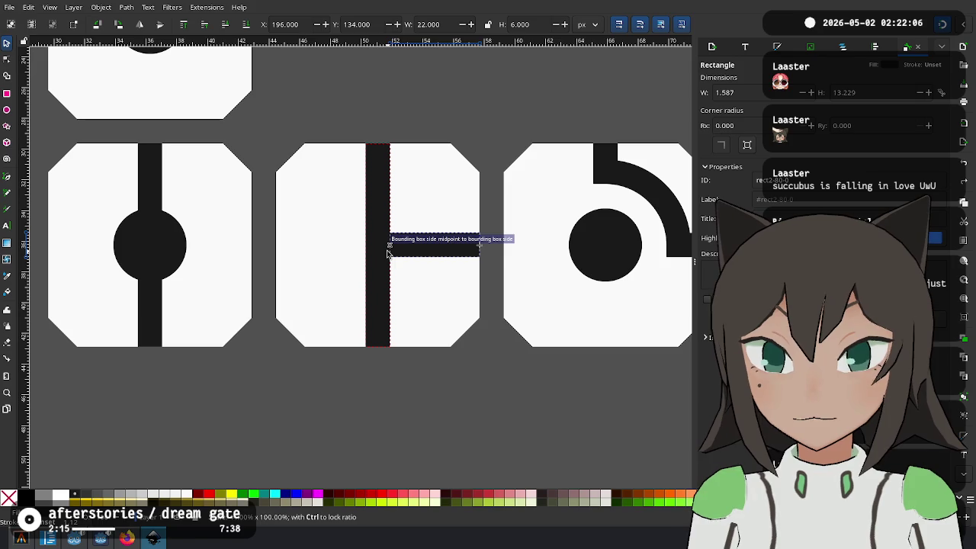
left_click_drag(388, 253, 458, 252)
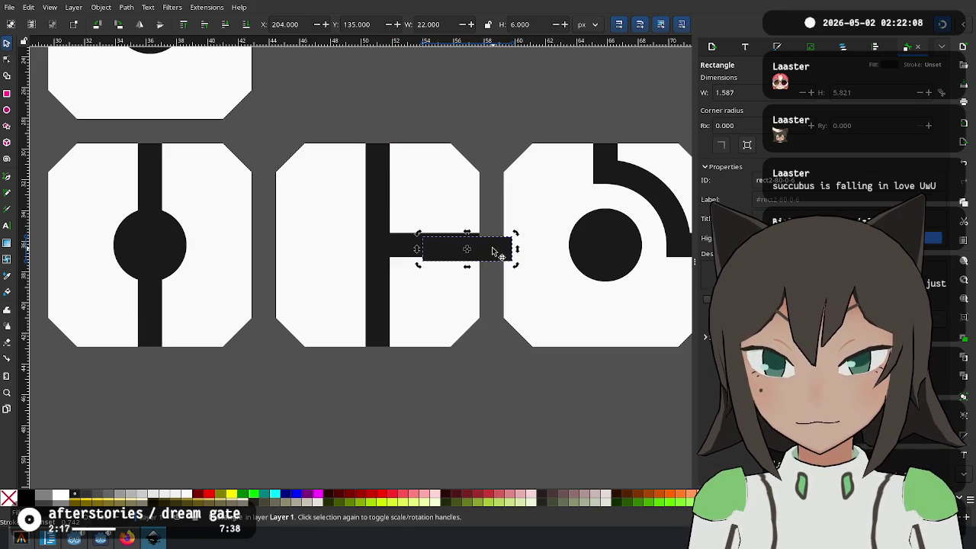
key("bracketright")
key("bracketright")
key("bracketright")
mouse_move(500, 269)
left_mouse_down()
mouse_move(429, 219)
mouse_move(412, 221)
left_mouse_up()
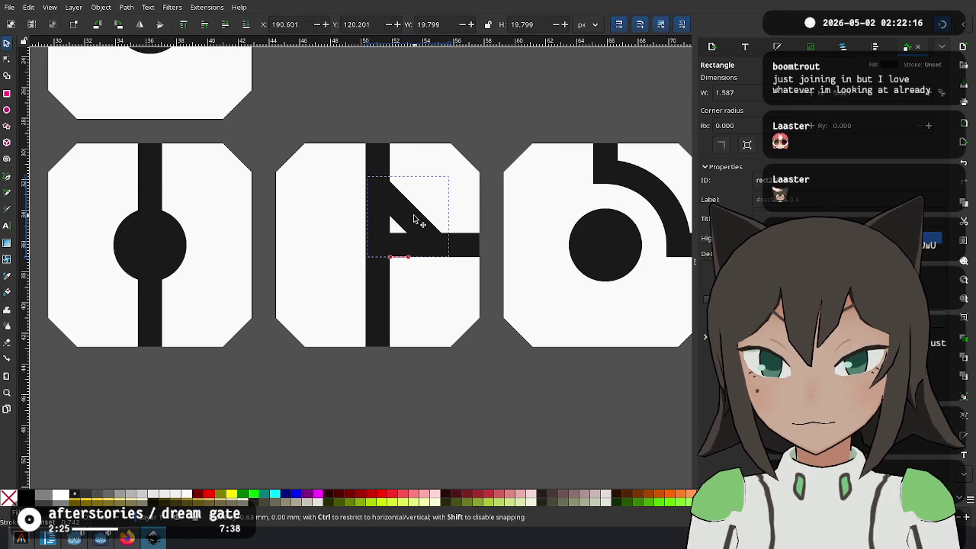
Shorten the vertical bar to a top stub and trim the horizontal bar's left end
left_click(373, 290)
left_click_drag(380, 352, 387, 176)
left_click(448, 253)
mouse_move(385, 245)
left_mouse_down()
mouse_move(444, 244)
mouse_move(418, 245)
left_mouse_up()
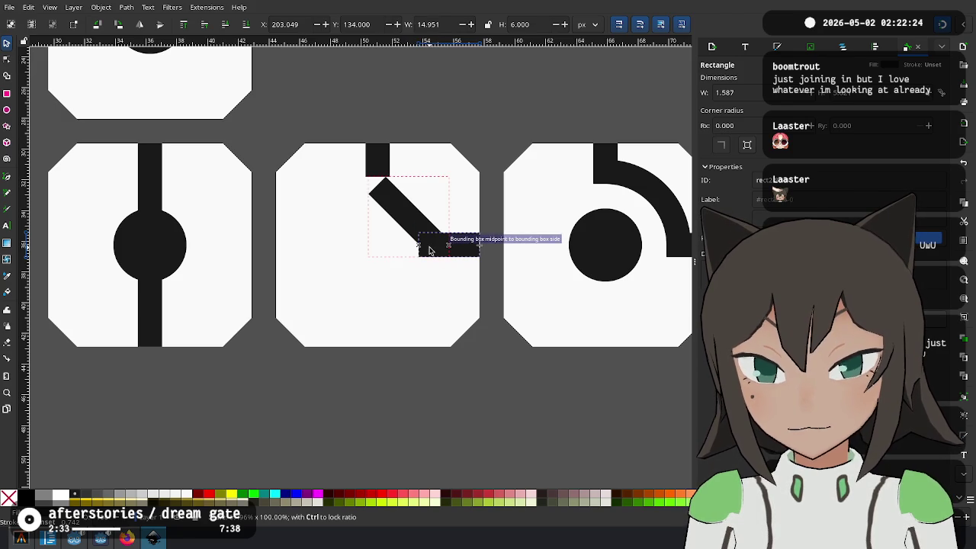
left_click(381, 168)
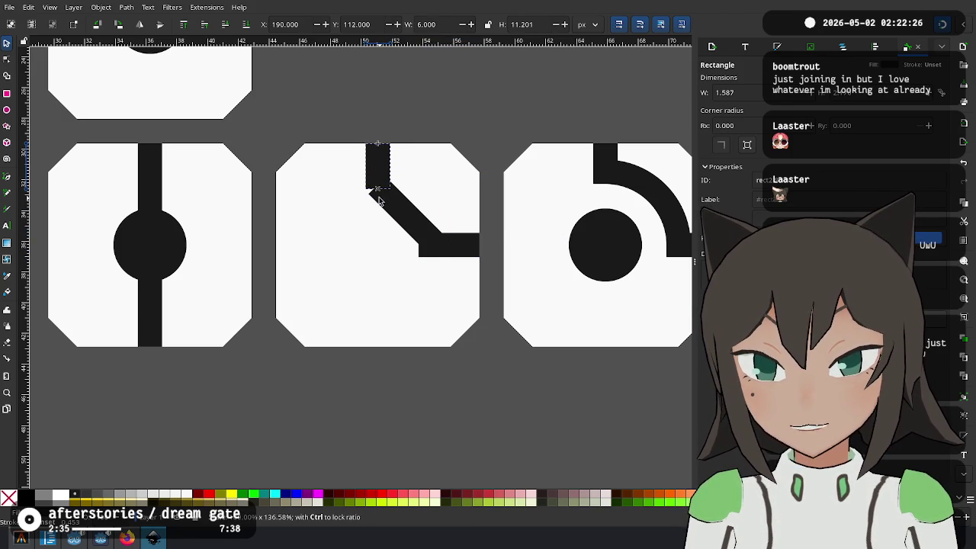
left_click_drag(378, 199, 391, 227)
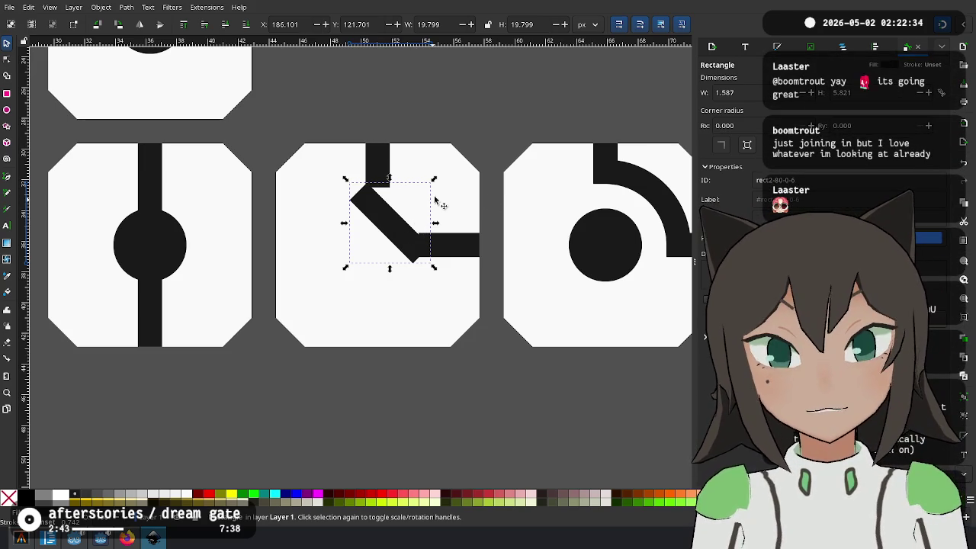
Nudge the diagonal into place and set the horizontal bar's width to 12
scroll(394, 228, "up", 2)
left_click_drag(387, 218, 396, 202)
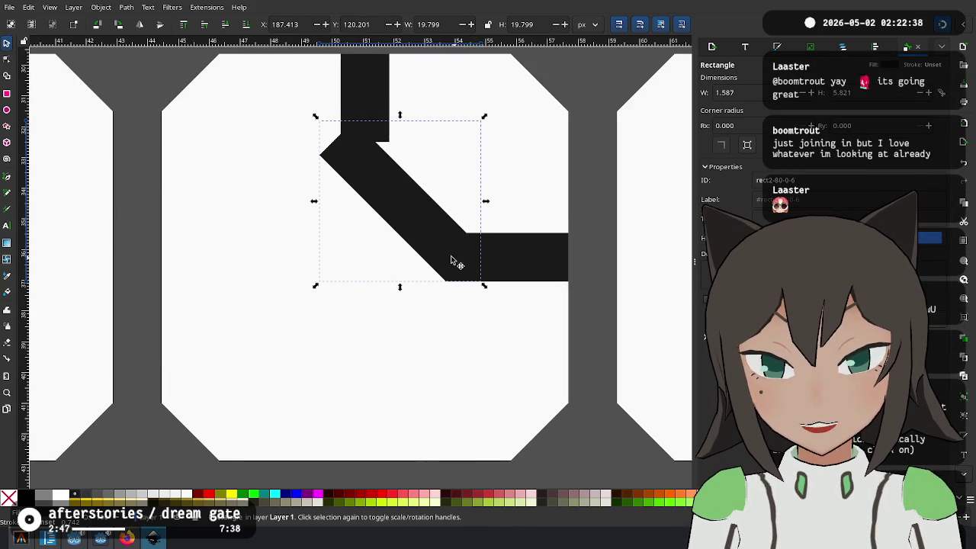
mouse_move(427, 243)
left_mouse_down()
mouse_move(436, 276)
mouse_move(450, 284)
left_mouse_up()
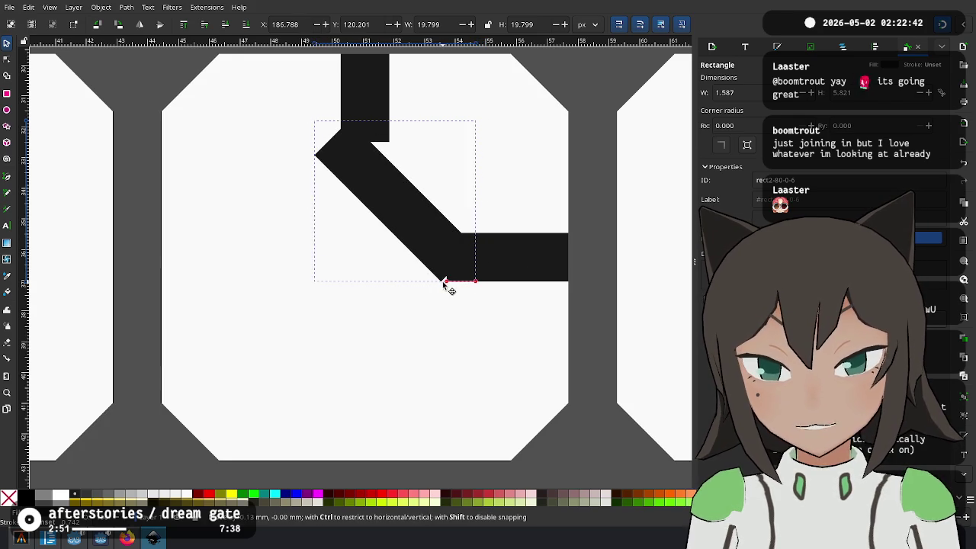
left_click(469, 263)
mouse_move(442, 266)
left_mouse_down()
mouse_move(454, 261)
mouse_move(457, 284)
left_mouse_up()
left_click(437, 262)
left_click_drag(462, 282, 473, 282)
left_click(462, 271)
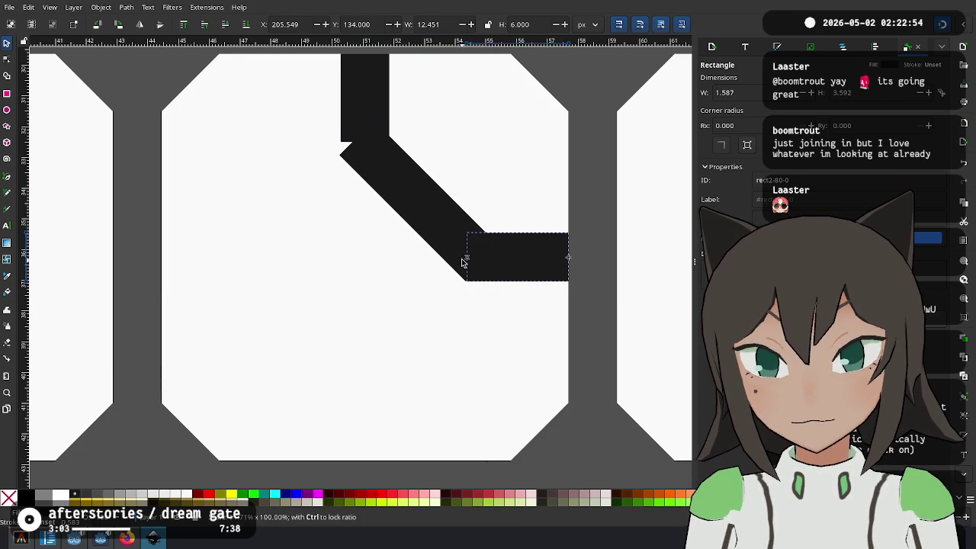
left_click_drag(464, 262, 461, 257)
key("BackSpace")
key("BackSpace")
key("BackSpace")
key("Return")
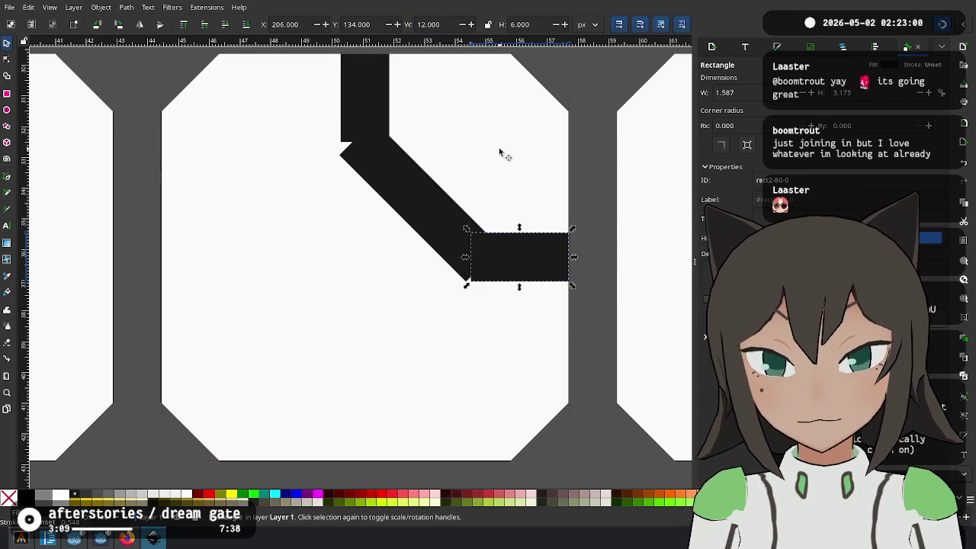
Move the diagonal to meet the top stub and align its lower corner with the arm
scroll(342, 226, "up", 4)
left_click(327, 222)
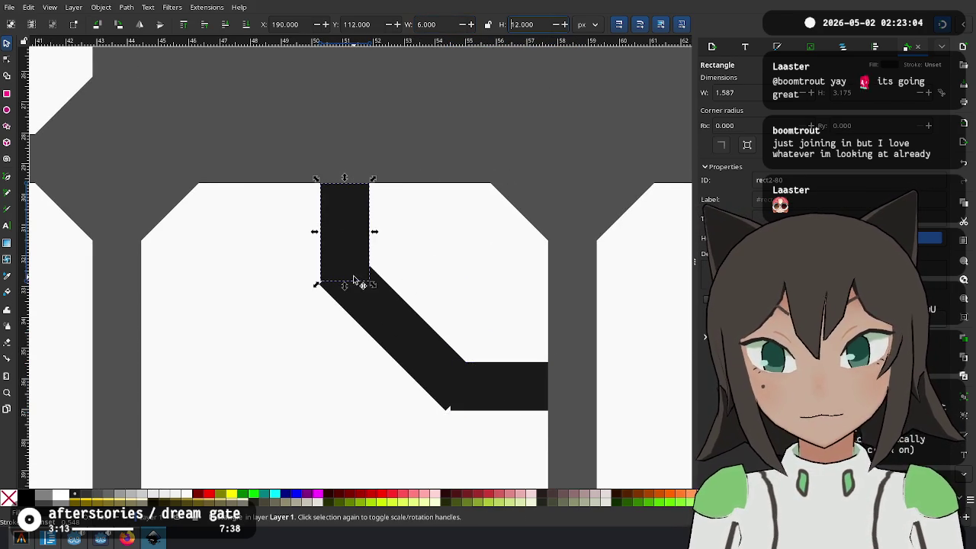
left_click(400, 343)
left_click_drag(402, 339, 410, 338)
mouse_move(451, 414)
left_mouse_down()
mouse_move(428, 411)
mouse_move(448, 417)
left_mouse_up()
scroll(450, 427, "up", 5)
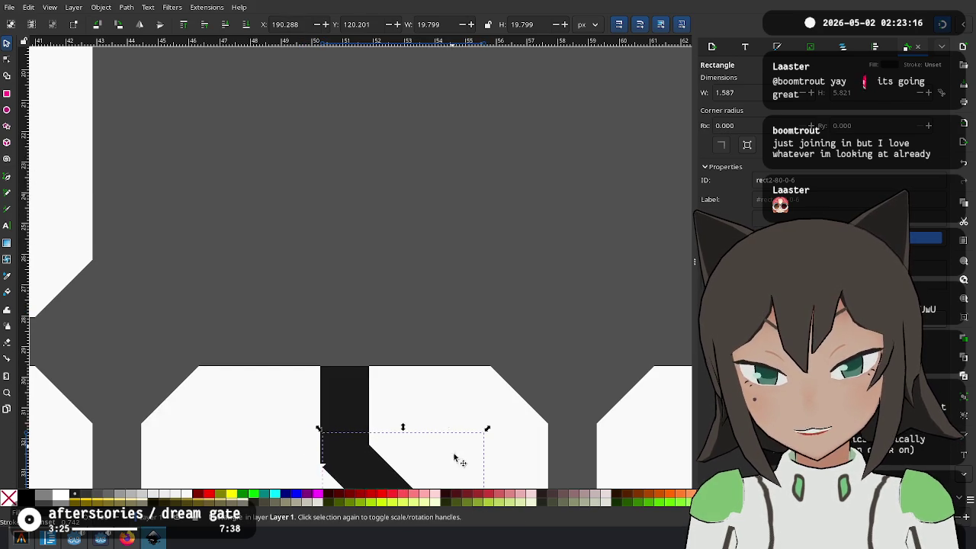
scroll(439, 381, "down", 7)
scroll(438, 378, "up", 3)
scroll(534, 211, "up", 3)
left_click_drag(458, 293, 464, 295)
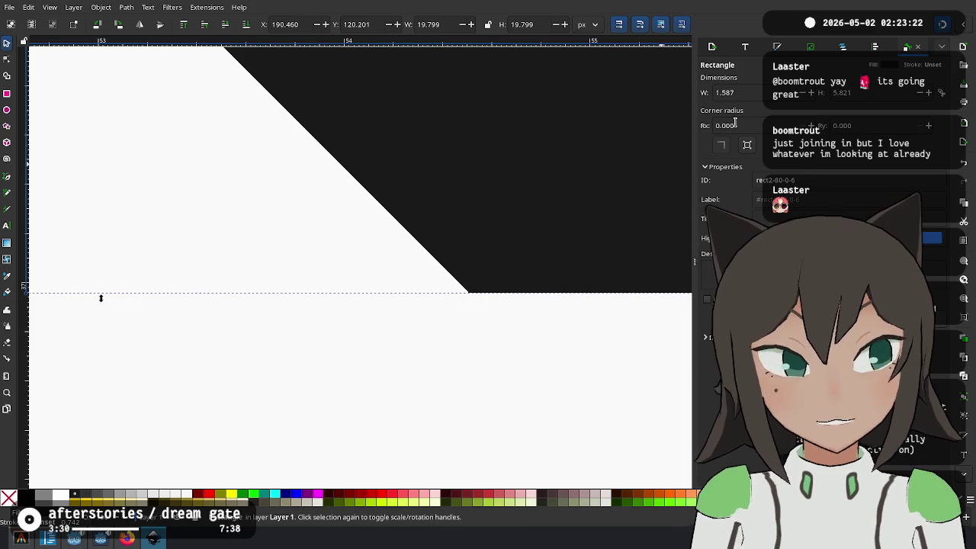
Tick Corners in the snapping options dropdown
left_click(962, 24)
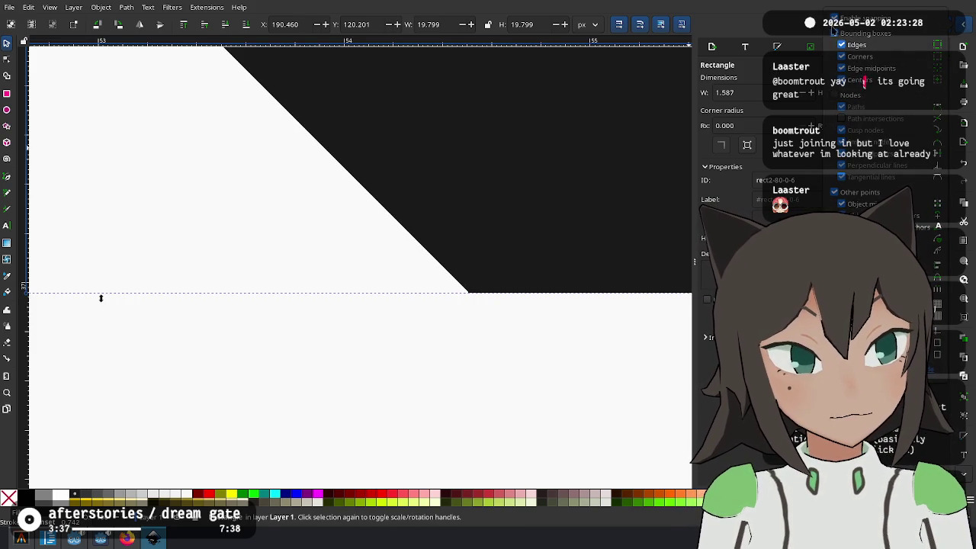
left_click(842, 56)
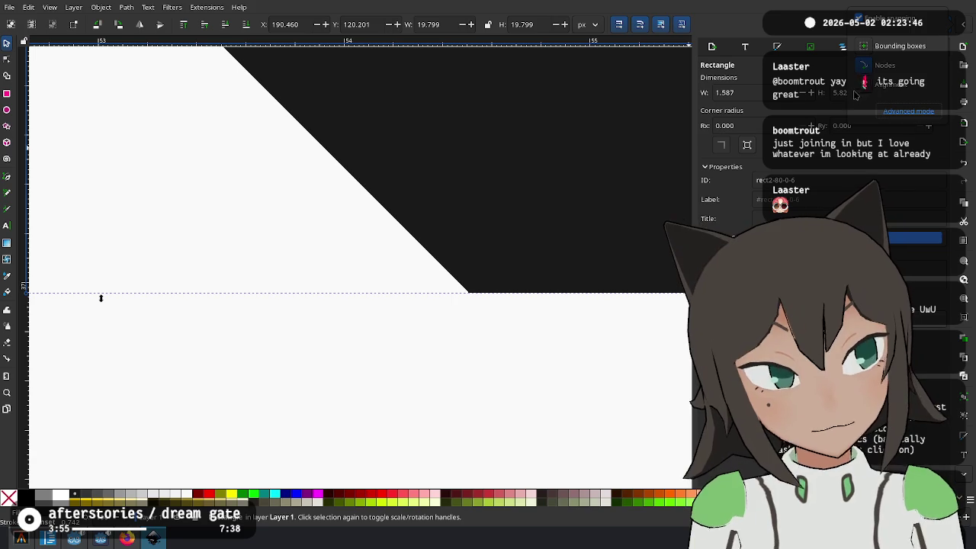
Drag and resize the diagonal so its corner snaps onto the bar's corner
left_click_drag(392, 199, 462, 293)
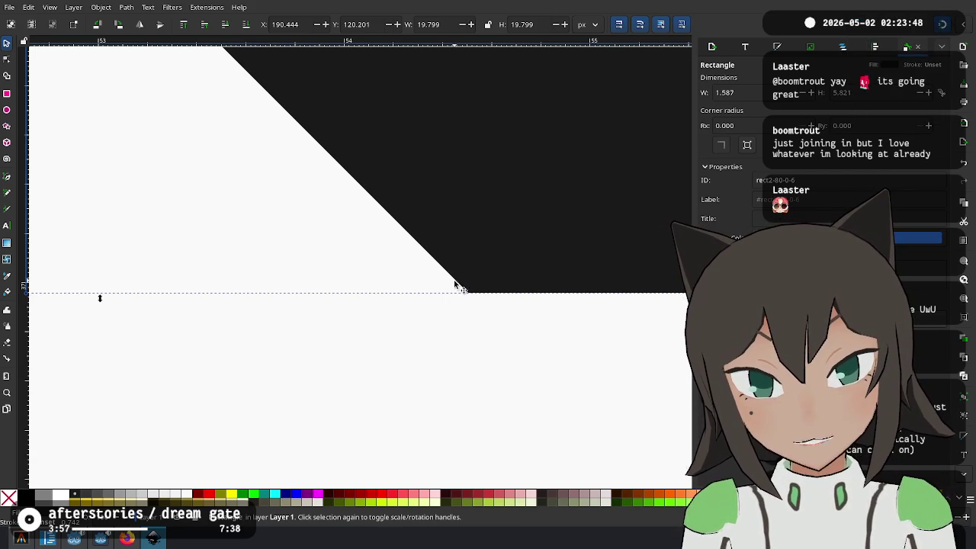
scroll(418, 350, "down", 3)
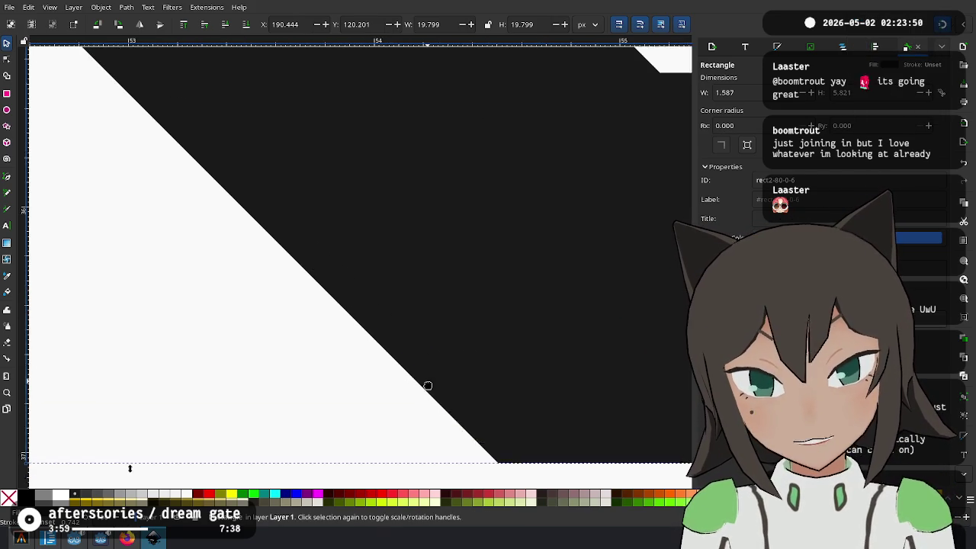
scroll(378, 219, "up", 2)
scroll(335, 223, "up", 2)
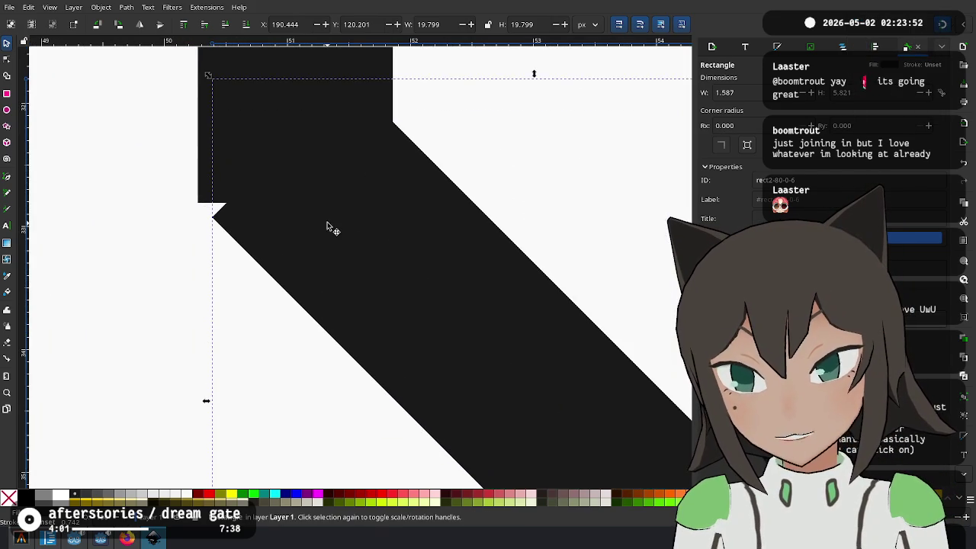
scroll(359, 218, "down", 4)
scroll(345, 210, "up", 3)
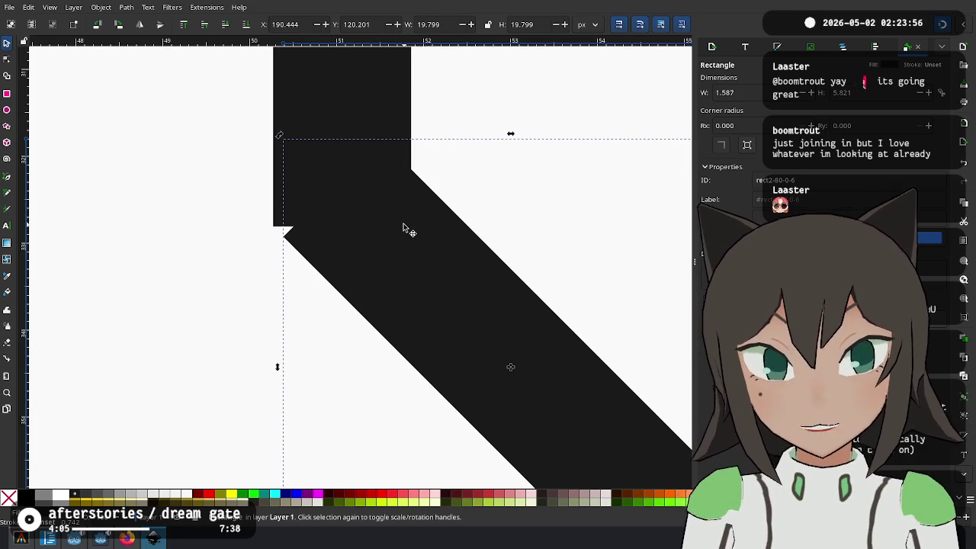
left_click(302, 143)
mouse_move(279, 135)
left_mouse_down()
mouse_move(302, 159)
mouse_move(273, 131)
left_mouse_up()
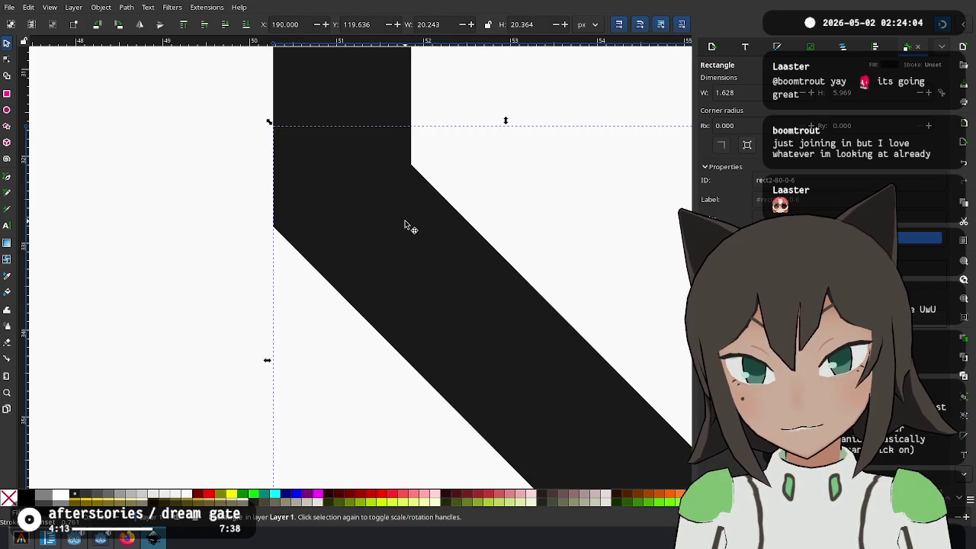
Rebuild the diagonal as a 6-high horizontal bar and rotate it 45°
scroll(405, 222, "down", 2)
scroll(405, 222, "down", 1)
left_click(324, 257)
left_click_drag(436, 182, 360, 154)
left_click_drag(400, 278, 421, 334)
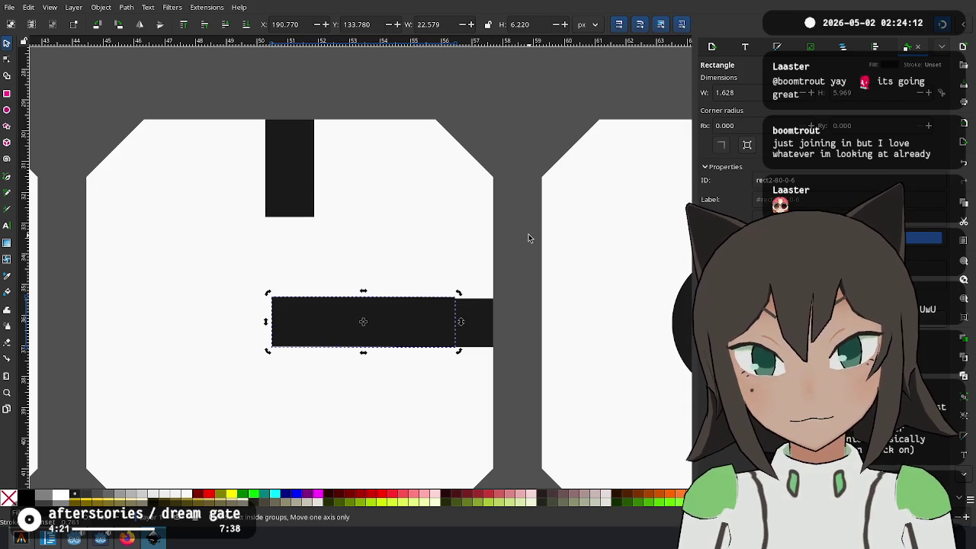
key("ctrl+z")
key("ctrl+z")
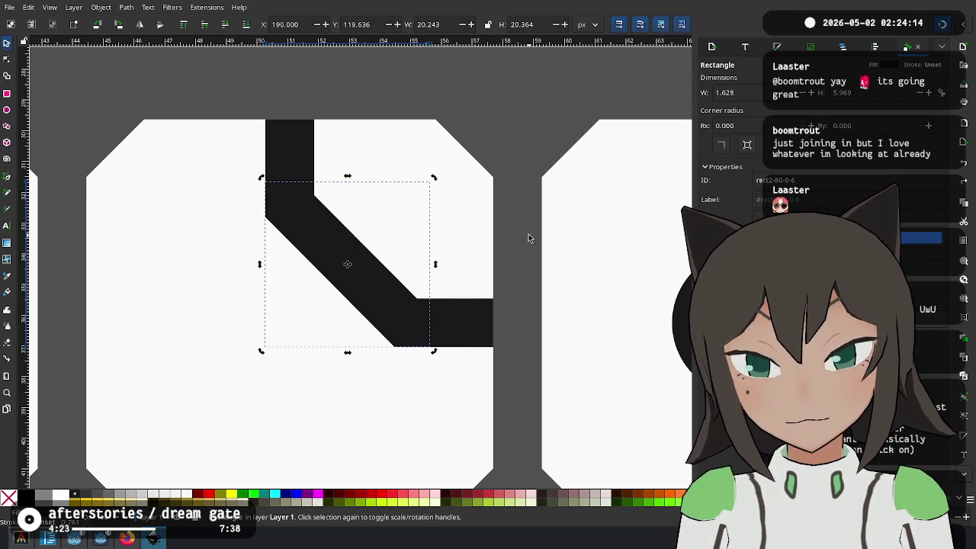
key("ctrl+shift+z")
key("ctrl+shift+z")
type("6")
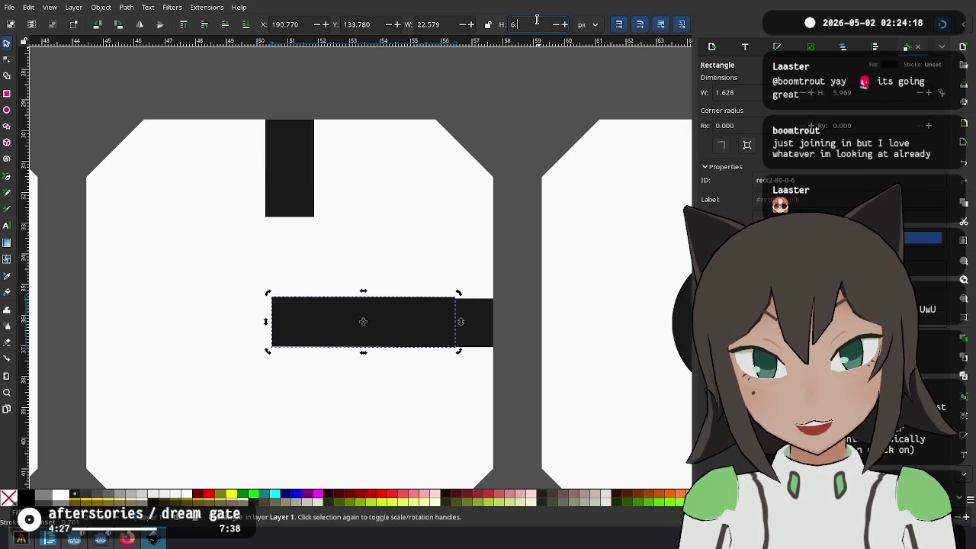
key("Return")
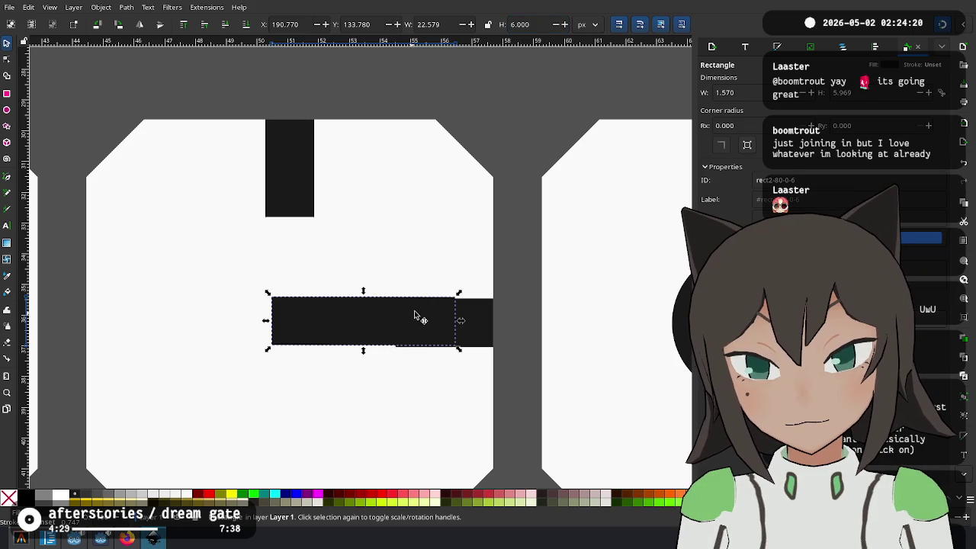
mouse_move(460, 297)
left_mouse_down()
mouse_move(459, 369)
mouse_move(401, 336)
left_mouse_up()
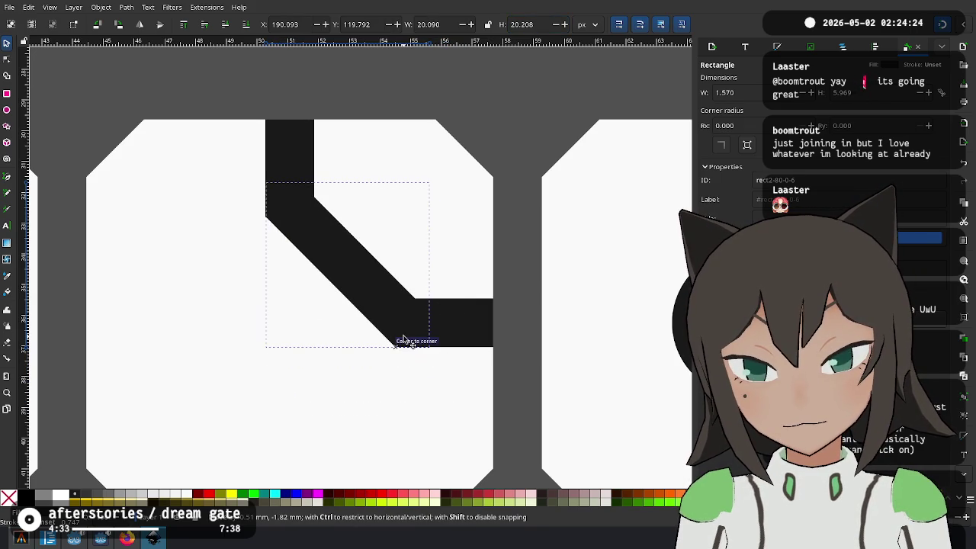
left_click(495, 118)
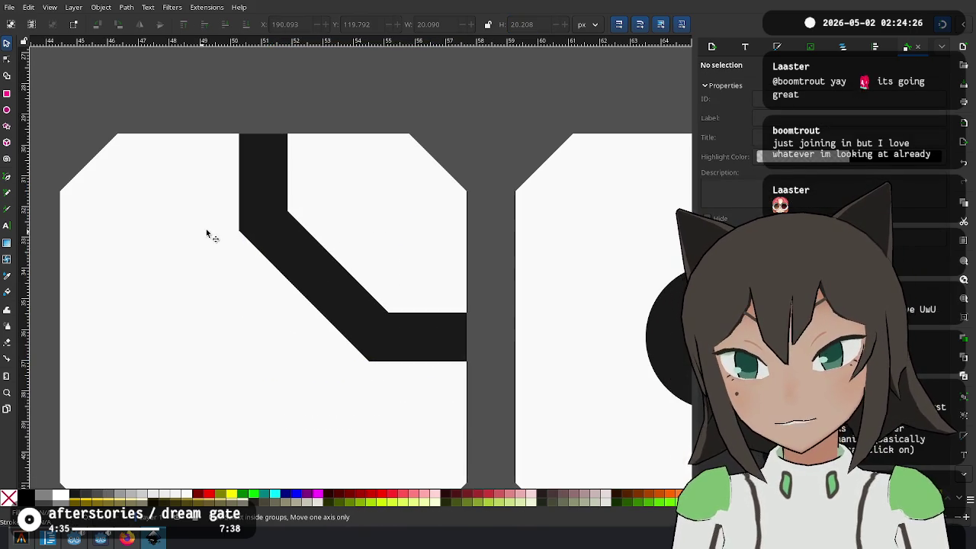
Snap the diagonal's corner onto the top stub's corner, placing it at X 190.000
scroll(308, 270, "up", 5)
scroll(244, 206, "up", 1)
left_click_drag(244, 206, 242, 214)
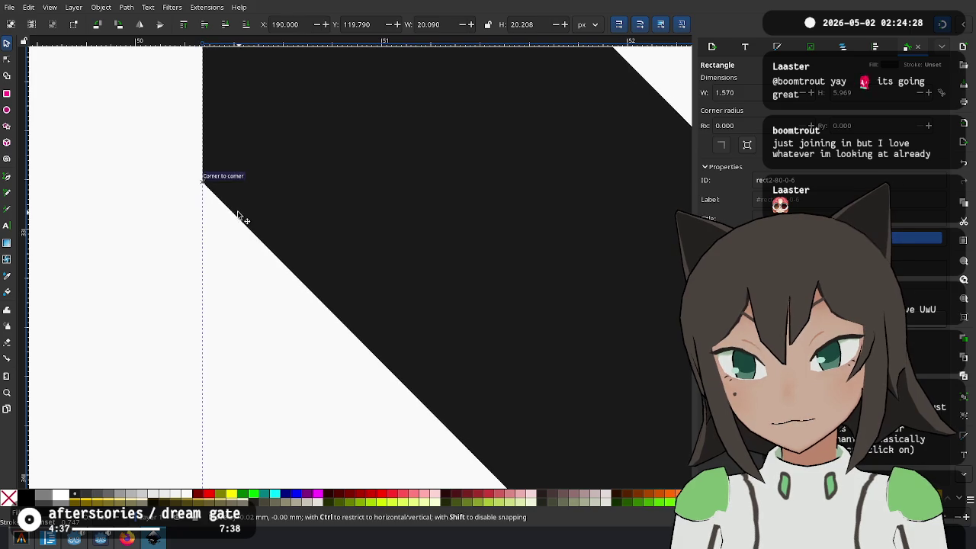
scroll(123, 151, "down", 3)
scroll(499, 432, "down", 3)
scroll(373, 294, "down", 2)
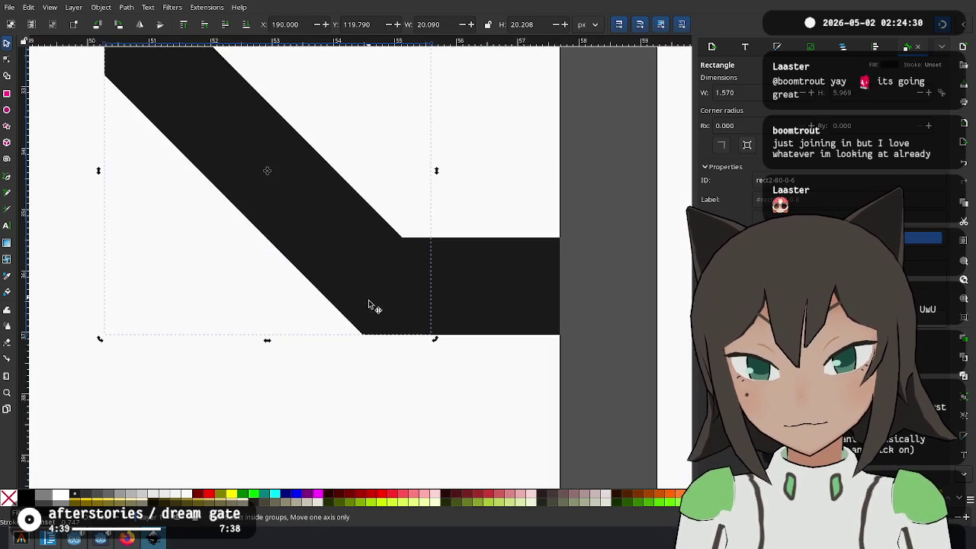
scroll(362, 354, "up", 2)
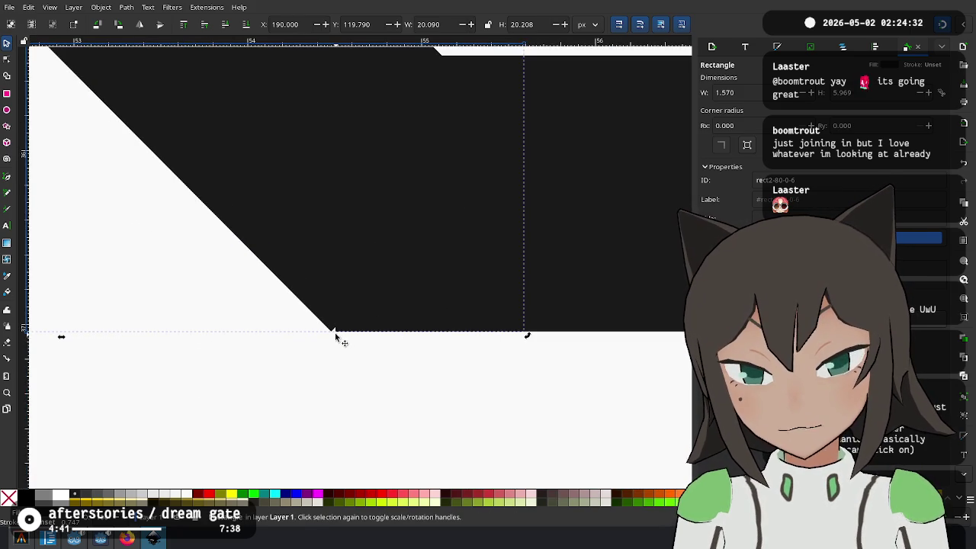
scroll(335, 335, "down", 3)
scroll(327, 338, "up", 3)
scroll(366, 333, "up", 1)
scroll(356, 344, "up", 1)
scroll(356, 345, "down", 2)
scroll(361, 342, "down", 3)
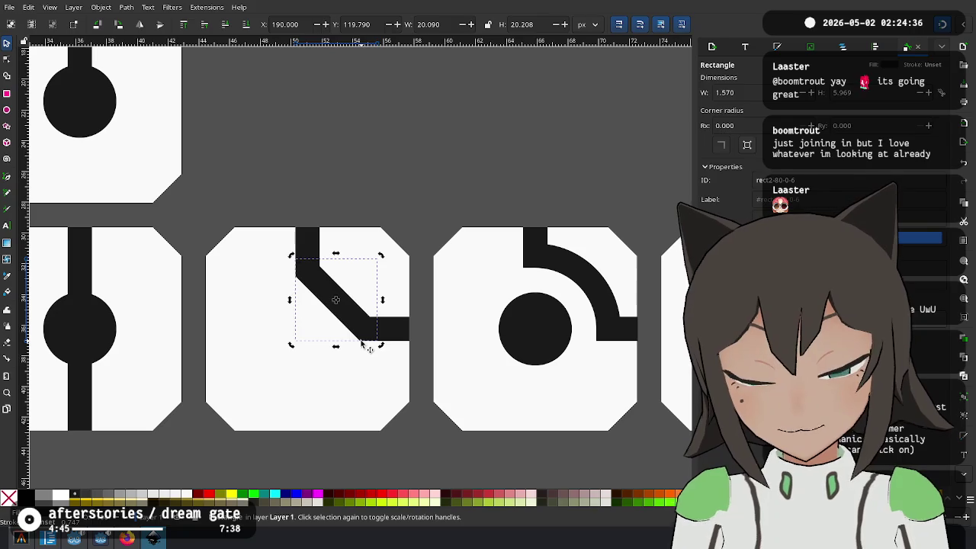
Delete the diagonal connector and set the top bar's height to 6 px
key("Delete")
scroll(236, 285, "up", 2)
left_click(386, 257)
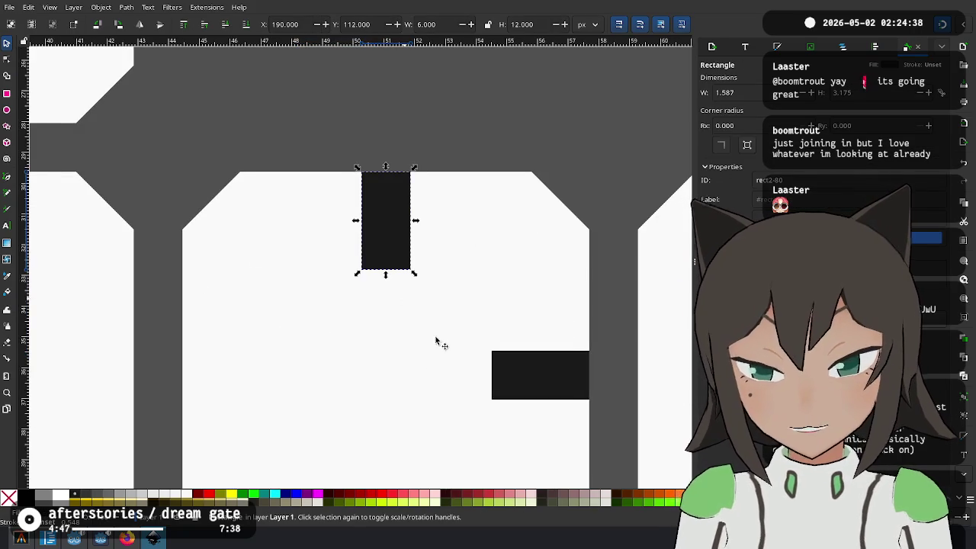
left_click_drag(554, 266, 427, 244)
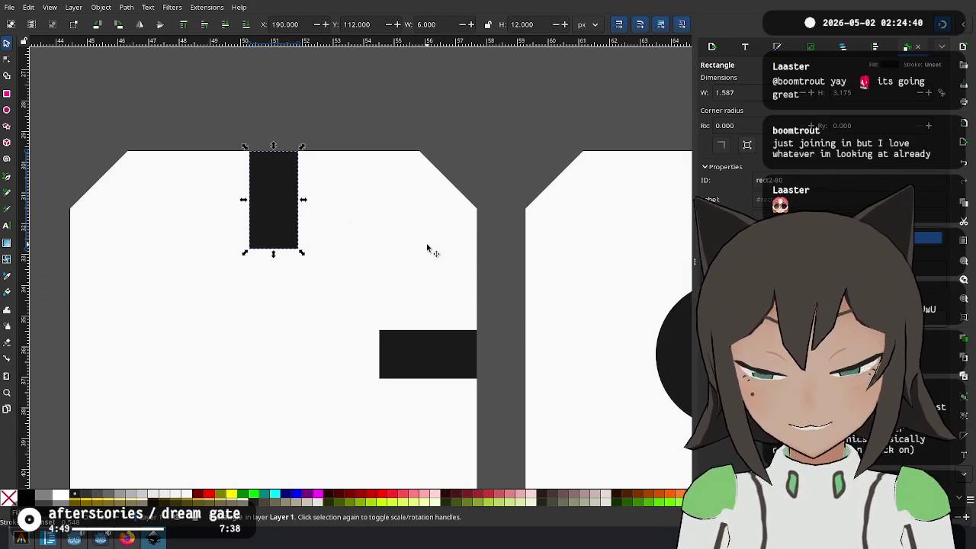
scroll(427, 241, "up", 2)
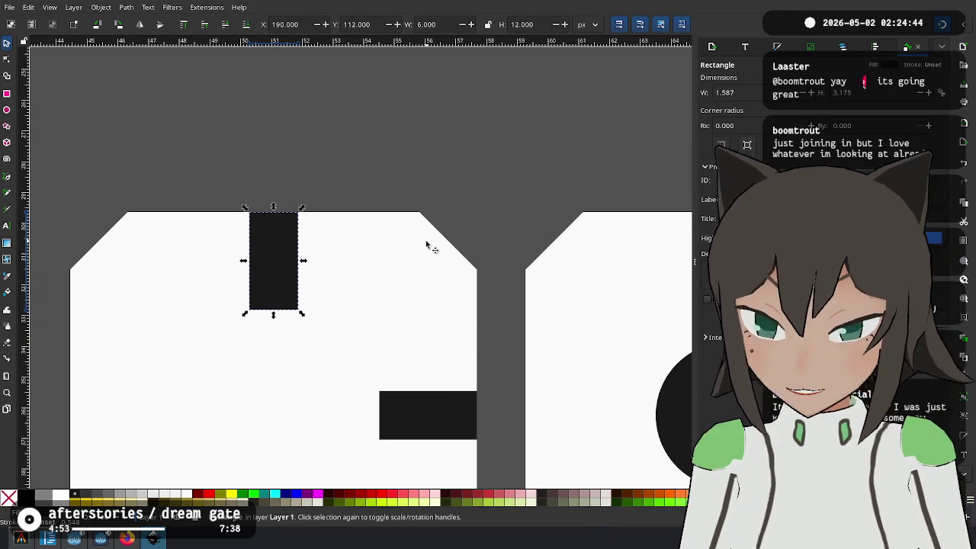
scroll(352, 336, "down", 4)
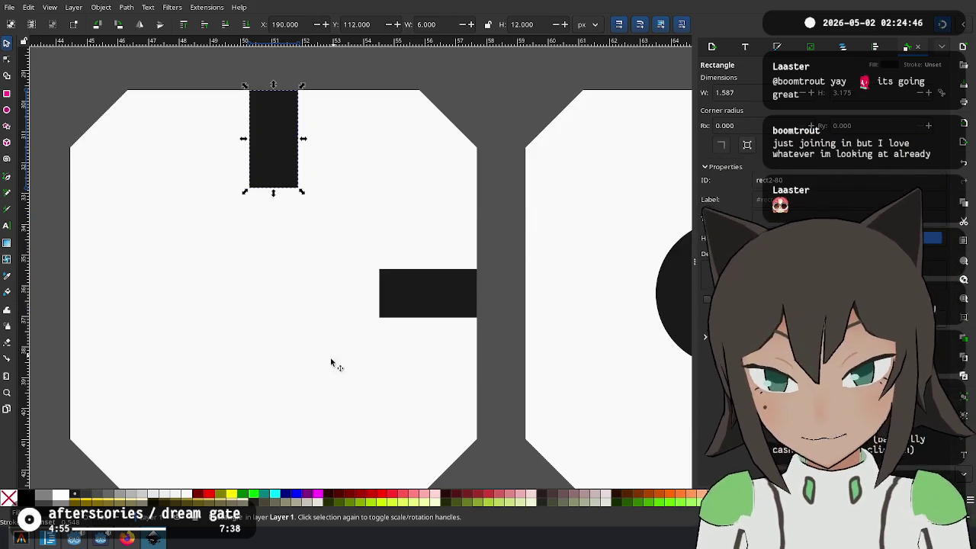
scroll(213, 377, "down", 1)
scroll(262, 303, "left", 2)
scroll(333, 287, "left", 2)
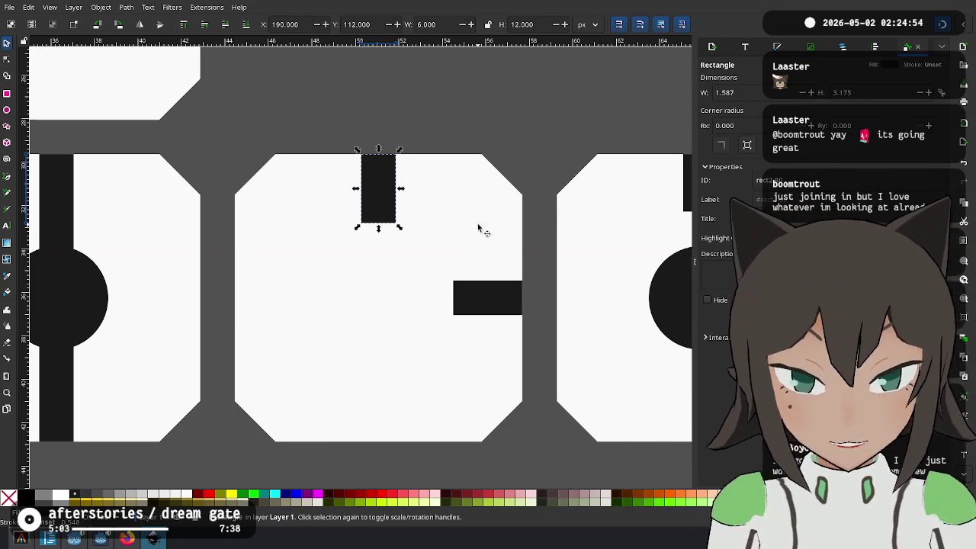
scroll(495, 246, "up", 1, "ctrl")
scroll(374, 236, "up", 1)
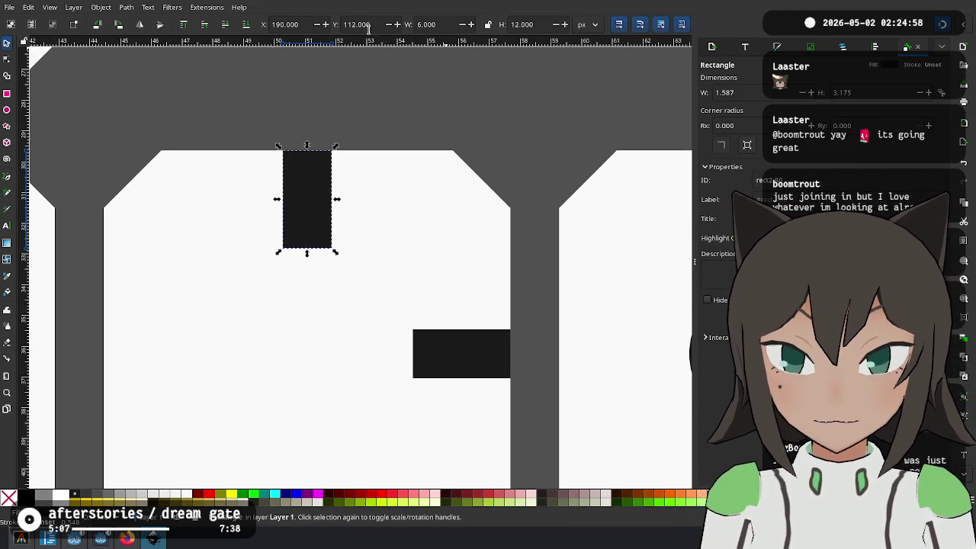
key("BackSpace")
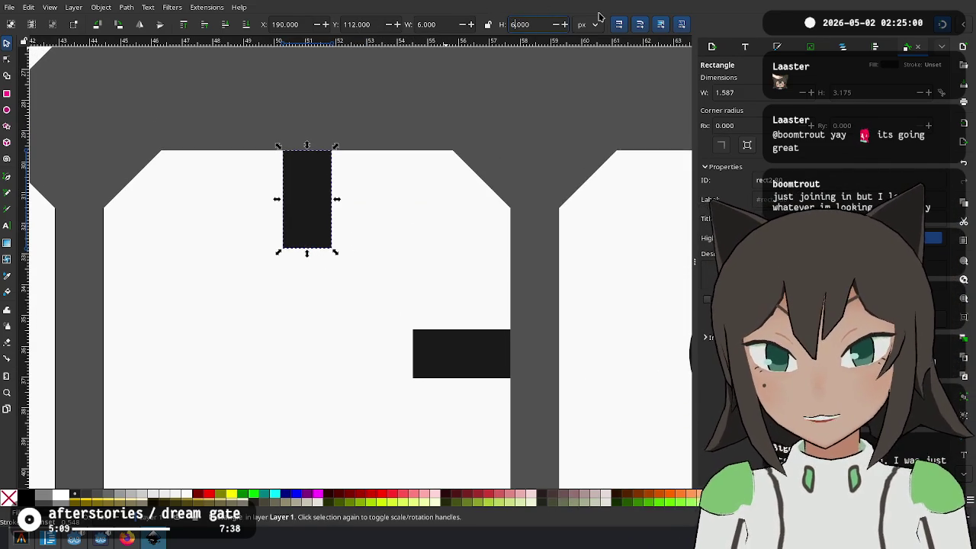
key("Return")
Set the right bar's width to 6 and move the 6 × 6 square flush to the tile's right edge
left_click(467, 370)
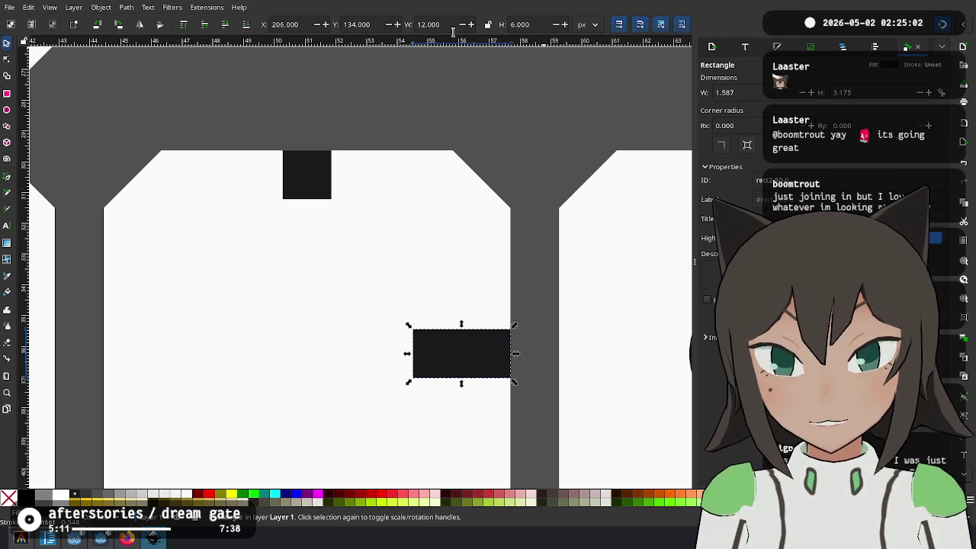
key("BackSpace")
key("BackSpace")
type("6")
key("Return")
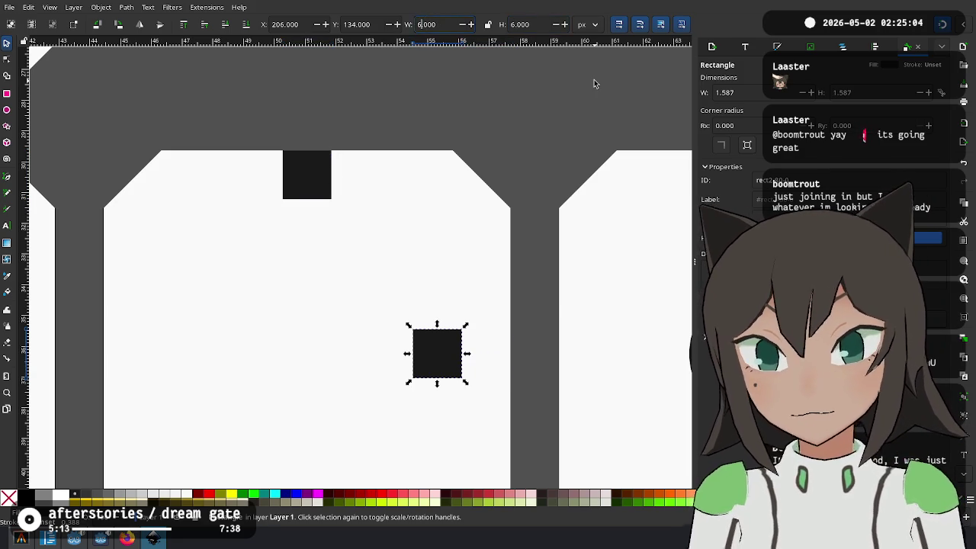
left_click_drag(458, 366, 510, 358)
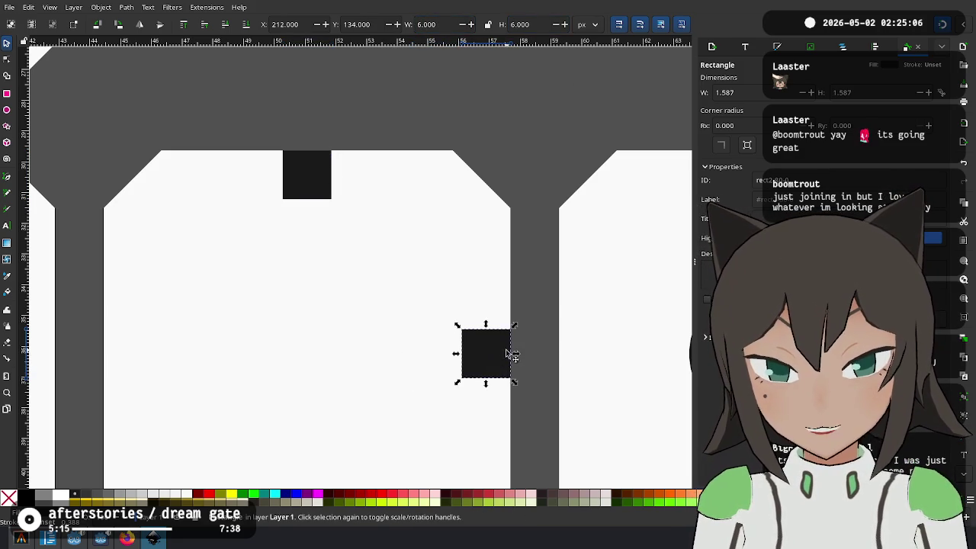
scroll(509, 358, "down", 1)
scroll(412, 361, "left", 2)
left_click(595, 178)
left_click(523, 353)
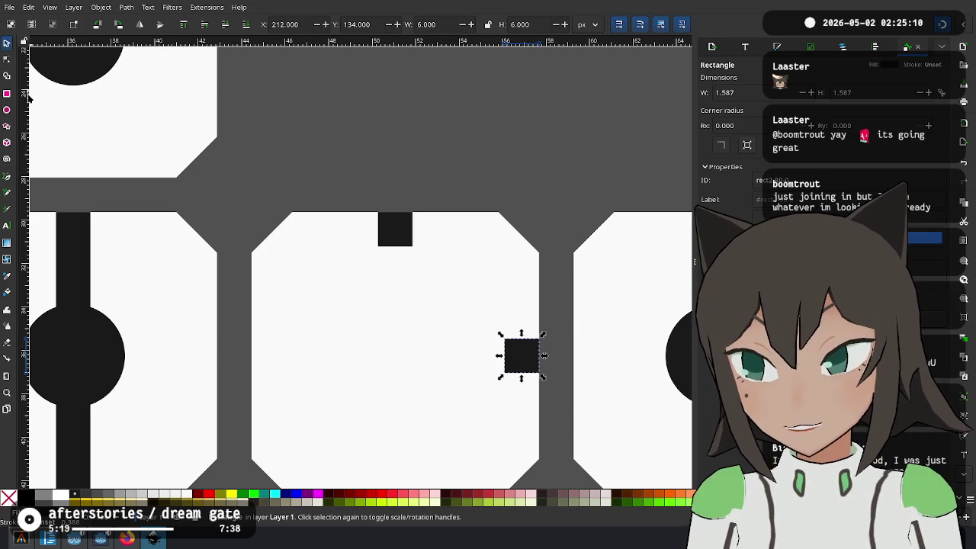
scroll(333, 185, "down", 3)
scroll(374, 199, "up", 1)
scroll(393, 204, "down", 2)
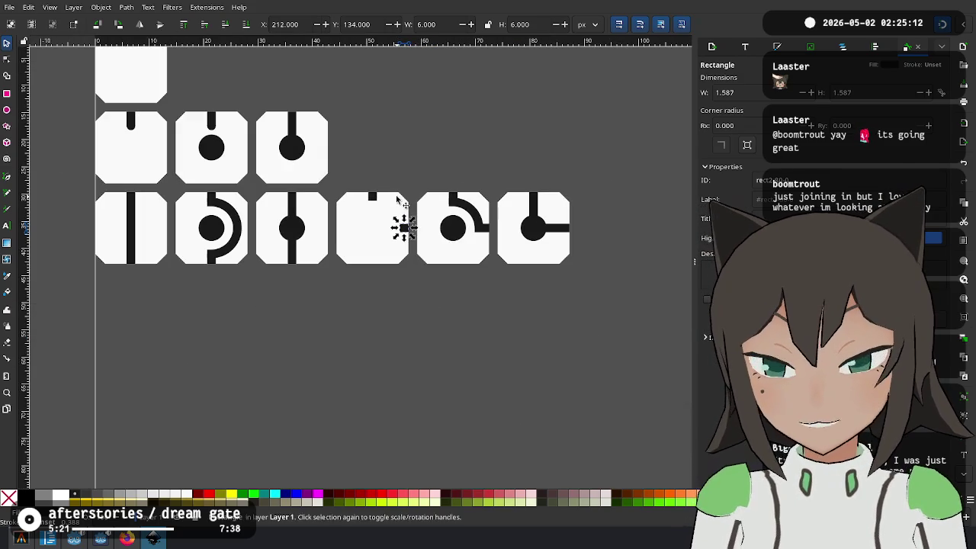
Duplicate the spare ring with Ctrl+D and place the copy on the stub tile
scroll(328, 205, "up", 4)
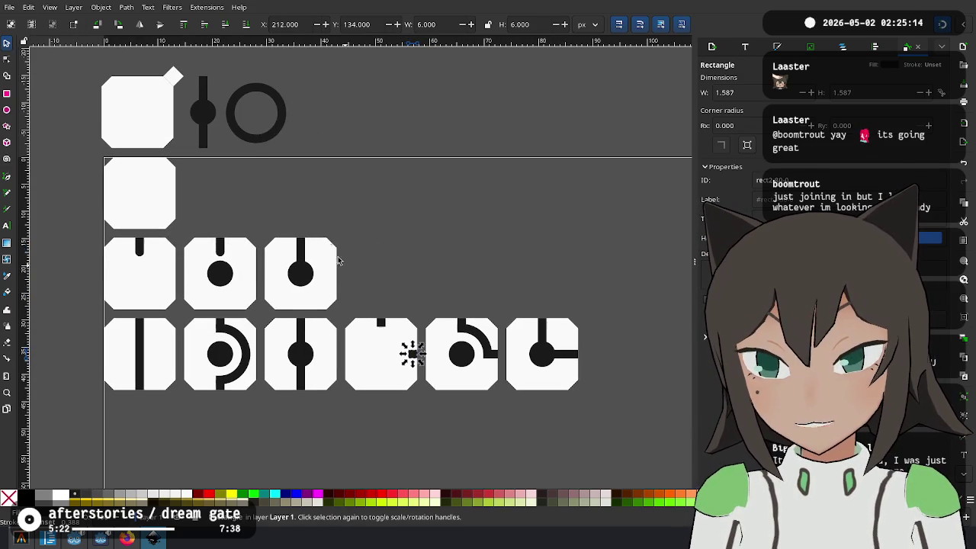
left_click(270, 130)
key("ctrl+d")
left_click_drag(271, 129, 406, 299)
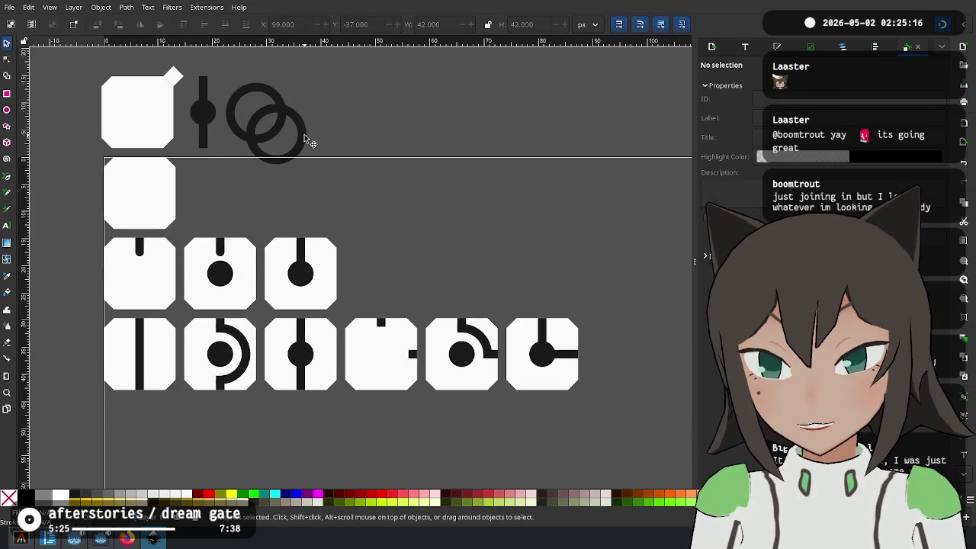
left_click_drag(305, 138, 436, 348)
scroll(436, 348, "up", 3)
mouse_move(396, 375)
left_mouse_down()
mouse_move(410, 373)
mouse_move(267, 366)
left_mouse_up()
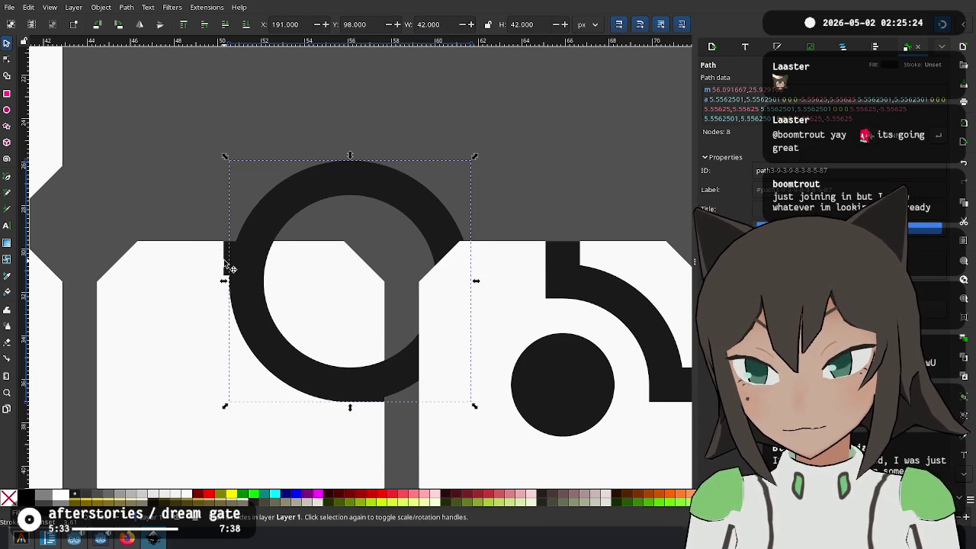
Stretch the top stub downward and the right square leftward toward the tile's centre
left_click(228, 267)
left_click_drag(240, 279, 251, 481)
left_click(383, 403)
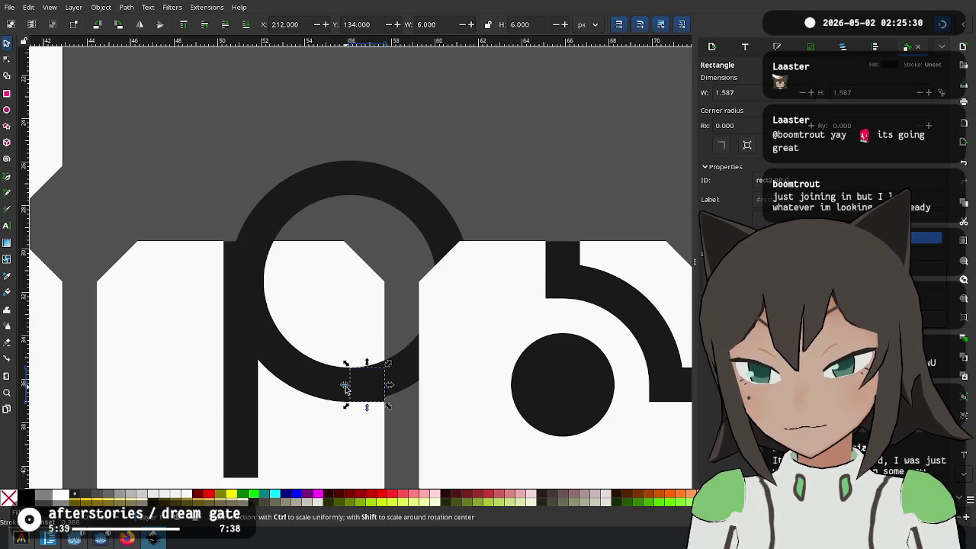
left_click_drag(345, 387, 238, 393)
Nudge the ring so it snaps into alignment with the bars
left_click(273, 361)
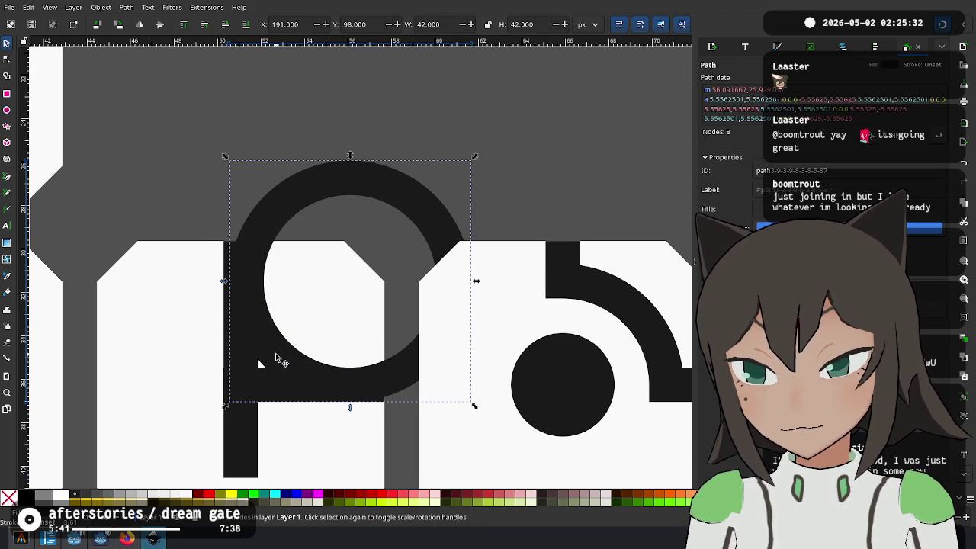
left_click_drag(268, 360, 265, 360)
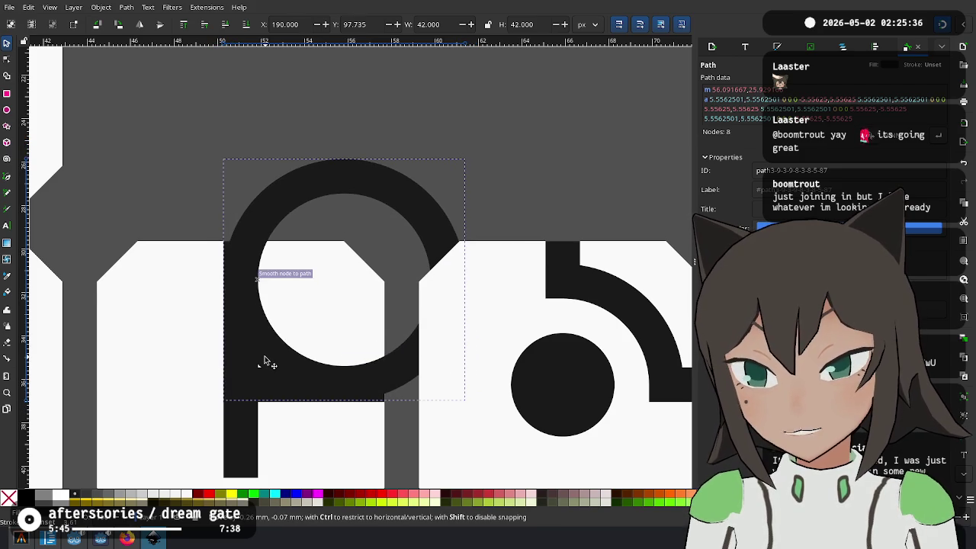
left_click_drag(265, 358, 268, 358)
scroll(230, 300, "up", 3, "ctrl")
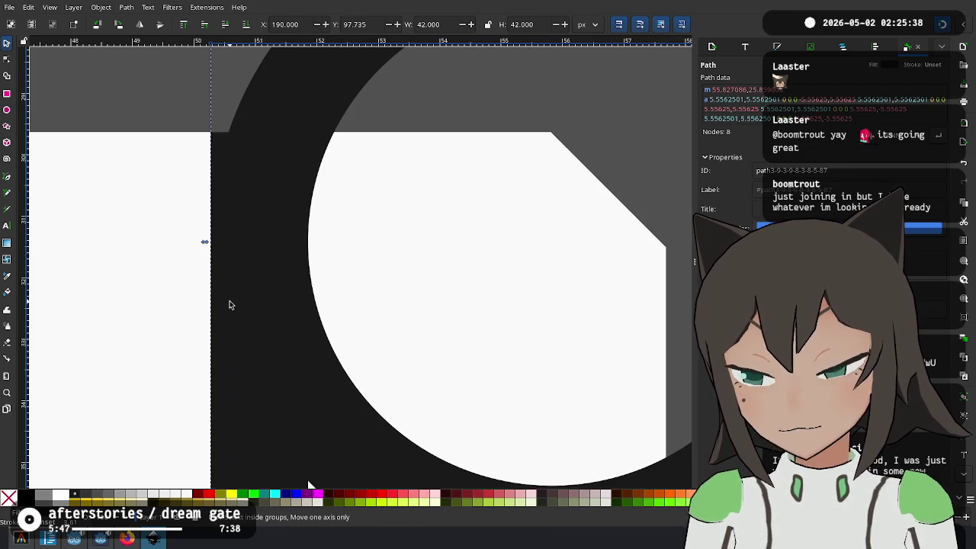
left_click(229, 266)
scroll(258, 277, "down", 3)
scroll(327, 359, "down", 4, "ctrl")
Snap the ring onto the bar ends and realign the vertical bar
left_click(324, 330)
scroll(328, 331, "up", 3, "ctrl")
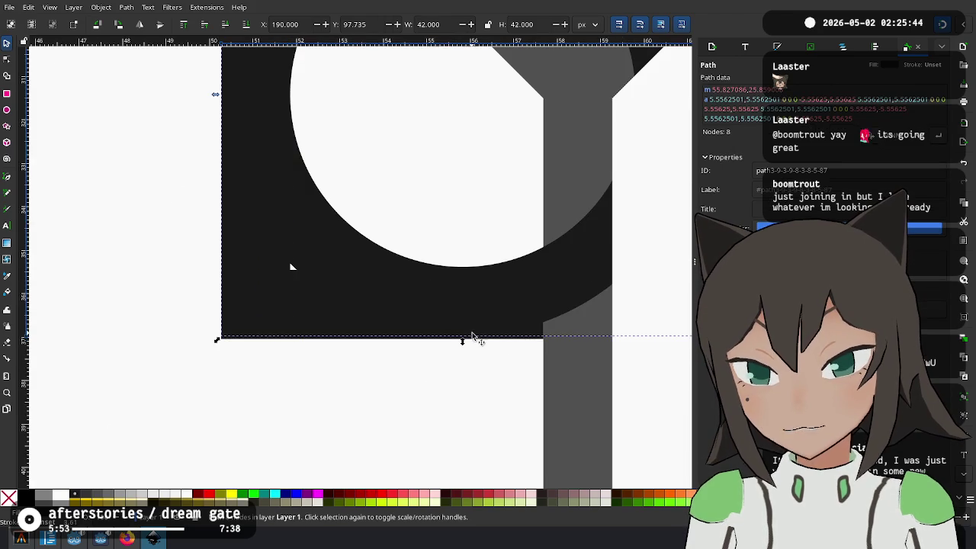
left_click_drag(469, 337, 473, 341)
left_click_drag(582, 283, 575, 298)
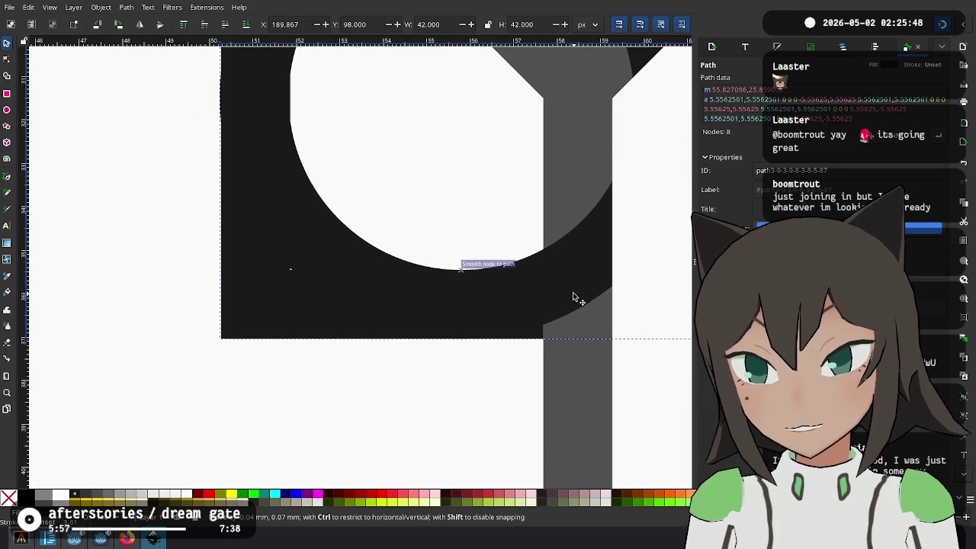
left_click_drag(576, 297, 574, 295)
key("minus")
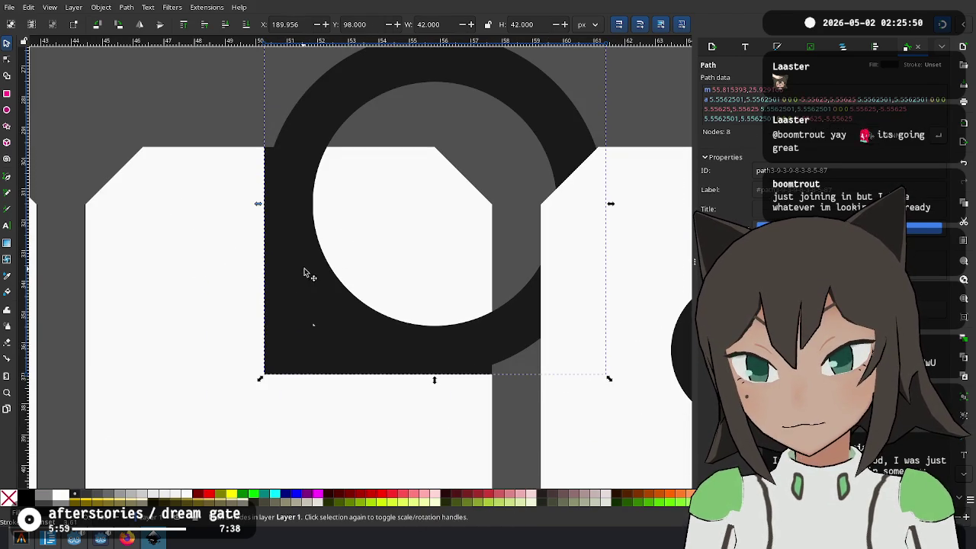
left_click_drag(305, 273, 316, 265)
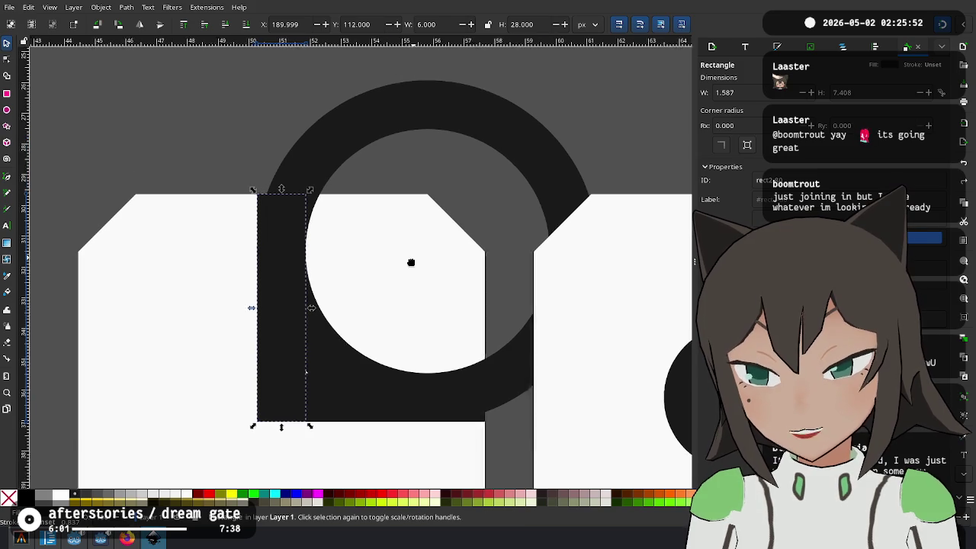
key("Escape")
Move the ring onto the connector tile, adjusting snapping options along the way
left_click_drag(450, 279, 283, 252)
scroll(284, 252, "down", 4, "ctrl")
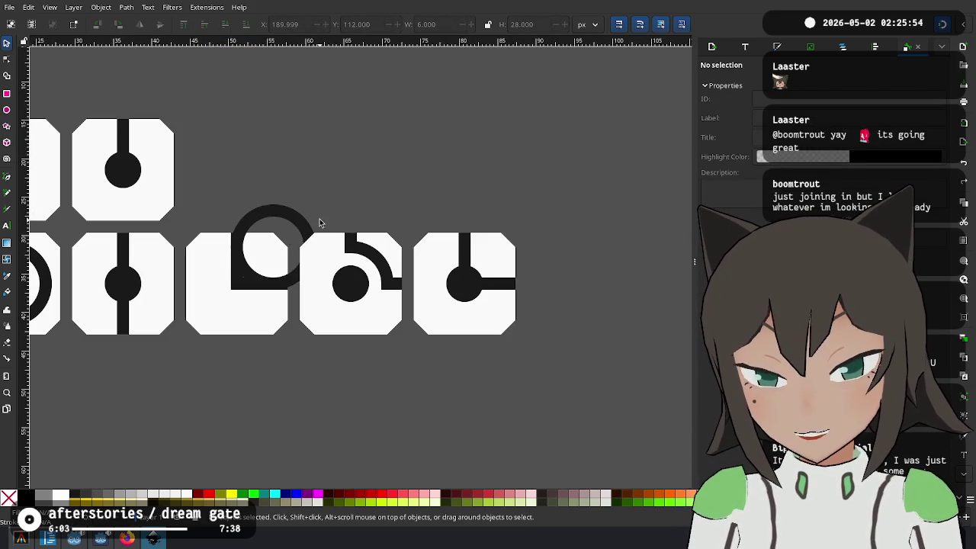
left_click(296, 221)
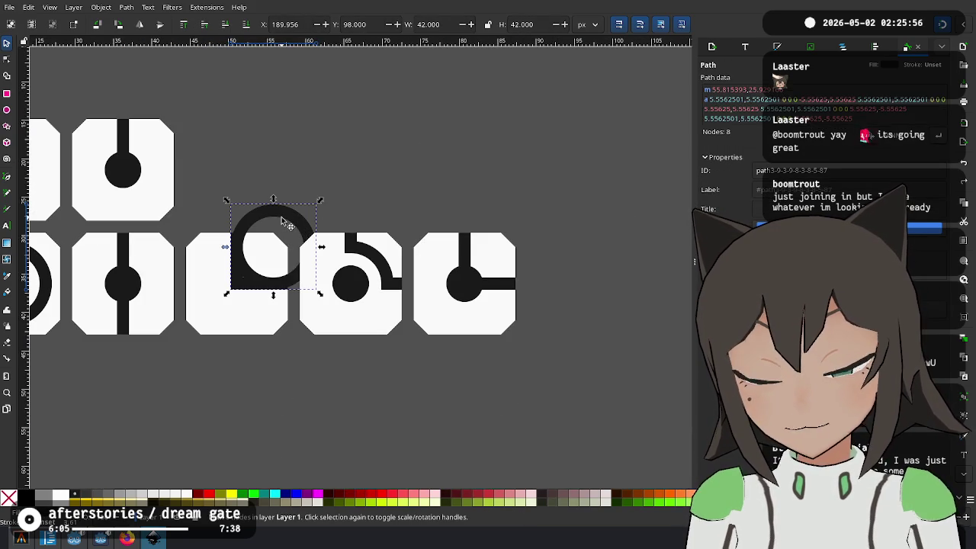
left_click_drag(283, 221, 247, 250)
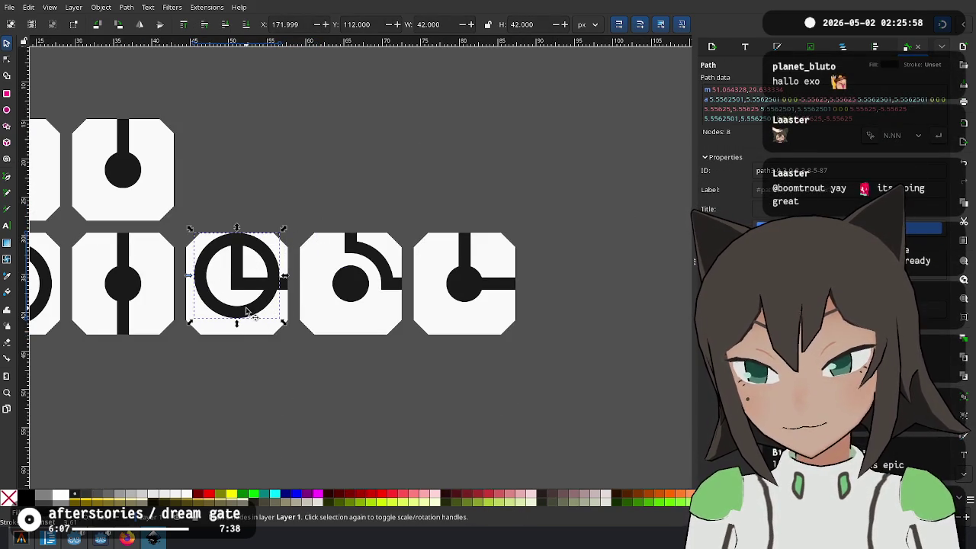
left_click_drag(246, 313, 254, 315)
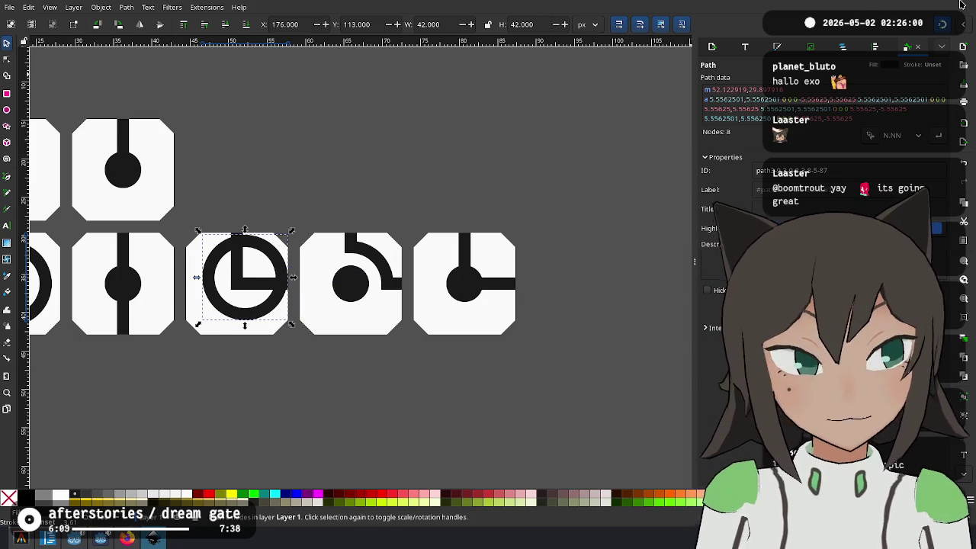
left_click(962, 23)
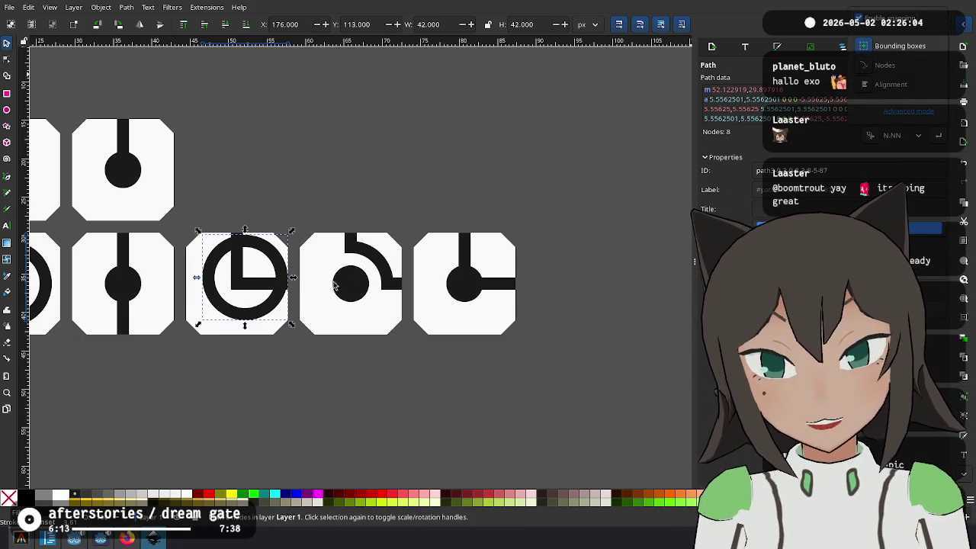
scroll(205, 311, "up", 2)
left_click_drag(248, 298, 308, 235)
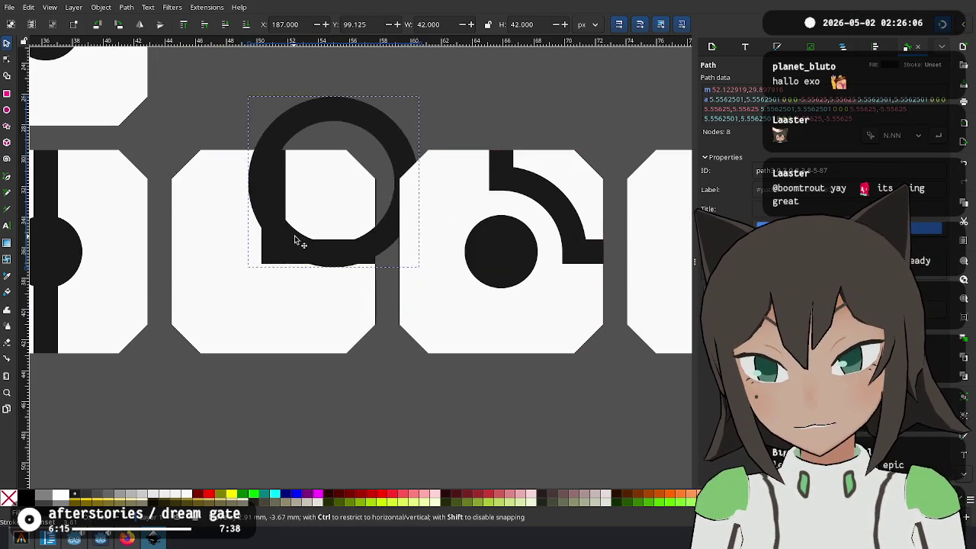
Narrow the bar beneath the ring from its left side
scroll(371, 238, "up", 3, "ctrl")
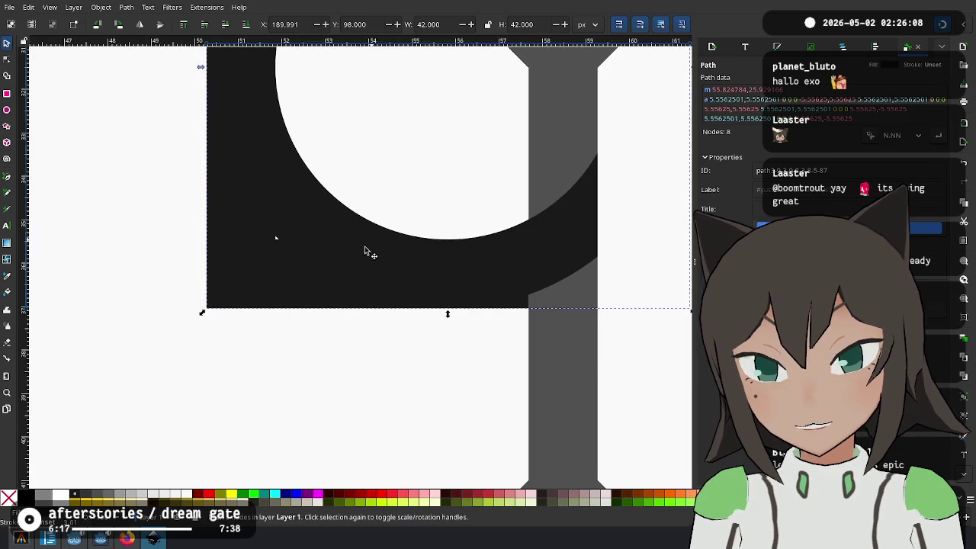
left_click(366, 252)
scroll(375, 166, "down", 2, "ctrl")
scroll(316, 270, "up", 2)
scroll(316, 270, "up", 1)
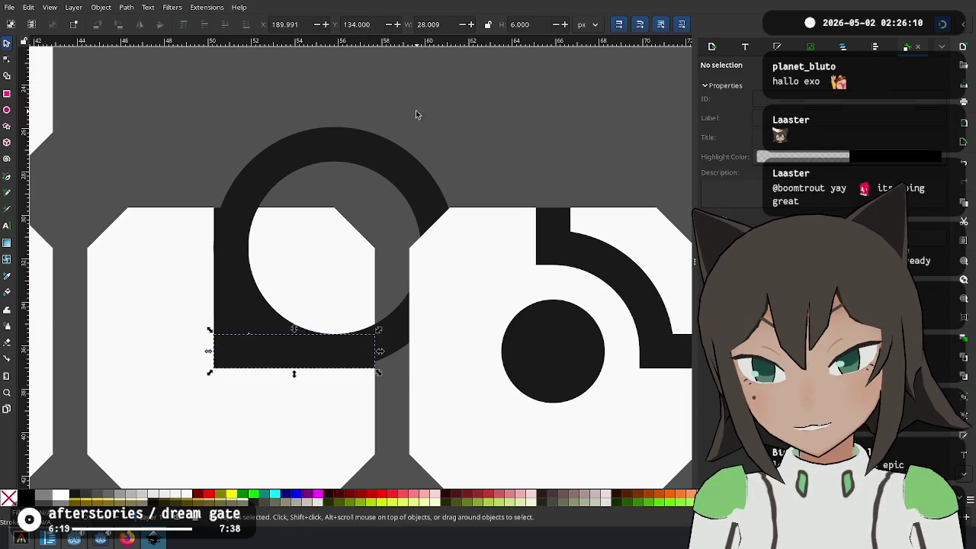
left_click_drag(211, 353, 333, 355)
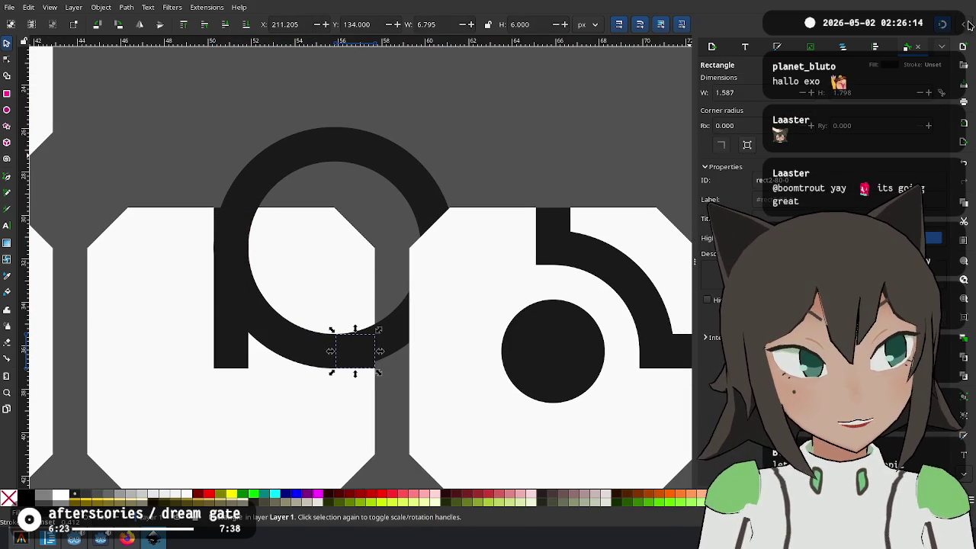
Resize the block to about 7 px wide and nudge it flush against the ring
left_click(870, 48)
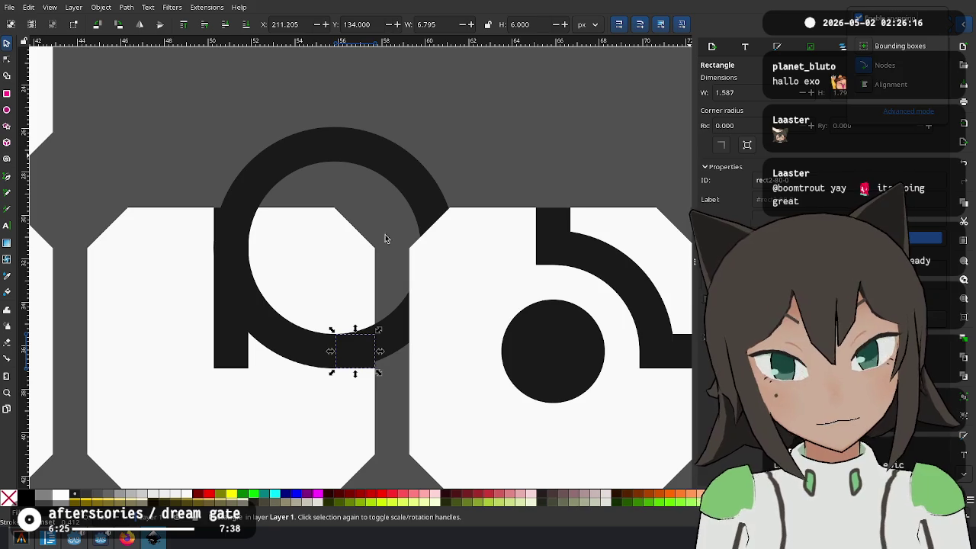
left_click(358, 354)
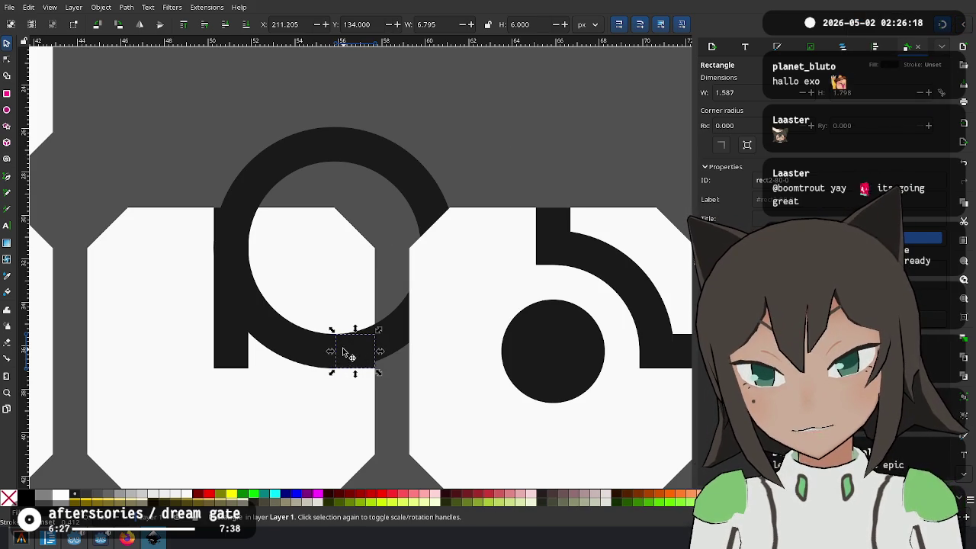
left_click_drag(331, 355, 318, 355)
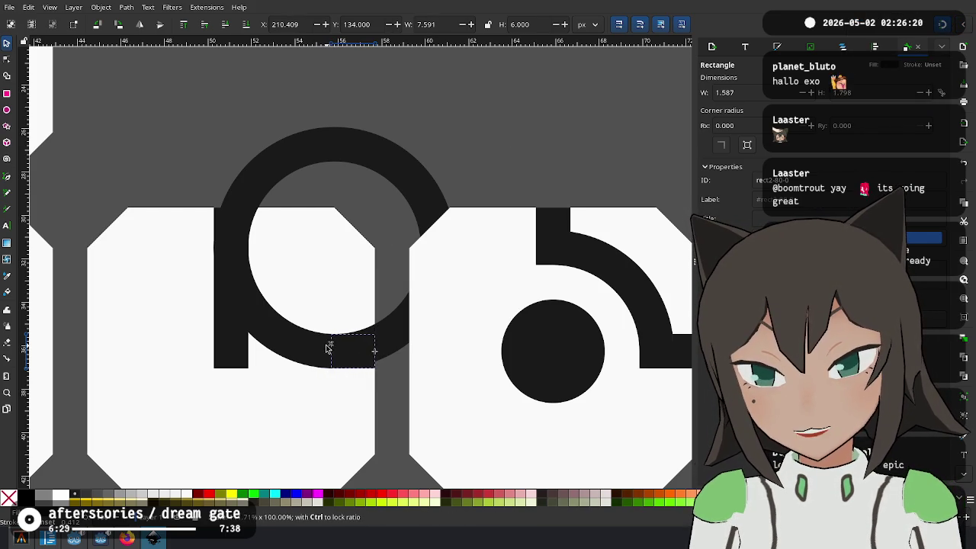
scroll(327, 349, "up", 3)
left_click_drag(374, 340, 395, 340)
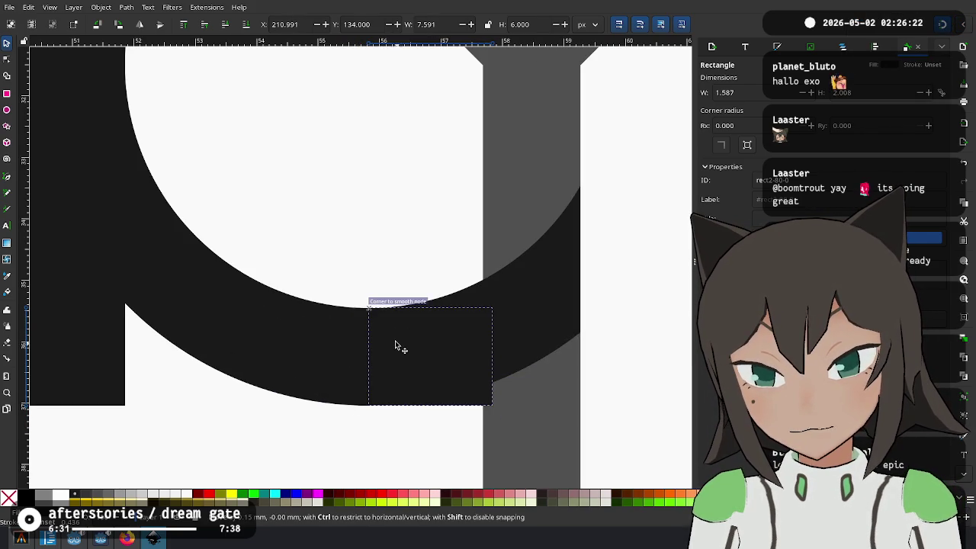
left_click_drag(492, 355, 484, 355)
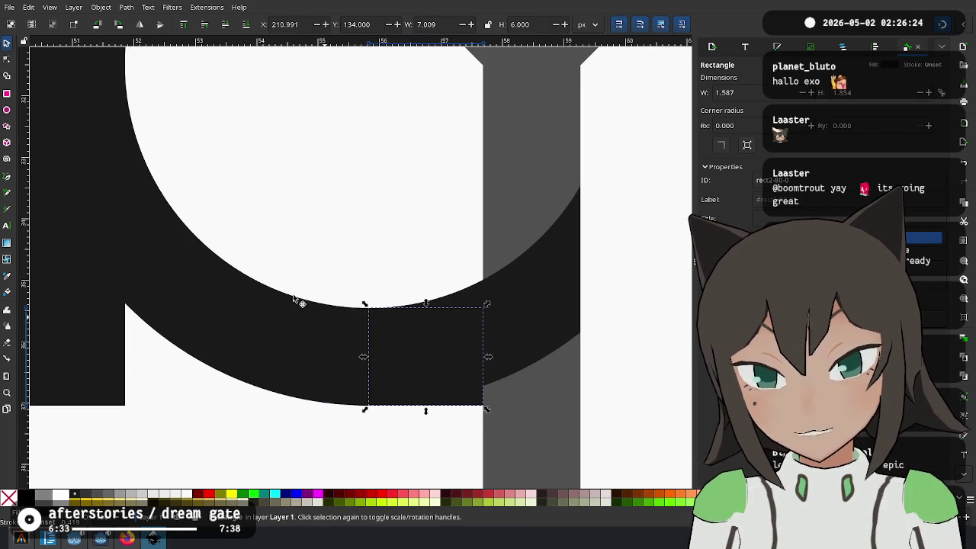
Move the vertical stem bar up beyond the tile's top edge
scroll(382, 343, "up", 3)
scroll(385, 439, "left", 1)
scroll(385, 439, "down", 3)
mouse_move(387, 424)
left_mouse_down()
mouse_move(399, 276)
mouse_move(402, 307)
left_mouse_up()
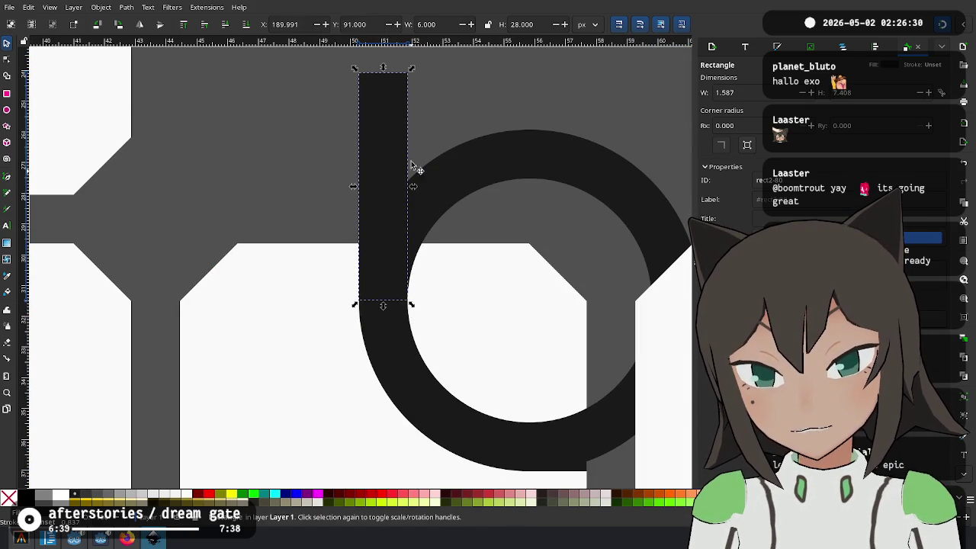
Shorten the stem bar to 7 px tall and shift the small block at the ring's bottom
left_click_drag(385, 68, 378, 243)
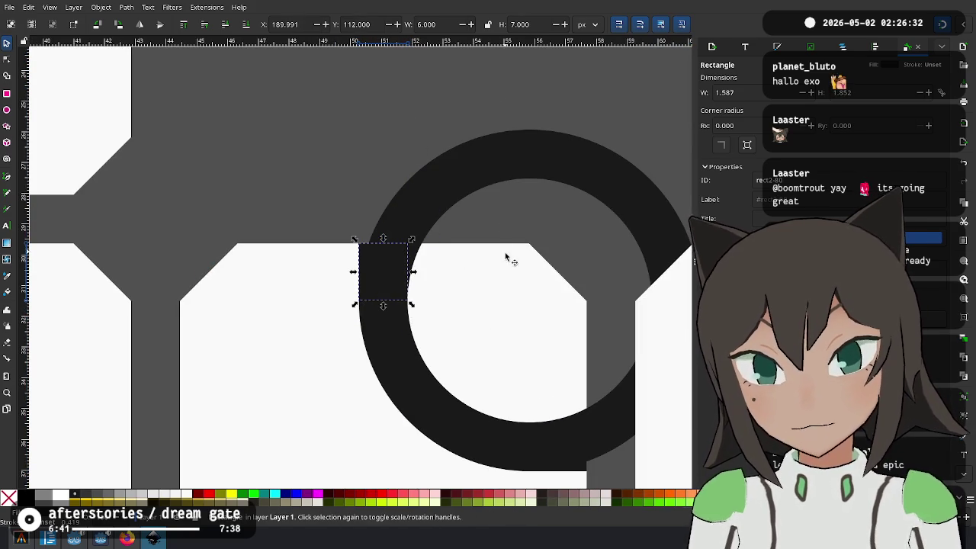
scroll(345, 357, "right", 6)
scroll(345, 357, "down", 2)
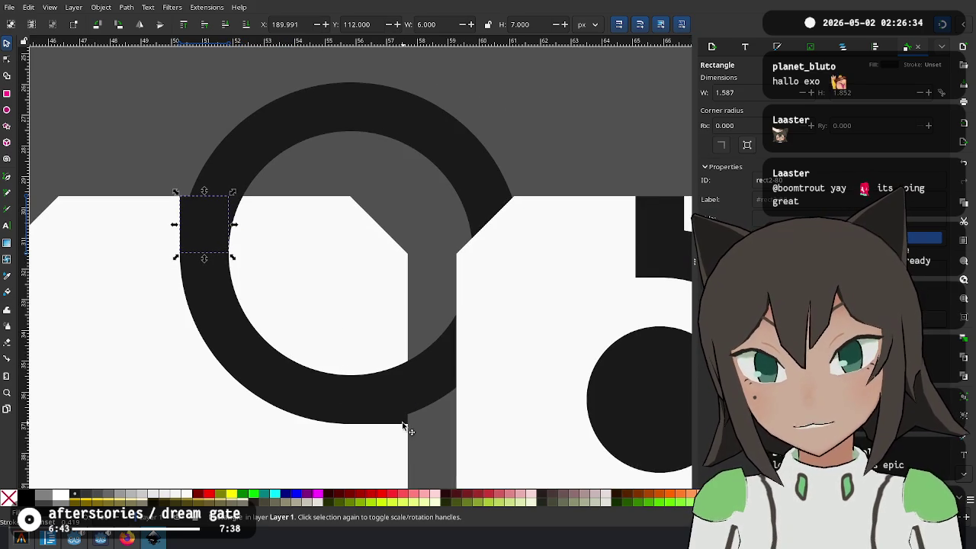
left_click(404, 424)
left_click_drag(347, 402, 372, 399)
Move the extra block back toward the ring and delete it
scroll(372, 399, "up", 2)
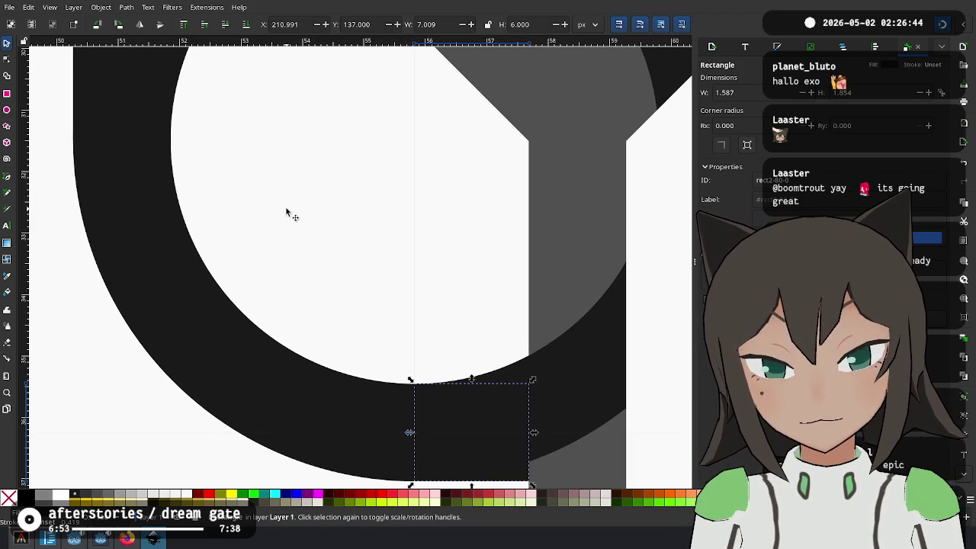
scroll(367, 263, "up", 3)
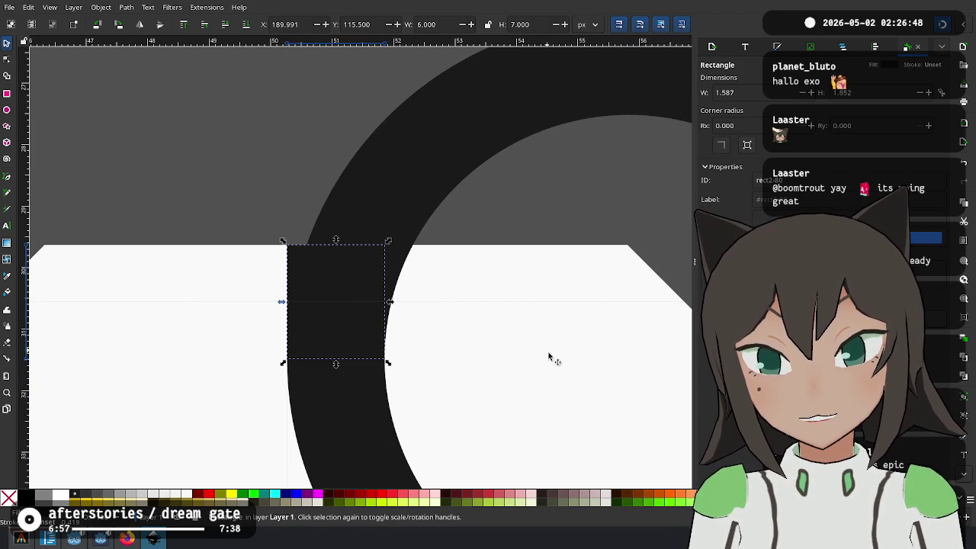
scroll(542, 330, "down", 3)
scroll(388, 364, "down", 2)
scroll(343, 259, "left", 2)
left_click_drag(126, 53, 456, 385)
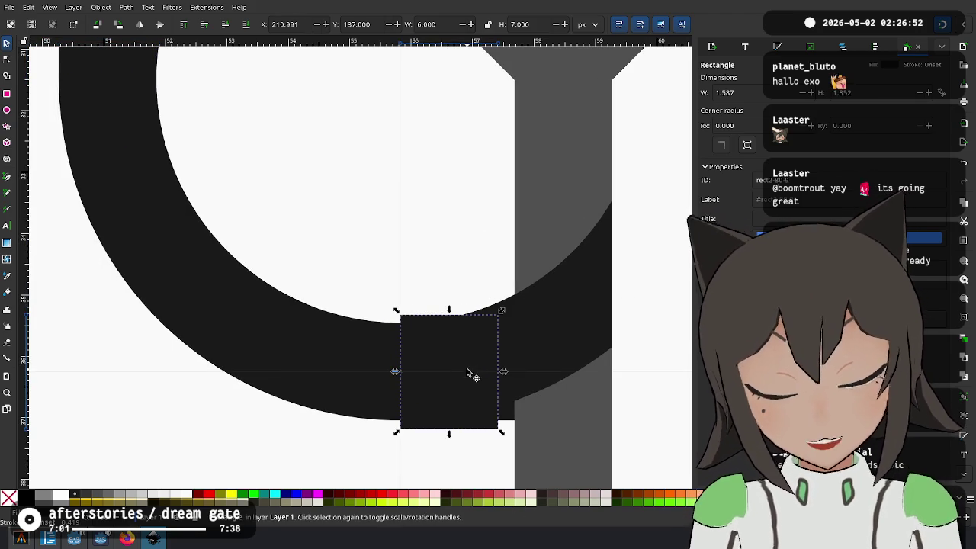
key("Delete")
Stretch the block under the ring up across its lower right into a 7 × 25.75 bar
left_click(510, 418)
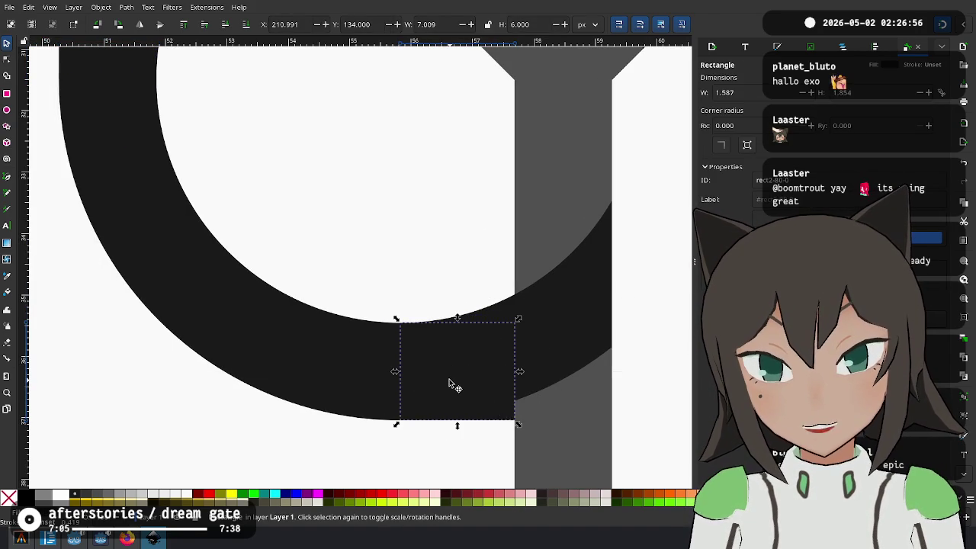
scroll(449, 384, "down", 2)
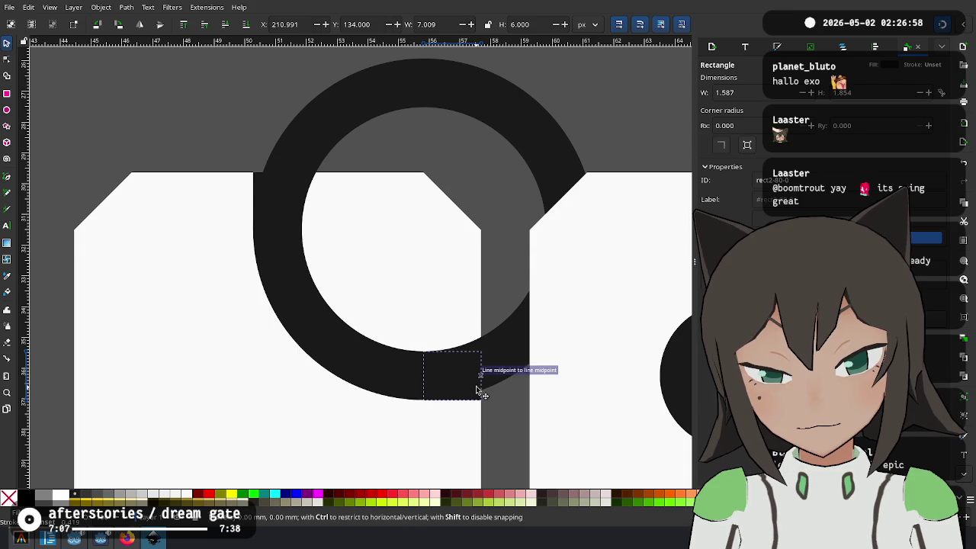
left_click_drag(505, 327, 602, 141)
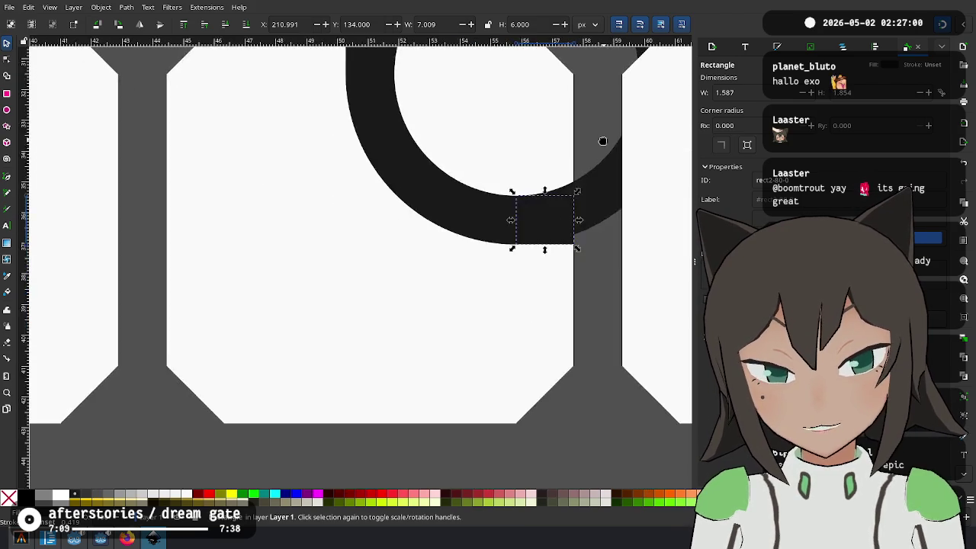
scroll(603, 141, "up", 3)
scroll(534, 260, "down", 1, "ctrl")
scroll(534, 259, "up", 1, "ctrl")
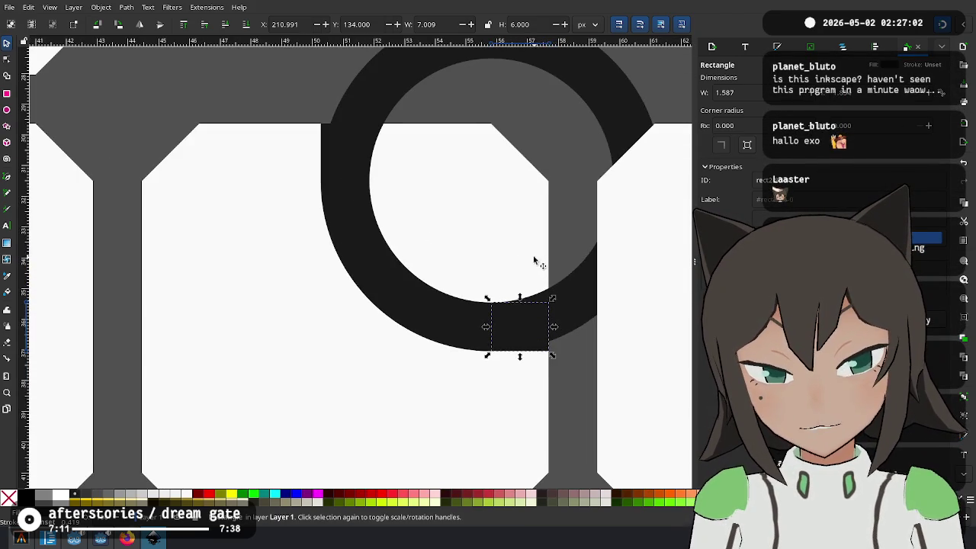
left_click_drag(534, 260, 478, 346)
left_click(509, 386)
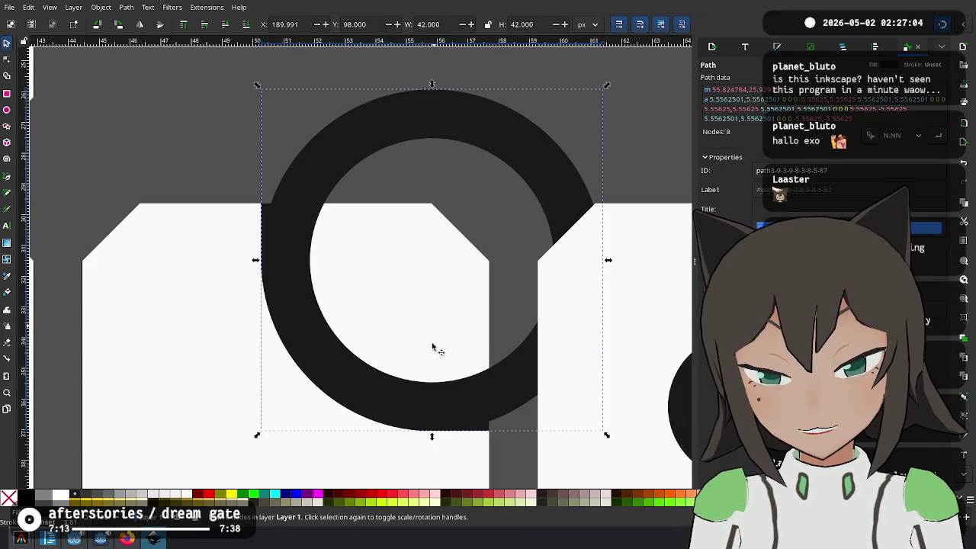
left_click(483, 432)
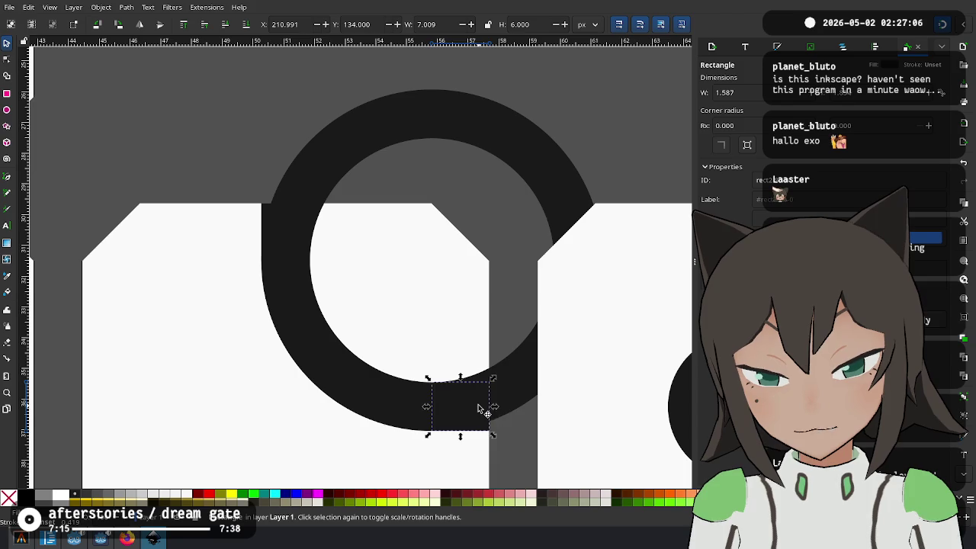
mouse_move(476, 404)
left_mouse_down()
mouse_move(458, 301)
mouse_move(472, 485)
left_mouse_up()
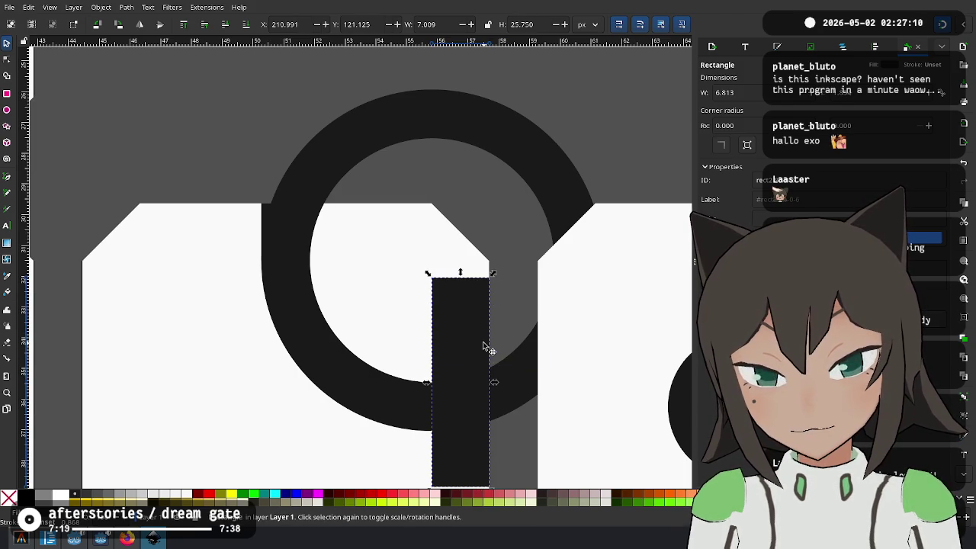
Subtract the lower-right bar from the ring with Difference and remove a stray block
left_click(505, 376, "shift")
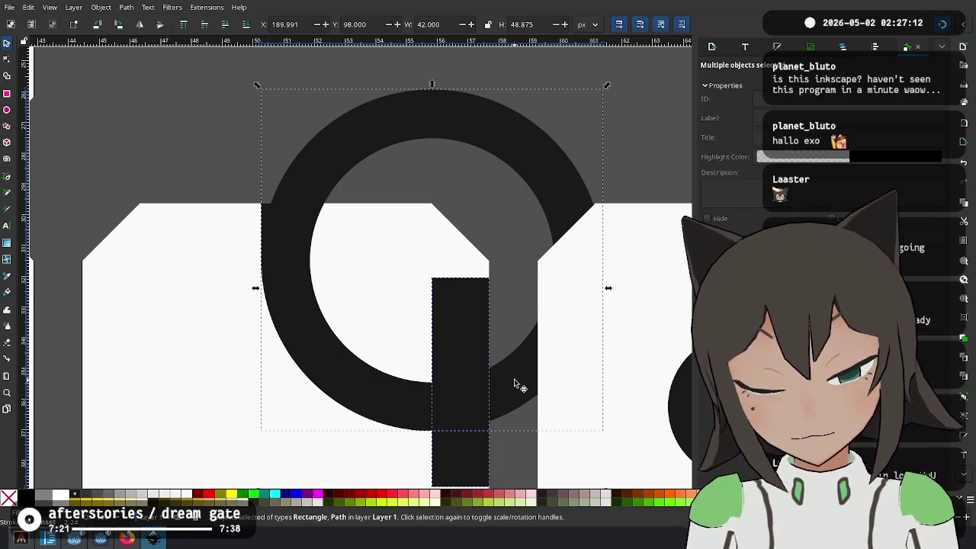
key("ctrl+minus")
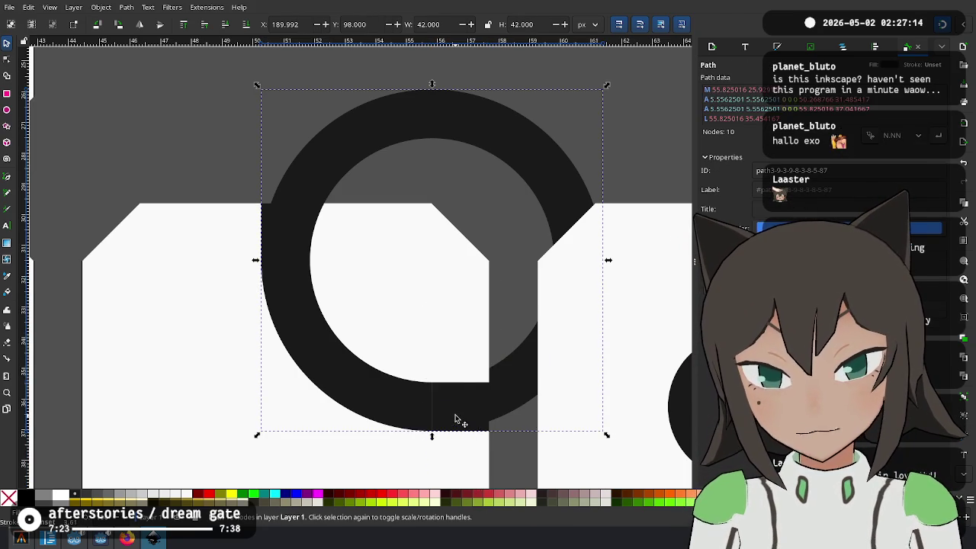
left_click_drag(456, 418, 338, 254)
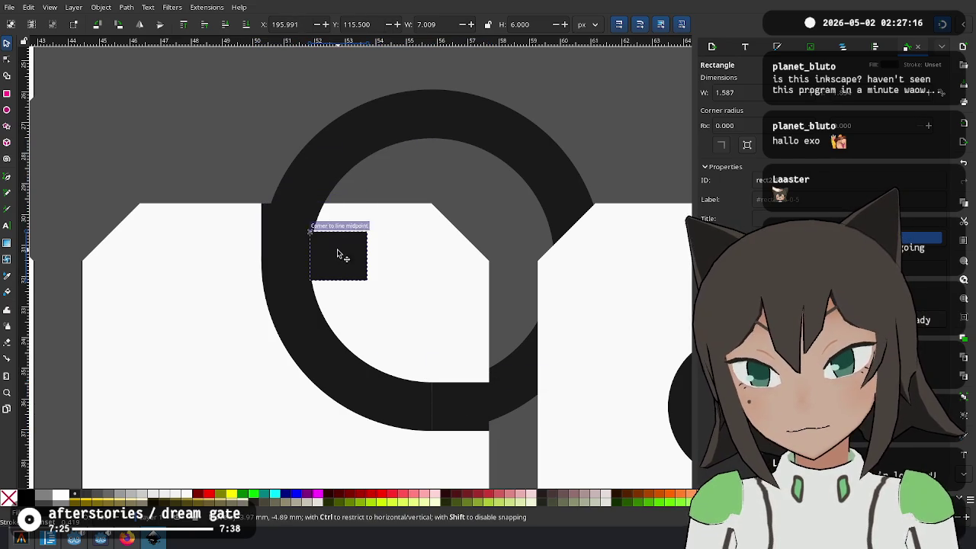
key("Delete")
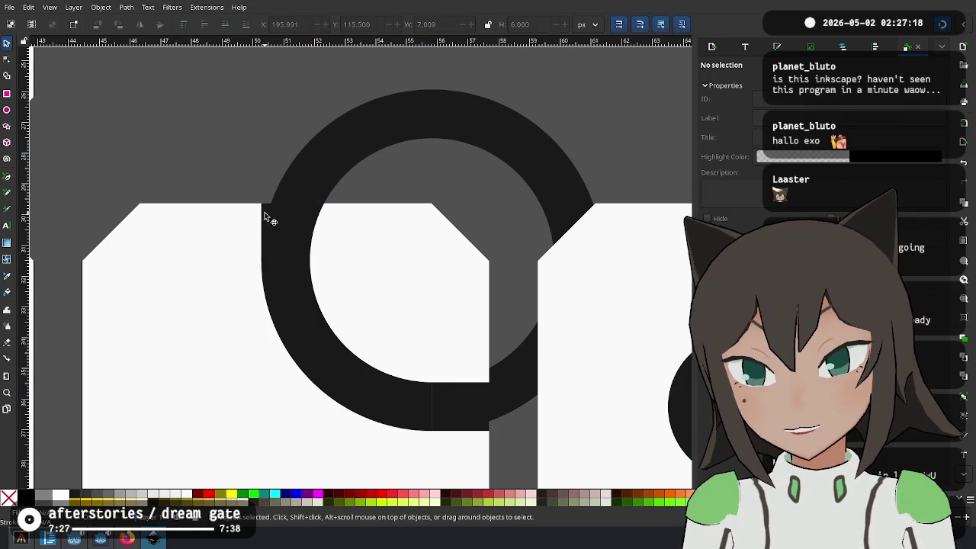
Stretch the upper-left block across the ring and subtract it to cut the second notch
left_click(265, 217)
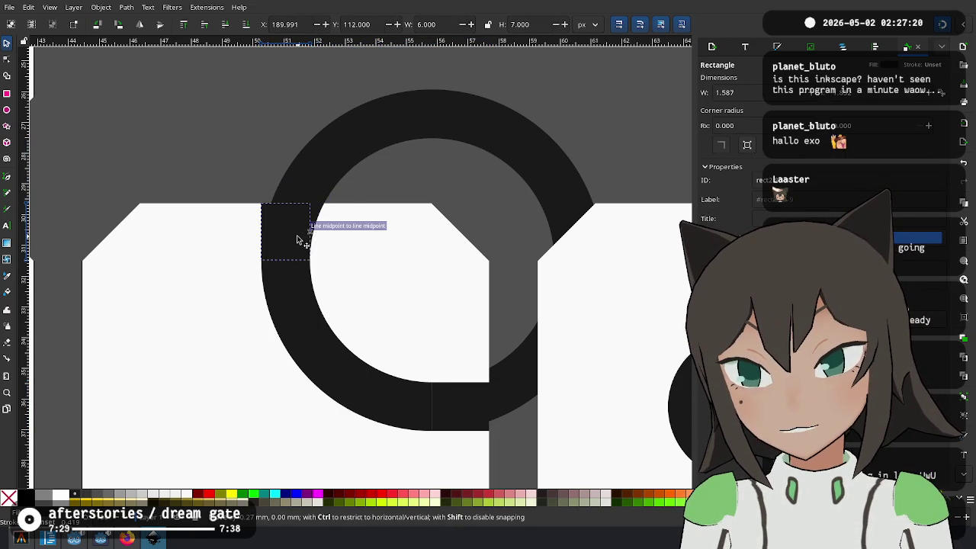
left_click_drag(323, 232, 492, 238)
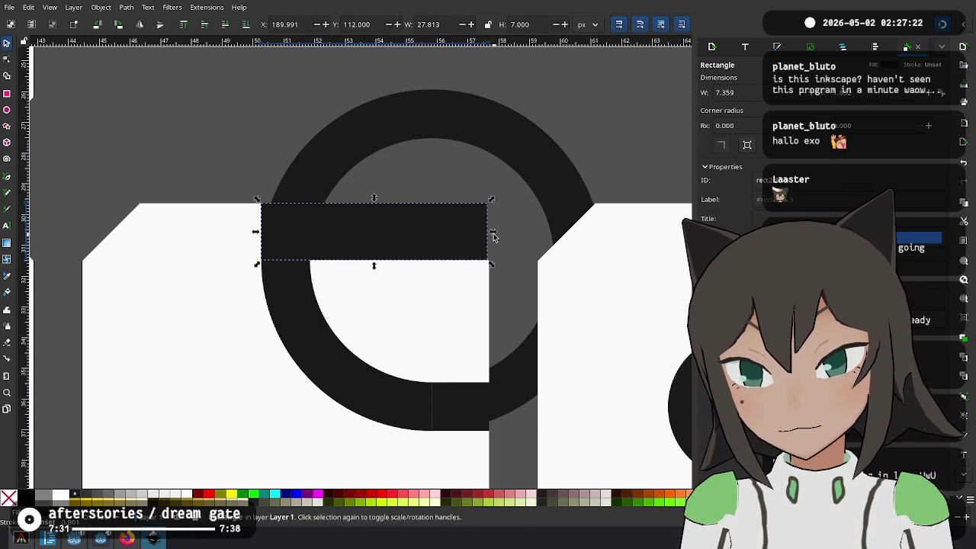
left_click(386, 154, "shift")
key("ctrl+minus")
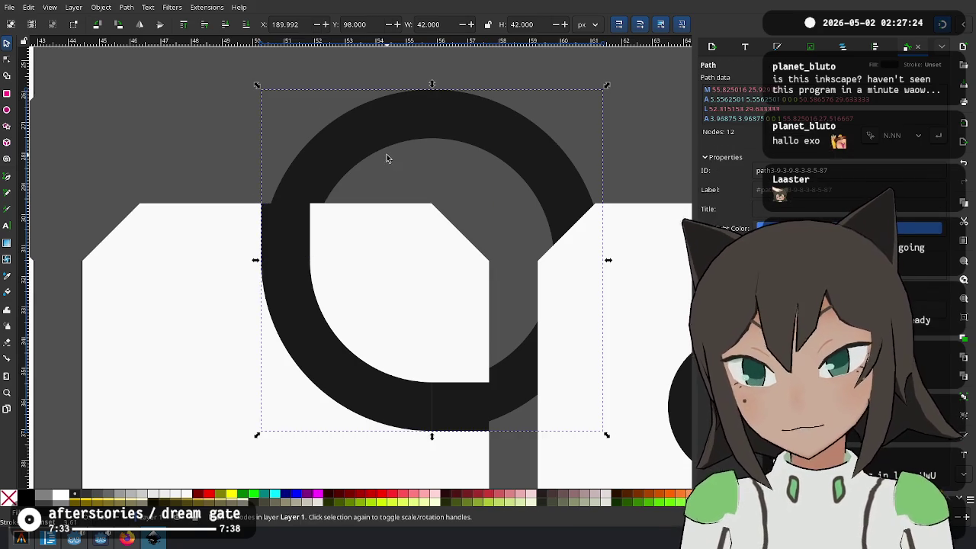
left_click(330, 155)
key("Escape")
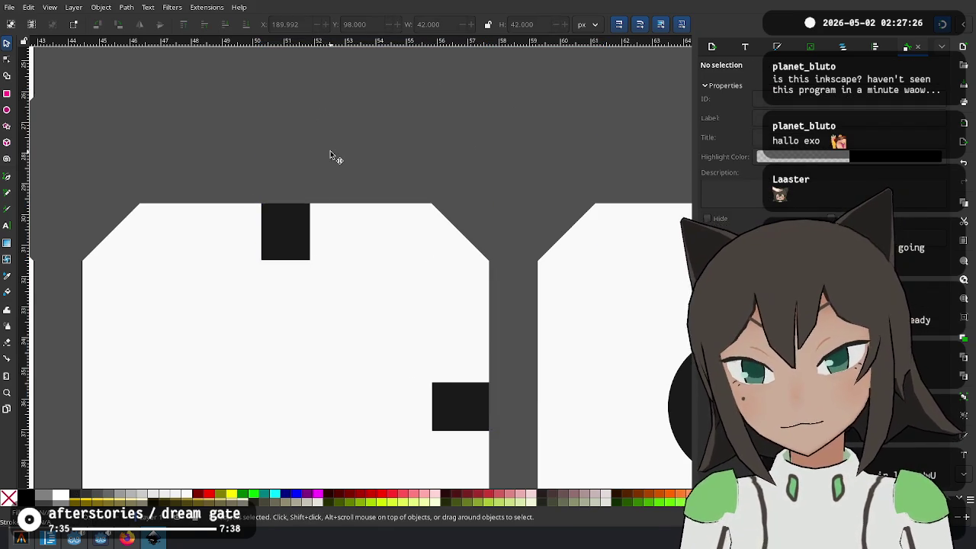
left_click(360, 139)
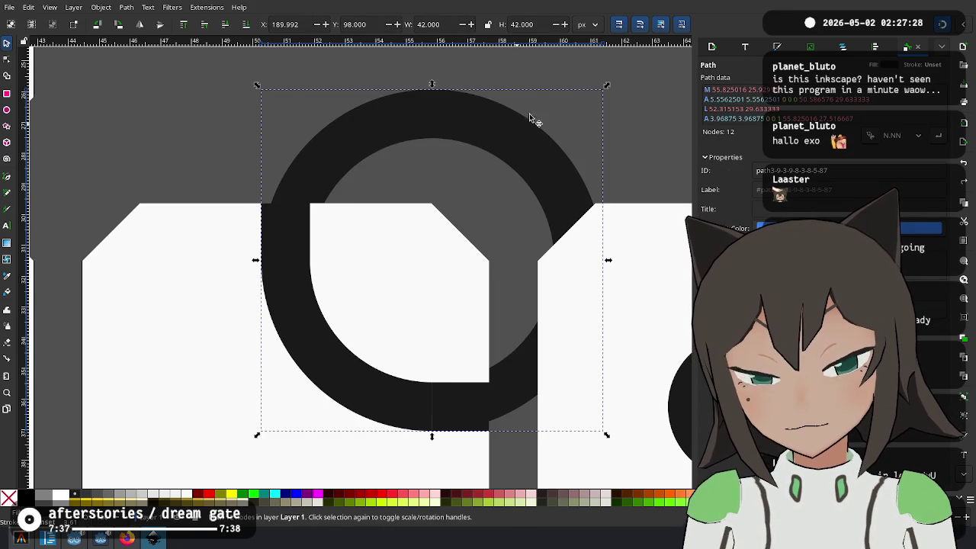
left_click(8, 96)
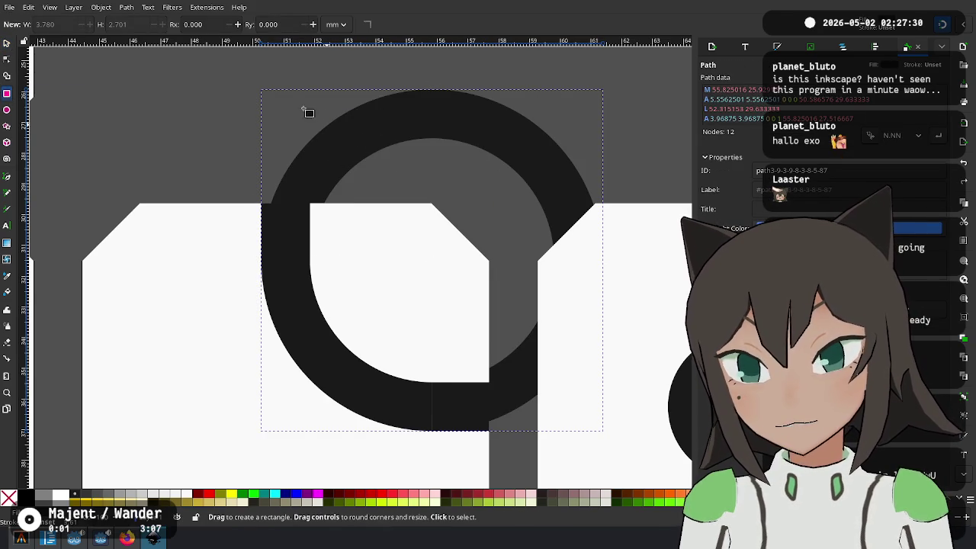
left_click_drag(241, 65, 631, 245)
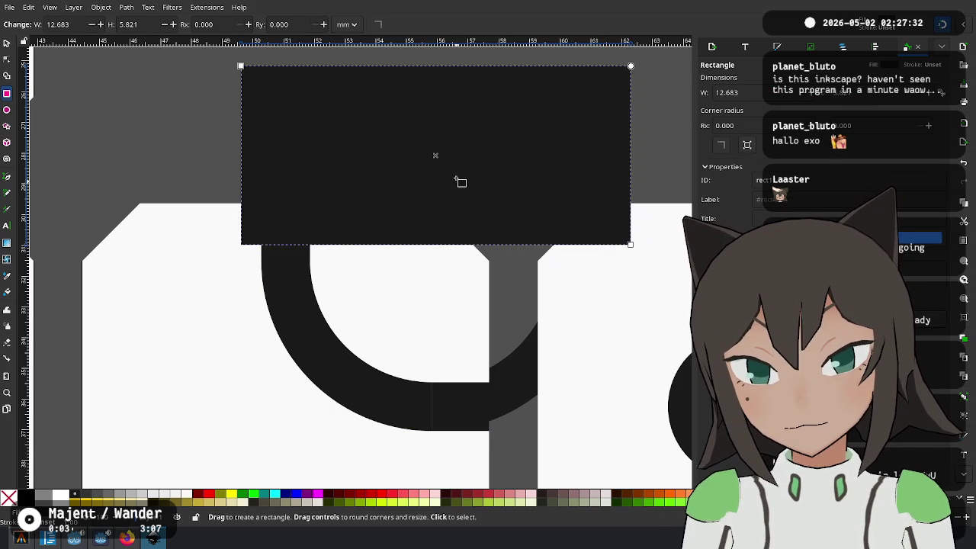
left_click_drag(461, 168, 649, 449)
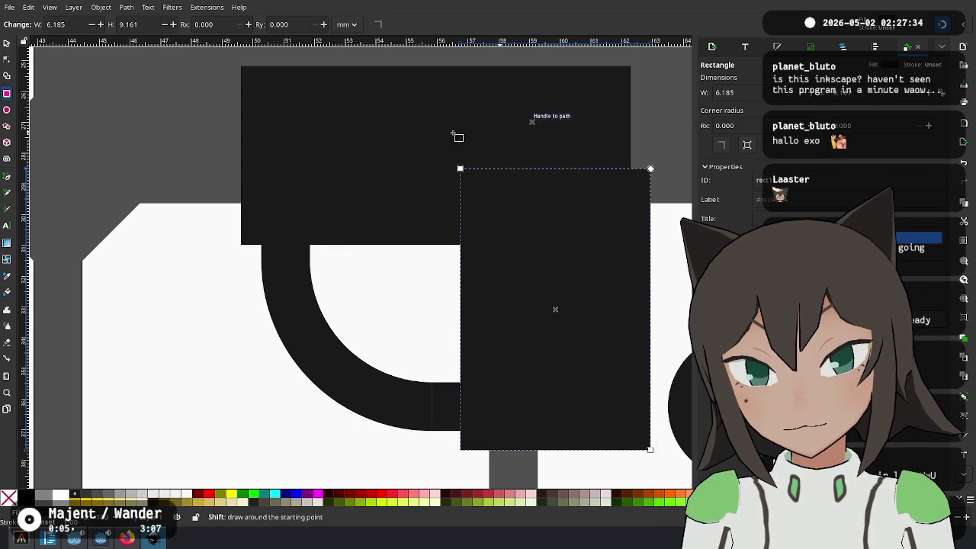
left_click(6, 43)
left_click(549, 125, "shift")
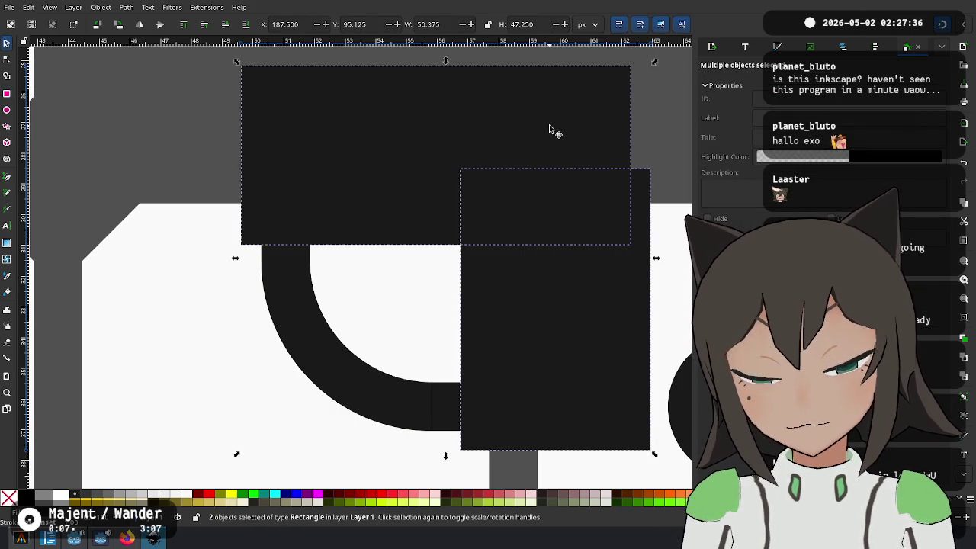
key("ctrl+minus")
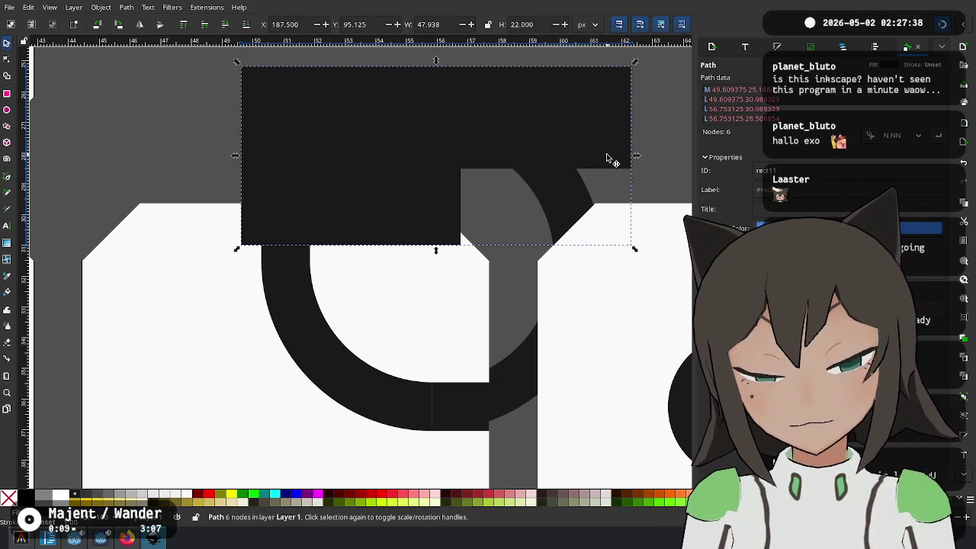
key("ctrl+z")
left_click(562, 214)
left_click(615, 347, "shift")
key("ctrl+plus")
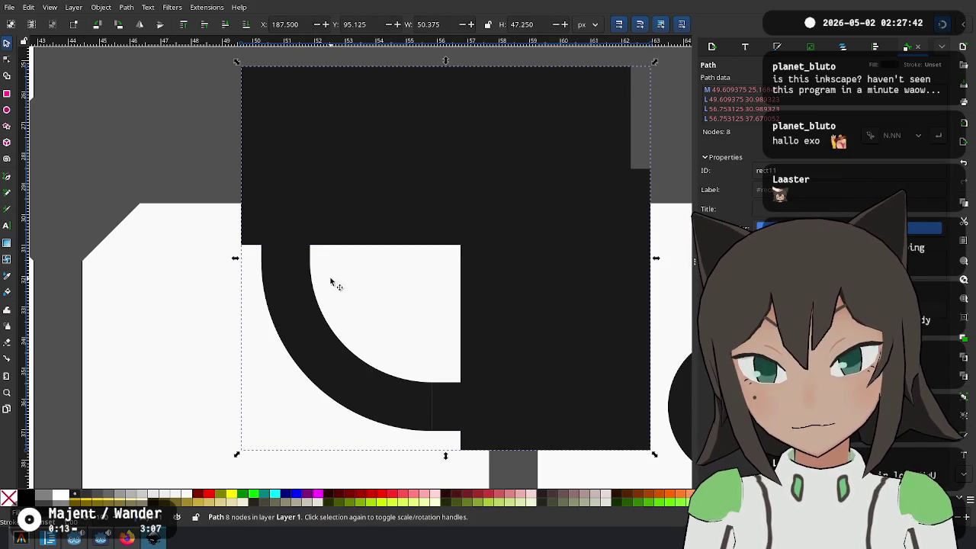
left_click_drag(413, 158, 432, 114)
key("ctrl+z")
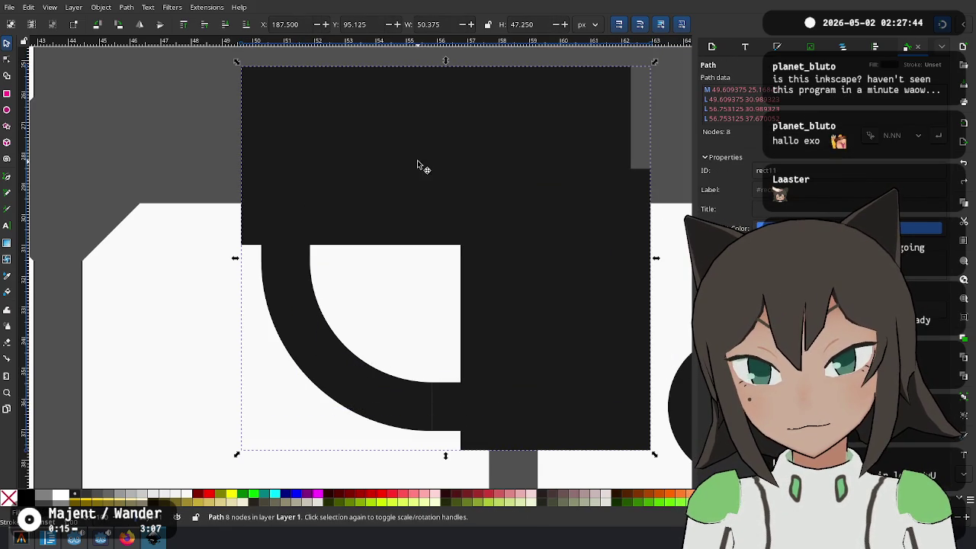
left_click(244, 28)
left_click(305, 174)
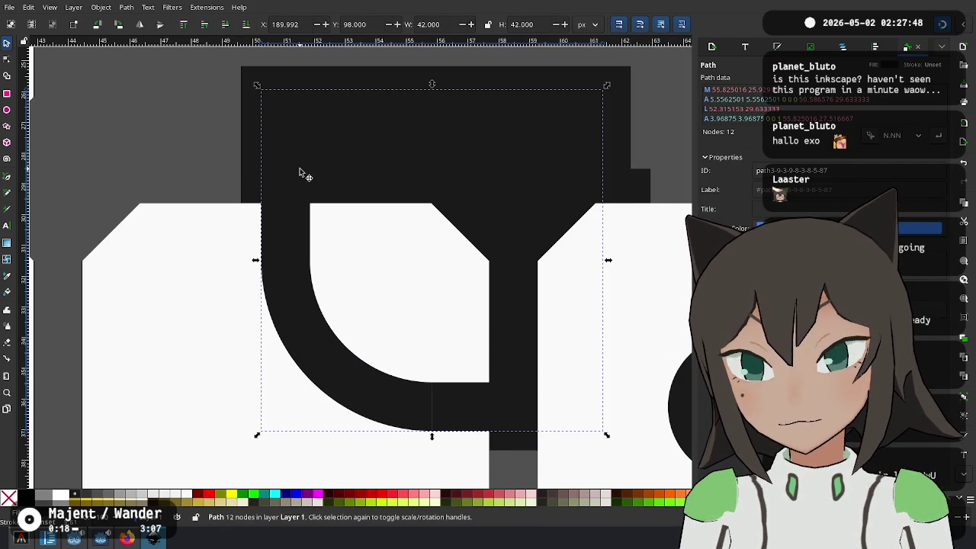
left_click(298, 79, "shift")
left_click(308, 76)
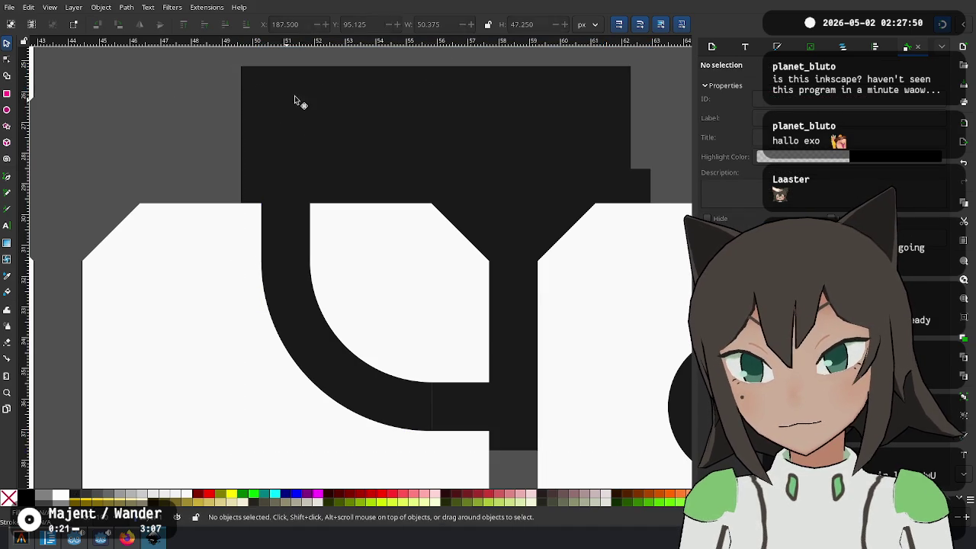
key("Escape")
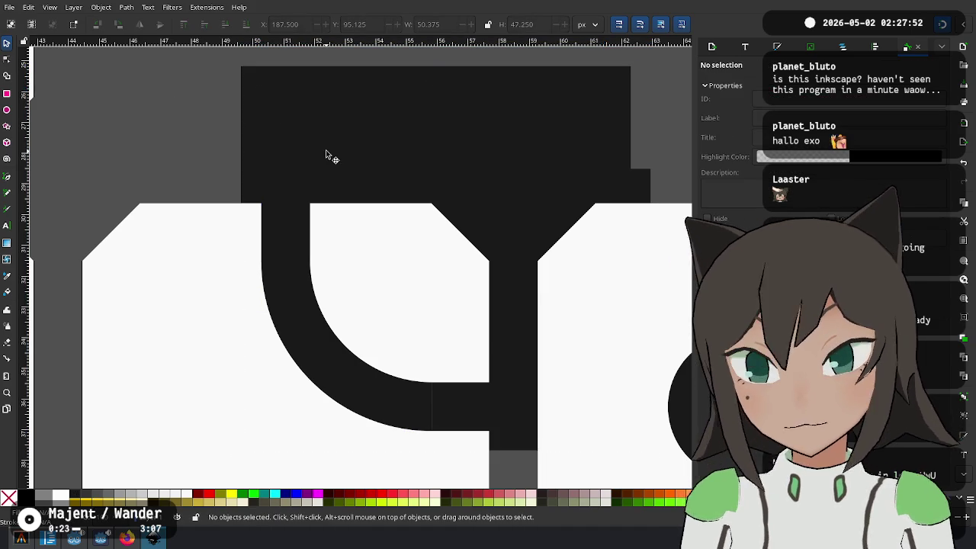
left_click(425, 157)
key("Escape")
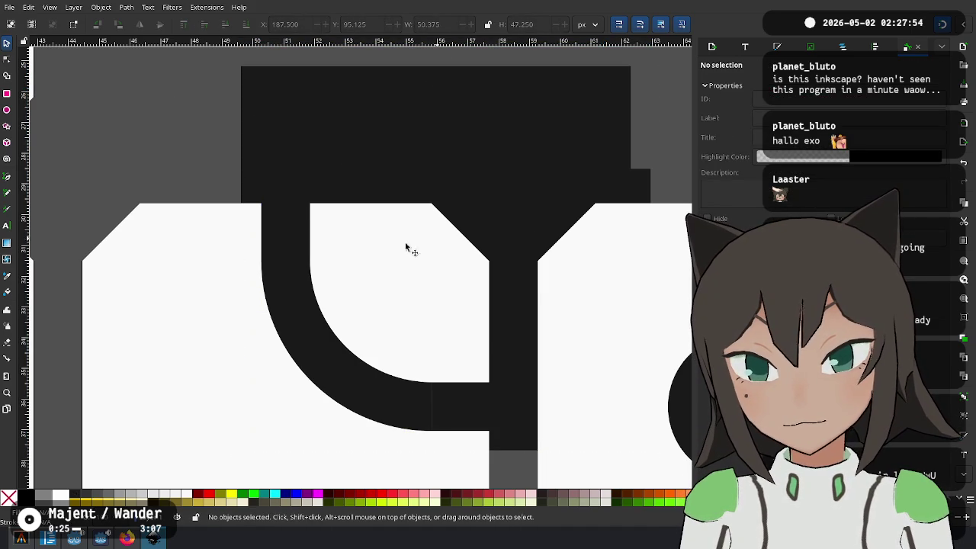
left_click(284, 217)
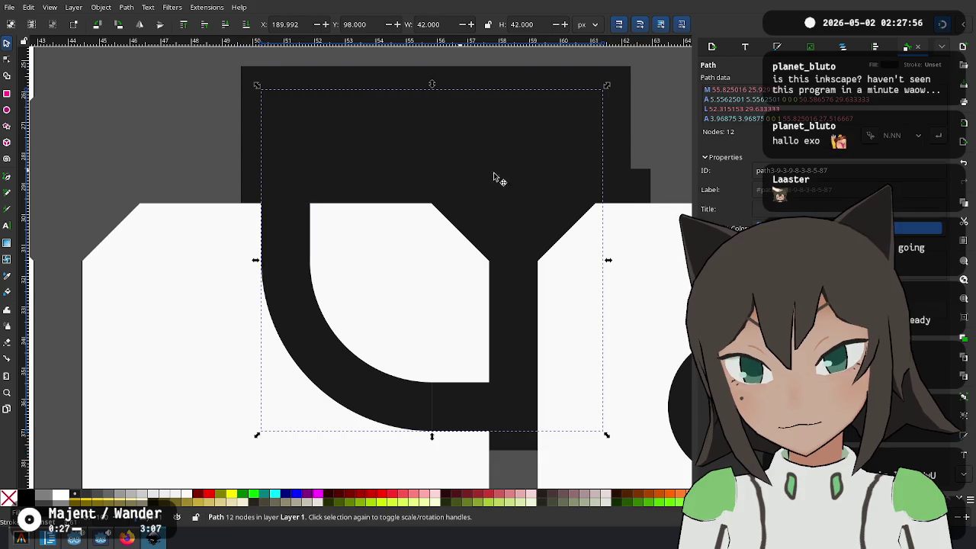
left_click(314, 163, "shift")
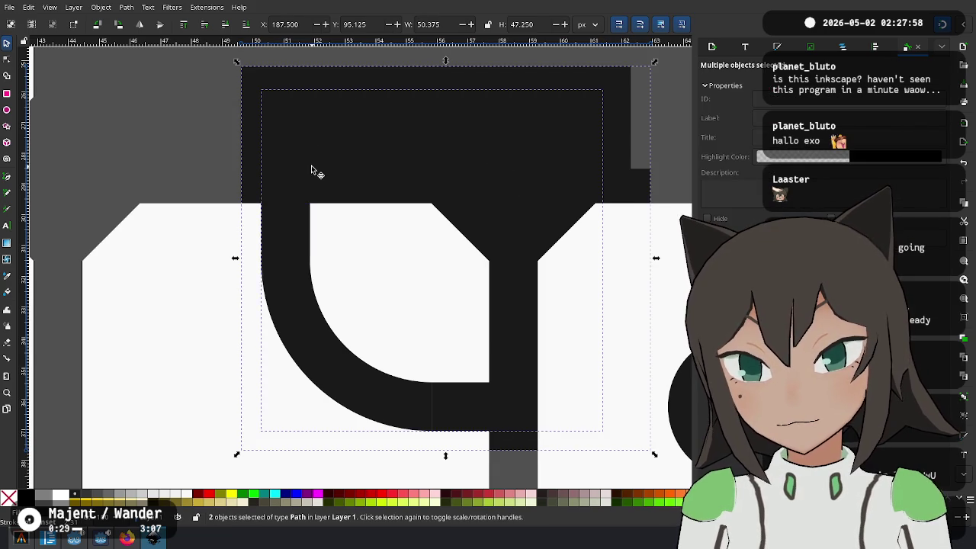
key("ctrl+minus")
key("ctrl+z")
key("ctrl+plus")
left_click_drag(393, 199, 300, 221)
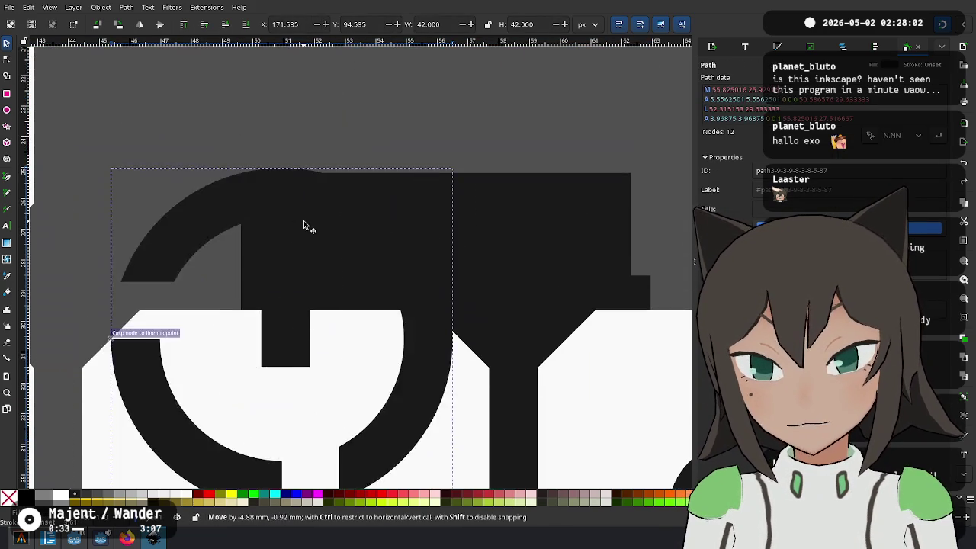
key("Escape")
key("ctrl+z")
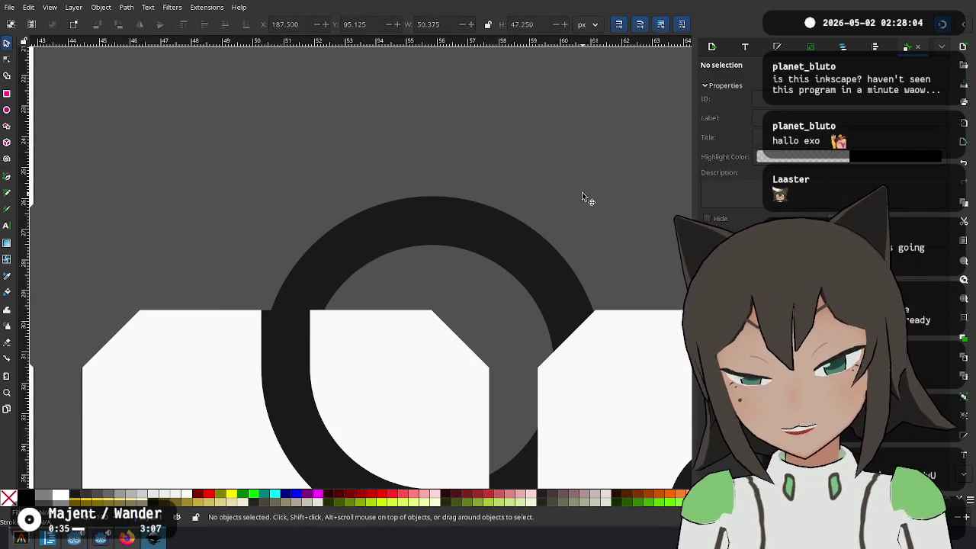
left_click_drag(543, 225, 455, 109)
In node editing, delete the ring's upper-left and top nodes
double_click(350, 117)
right_click(225, 187)
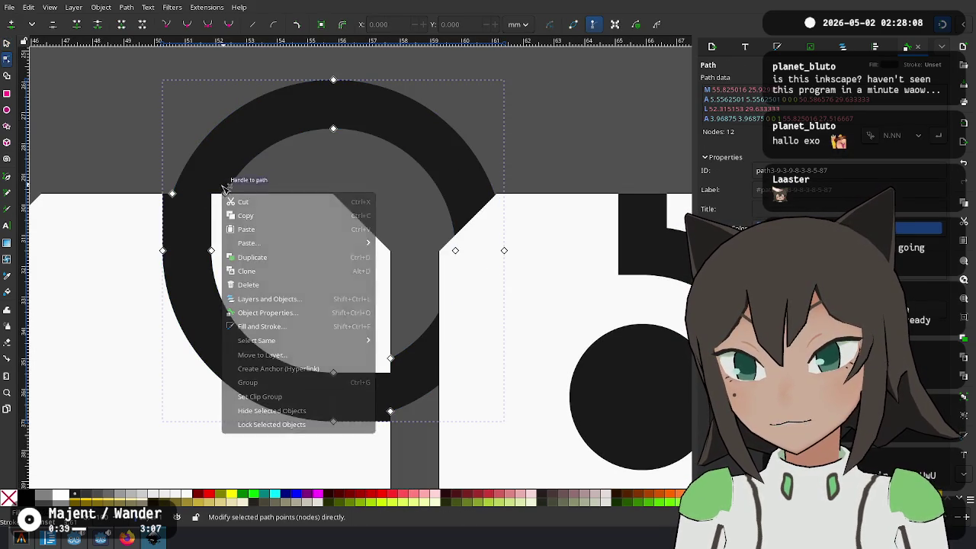
left_click(225, 187)
left_click_drag(225, 187, 216, 182)
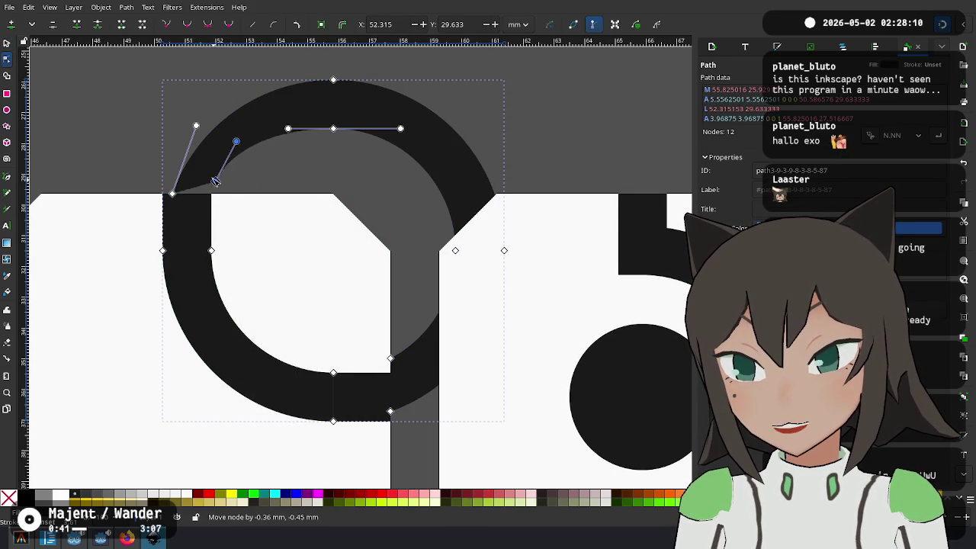
key("Delete")
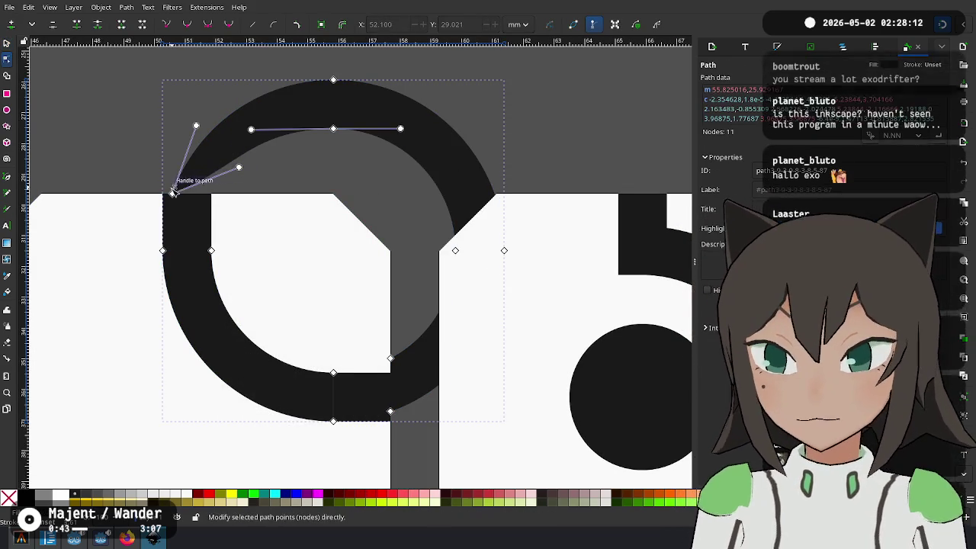
key("Delete")
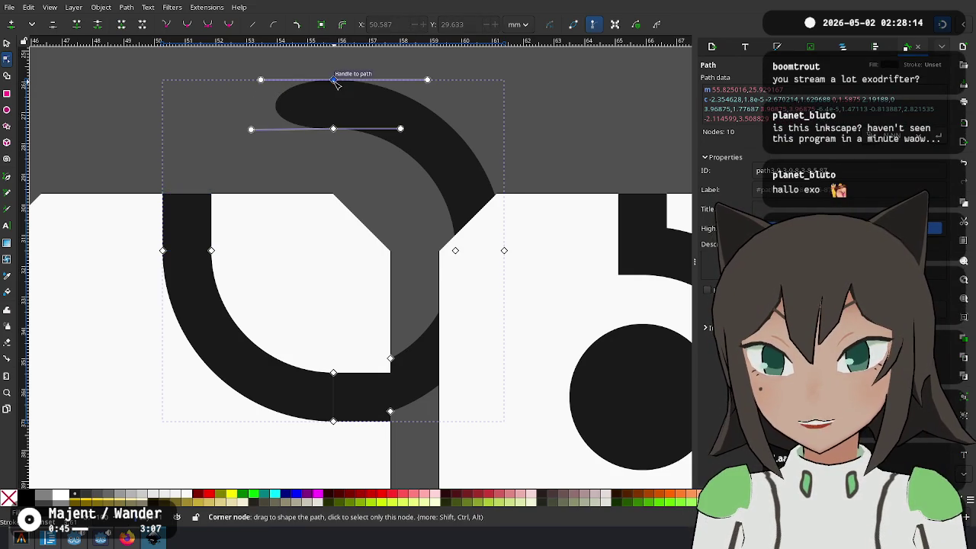
key("Delete")
key("Delete")
Delete the remaining stem nodes, leaving a 4-node quarter arc from top to right
key("Delete")
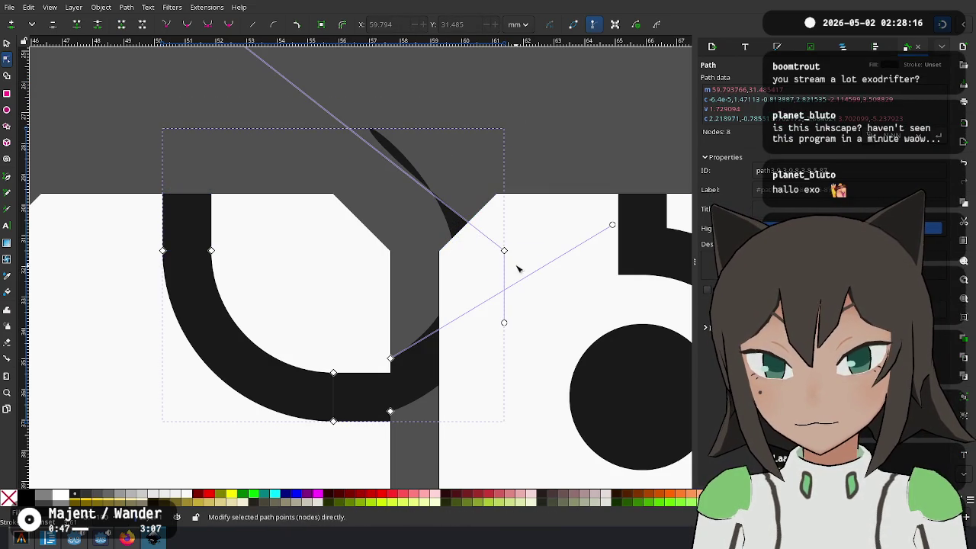
left_click(503, 250)
key("Delete")
left_click(391, 412)
key("Delete")
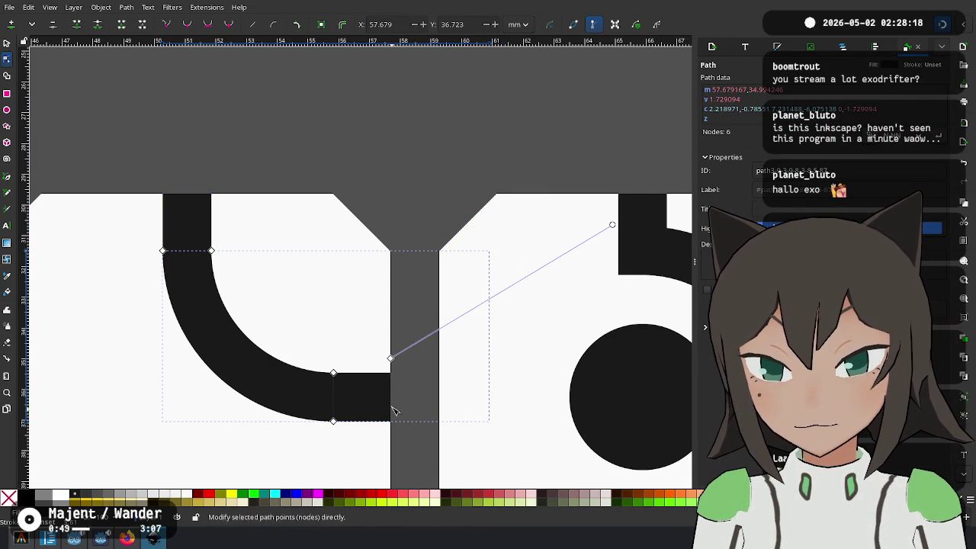
left_click(392, 357)
key("Delete")
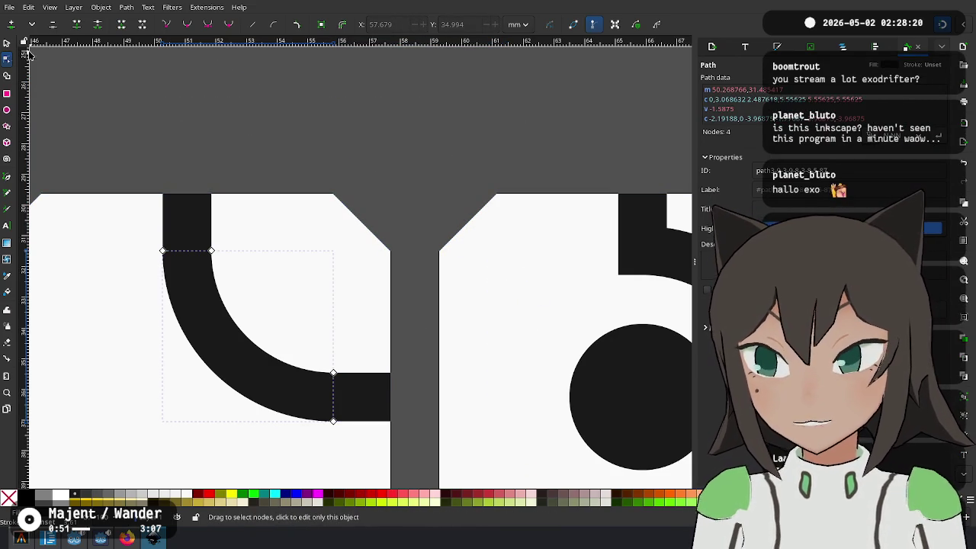
Union the quarter arc with the top bar into one piece using Ctrl++
left_click(6, 43)
left_click(335, 233)
scroll(336, 233, "down", 3)
scroll(319, 264, "left", 3)
left_click(315, 259)
left_click(289, 125, "shift")
key("ctrl+minus")
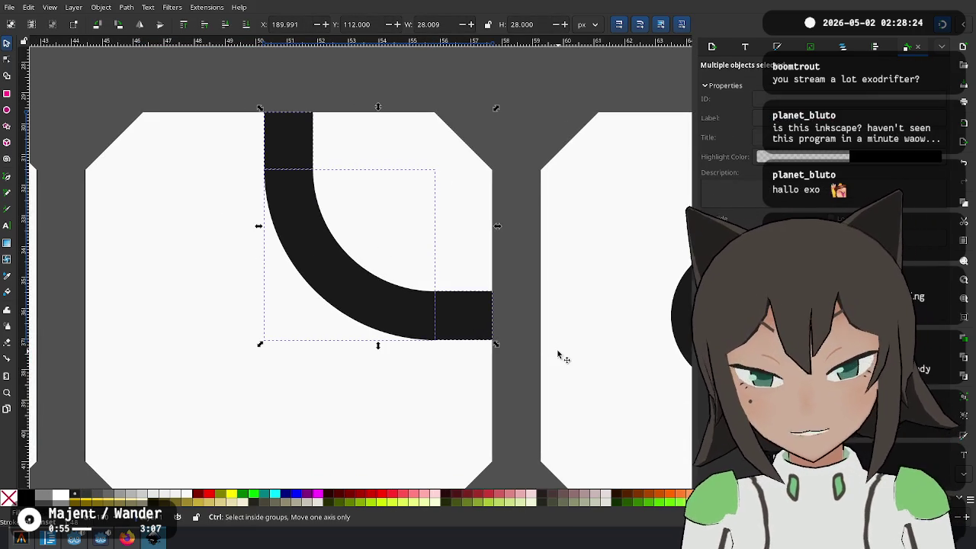
key("ctrl+minus")
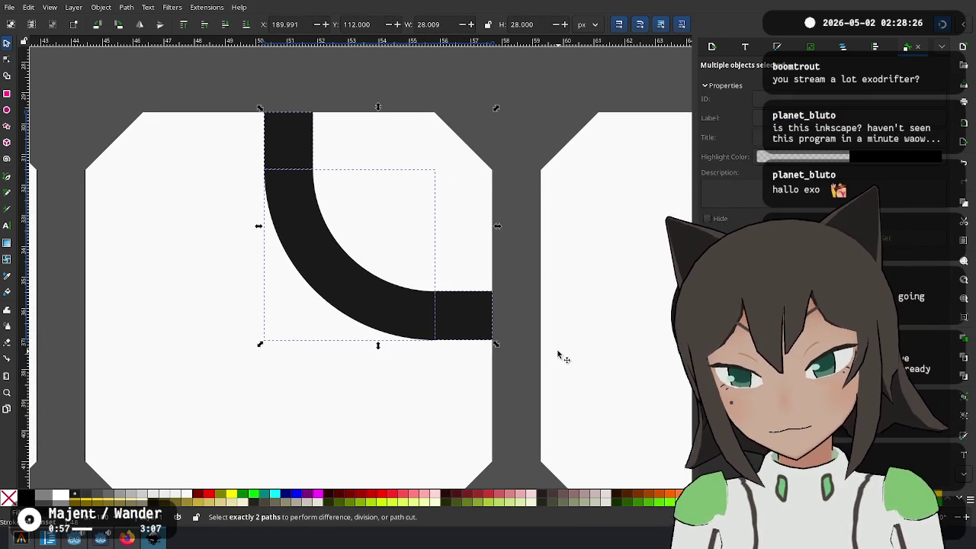
key("ctrl+plus")
Check the row of three tile variants on the canvas and save the drawing
left_click(523, 138)
scroll(523, 138, "down", 5)
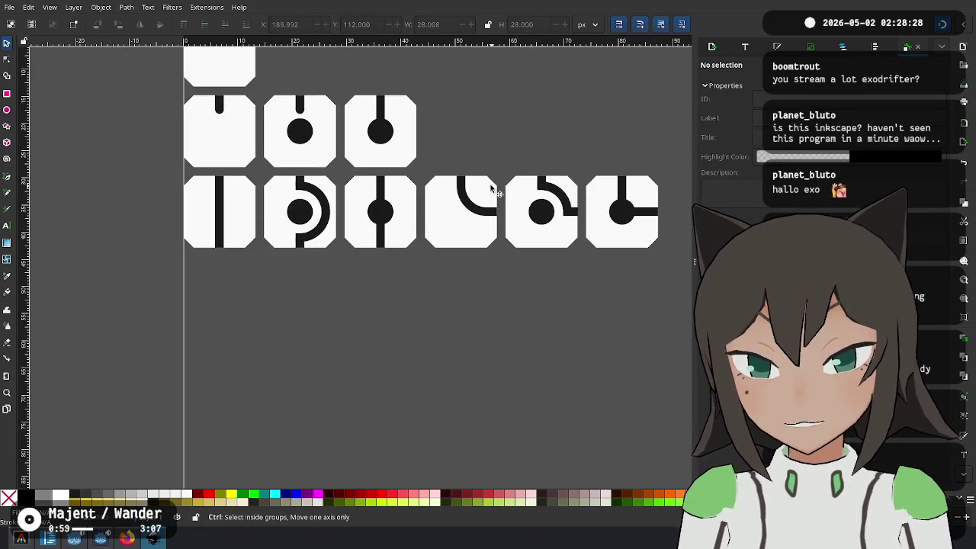
scroll(549, 175, "up", 2)
scroll(549, 175, "right", 2)
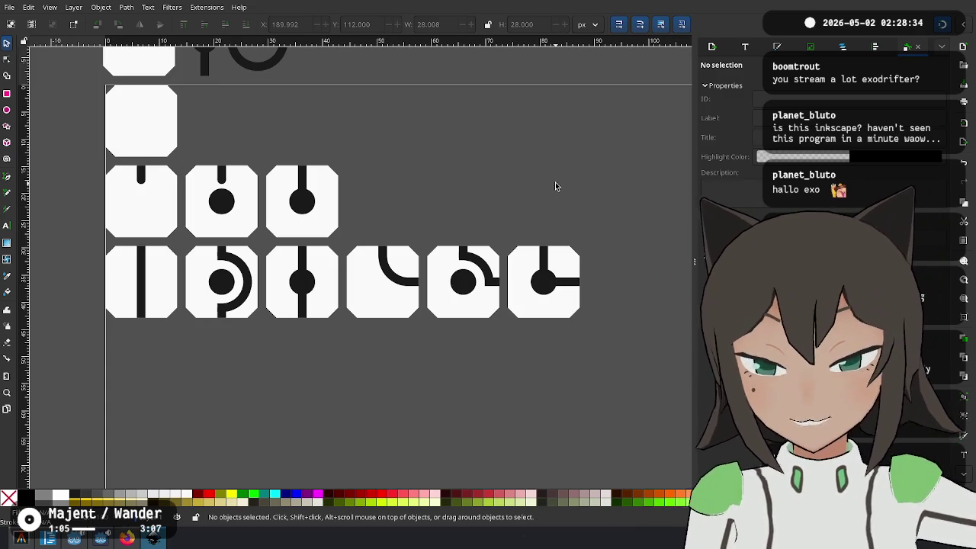
mouse_move(621, 228)
left_mouse_down()
mouse_move(367, 315)
mouse_move(343, 340)
left_mouse_up()
key("Escape")
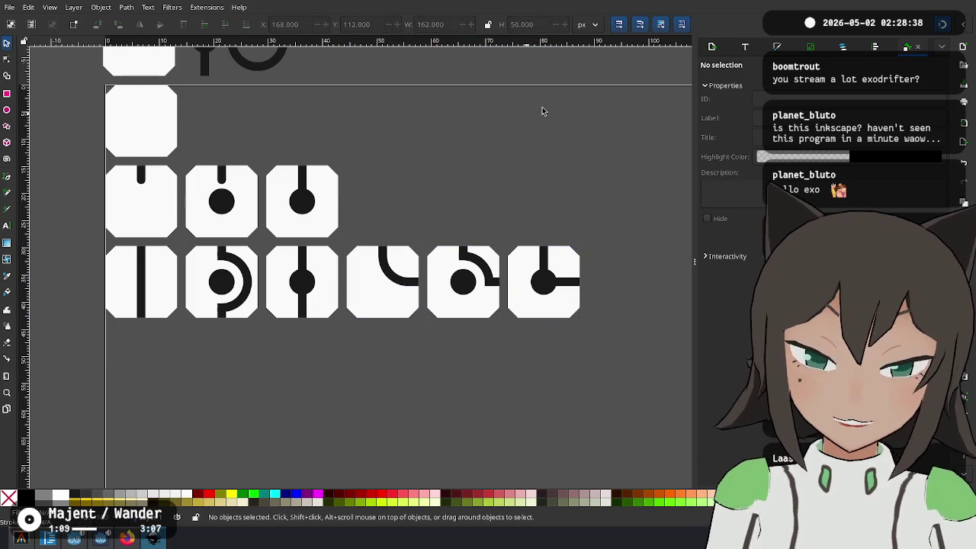
key("ctrl+s")
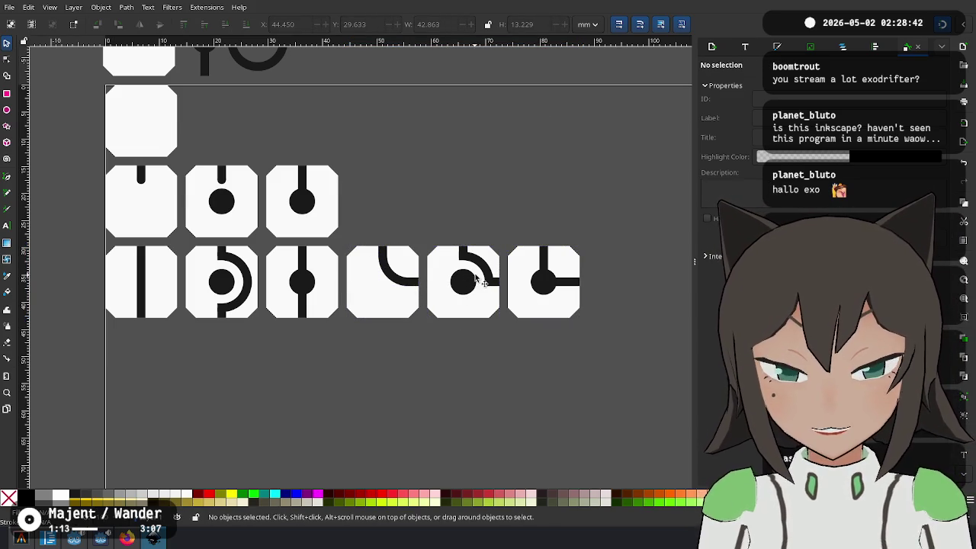
Save again, shift the tile sheet view left, and bring up the Firefox reference sketch
scroll(442, 221, "up", 1)
key("ctrl+s")
scroll(453, 244, "down", 2)
scroll(432, 253, "up", 2)
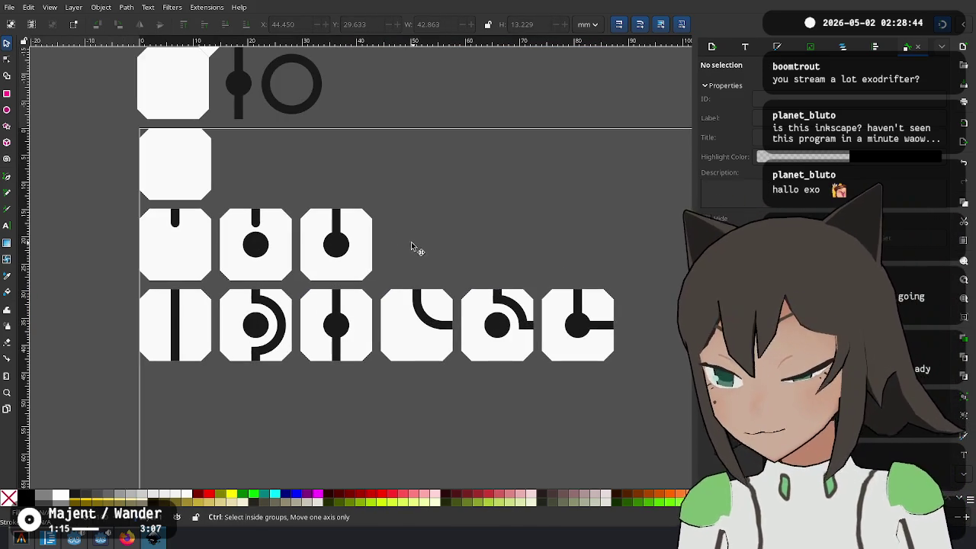
left_click_drag(435, 198, 443, 218)
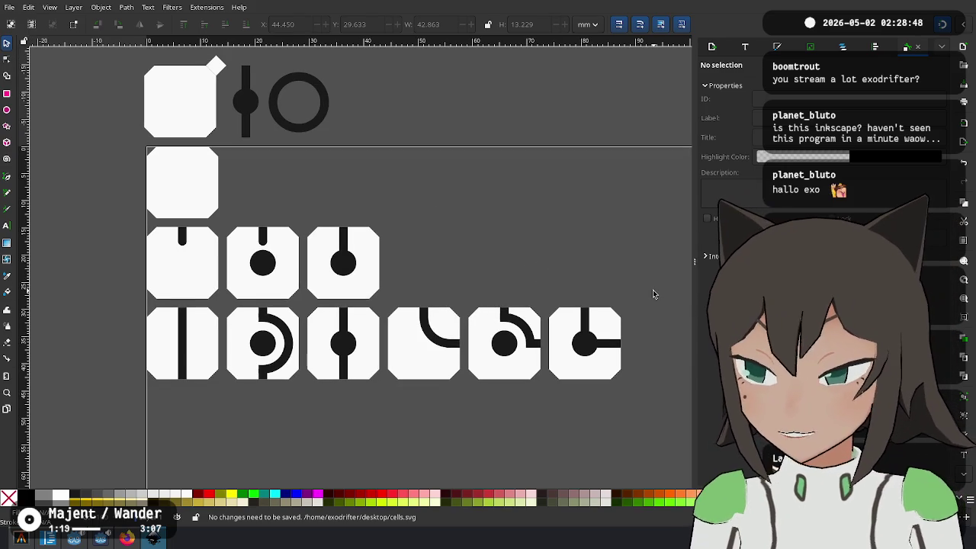
left_click_drag(626, 287, 562, 272)
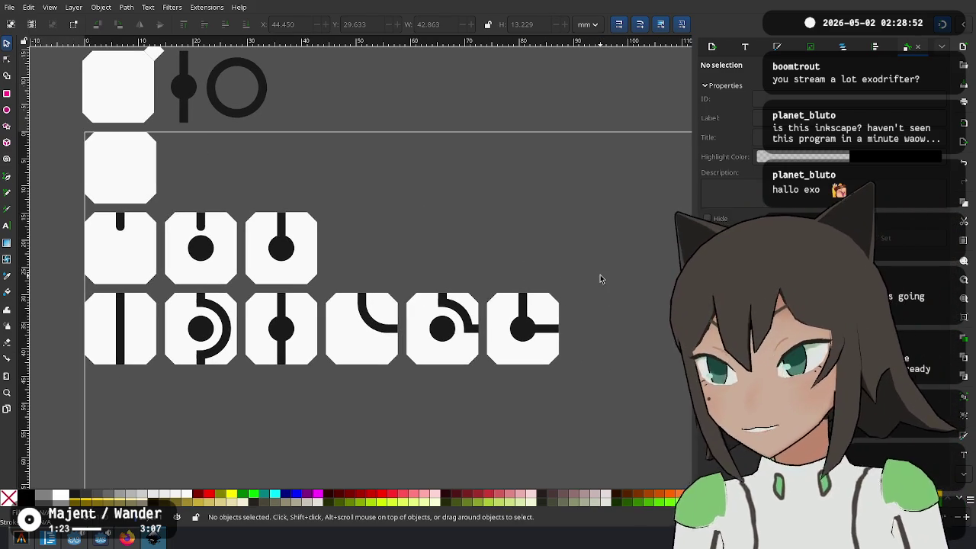
key("alt+Tab")
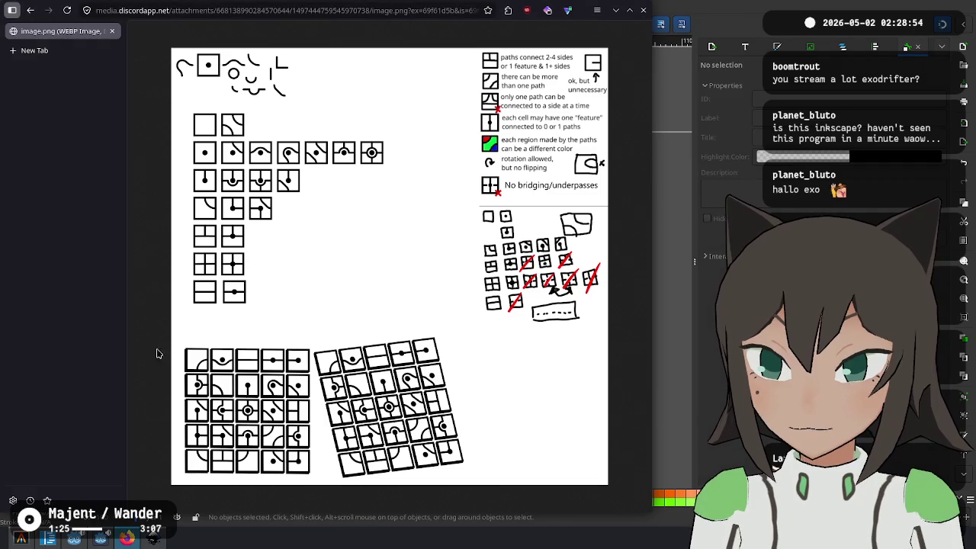
In a new tab, go to twitchtracker.tv/exodrift, then retry with the .com domain
left_click(55, 50)
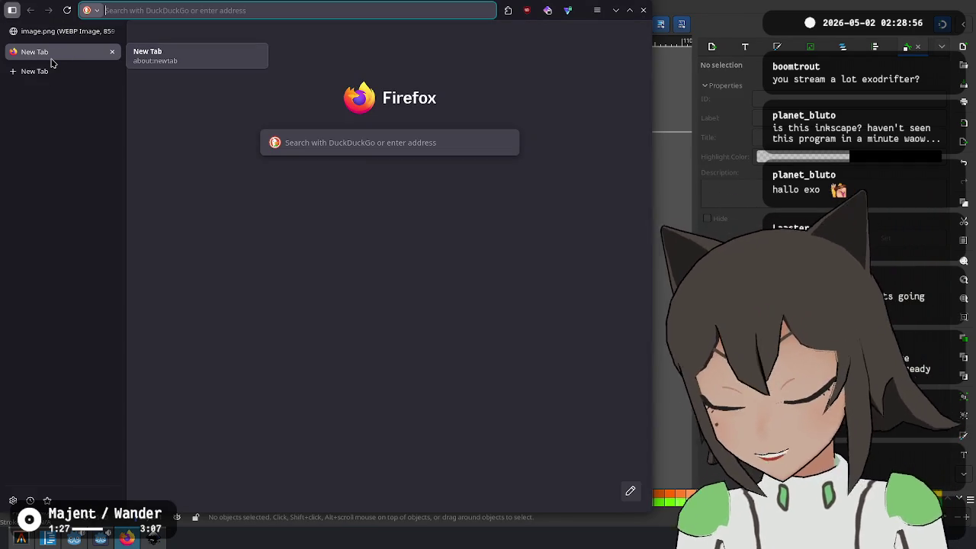
type("twitchtr")
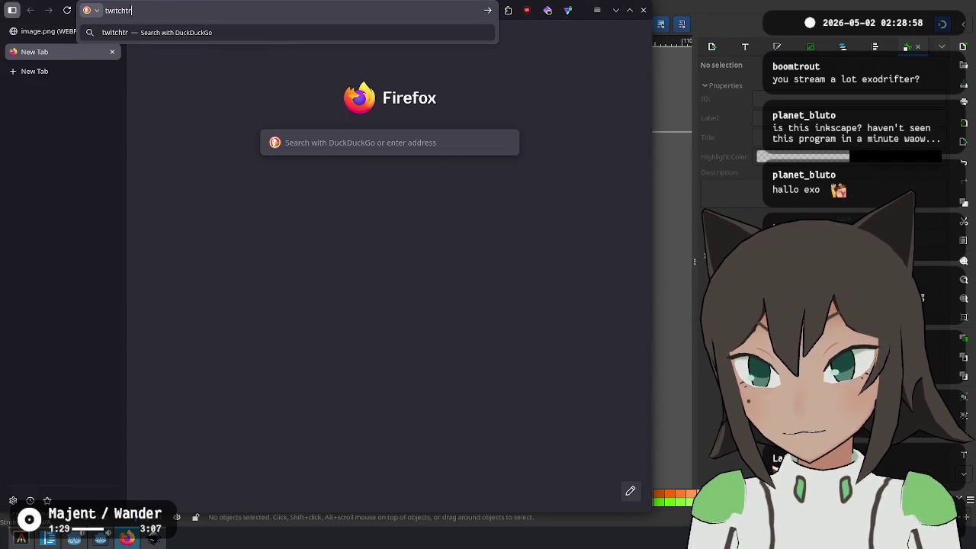
type("acker.tv/exodrifter_")
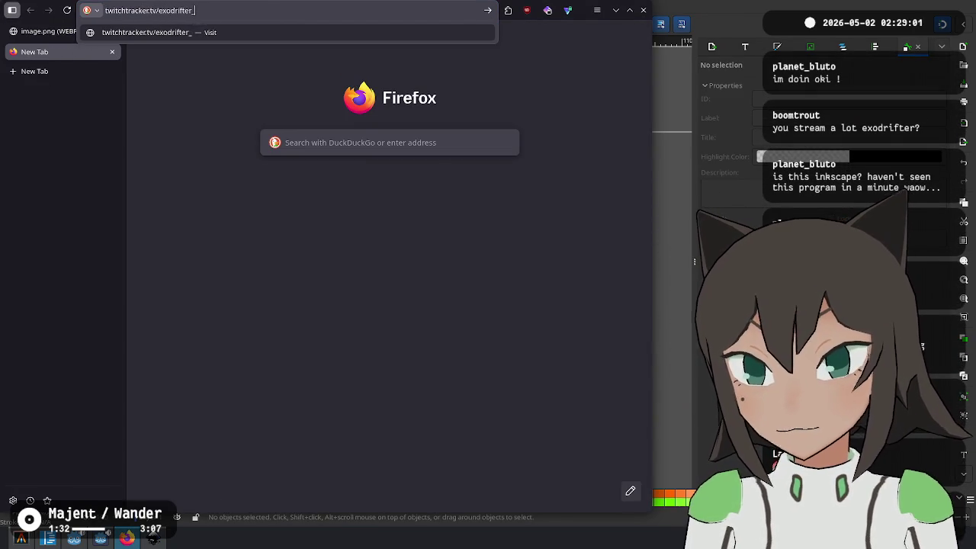
key("Return")
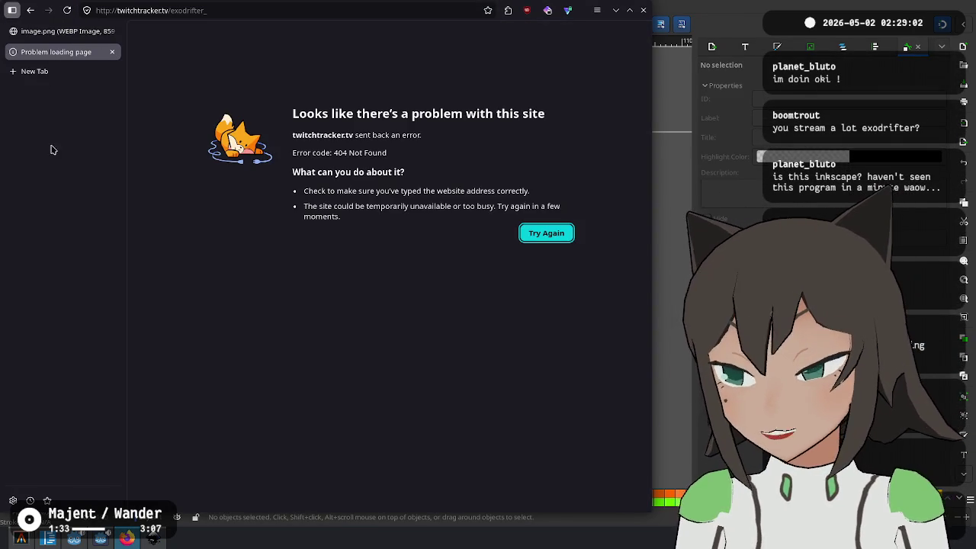
left_click(169, 13)
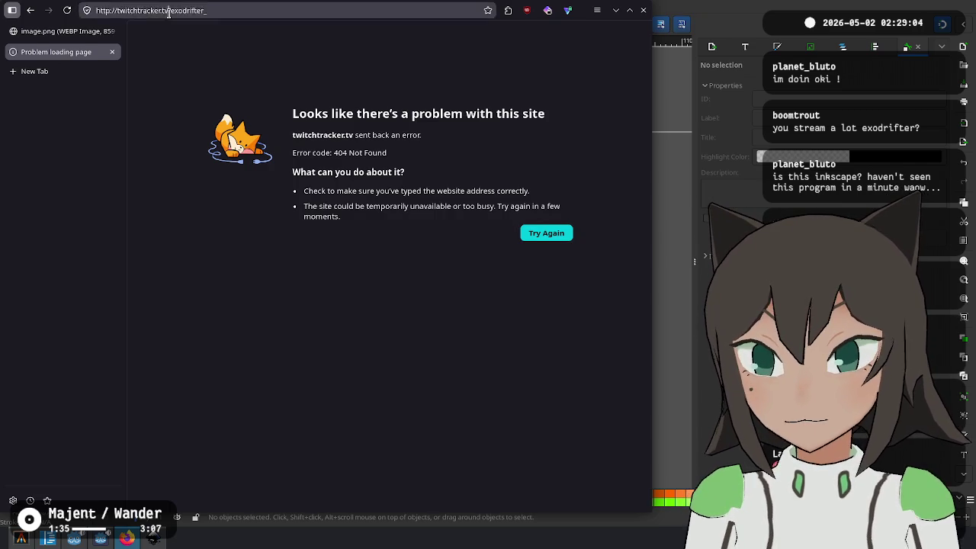
key("BackSpace")
key("BackSpace")
key("BackSpace")
type(".com")
key("Return")
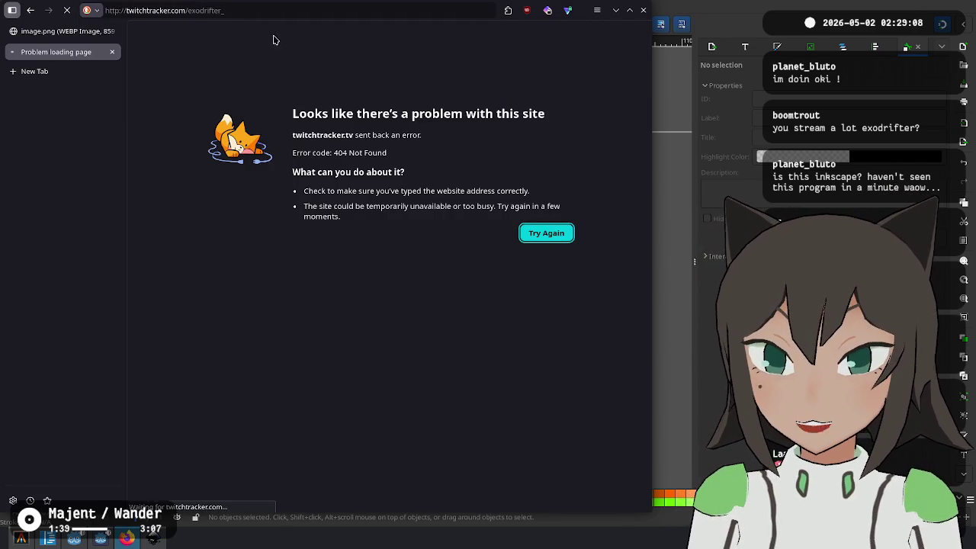
Search the web for 'twitchtracker' to reach the TwitchTracker home page
left_click(214, 11)
type("twitchtracker")
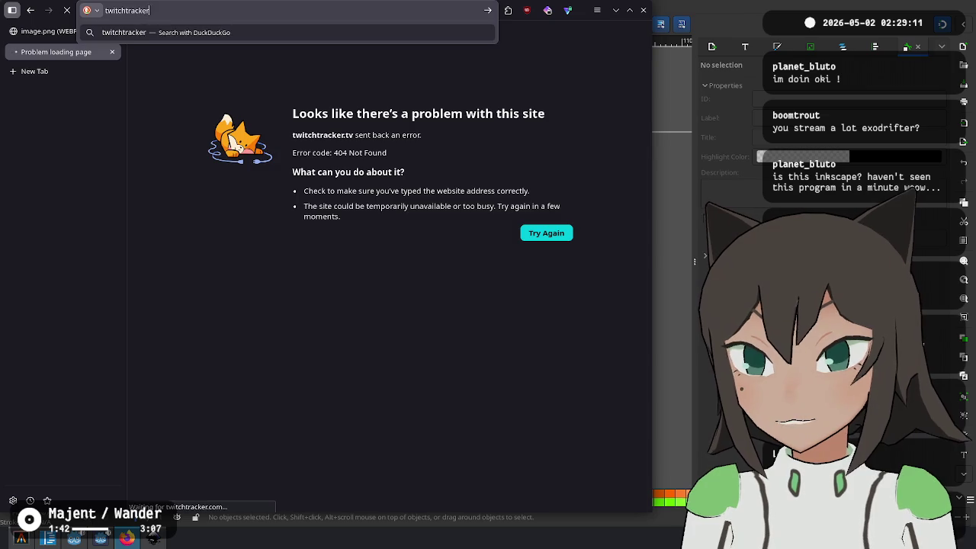
key("Return")
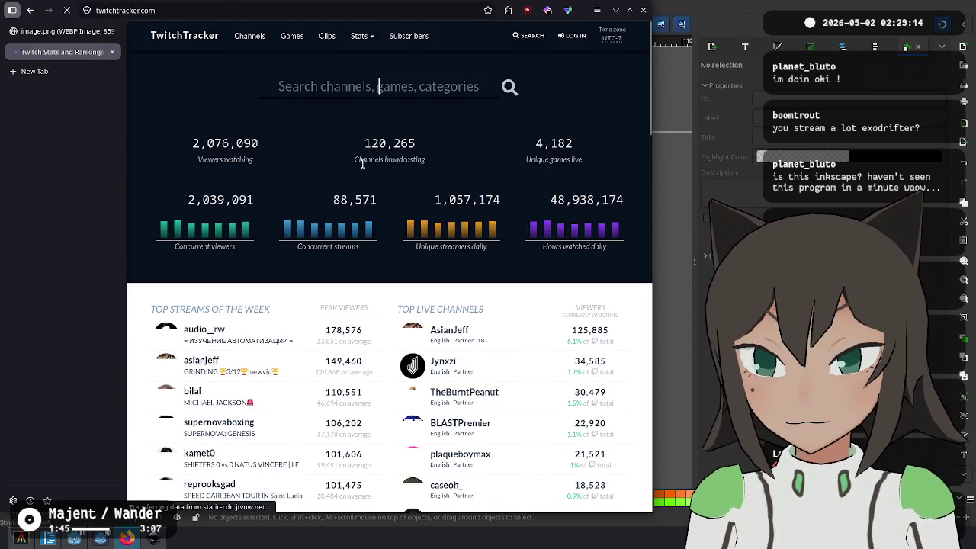
Search TwitchTracker for 'exor_' and open that channel's Streams calendar
type("exo")
type("drifter_")
key("Return")
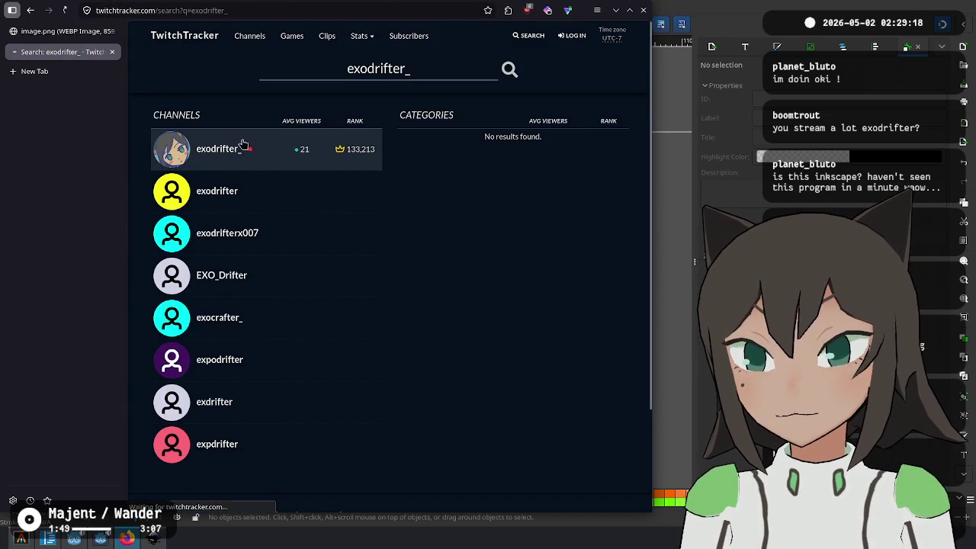
left_click(244, 151)
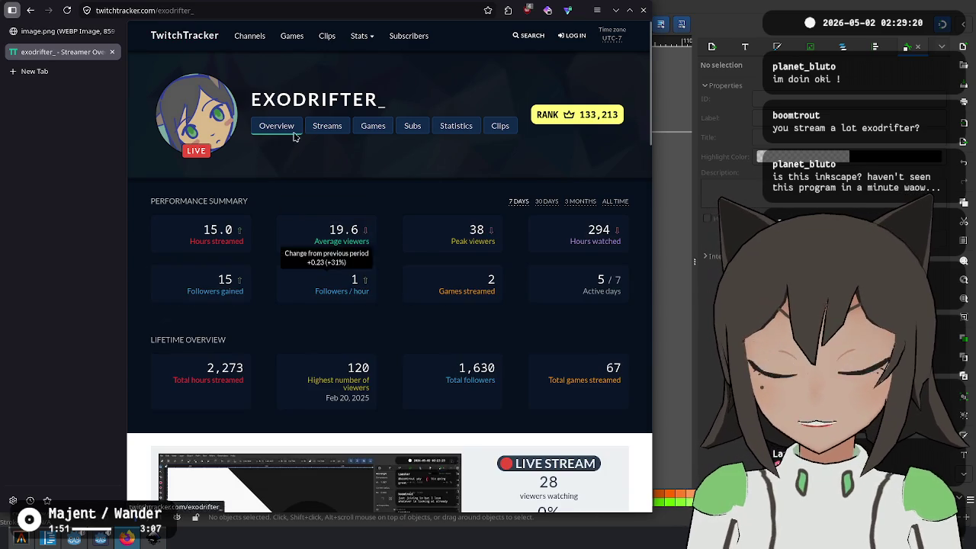
left_click(328, 129)
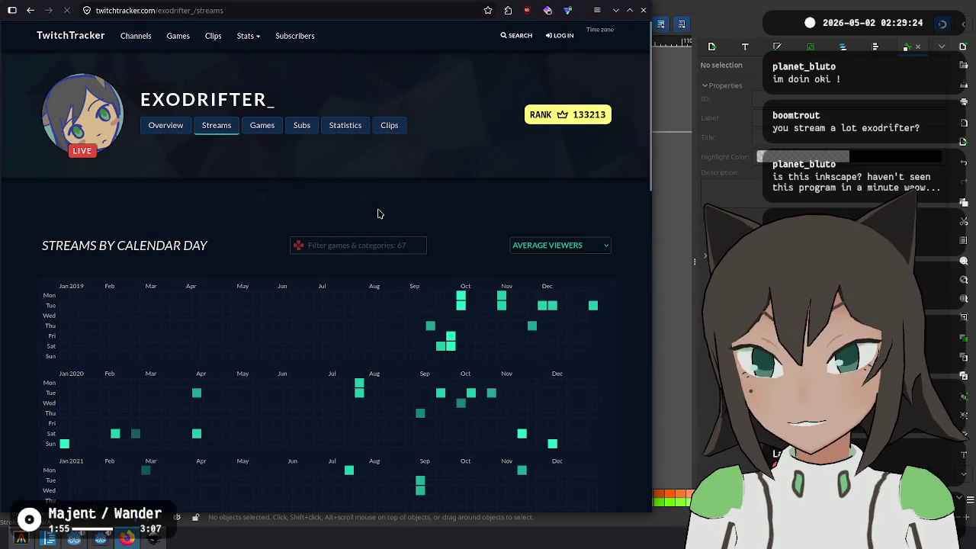
Review the average-viewers calendar heatmap spanning 2018 to 2026 and its metric options
scroll(564, 194, "down", 3)
scroll(349, 289, "down", 3)
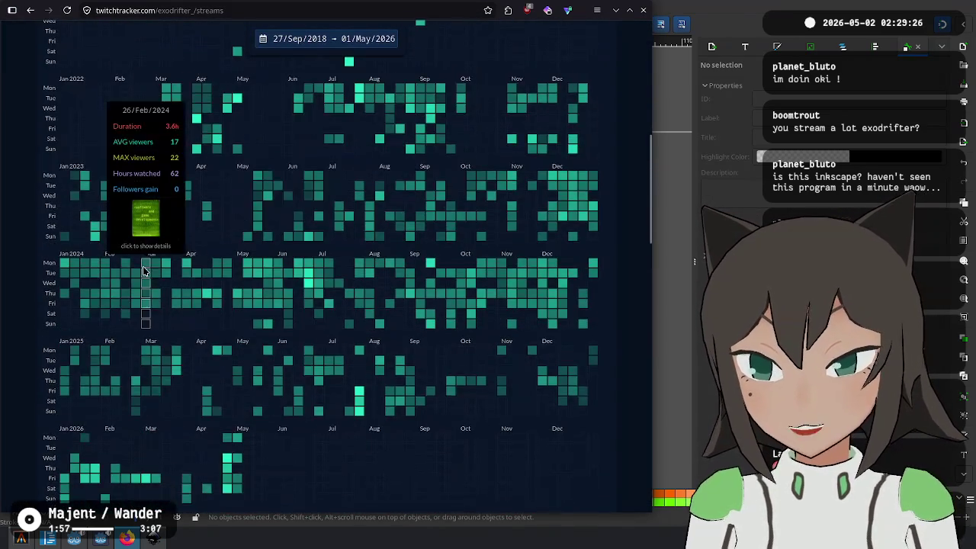
scroll(116, 122, "down", 1)
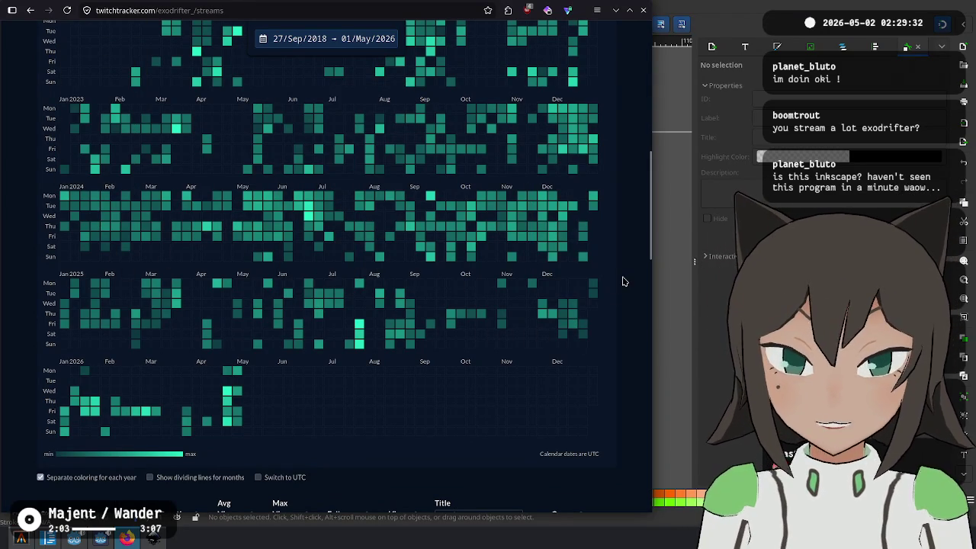
scroll(615, 318, "up", 2)
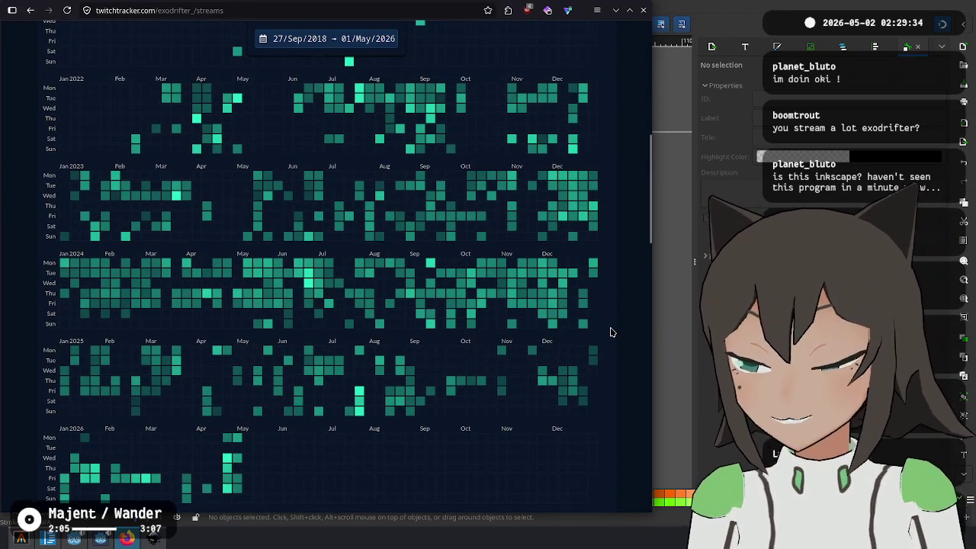
scroll(613, 330, "up", 8)
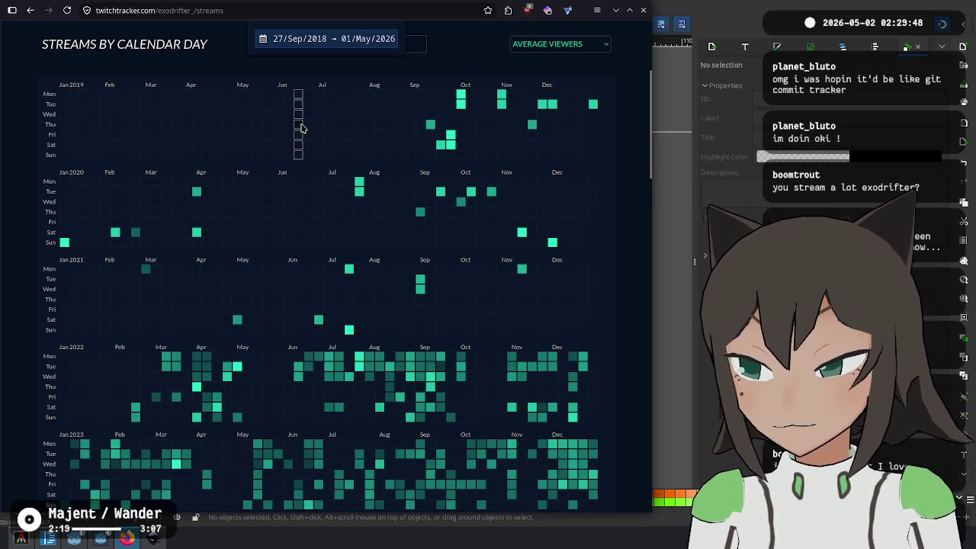
scroll(421, 125, "down", 1)
scroll(421, 127, "down", 3)
scroll(421, 128, "down", 1)
scroll(421, 128, "down", 2)
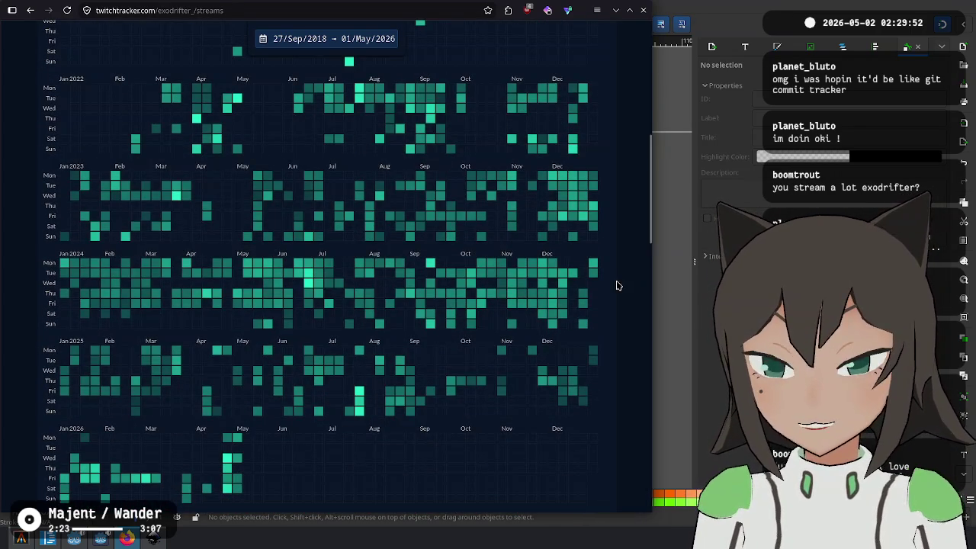
scroll(625, 263, "down", 1)
scroll(624, 265, "down", 2)
scroll(624, 264, "up", 2)
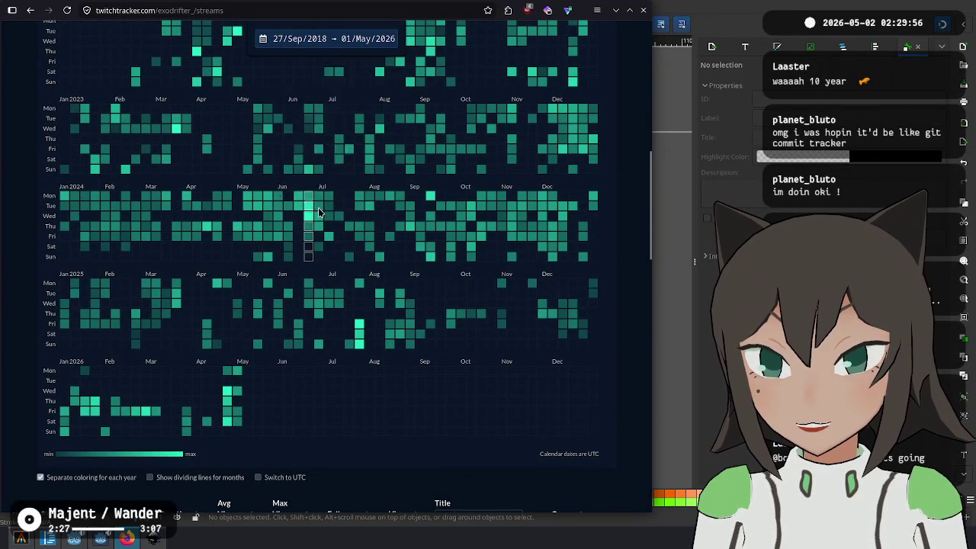
mouse_move(308, 206)
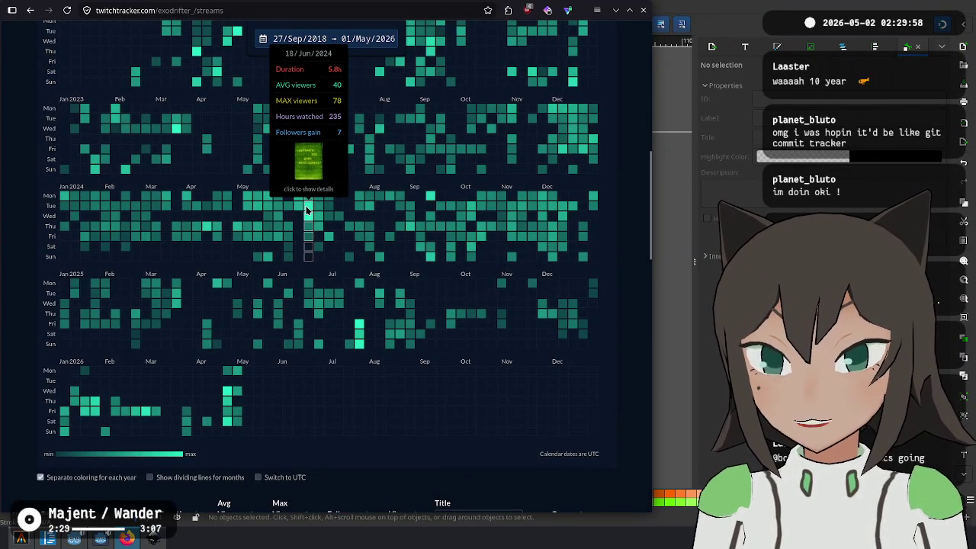
scroll(392, 207, "up", 10)
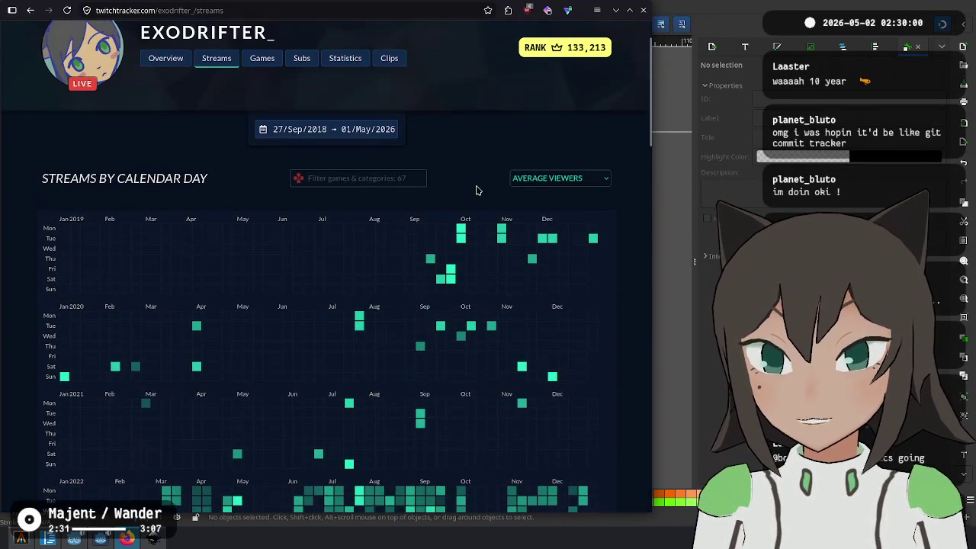
left_click(546, 180)
Switch the heatmap metric to Stream Duration and scroll through the red calendar
left_click(546, 195)
scroll(386, 257, "down", 3)
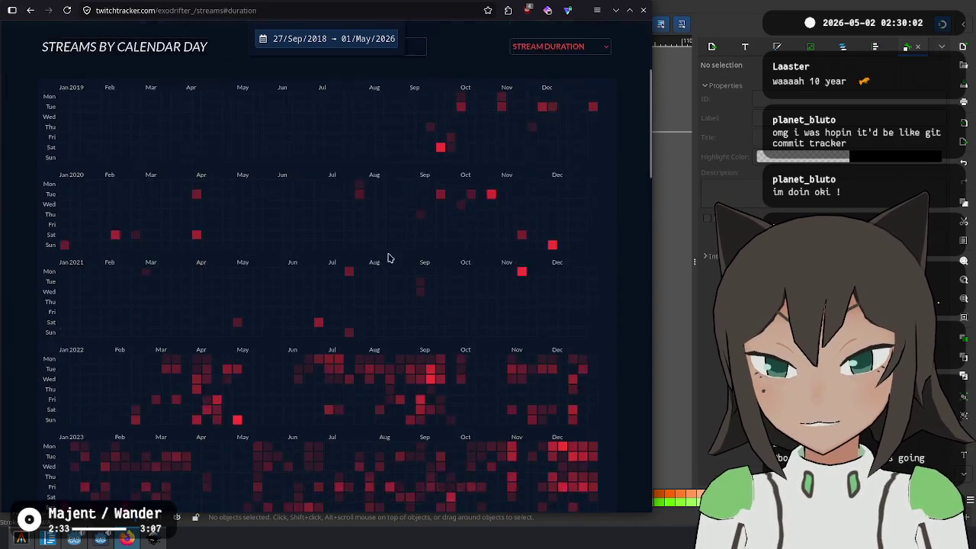
scroll(473, 218, "down", 3)
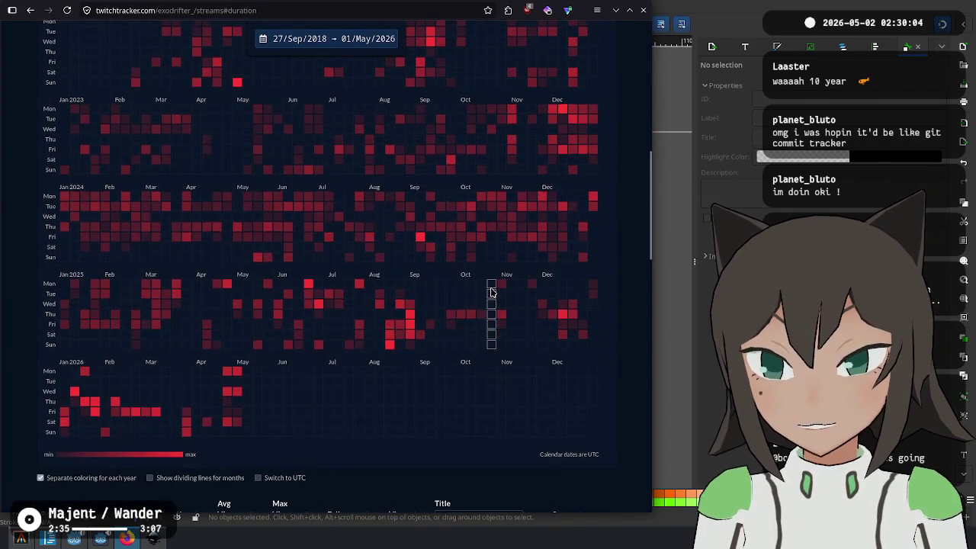
scroll(491, 309, "up", 1)
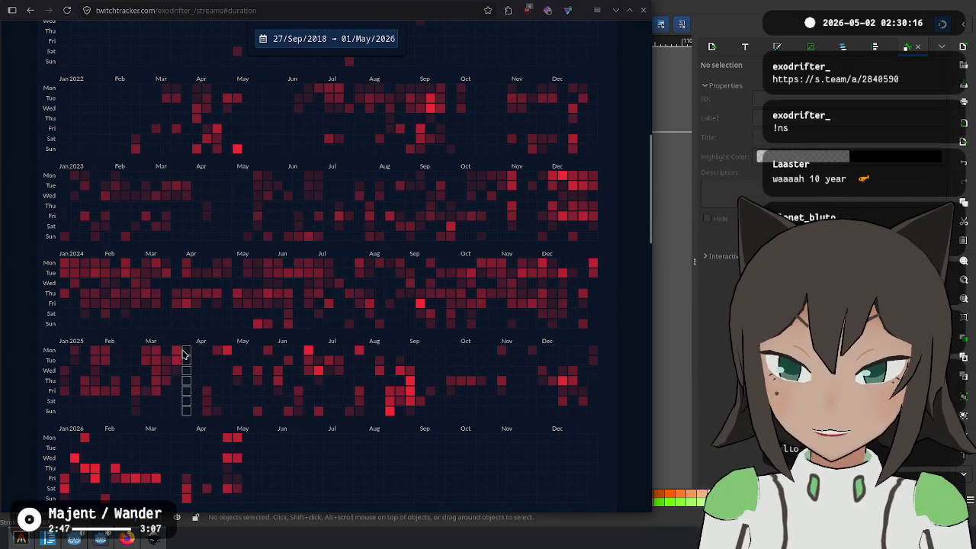
scroll(187, 353, "down", 2)
mouse_move(168, 222)
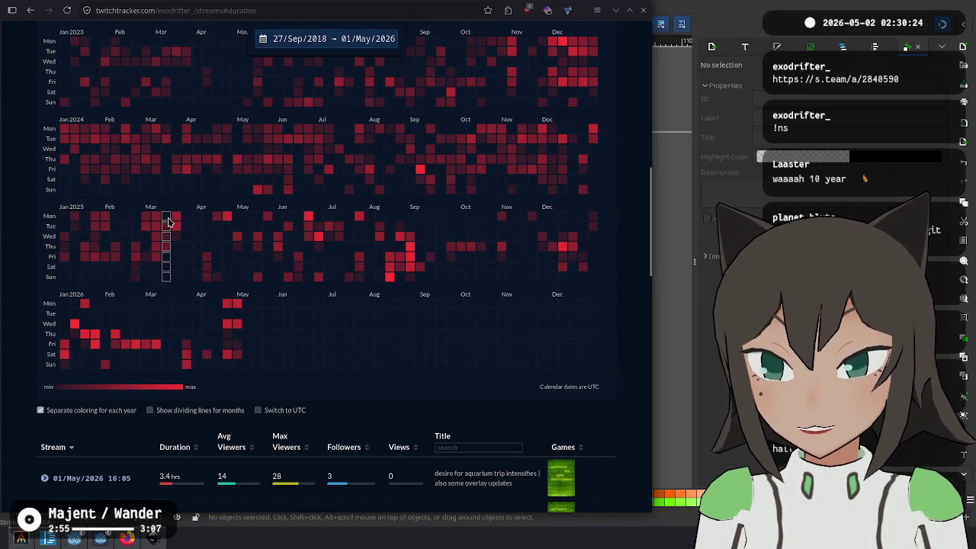
scroll(168, 252, "up", 1)
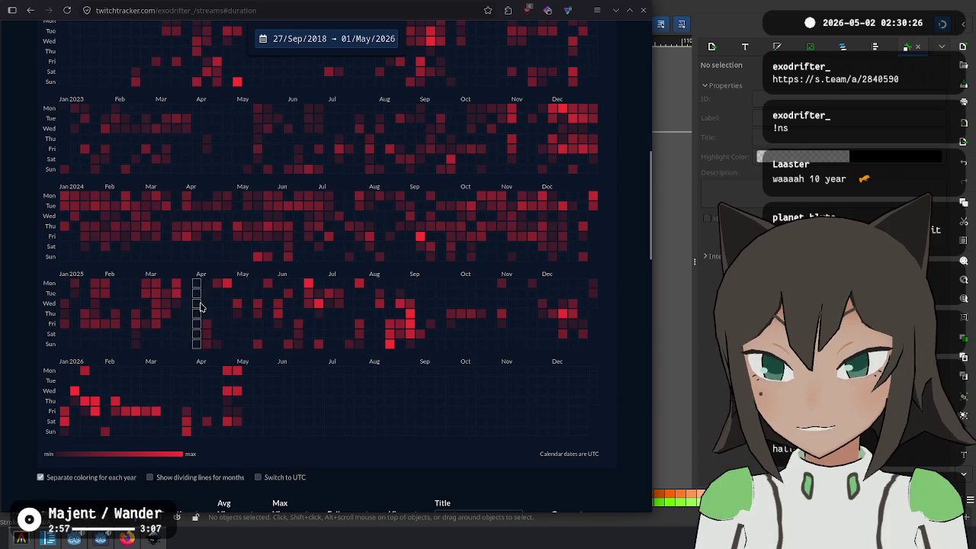
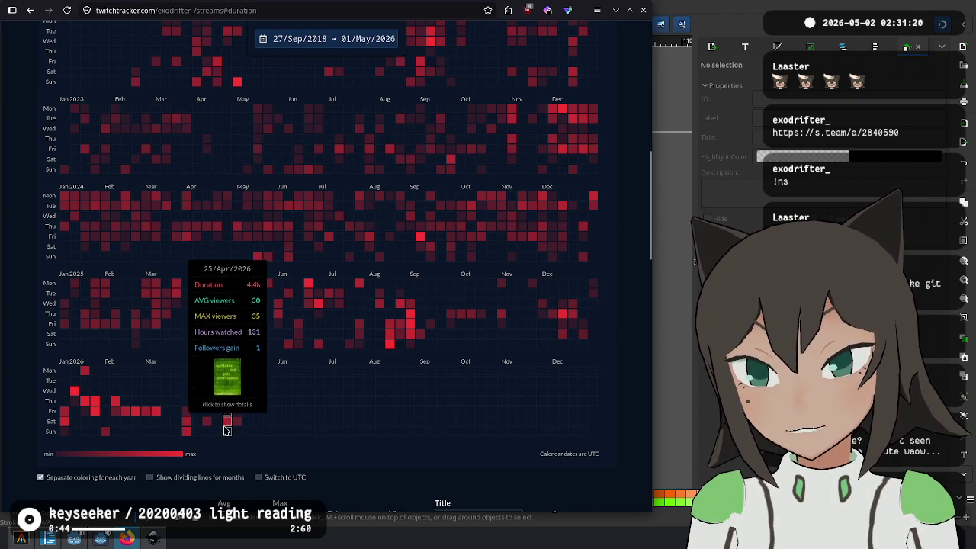
View the 25/Apr/2026 week's streams, return to the heatmap, and open the Stream Duration dropdown
left_click(231, 406)
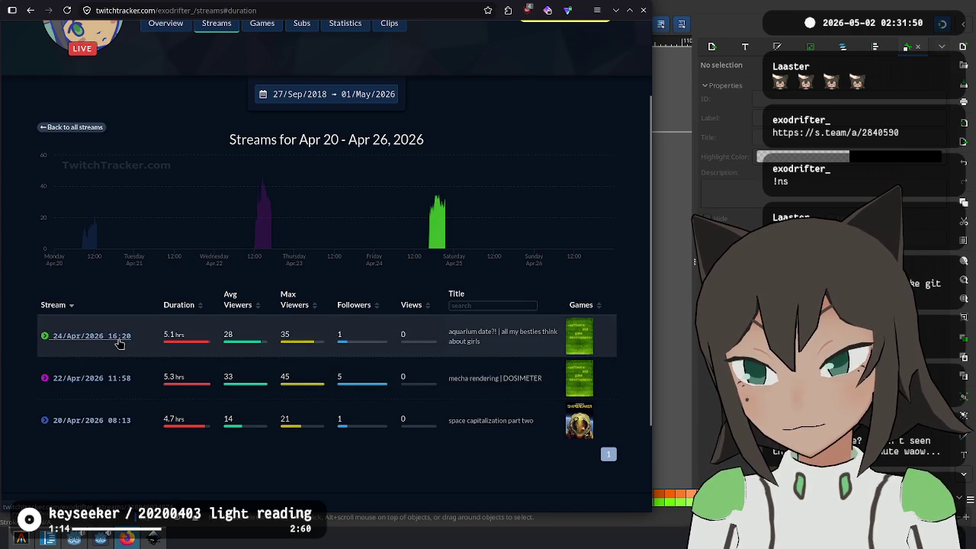
left_click(30, 10)
scroll(333, 277, "down", 5)
scroll(393, 365, "down", 2)
scroll(393, 365, "up", 3)
scroll(408, 137, "up", 3)
left_click(554, 149)
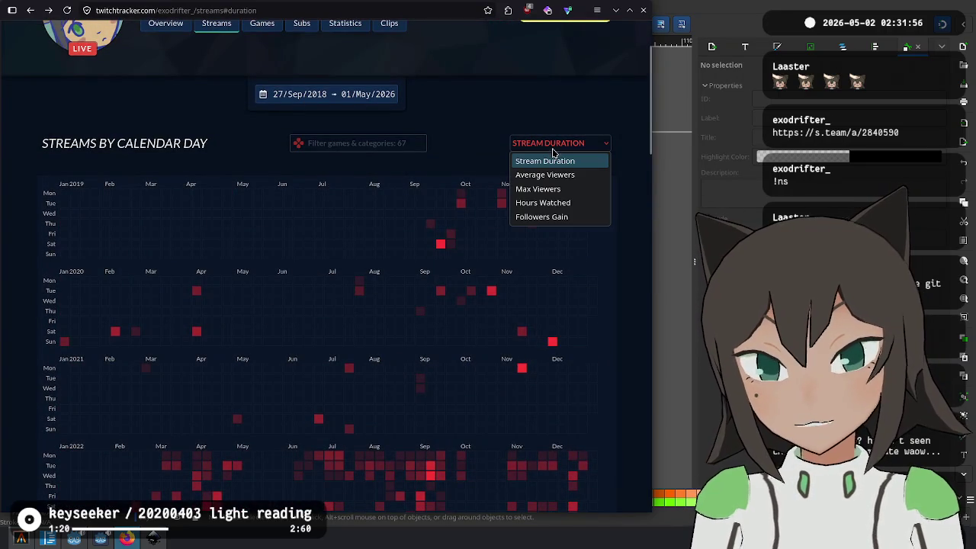
Try sorting the streams table by games, average viewers in both orders, and max viewers
scroll(333, 351, "down", 1)
scroll(333, 351, "down", 5)
scroll(333, 351, "up", 3)
scroll(356, 344, "up", 4)
scroll(355, 345, "down", 8)
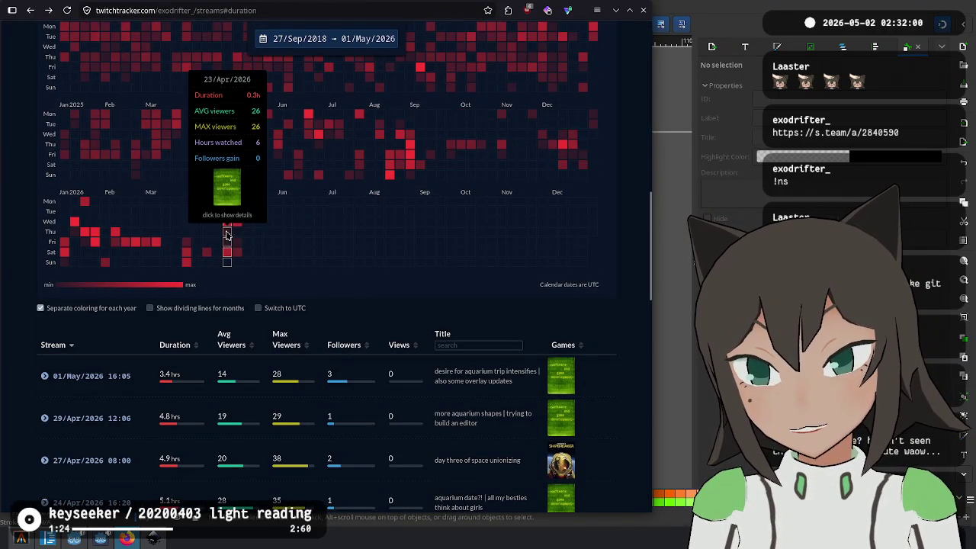
left_click(615, 357)
scroll(615, 358, "down", 4)
scroll(619, 348, "up", 3)
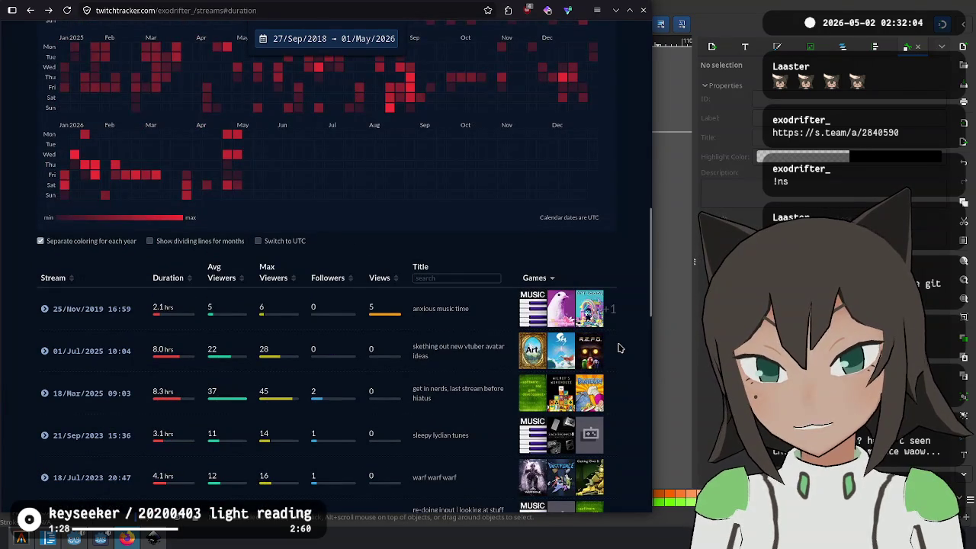
left_click(240, 279)
left_click(240, 279)
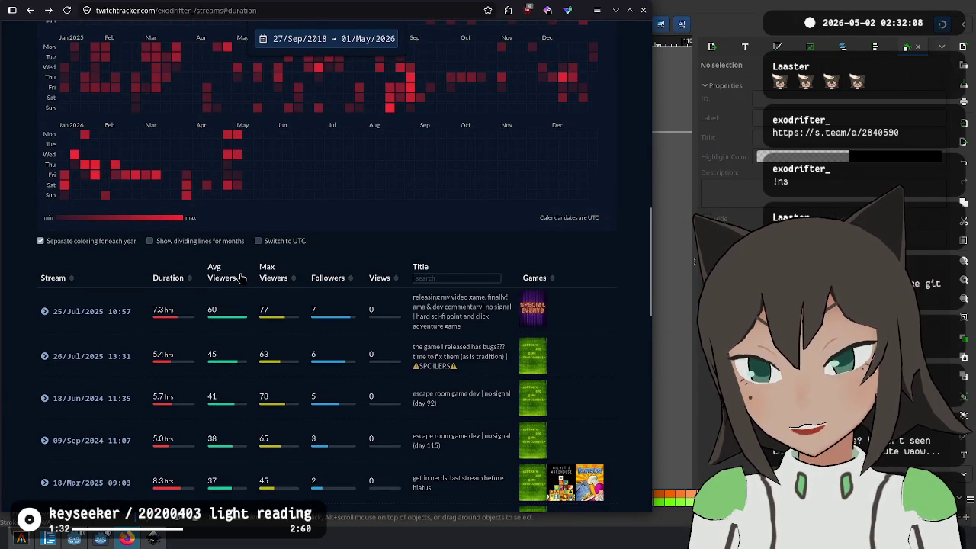
left_click(272, 276)
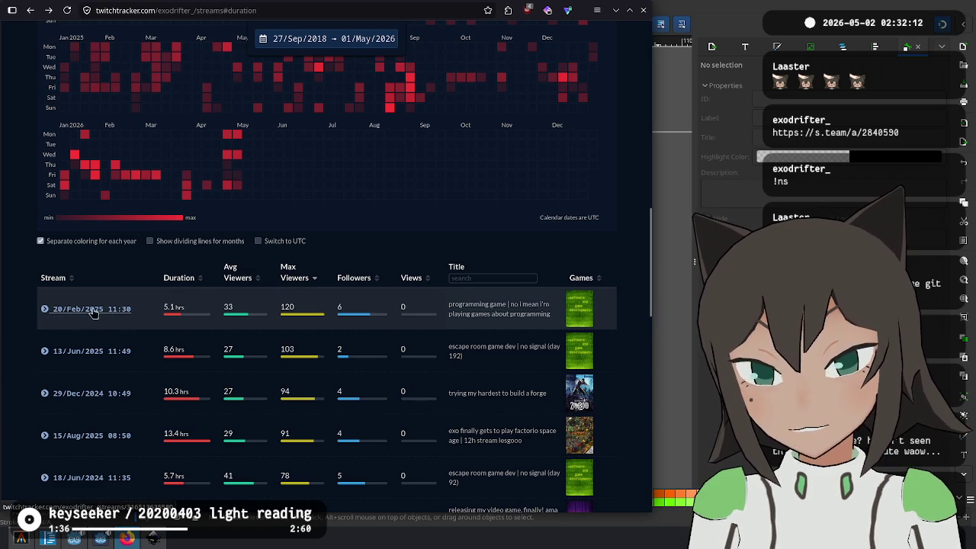
Sort the streams table by average viewers with the highest first
left_click_drag(510, 305, 516, 324)
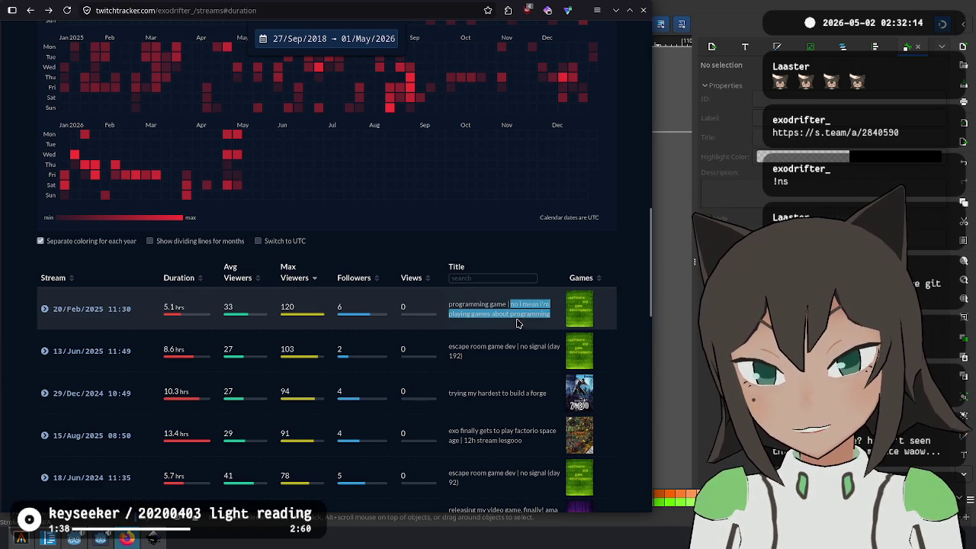
left_click(620, 304)
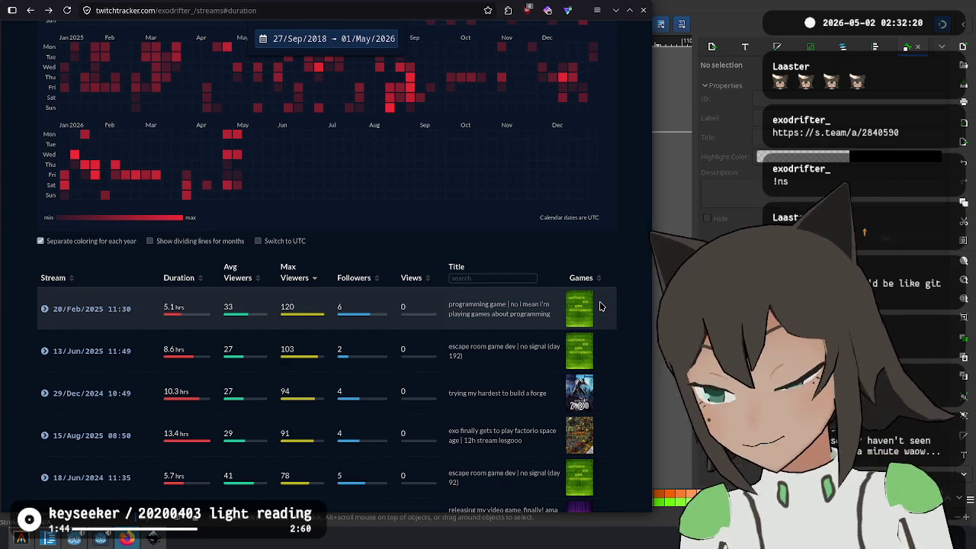
scroll(266, 298, "down", 1)
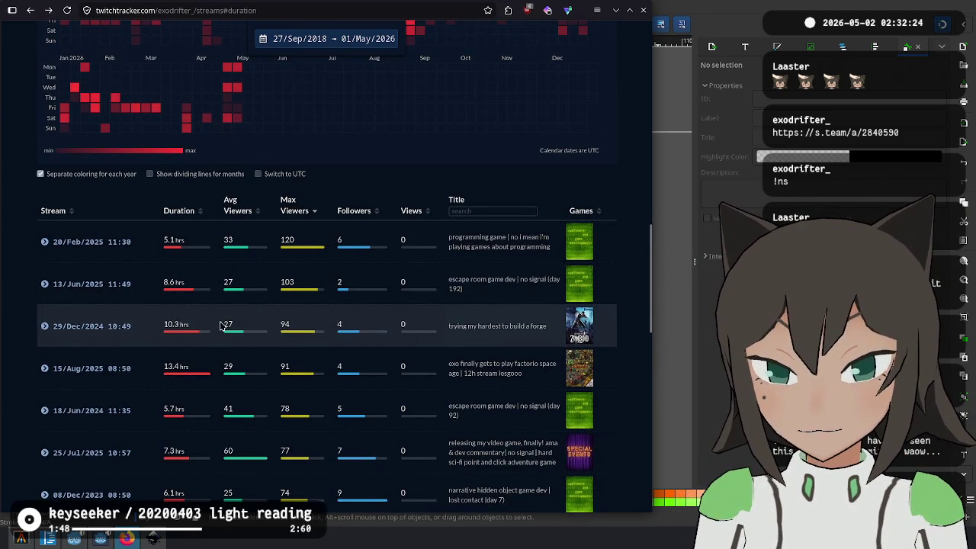
left_click_drag(289, 315, 294, 237)
left_click(294, 236)
left_click(244, 207)
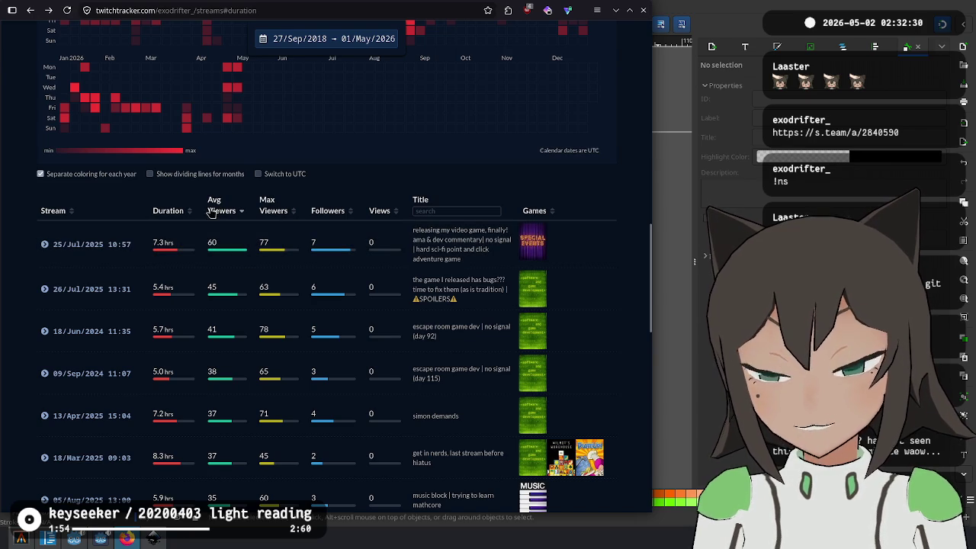
Inspect the top stream's title, then switch to the reference image of tile sketches
mouse_move(423, 230)
left_mouse_down()
mouse_move(481, 264)
mouse_move(427, 231)
left_mouse_up()
left_click_drag(462, 259, 416, 227)
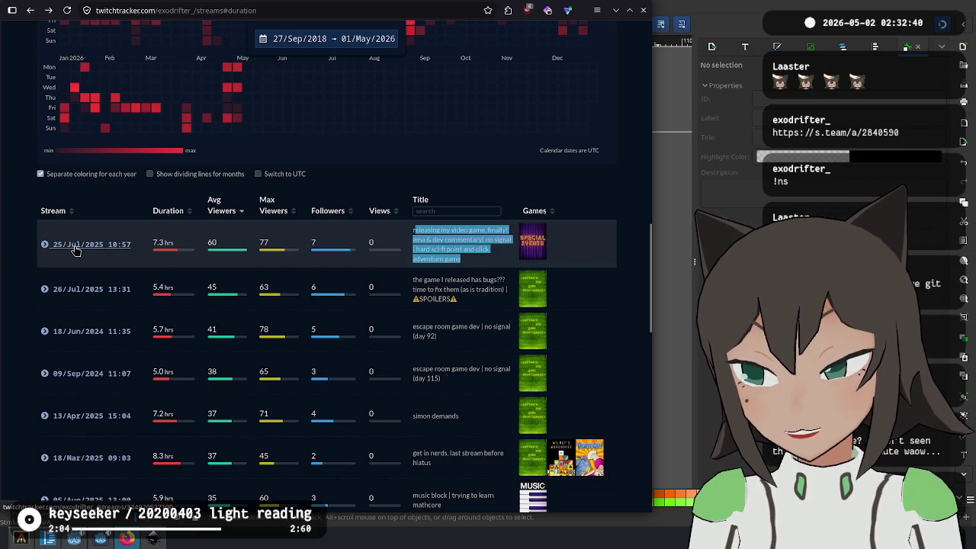
left_click(601, 243)
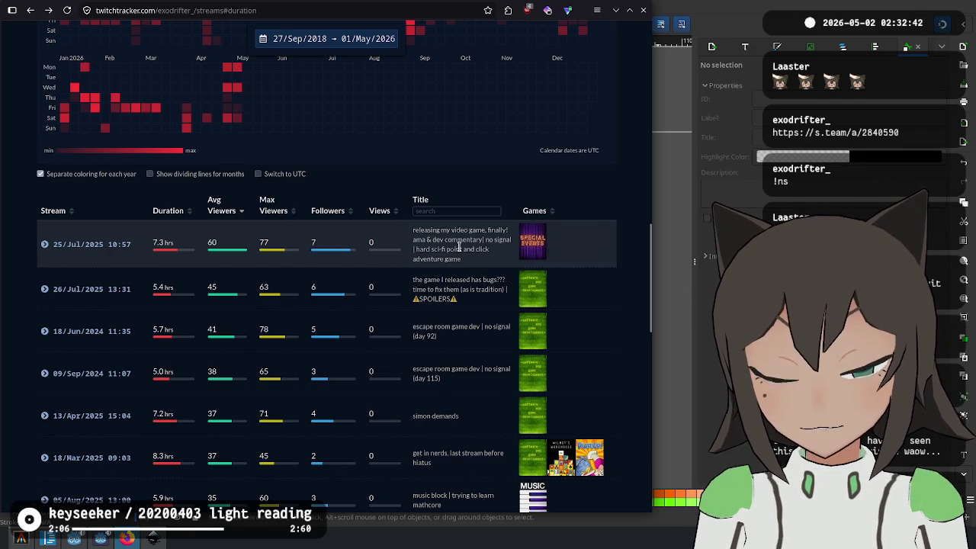
scroll(460, 246, "up", 3)
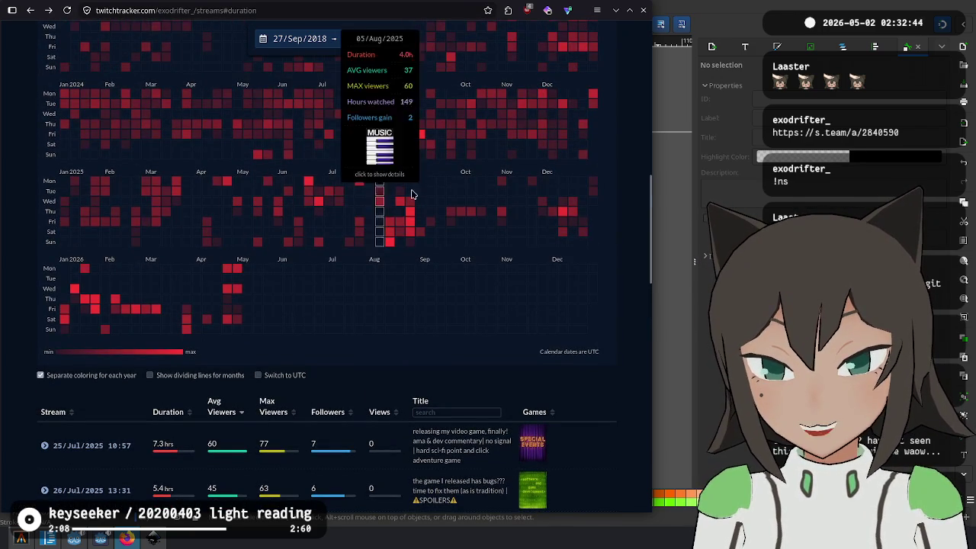
scroll(318, 235, "down", 2)
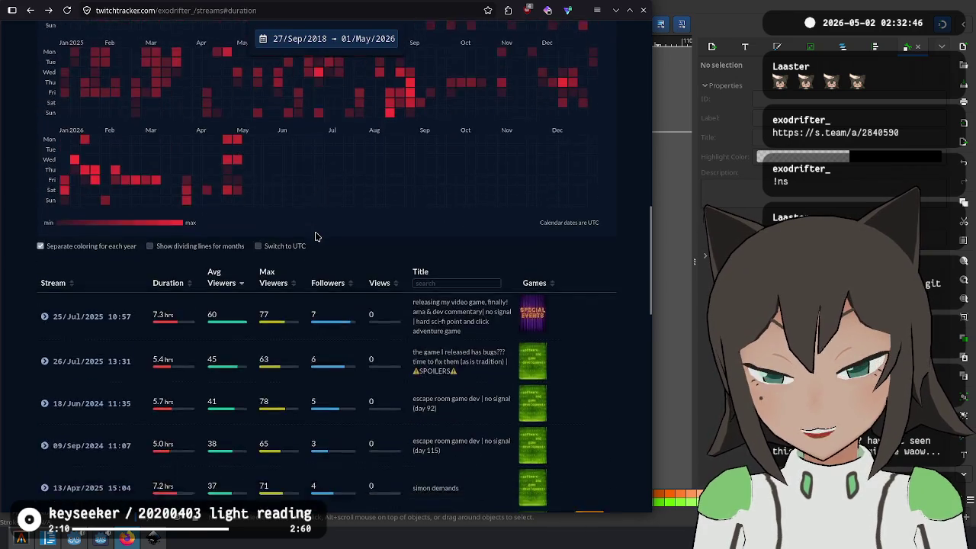
scroll(457, 259, "down", 2)
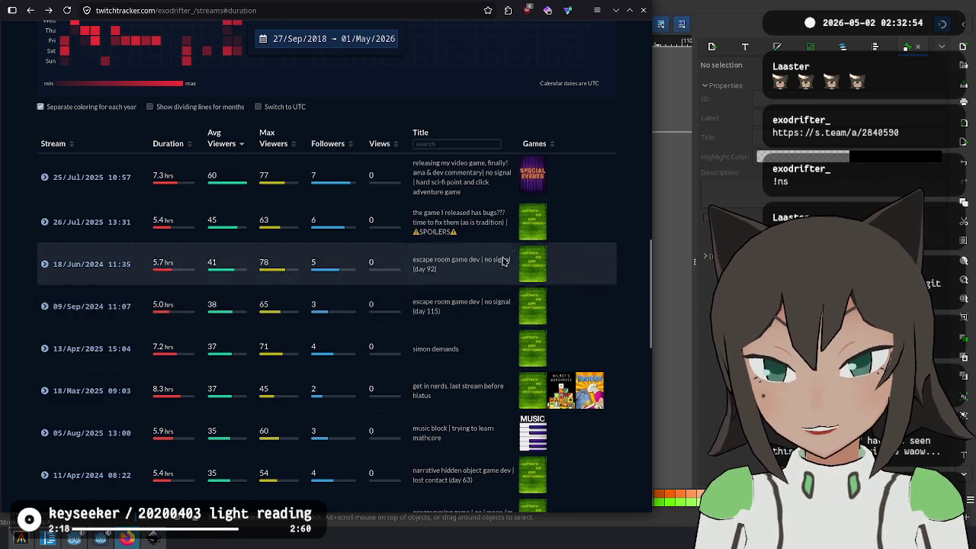
key("ctrl+Tab")
Duplicate the blank octagonal tile and move the copy below the bottom row
left_click(689, 278)
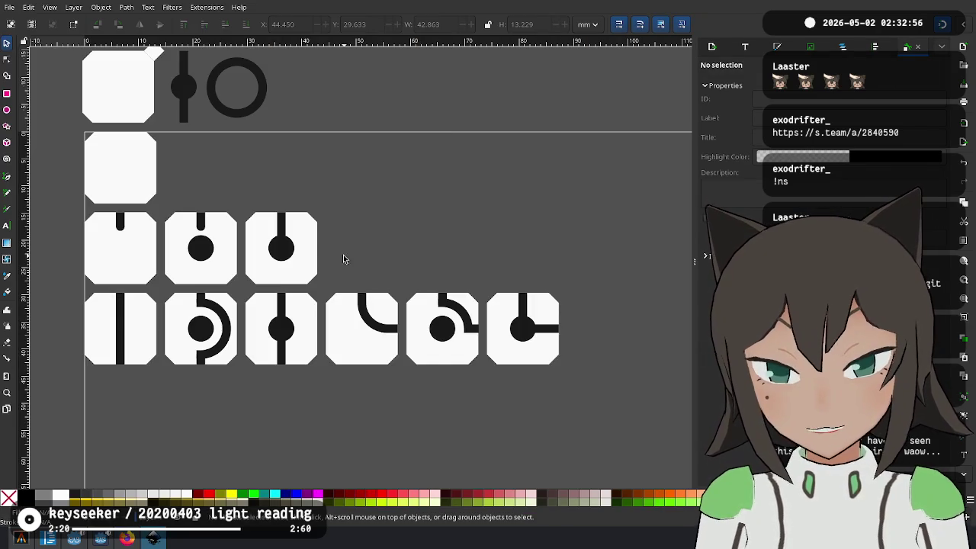
scroll(457, 243, "down", 3)
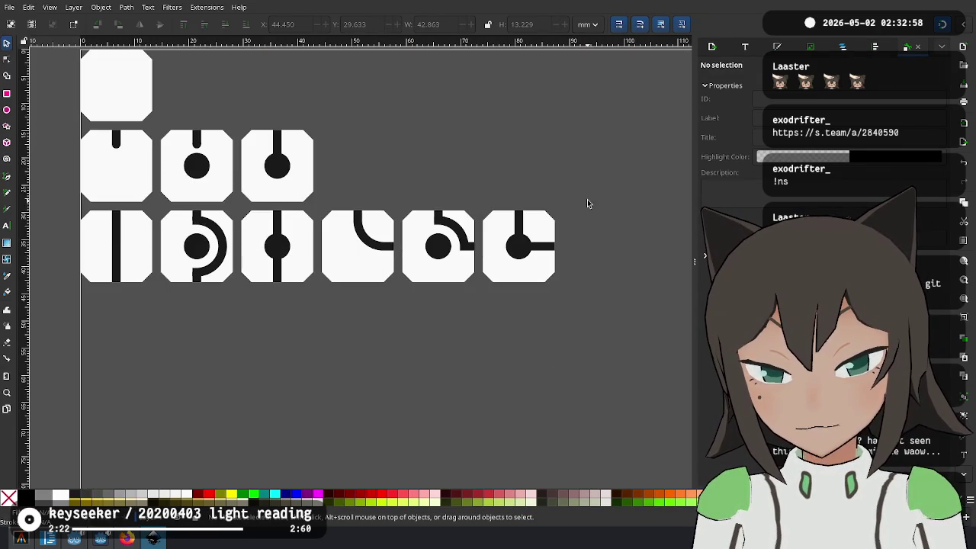
left_click(131, 95)
key("ctrl+d")
left_click_drag(131, 96, 131, 337)
Align the new tile using a rotated thin-bar copy as a spacer, then delete the spacer
scroll(252, 228, "up", 6)
scroll(298, 175, "left", 4)
left_click(297, 197)
key("ctrl+d")
left_click_drag(299, 196, 284, 458)
scroll(244, 267, "down", 5)
scroll(244, 267, "up", 4)
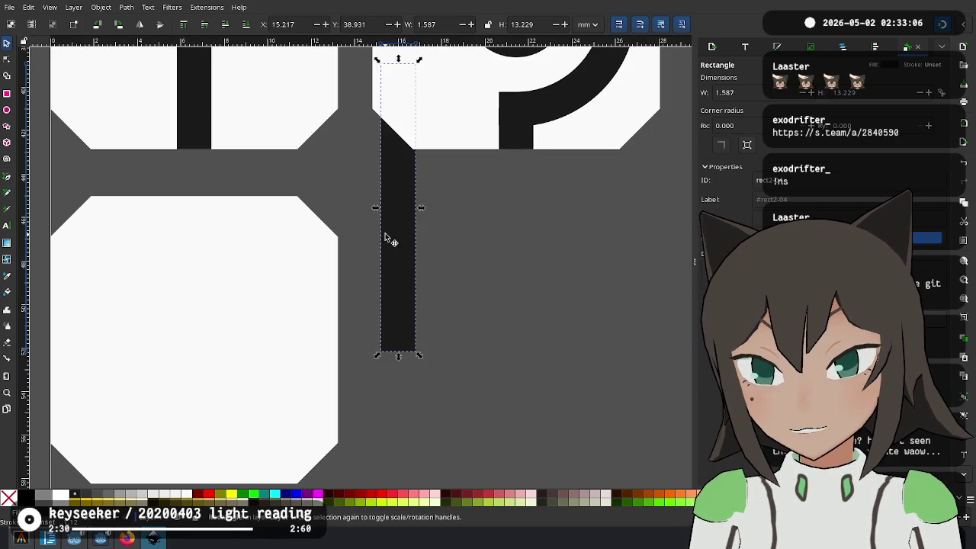
key("ctrl+bracketright")
left_click_drag(414, 209, 209, 168)
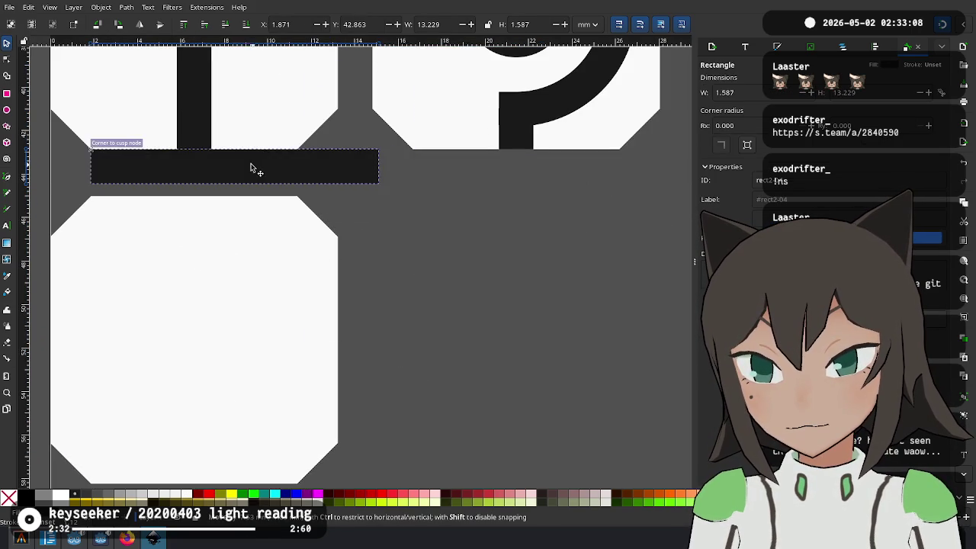
left_click_drag(197, 211, 198, 198)
left_click(290, 170)
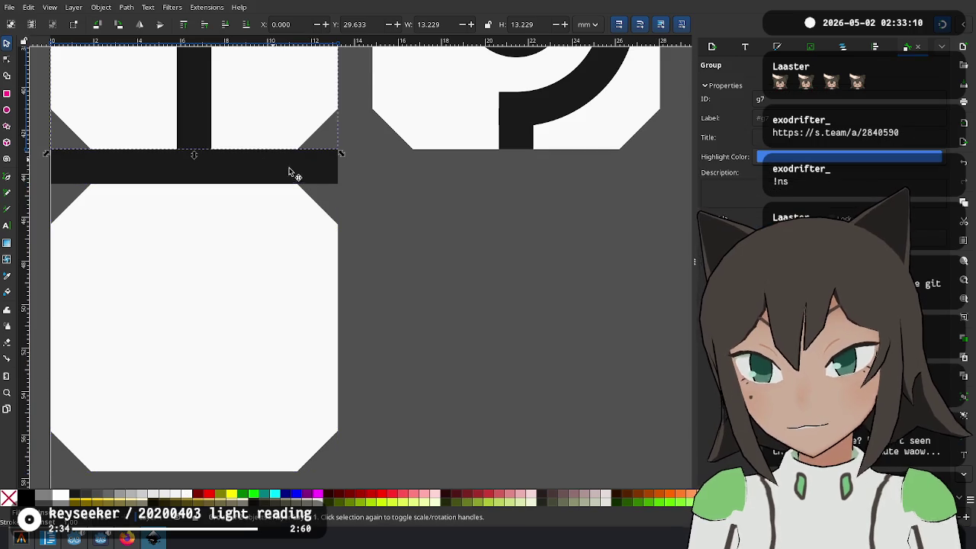
key("Delete")
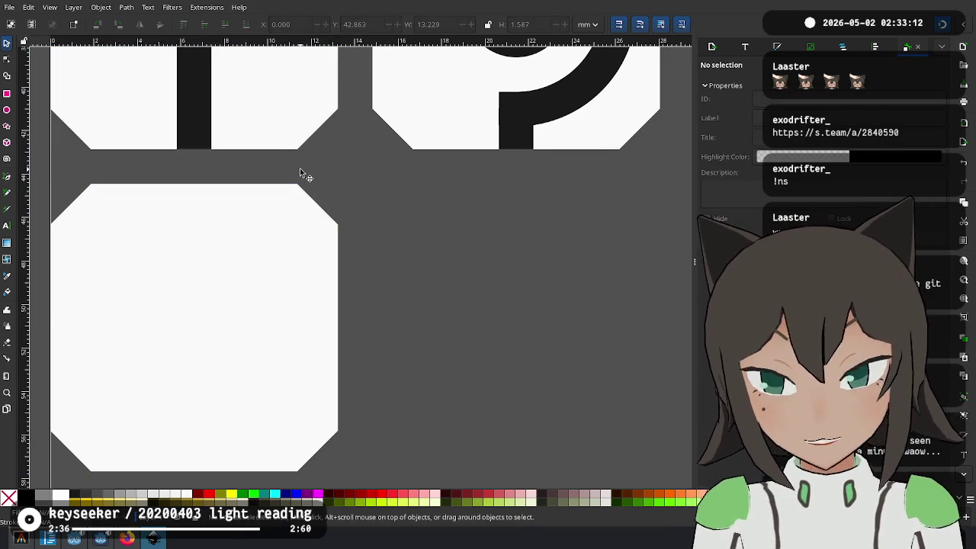
Bring the whole tile sheet into view and select a vertical bar
scroll(300, 168, "down", 3)
scroll(402, 315, "up", 2)
scroll(218, 287, "down", 1)
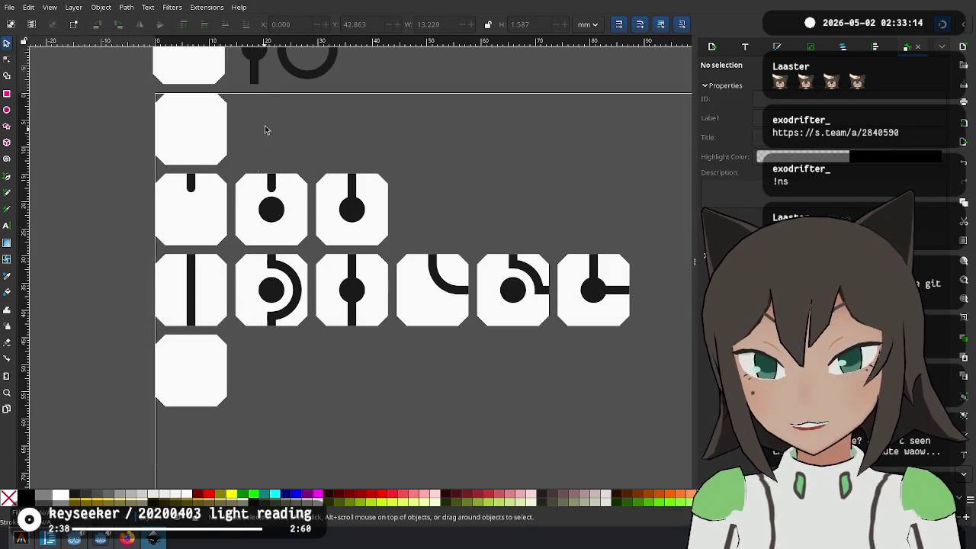
left_click_drag(264, 130, 270, 229)
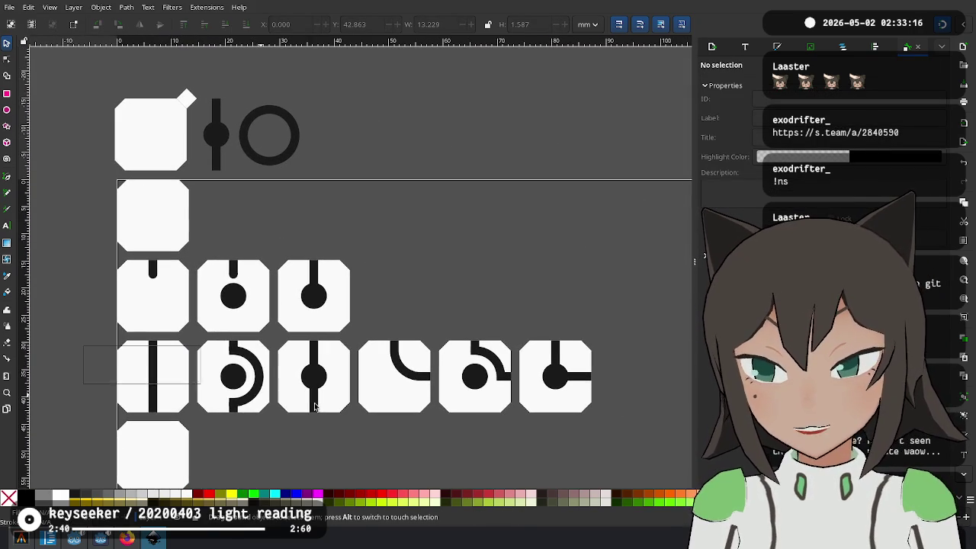
mouse_move(314, 406)
left_mouse_down()
mouse_move(623, 406)
mouse_move(626, 389)
left_mouse_up()
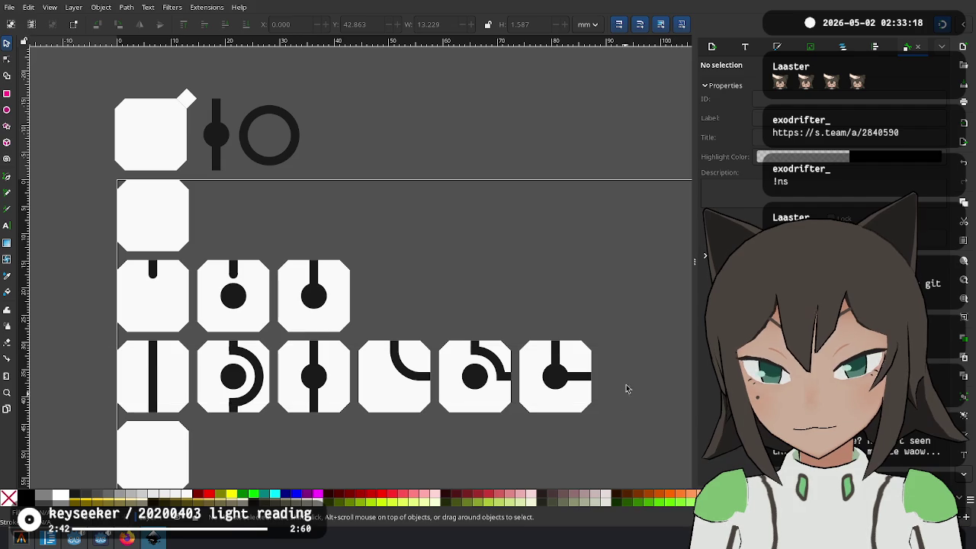
left_click(214, 111)
Move a vertical bar into the new tile and add a short horizontal crossbar copy
mouse_move(216, 107)
left_mouse_down()
mouse_move(290, 191)
mouse_move(350, 114)
mouse_move(202, 413)
left_mouse_up()
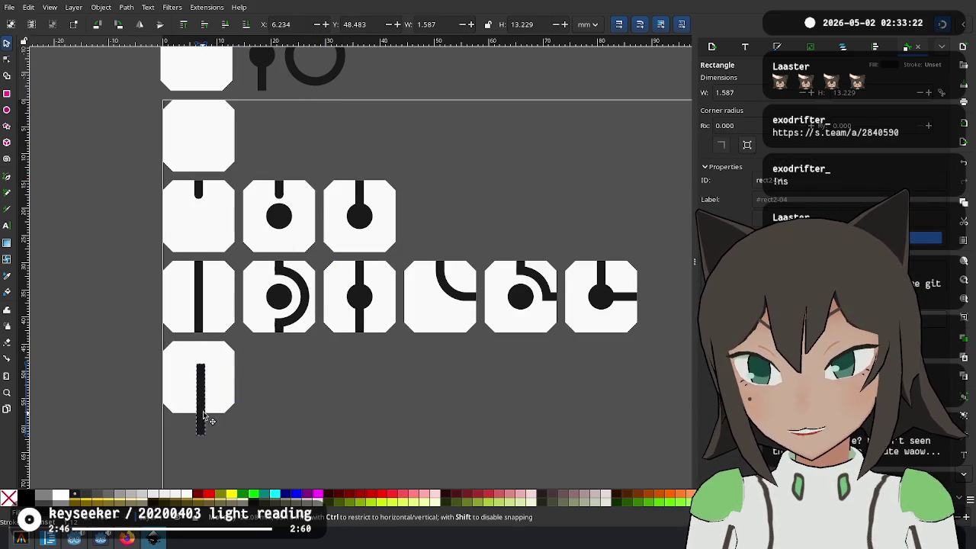
scroll(201, 411, "up", 2)
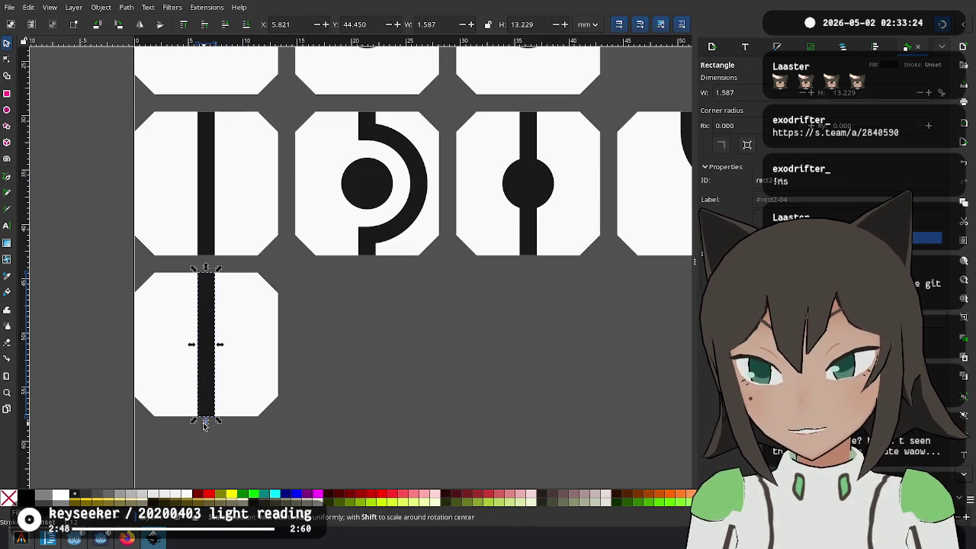
key("ctrl+d")
left_click_drag(207, 371, 220, 348)
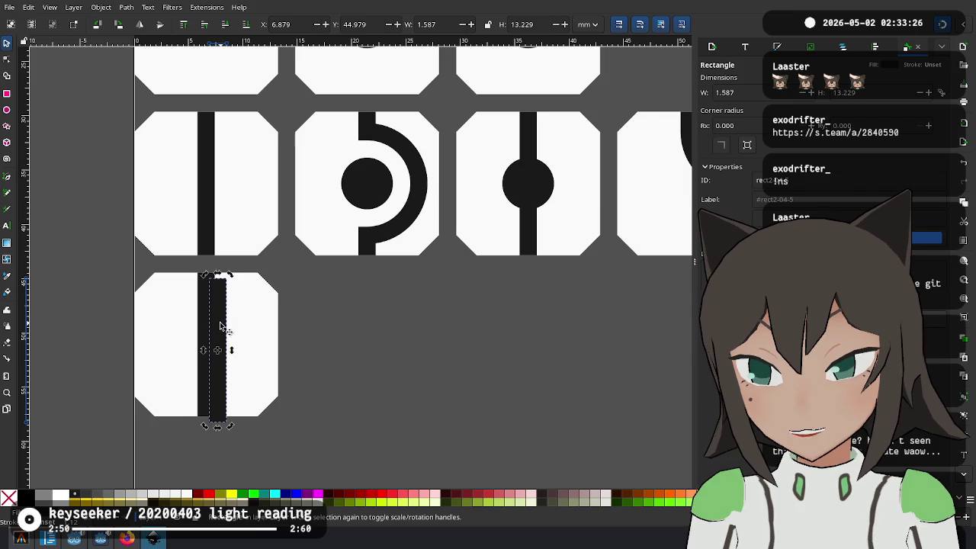
left_click_drag(232, 278, 241, 391)
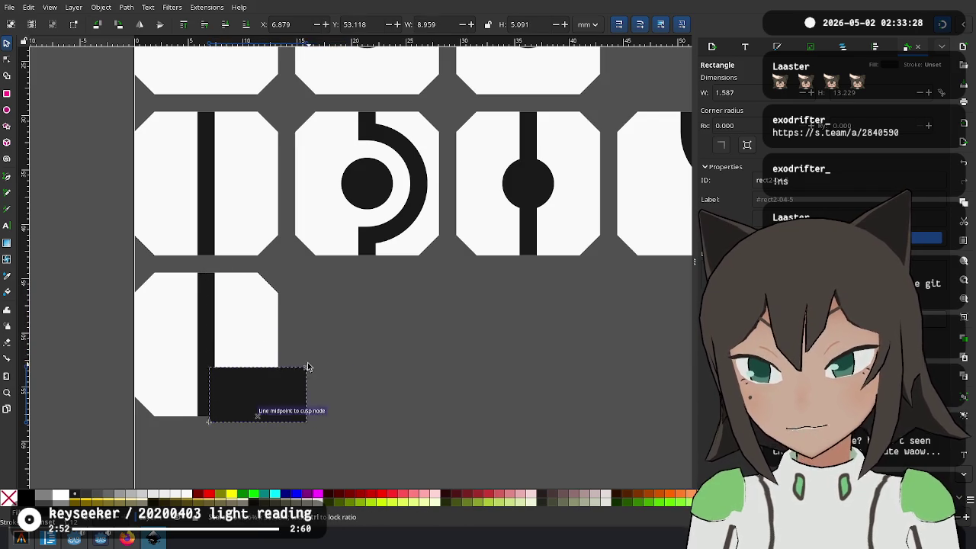
key("Escape")
left_click_drag(229, 276, 305, 366)
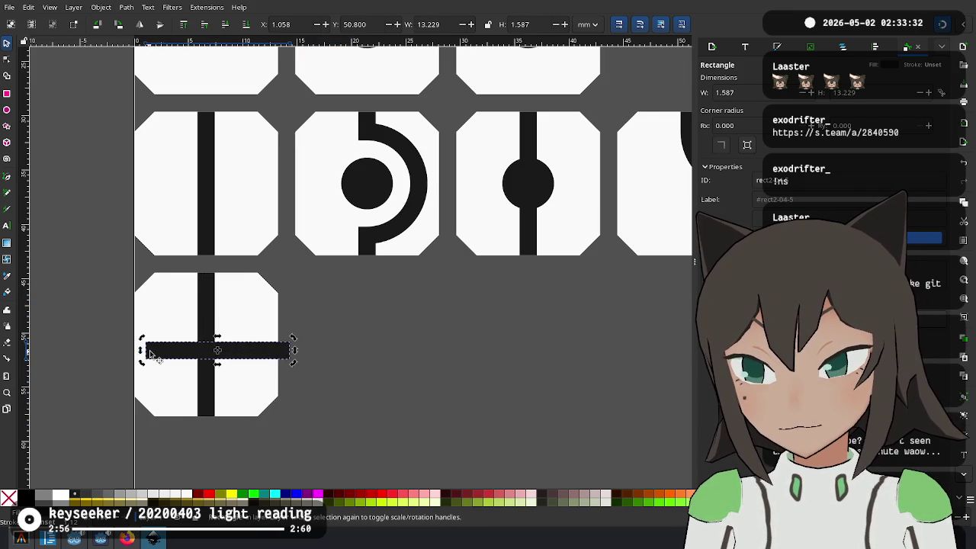
left_click_drag(141, 352, 282, 347)
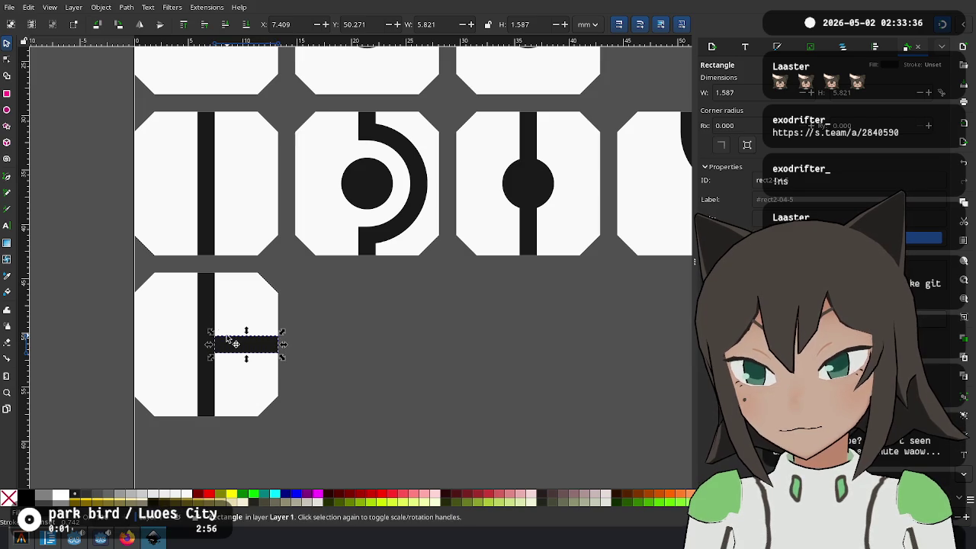
Union the vertical bar and horizontal stub into one T-shaped path
left_click(206, 313, "shift")
key("ctrl+plus")
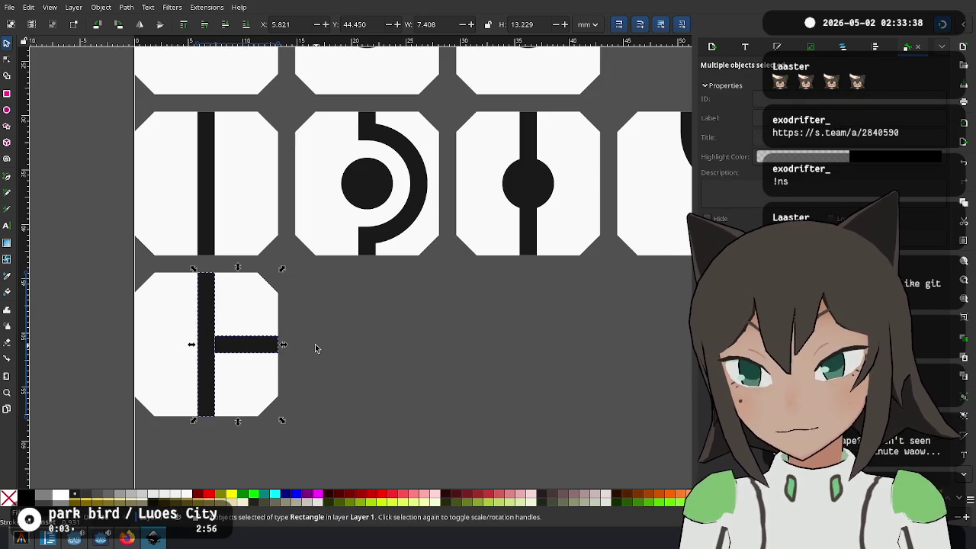
left_click(329, 368)
scroll(348, 296, "down", 1, "ctrl")
scroll(359, 289, "down", 1, "ctrl")
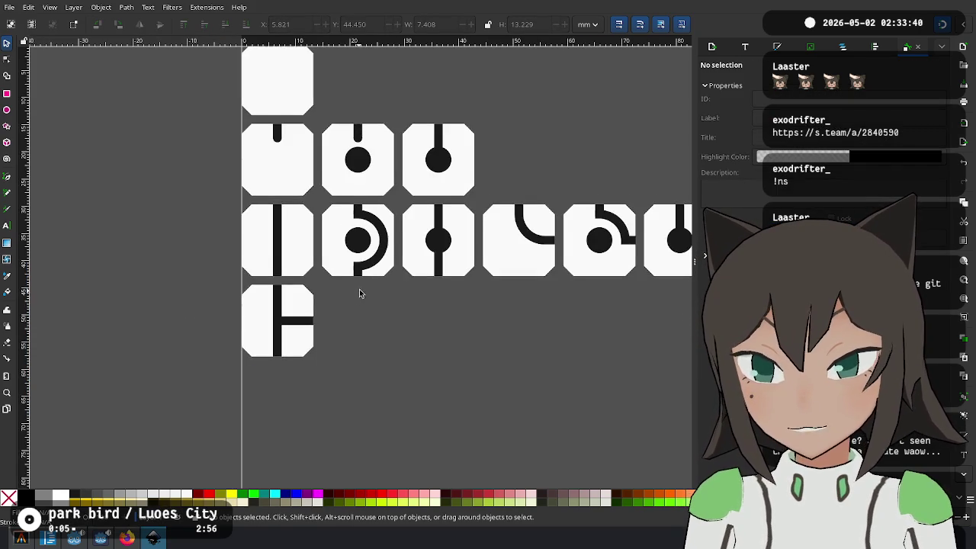
left_click_drag(253, 271, 184, 307)
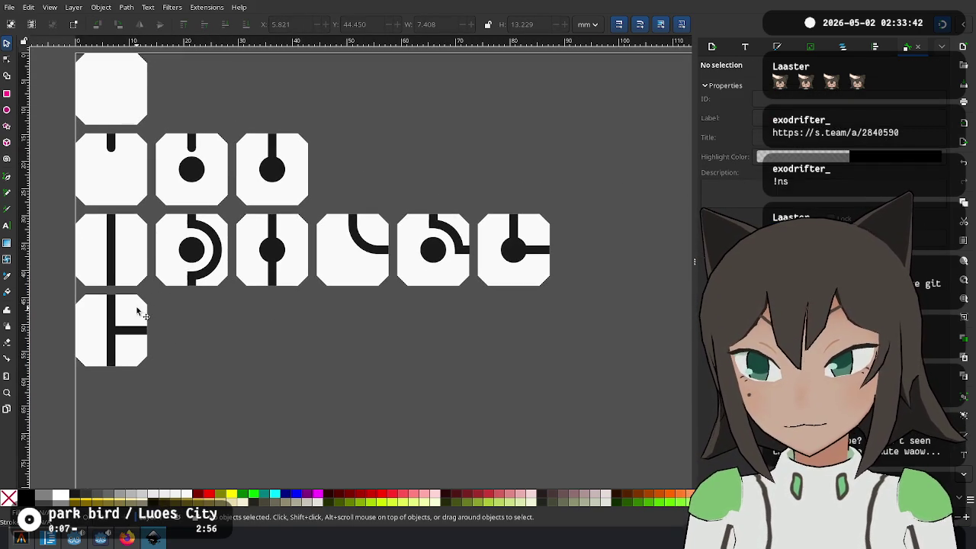
Place a copy of the T-junction tile with its white background at the bottom row's right end
left_click(111, 334)
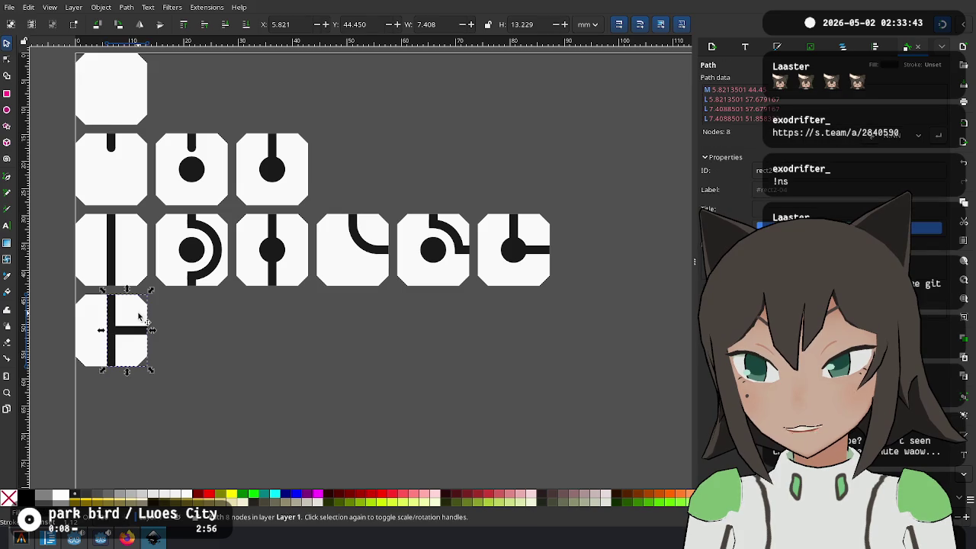
left_click(97, 334, "shift")
mouse_move(97, 334)
left_mouse_down()
mouse_move(173, 345)
mouse_move(293, 329)
left_mouse_up()
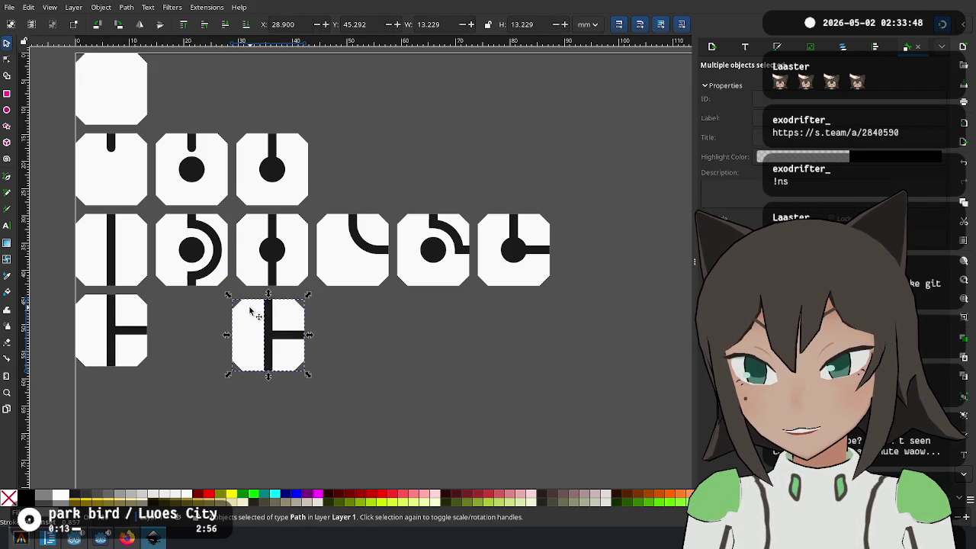
scroll(251, 310, "up", 2, "ctrl")
left_click_drag(241, 315, 247, 311)
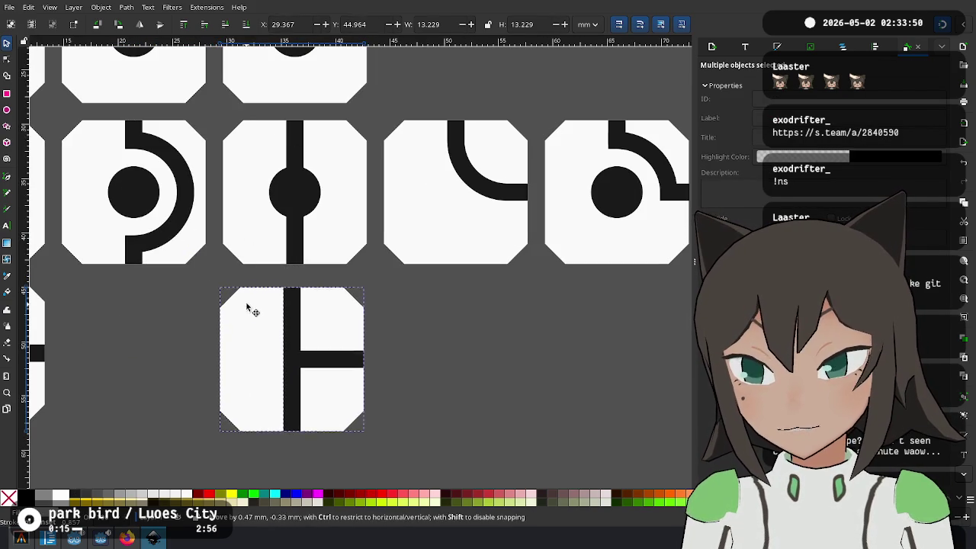
left_click(961, 23)
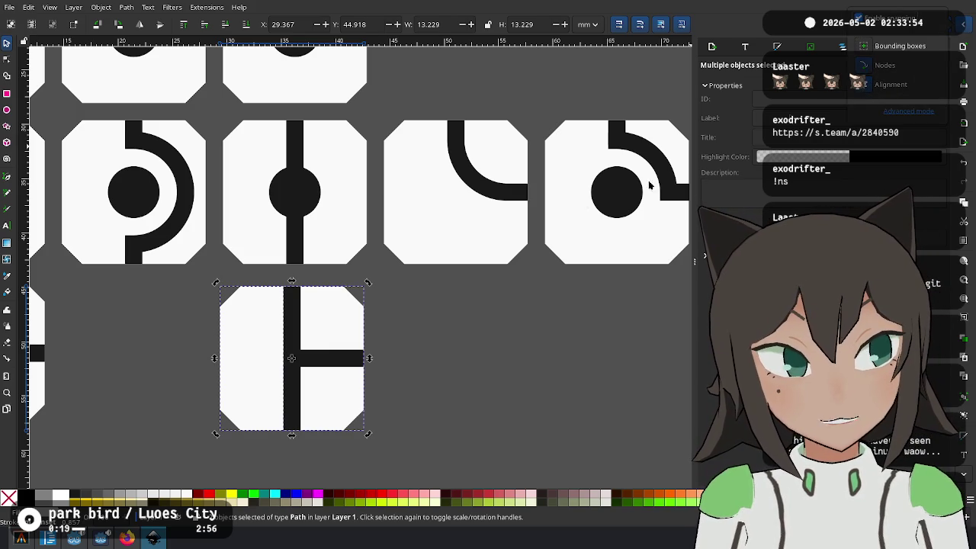
left_click(443, 327)
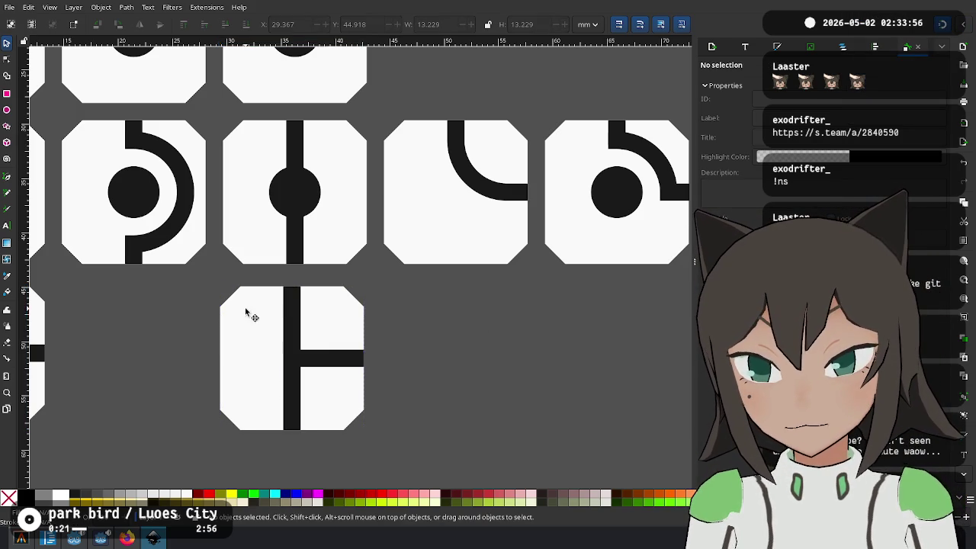
left_click_drag(290, 316, 299, 317)
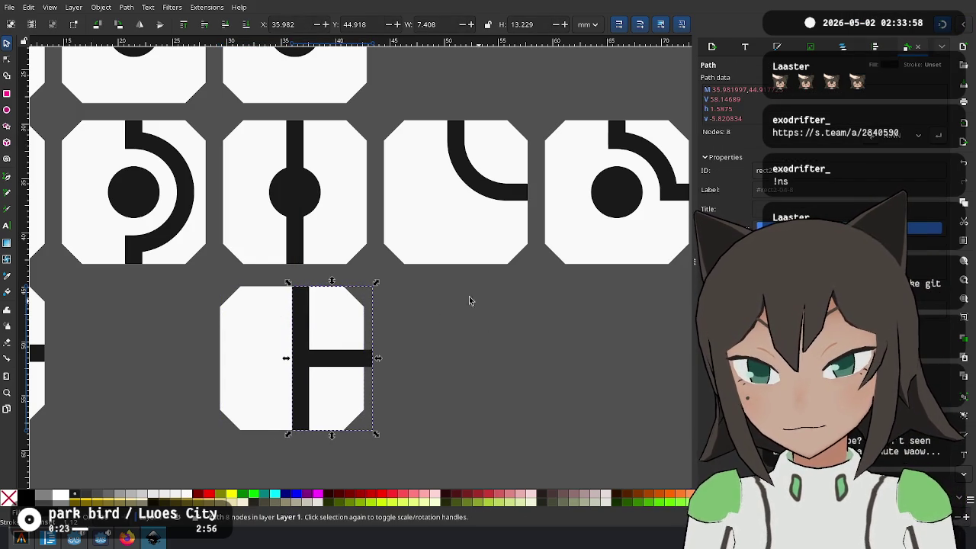
key("ctrl+z")
scroll(338, 357, "down", 3)
left_click_drag(302, 279, 288, 252)
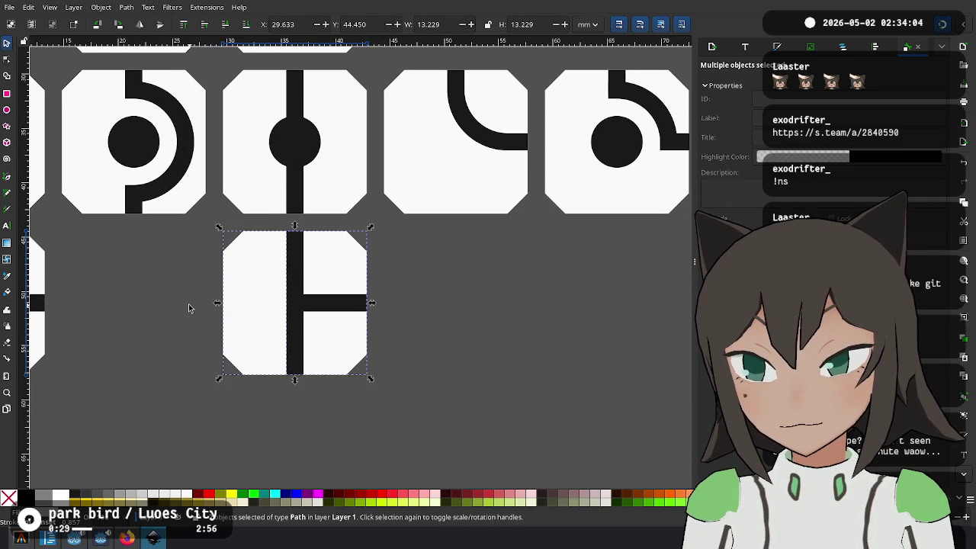
left_click(190, 305)
Duplicate the arc-and-dot tile and snap the copy into the empty bottom-middle slot
scroll(200, 355, "left", 4)
scroll(420, 429, "up", 3)
scroll(420, 429, "left", 6)
scroll(470, 408, "down", 1, "ctrl")
left_click_drag(469, 408, 397, 306)
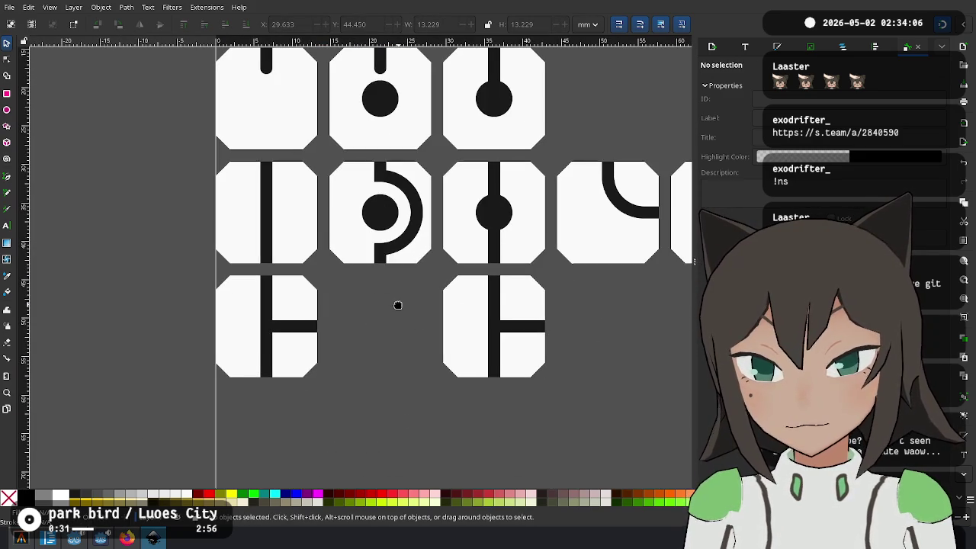
left_click(341, 227)
key("ctrl+d")
left_click_drag(390, 239, 396, 352)
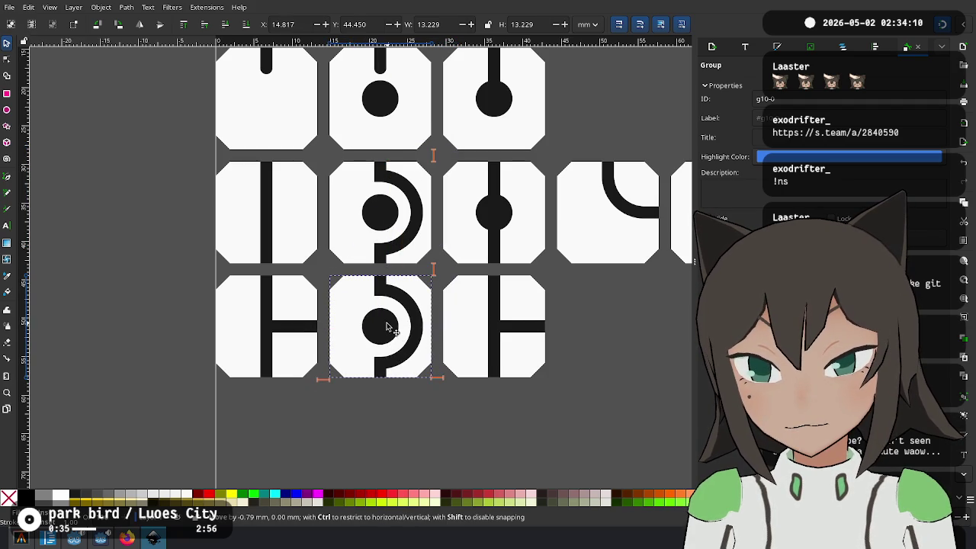
left_click_drag(391, 327, 386, 326)
left_click(407, 404)
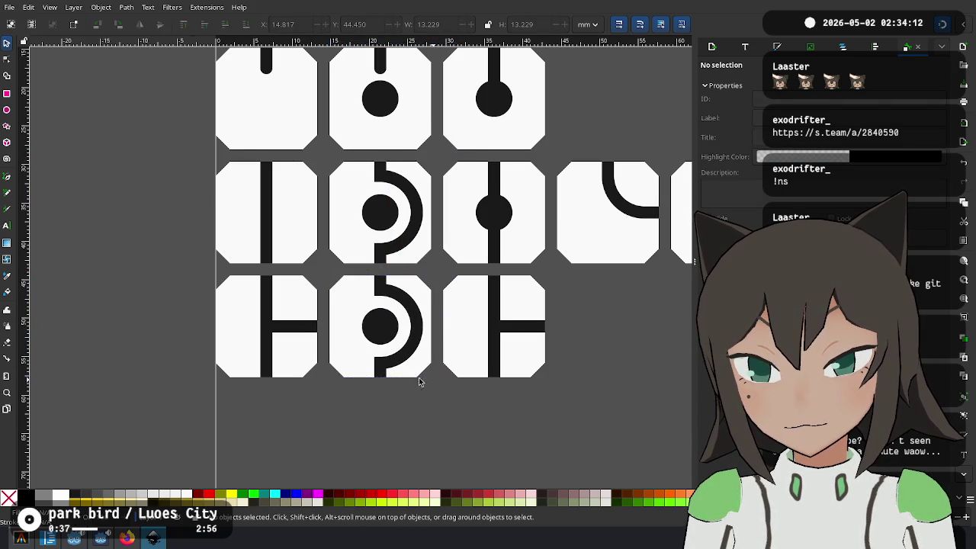
Ungroup the copied arc tile and move its stub, turned sideways, to the arc's right edge
scroll(416, 322, "right", 3)
left_click(276, 276)
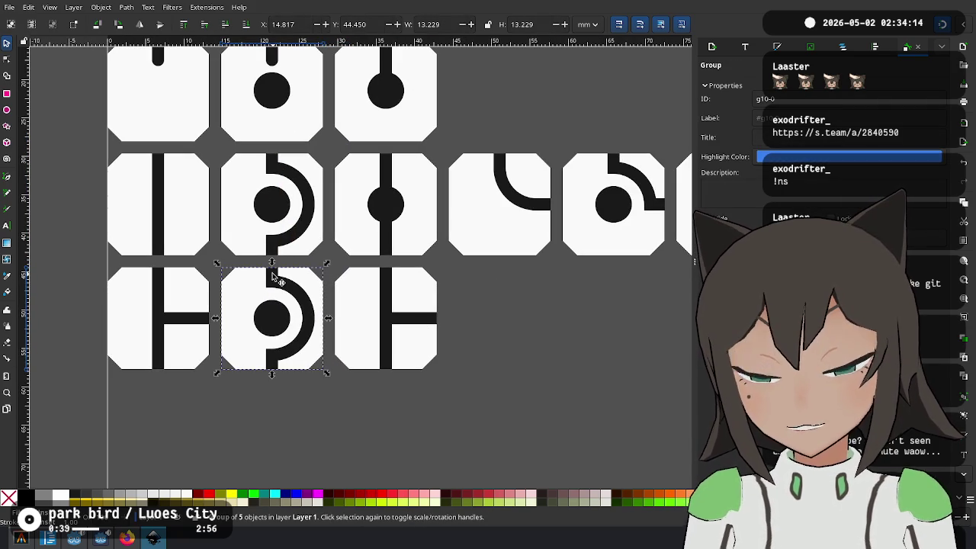
right_click(276, 279)
left_click(322, 450)
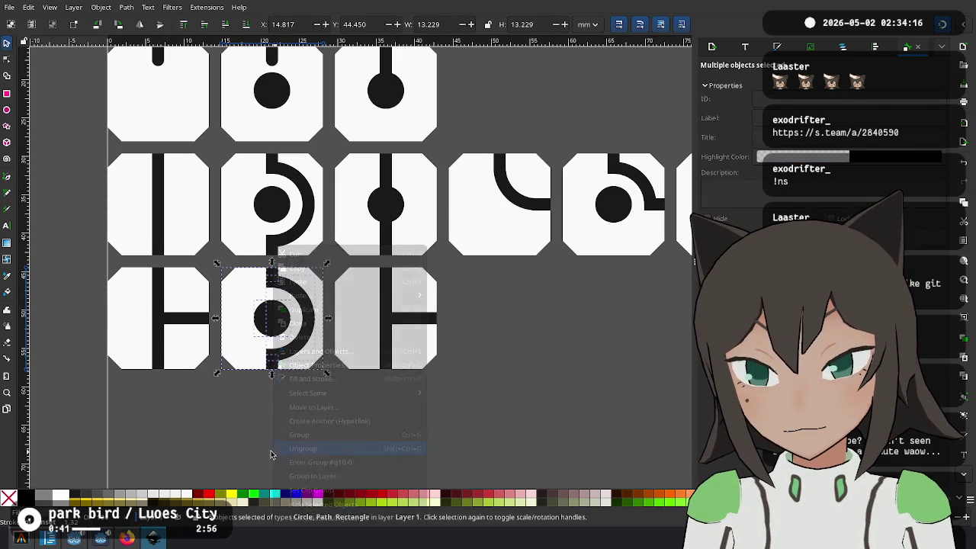
left_click(273, 275)
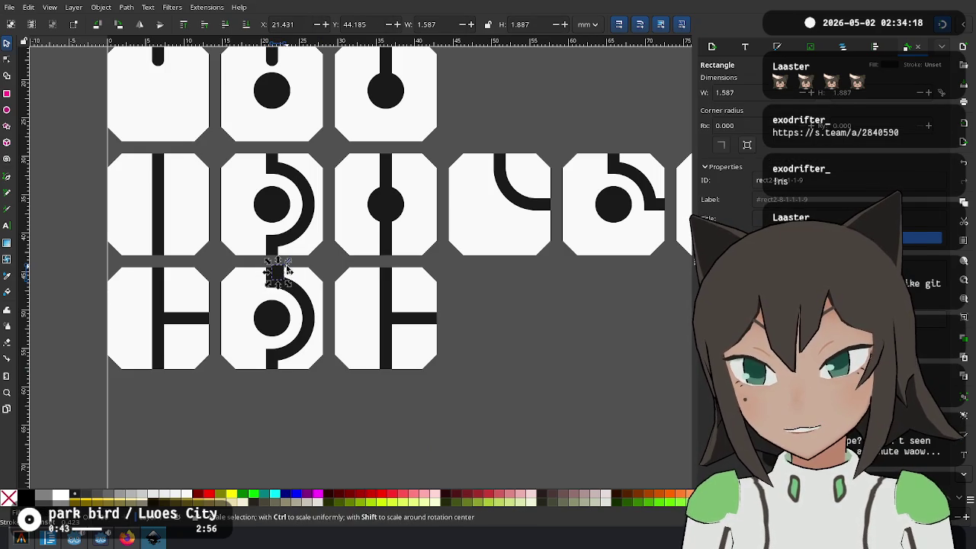
left_click(288, 276)
left_click(287, 273)
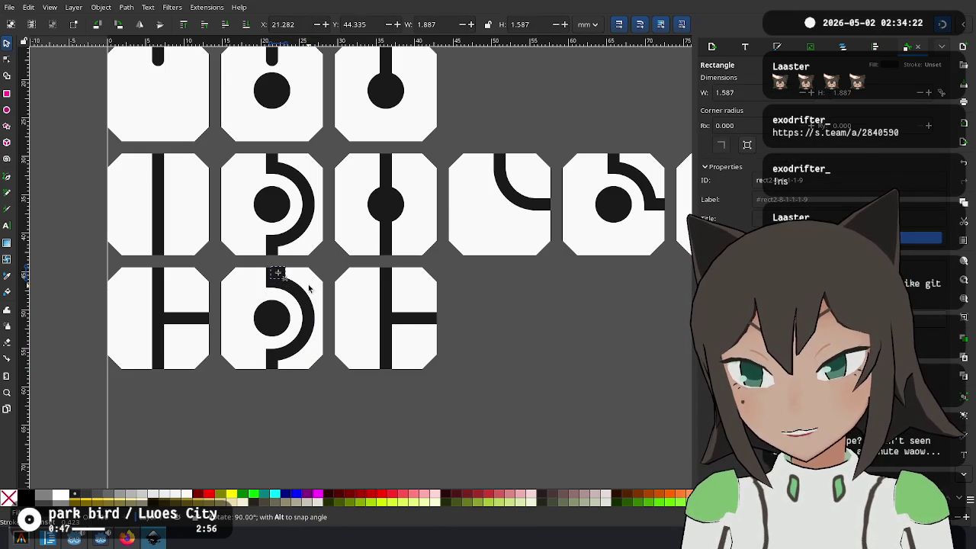
scroll(294, 244, "up", 1)
scroll(275, 290, "up", 1)
scroll(258, 333, "down", 3)
scroll(252, 206, "up", 1)
left_click_drag(263, 205, 372, 334)
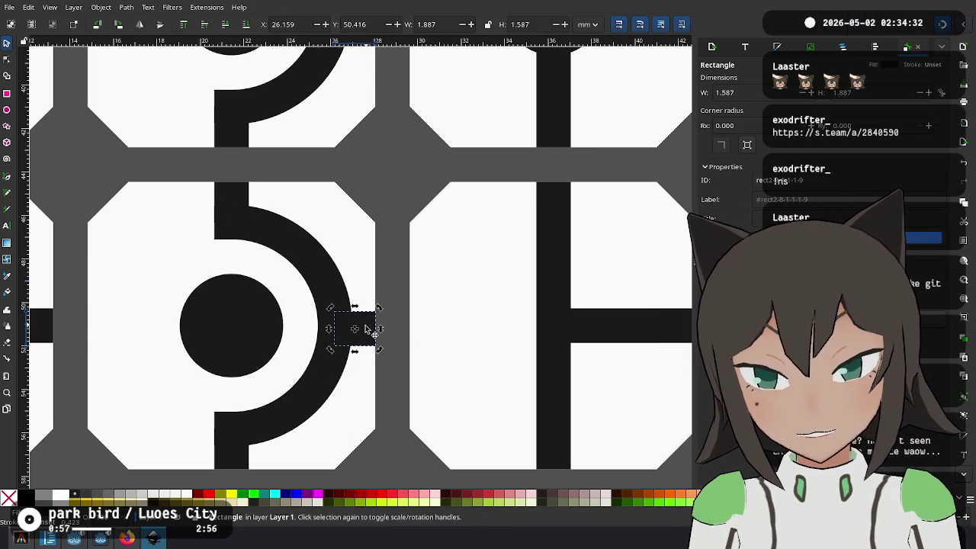
key("Escape")
Move a node dot onto the junction of the bottom-right T tile
scroll(393, 307, "down", 3)
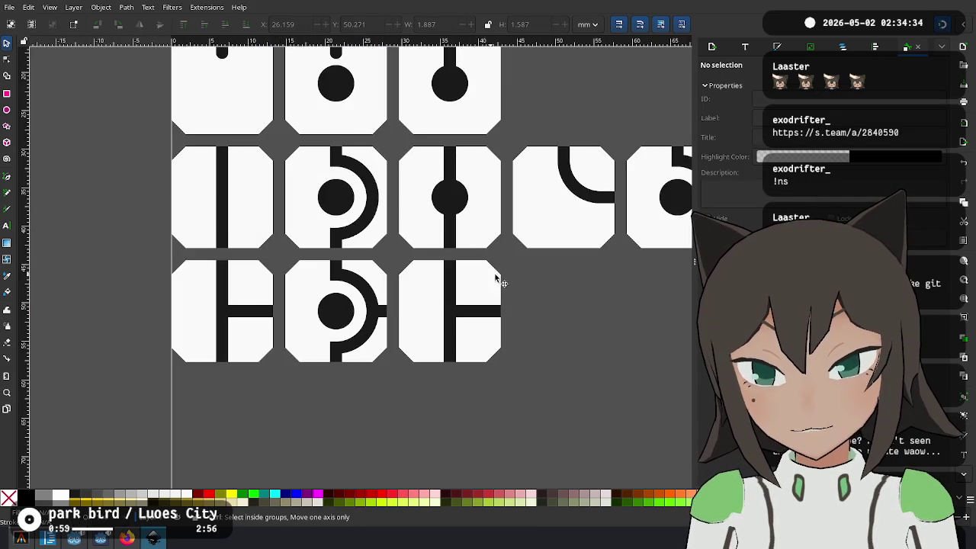
scroll(411, 309, "down", 2)
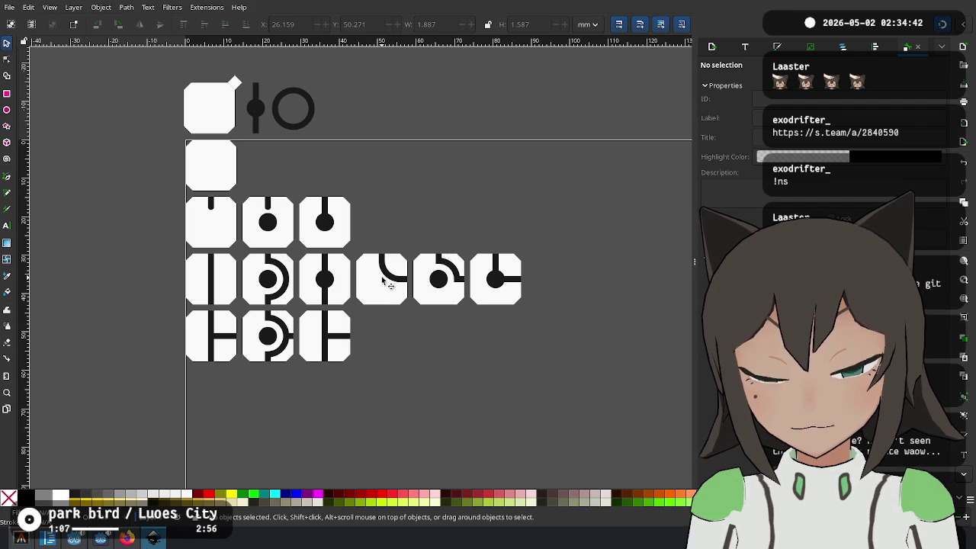
scroll(242, 345, "up", 3, "ctrl")
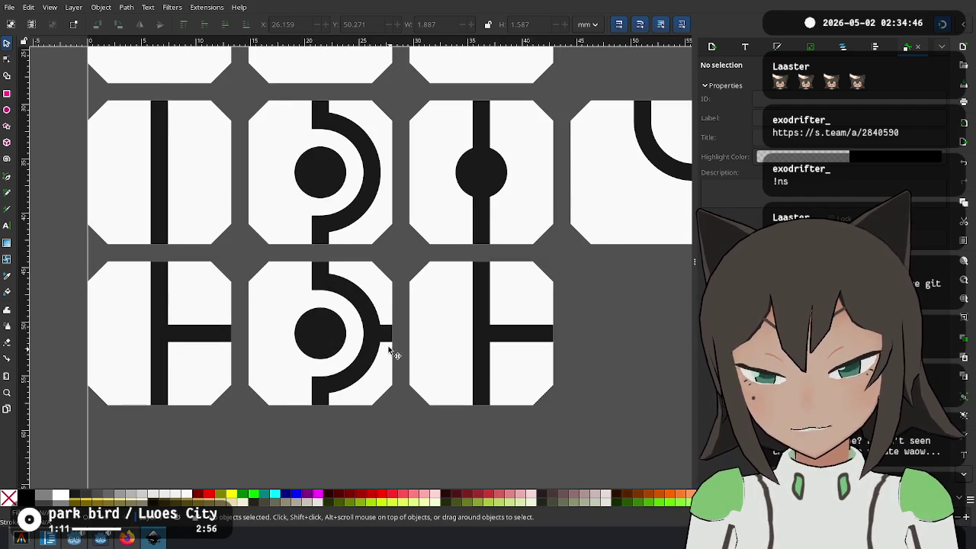
scroll(427, 328, "down", 5, "ctrl")
scroll(473, 302, "right", 4, "shift")
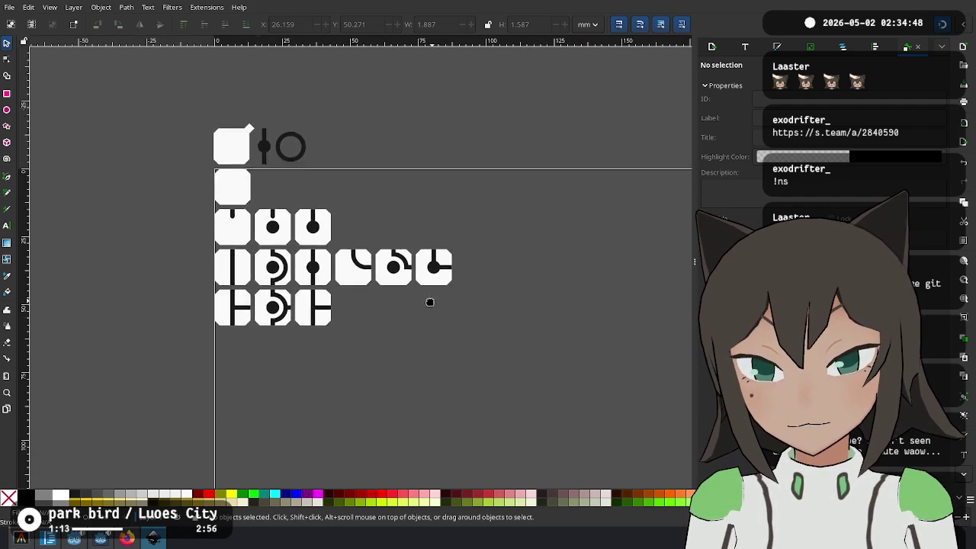
scroll(366, 309, "up", 1, "ctrl")
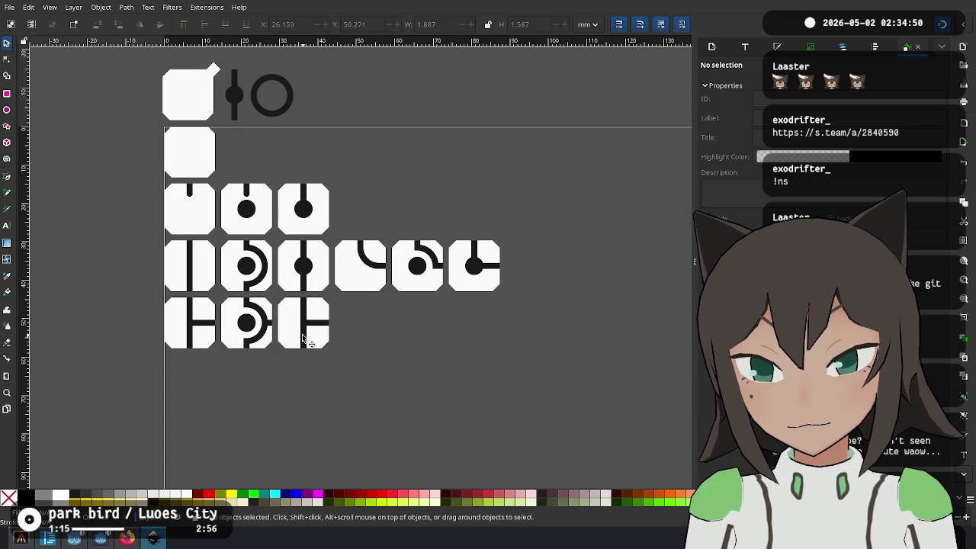
left_click(248, 328)
mouse_move(248, 327)
left_mouse_down()
mouse_move(301, 327)
mouse_move(276, 286)
mouse_move(277, 296)
left_mouse_up()
scroll(313, 329, "up", 4, "ctrl")
scroll(285, 282, "up", 3, "ctrl")
left_click(276, 296)
scroll(335, 282, "down", 4, "ctrl")
scroll(412, 315, "down", 1, "ctrl")
left_click(483, 330)
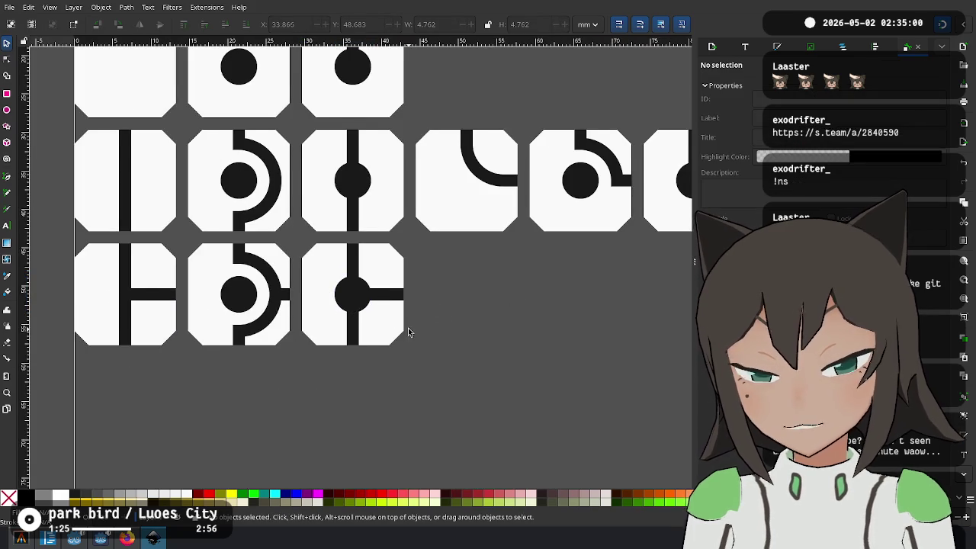
scroll(408, 331, "right", 2, "shift")
scroll(381, 320, "down", 1, "ctrl")
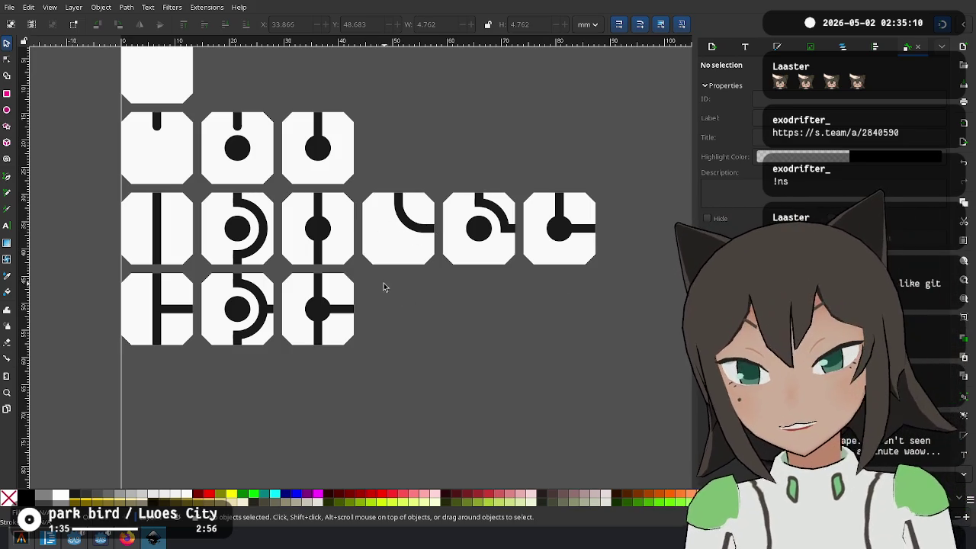
Shift the bottom row down and place a vertical-line tile copy in the freed row
left_click_drag(378, 272, 38, 415)
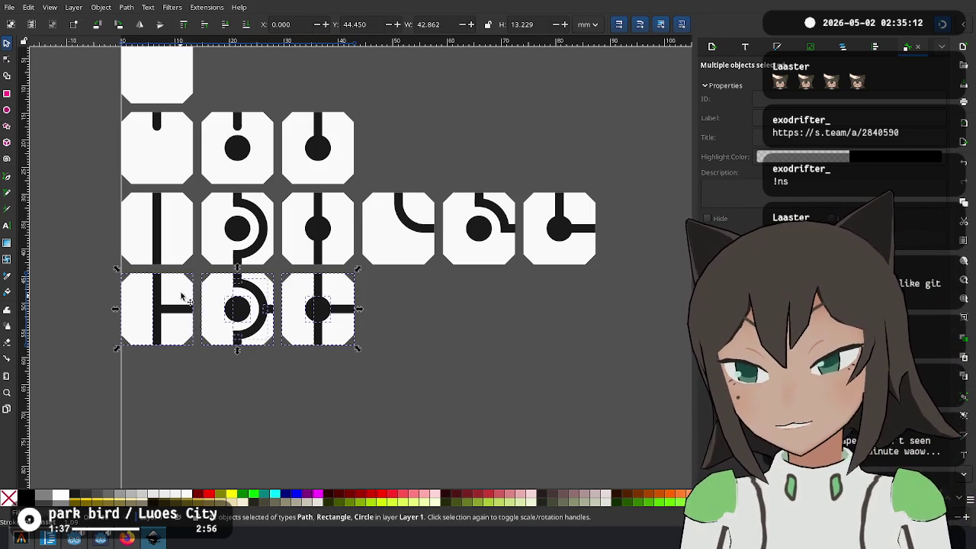
left_click_drag(183, 297, 183, 409)
left_click(254, 320)
left_click(185, 225)
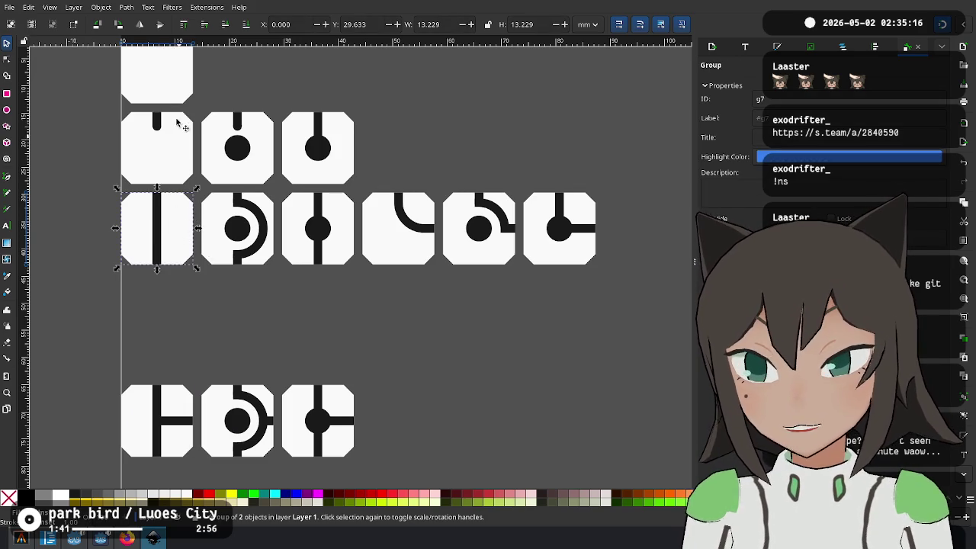
mouse_move(183, 223)
left_mouse_down()
mouse_move(176, 353)
mouse_move(181, 279)
left_mouse_up()
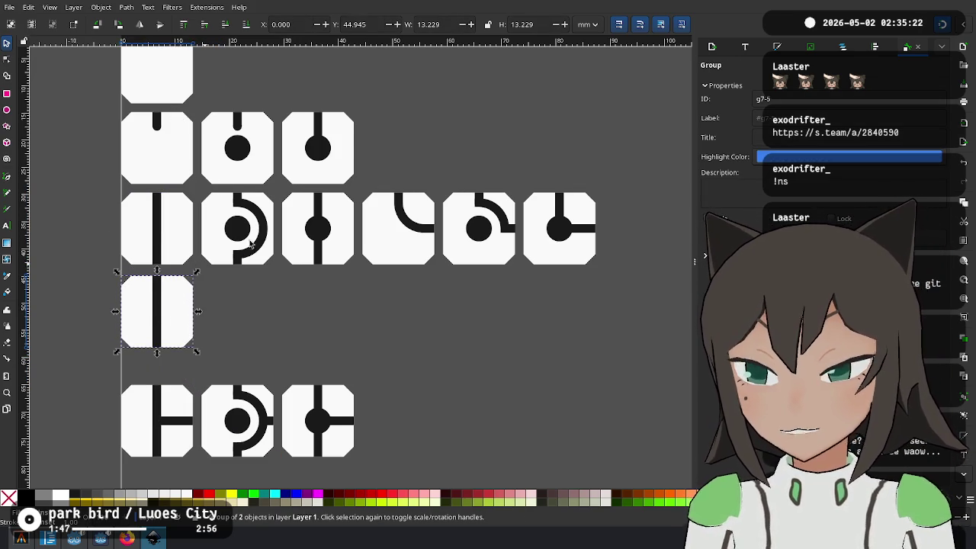
left_click(966, 24)
left_click(374, 96)
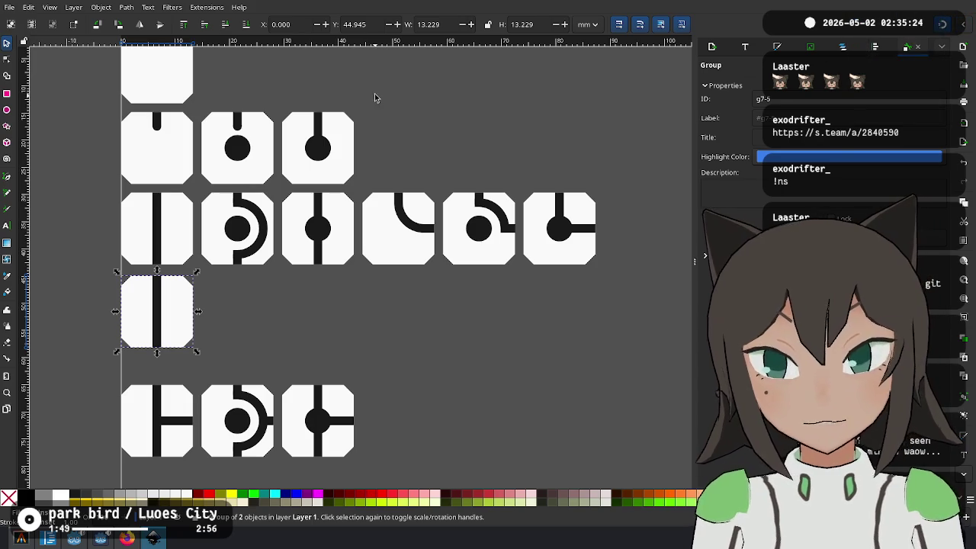
Delete the lone tile below the grid and place a blank tile copy in a new bottom row
scroll(427, 138, "up", 4)
scroll(309, 126, "left", 2)
left_click(218, 408)
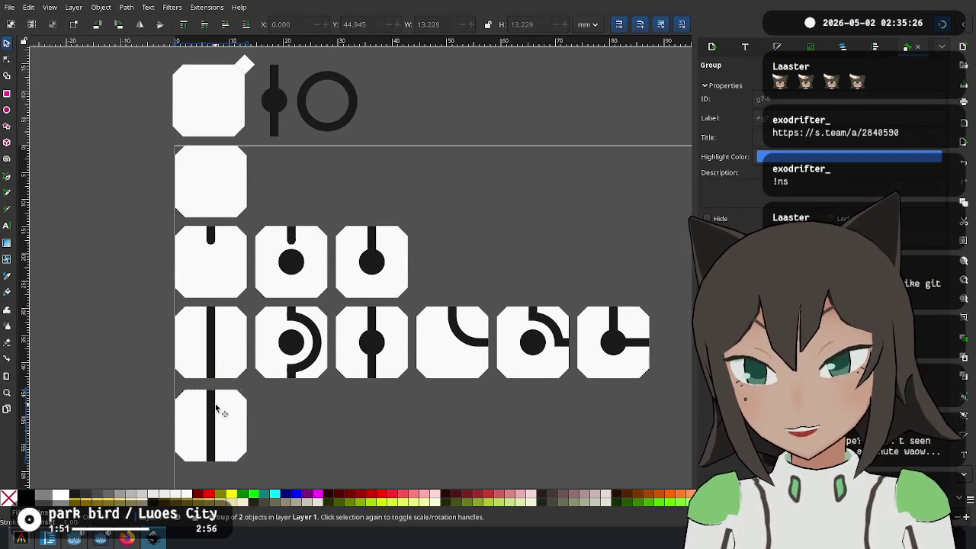
key("Delete")
mouse_move(229, 263)
left_mouse_down()
mouse_move(216, 434)
mouse_move(219, 388)
left_mouse_up()
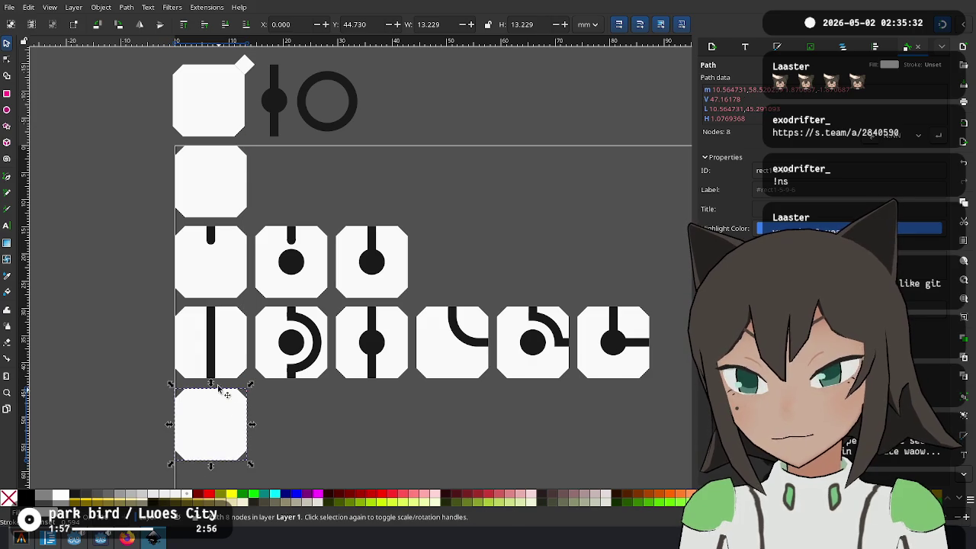
Paste a copy of the rounded stub onto the blank tile's top edge
left_click(212, 241)
left_click(211, 236)
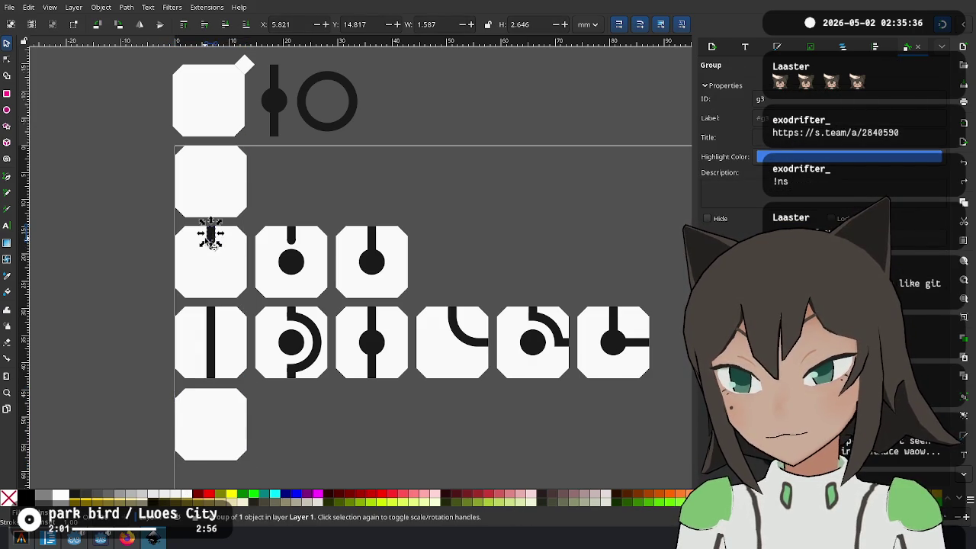
scroll(211, 267, "up", 2)
scroll(218, 282, "up", 3, "ctrl")
scroll(232, 279, "up", 1, "ctrl")
left_click(238, 267, "shift")
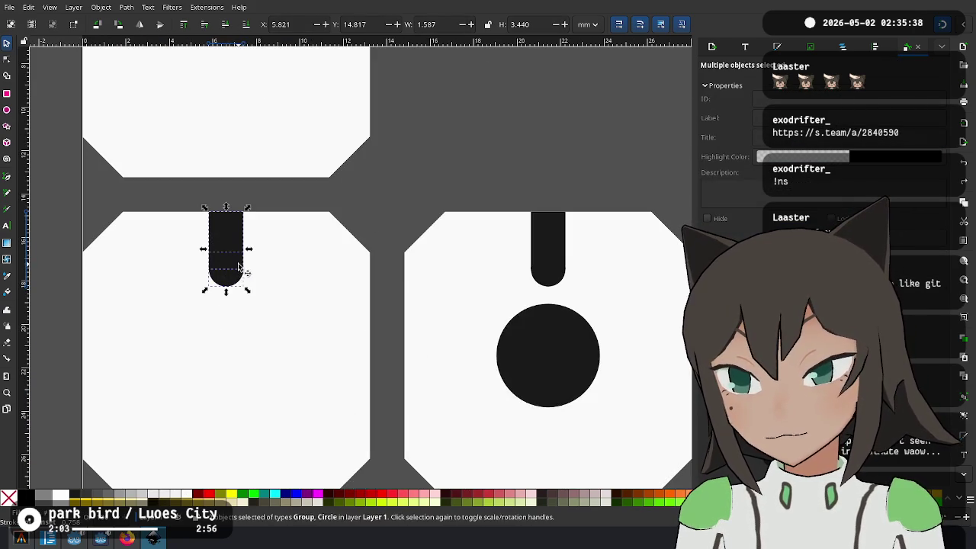
scroll(239, 267, "down", 5)
scroll(316, 333, "down", 5)
key("ctrl+v")
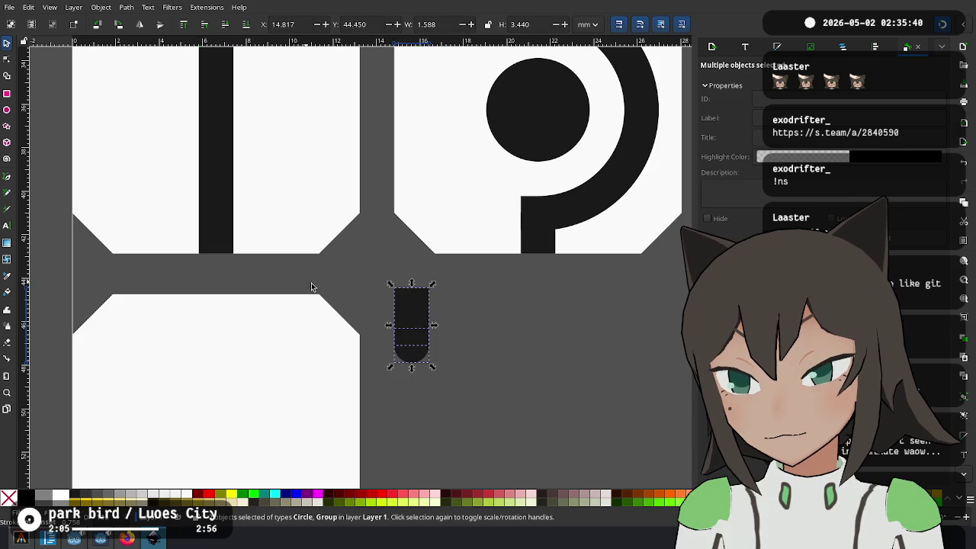
left_click_drag(412, 309, 216, 315)
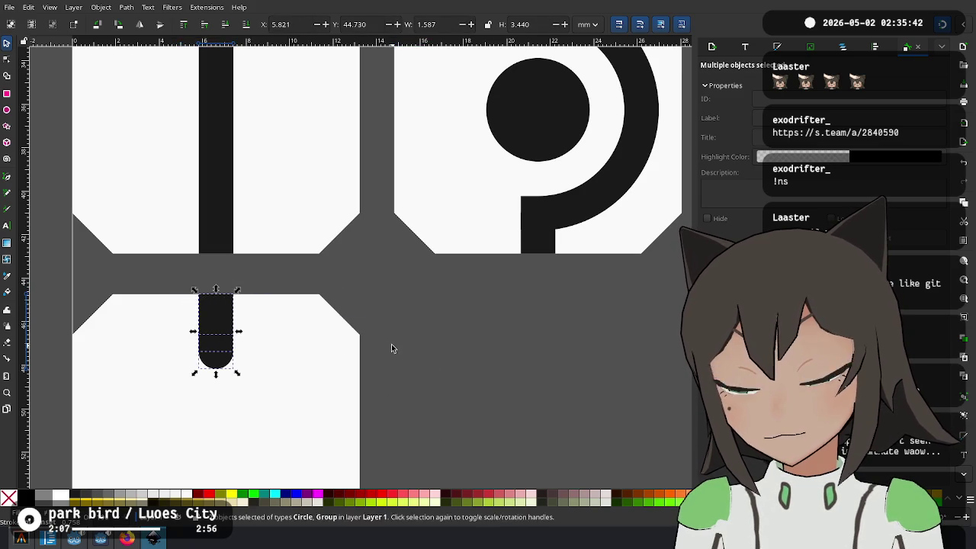
Rotate the stub copy 180° and move it to the tile's bottom edge
scroll(391, 348, "down", 2, "ctrl")
scroll(394, 371, "down", 2)
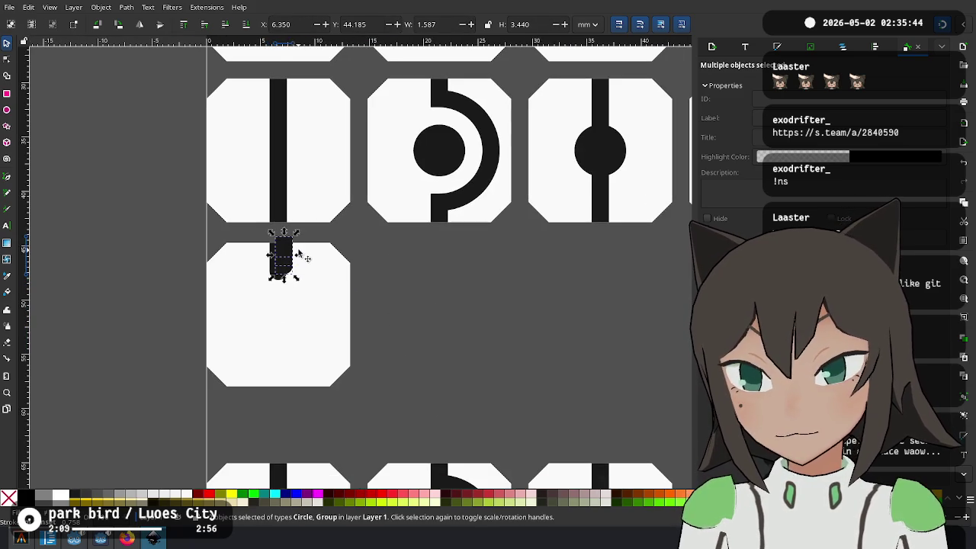
left_click_drag(298, 233, 318, 334)
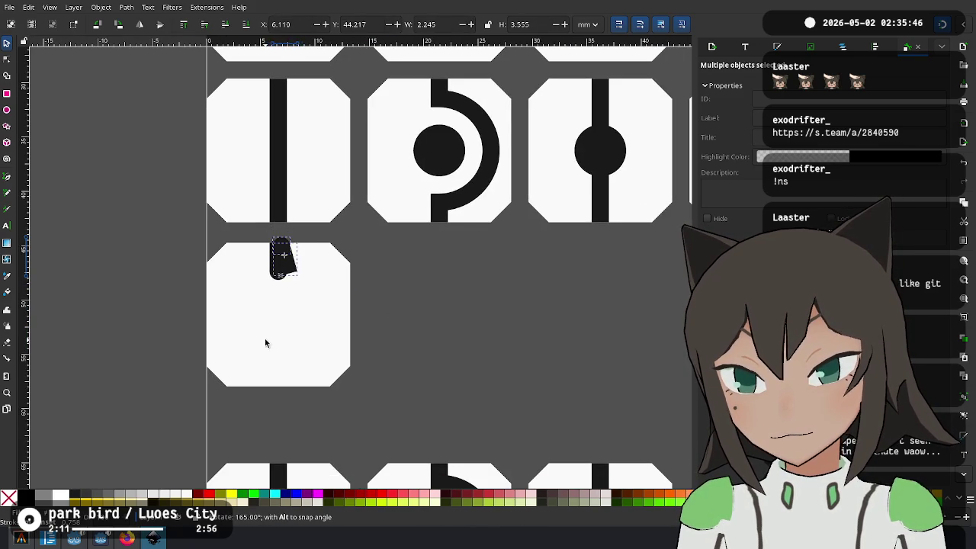
left_click_drag(280, 257, 279, 369)
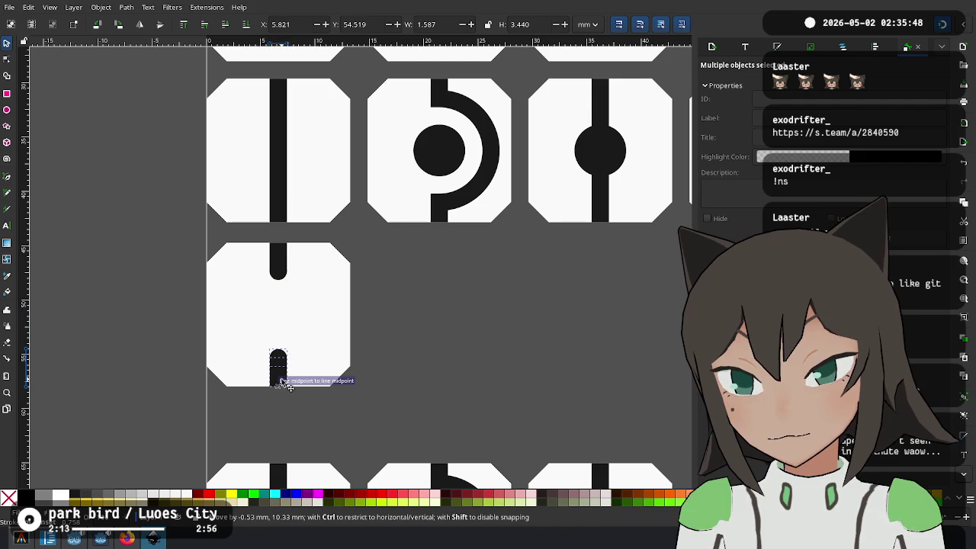
Group the blank tile and both stubs into one object
left_click(458, 331)
left_click_drag(372, 232, 166, 471)
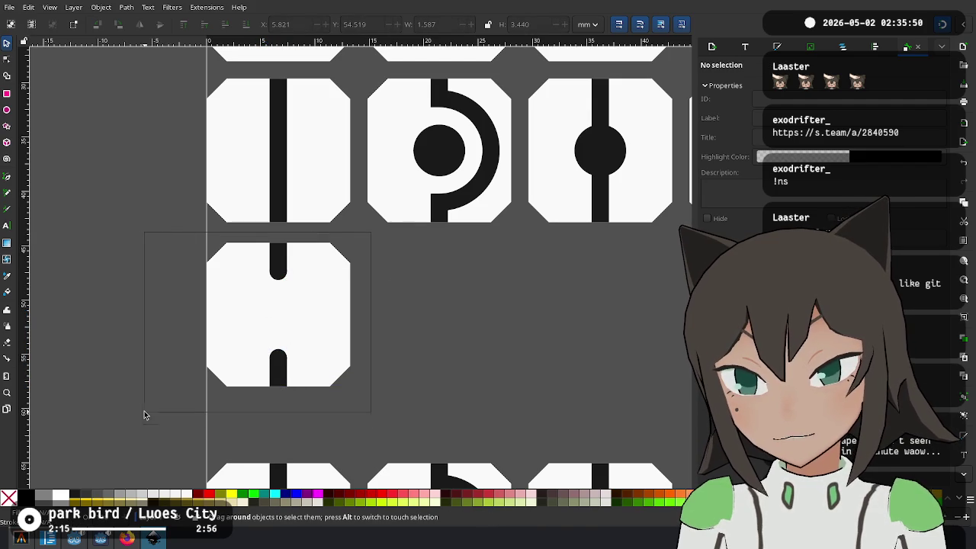
left_click_drag(145, 415, 145, 415)
key("ctrl+g")
key("Escape")
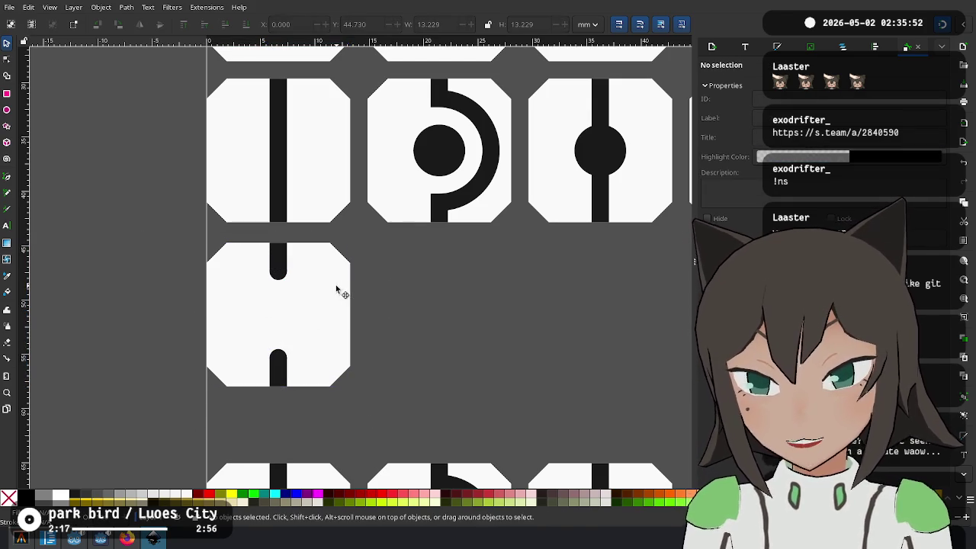
left_click(337, 290)
scroll(368, 341, "up", 5)
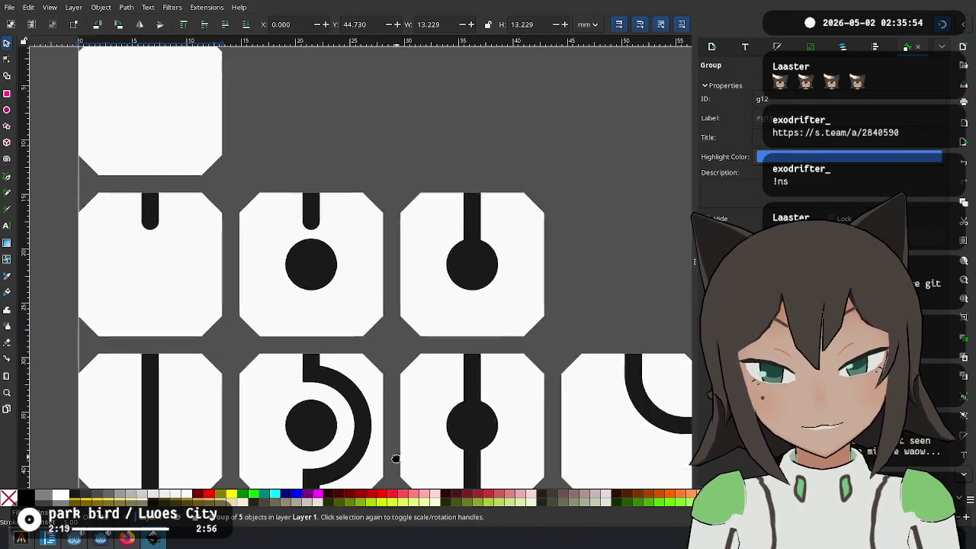
scroll(367, 341, "up", 3)
scroll(266, 177, "down", 2)
left_click(283, 170)
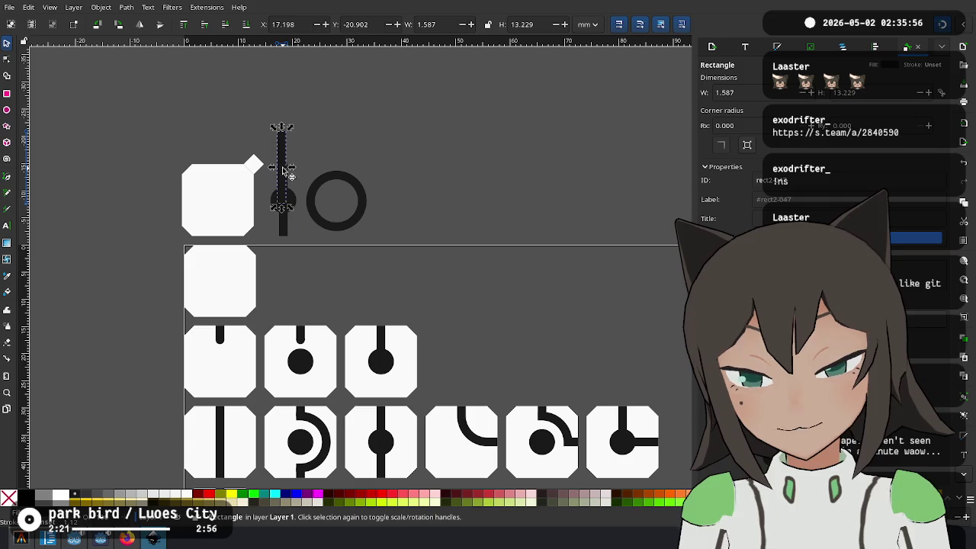
left_click_drag(283, 171, 376, 238)
scroll(359, 264, "up", 3)
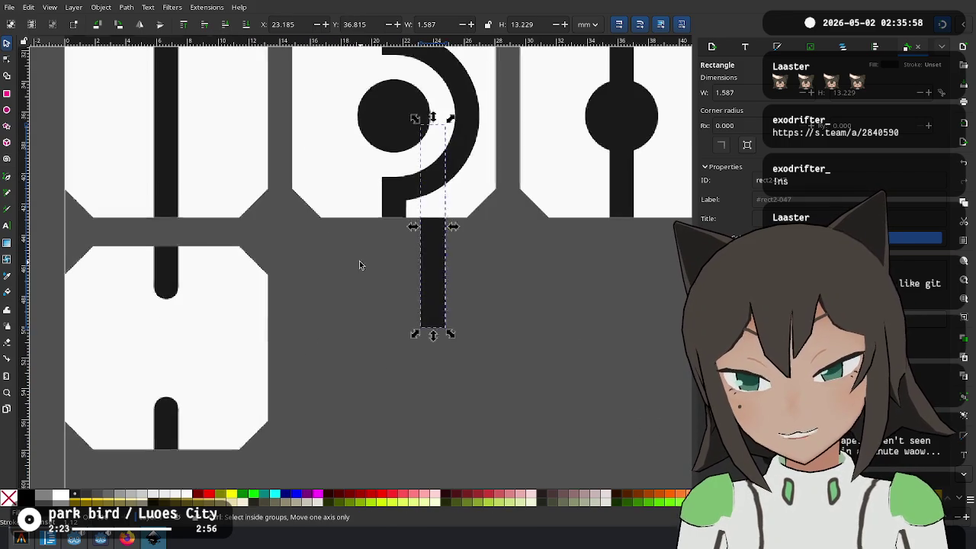
mouse_move(439, 252)
left_mouse_down()
mouse_move(353, 354)
mouse_move(197, 225)
mouse_move(475, 266)
mouse_move(355, 366)
left_mouse_up()
key("ctrl+bracketright")
scroll(492, 270, "left", 5)
scroll(466, 275, "up", 3)
scroll(488, 305, "down", 4)
left_click(479, 253)
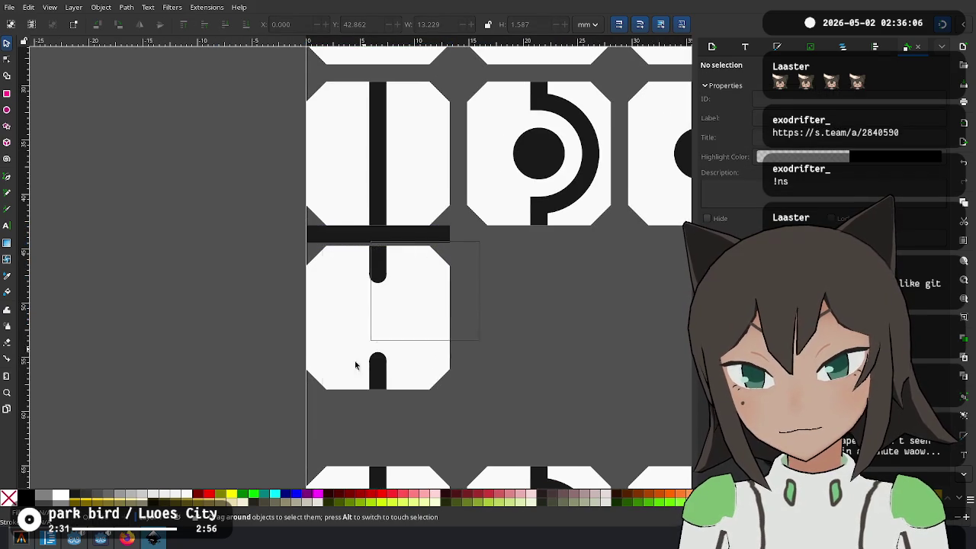
left_click_drag(261, 418, 263, 416)
left_click_drag(395, 268, 394, 265)
left_click(412, 235)
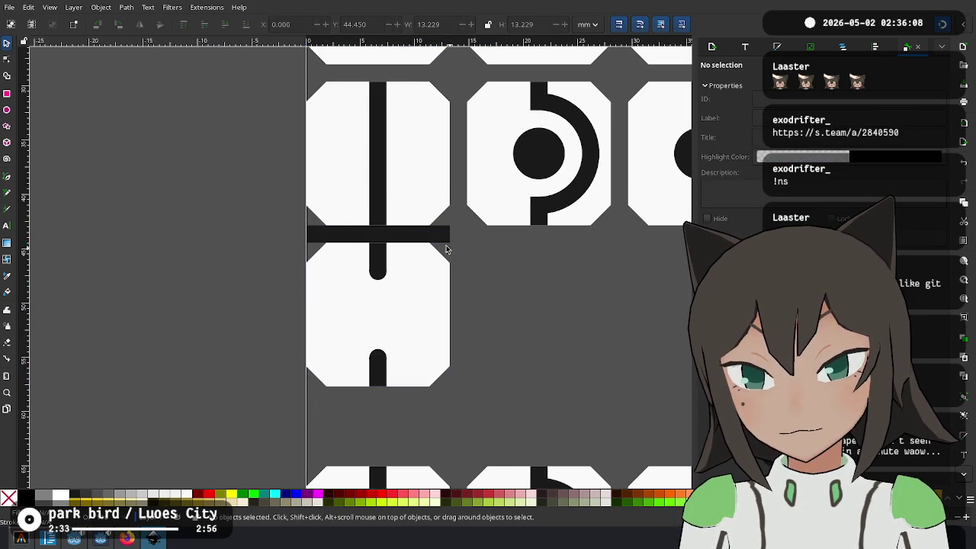
mouse_move(521, 278)
left_mouse_down()
mouse_move(211, 274)
mouse_move(348, 277)
left_mouse_up()
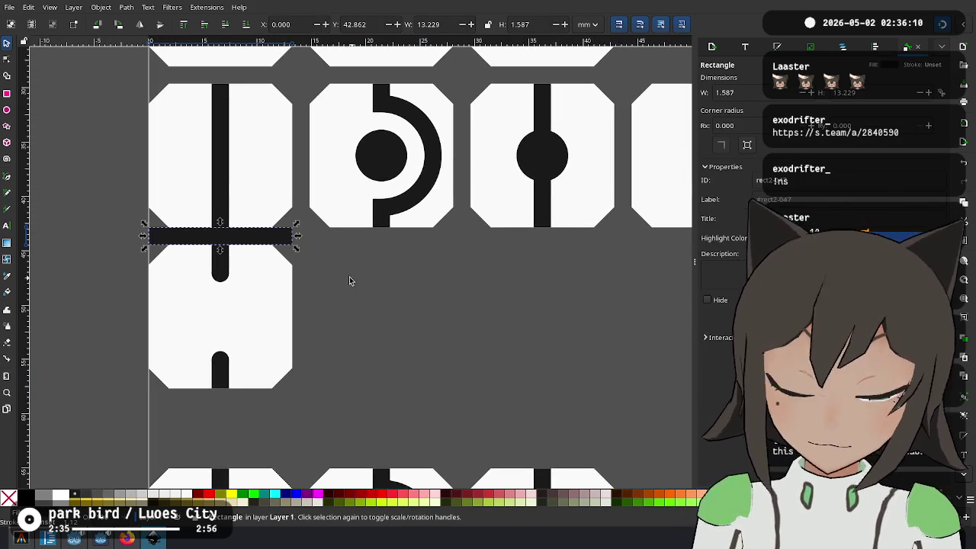
key("Delete")
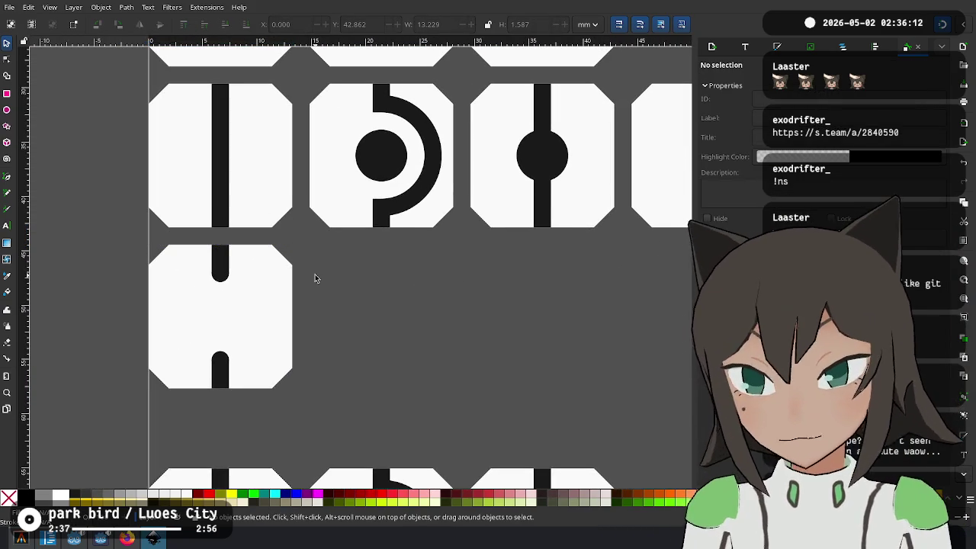
scroll(355, 248, "down", 2)
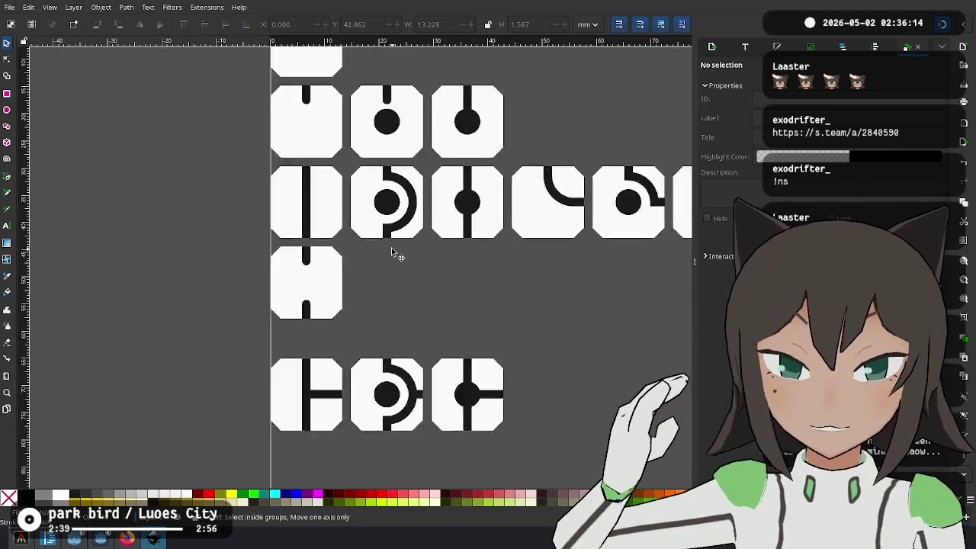
Place a copy of the two-stub tile in the next slot of the row
scroll(391, 247, "down", 2)
scroll(266, 295, "up", 3)
left_click_drag(277, 267, 124, 378)
mouse_move(224, 318)
left_mouse_down()
mouse_move(354, 320)
mouse_move(344, 315)
left_mouse_up()
key("Escape")
Paste a black node circle into the centre of the new stub tile
left_click(326, 215)
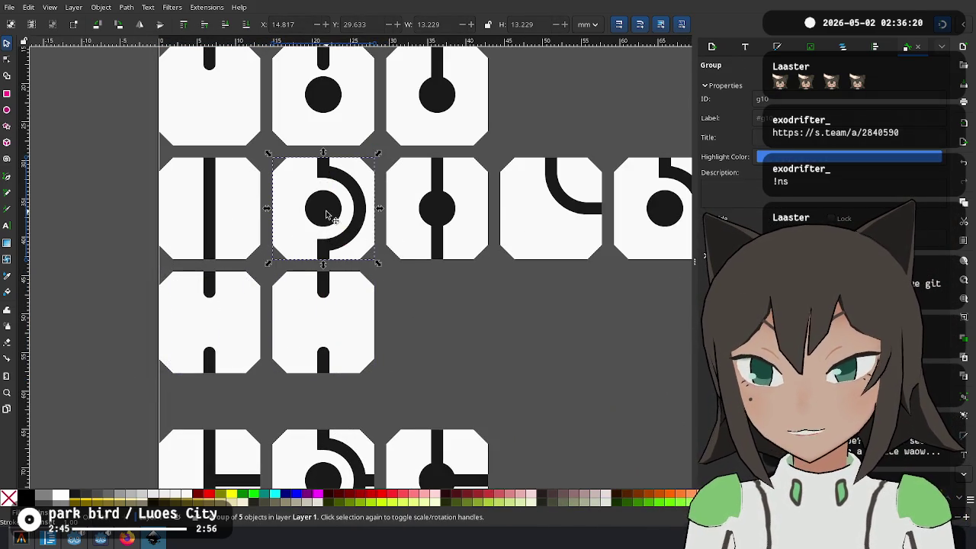
scroll(336, 109, "up", 6)
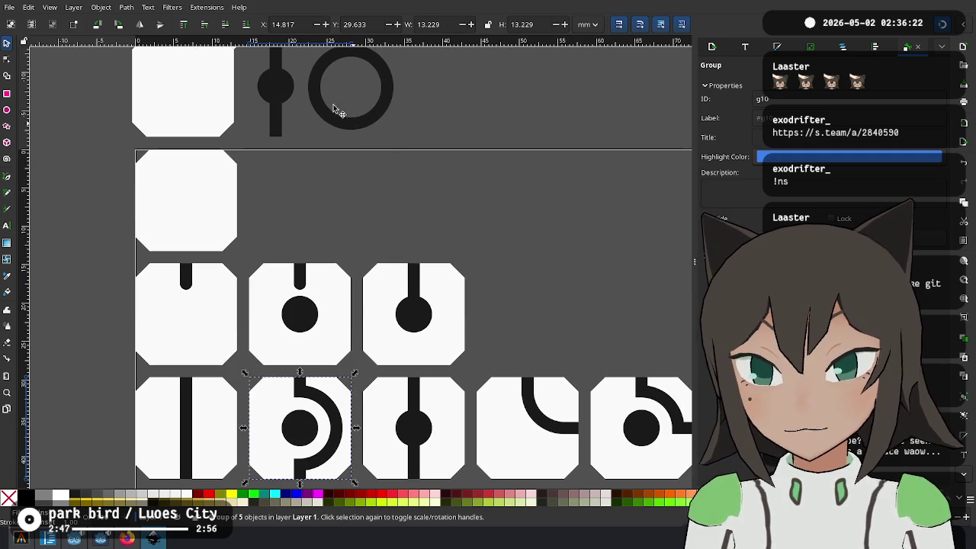
scroll(397, 286, "down", 6)
key("ctrl+v")
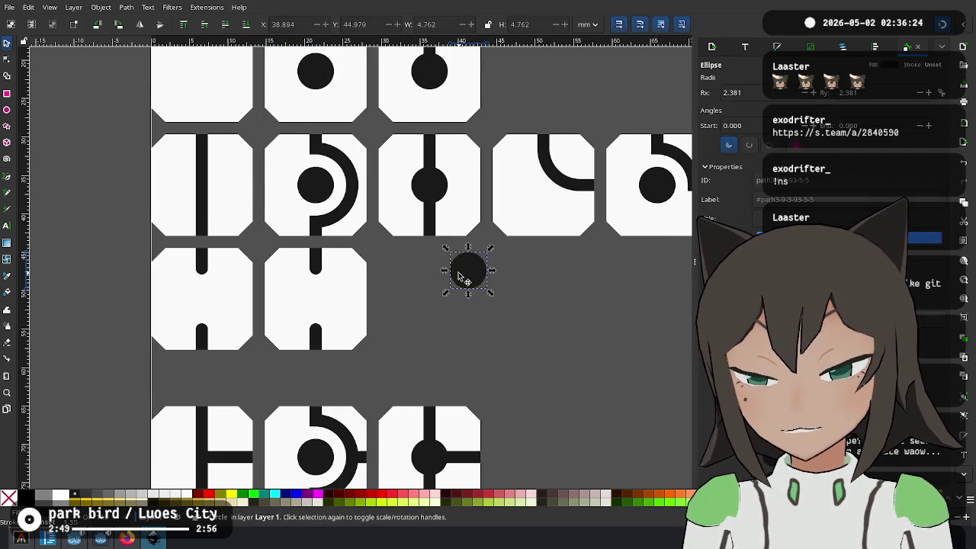
left_click_drag(469, 276, 319, 313)
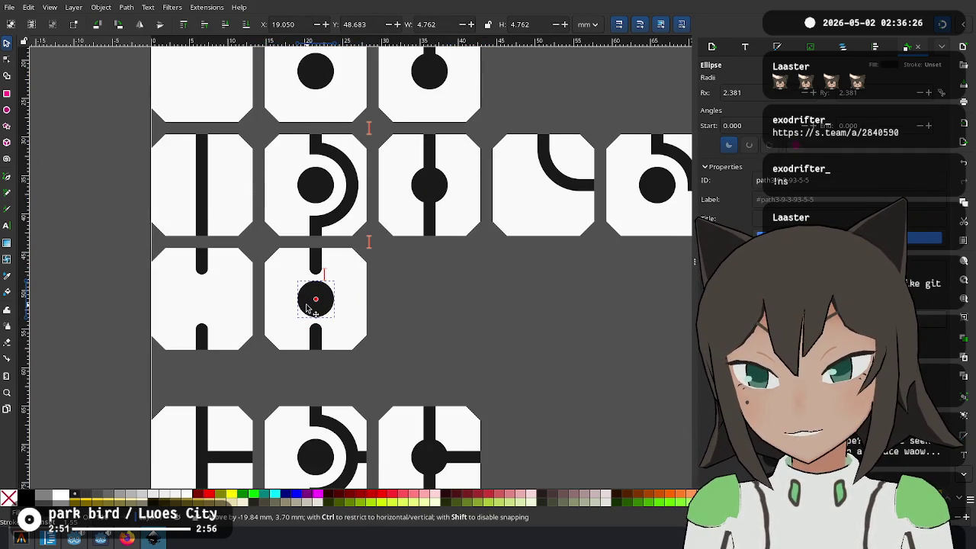
left_click(417, 312)
Duplicate the dotted stub tile into the row's third slot
left_click_drag(382, 247, 235, 360)
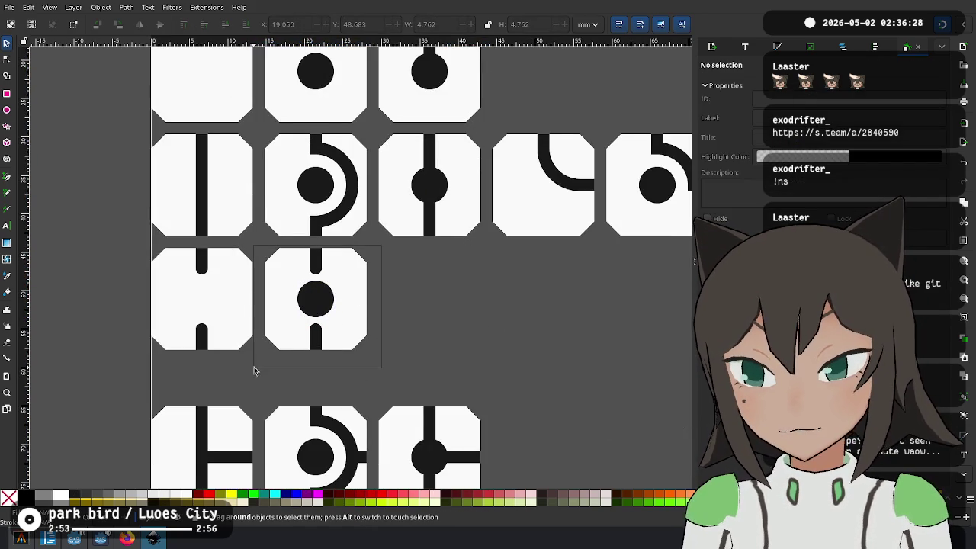
key("ctrl+d")
left_click_drag(333, 327, 466, 279)
key("Escape")
left_click(431, 269)
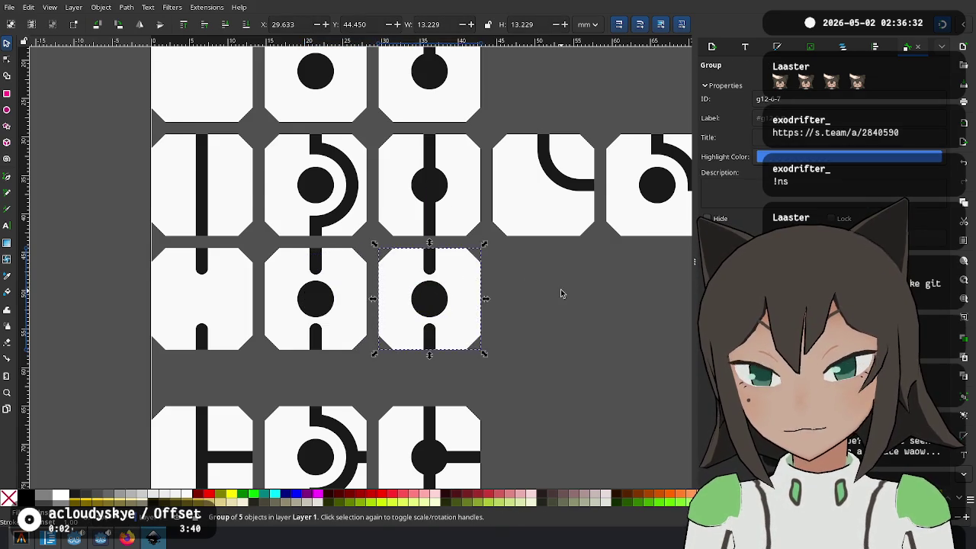
scroll(399, 233, "right", 4)
scroll(309, 314, "up", 2)
right_click(312, 240)
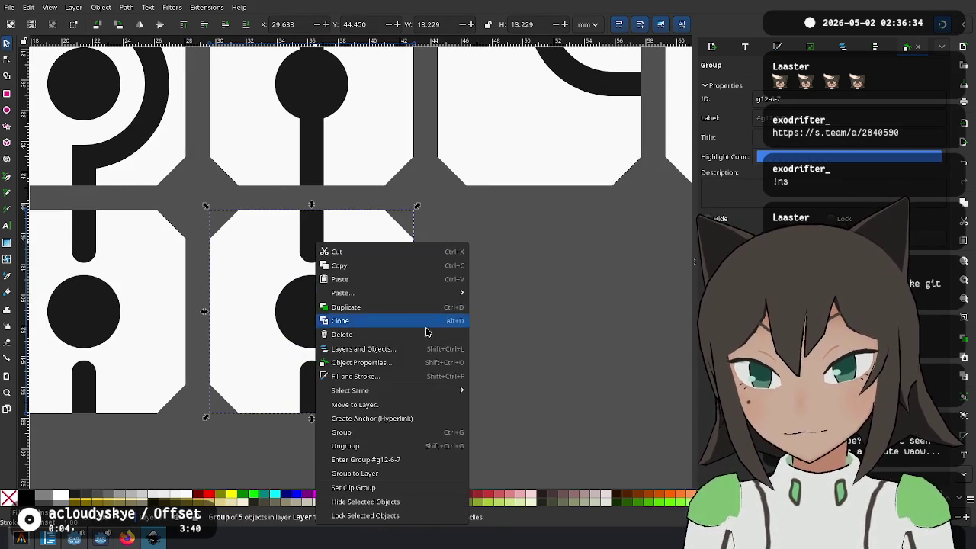
left_click(347, 445)
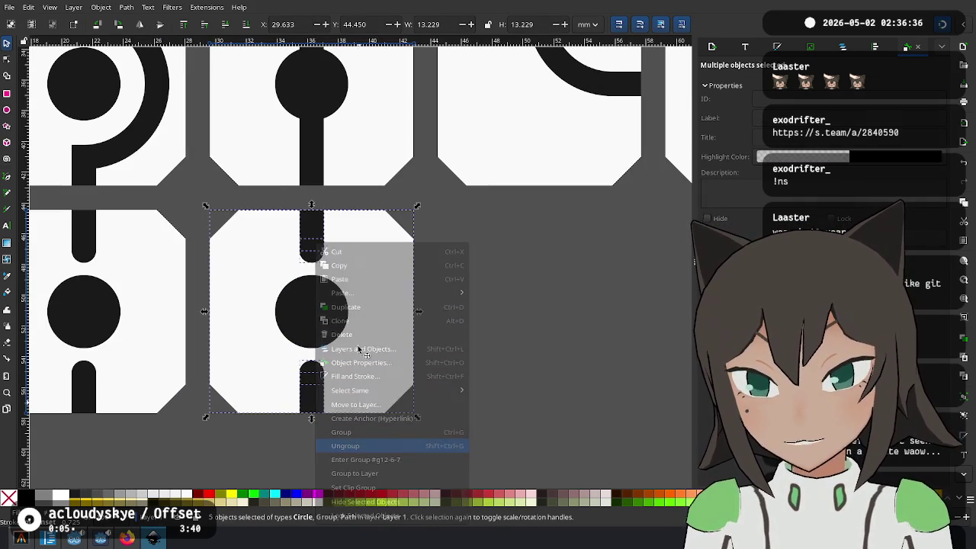
left_click(311, 255)
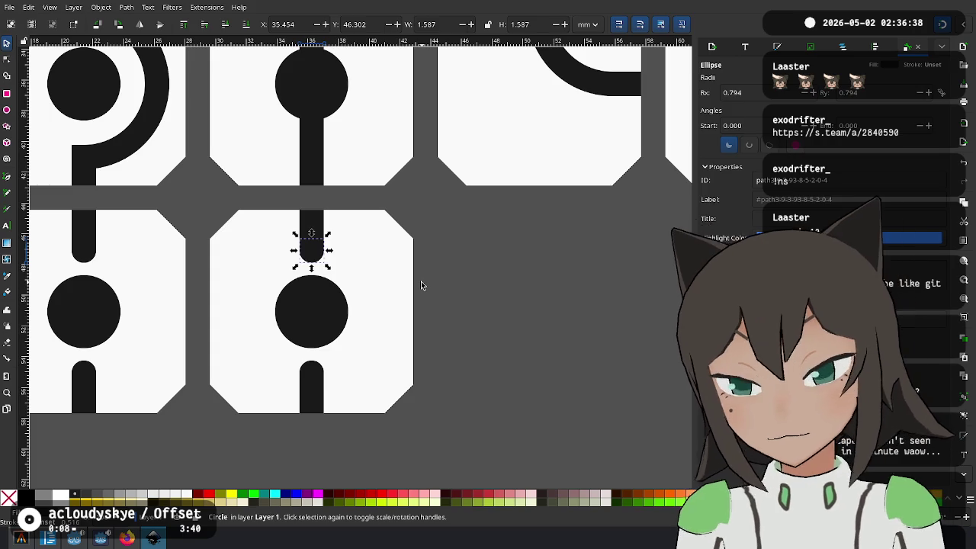
key("Delete")
left_click(311, 238)
left_click_drag(311, 255, 316, 319)
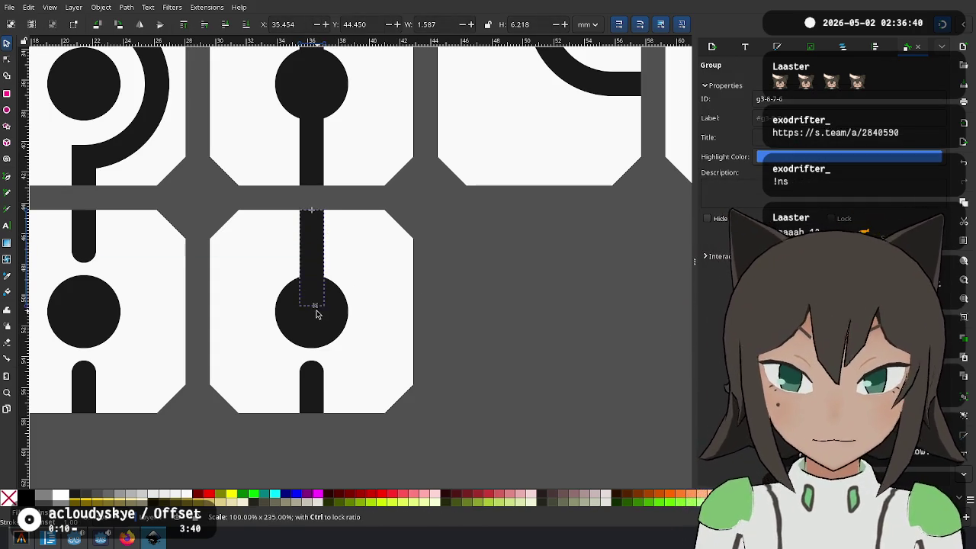
left_click(481, 291)
scroll(481, 292, "down", 2)
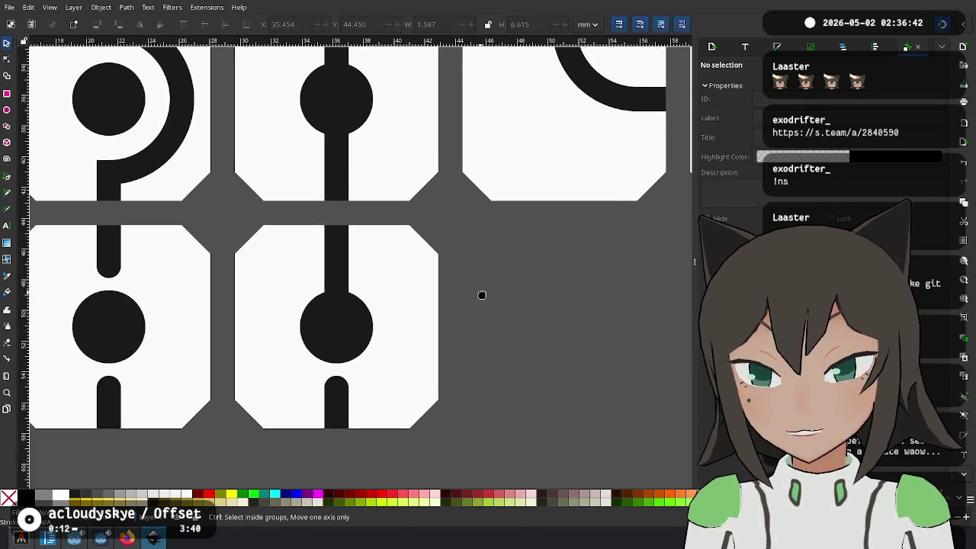
scroll(360, 338, "down", 2)
scroll(368, 375, "down", 1)
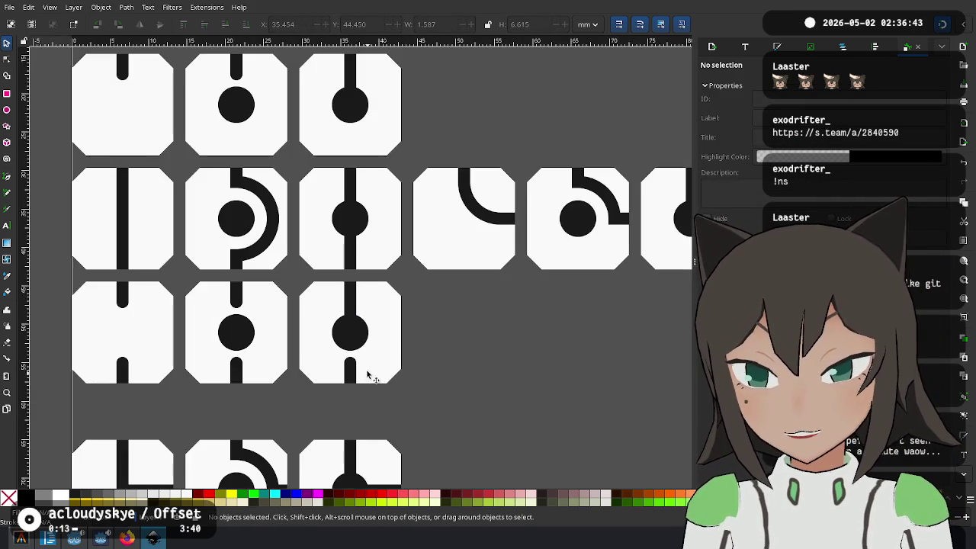
left_click(359, 190)
left_click(475, 326)
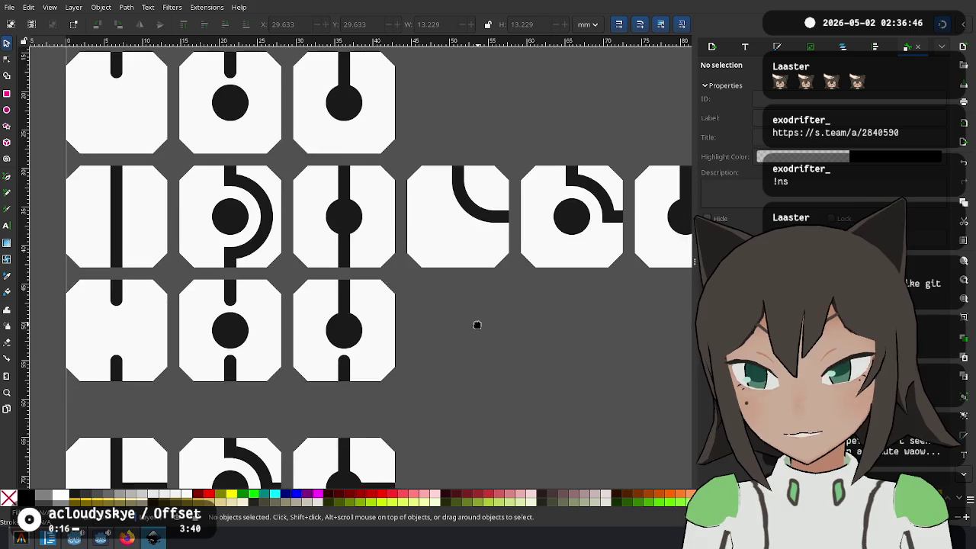
scroll(412, 315, "down", 2)
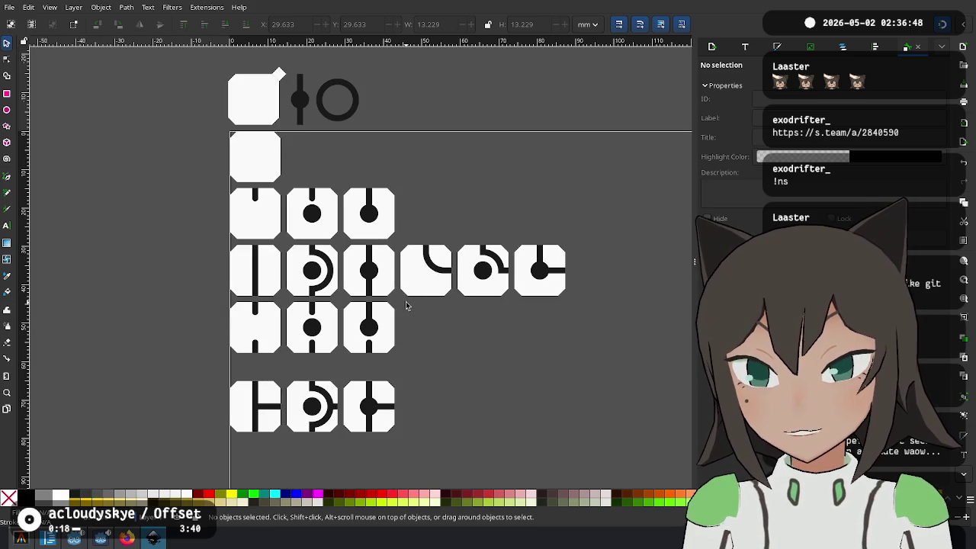
Move the three stub tiles into the row beneath the corner tiles
left_click_drag(209, 373, 210, 372)
left_click_drag(409, 305, 258, 367)
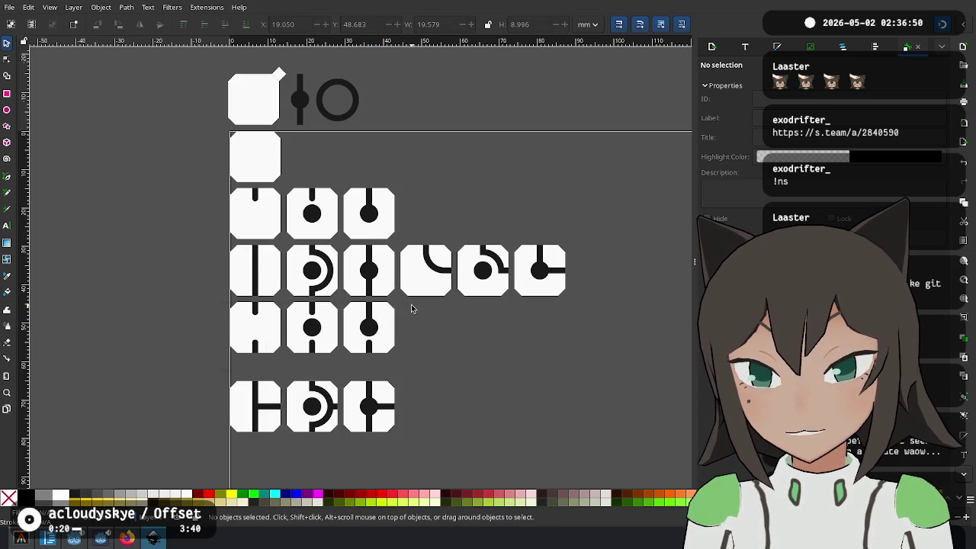
left_click_drag(198, 367, 199, 367)
mouse_move(314, 330)
left_mouse_down()
mouse_move(262, 330)
mouse_move(503, 323)
left_mouse_up()
left_click(514, 370)
scroll(544, 361, "up", 2, "ctrl")
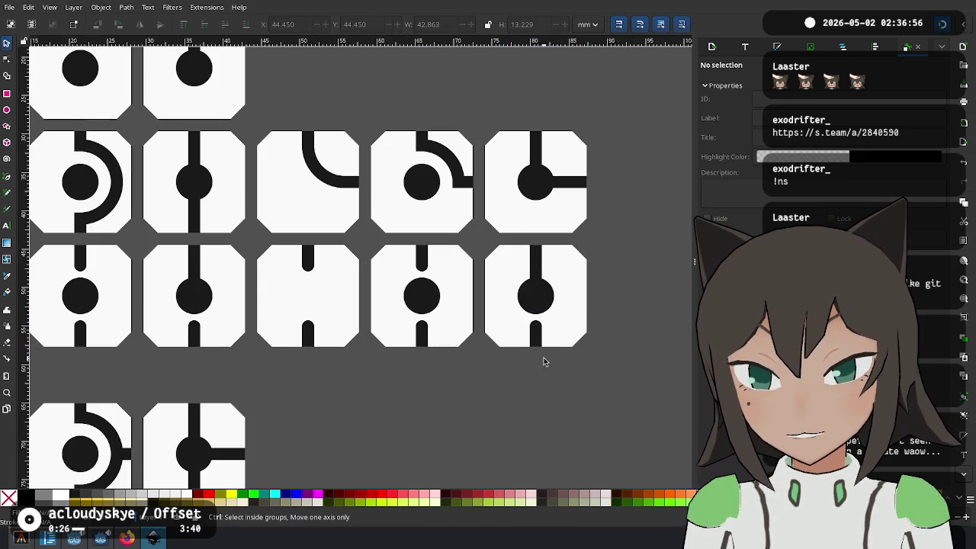
Turn the first tile's bottom stub 90° and move it to the right edge
left_click(309, 341)
right_click(319, 334)
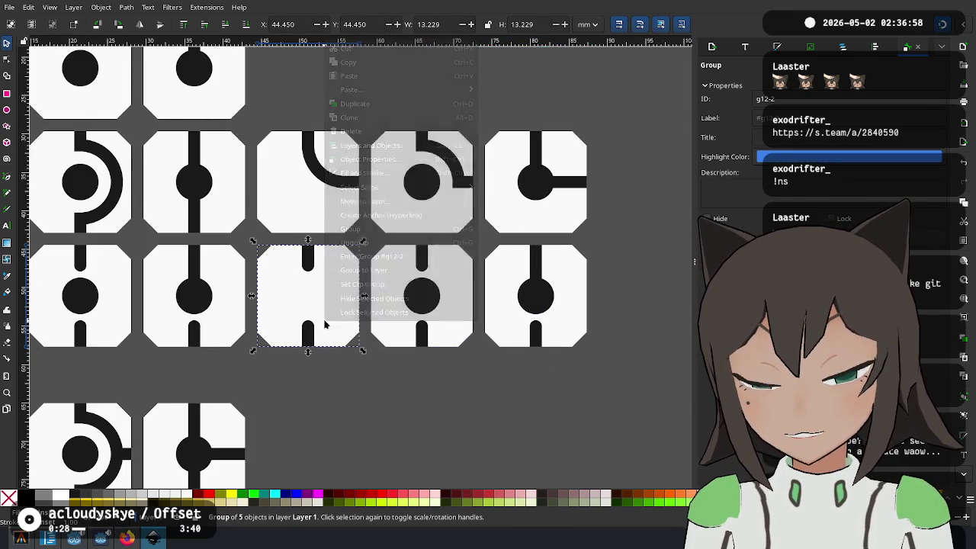
left_click(372, 256)
scroll(310, 355, "up", 2, "ctrl")
left_click(300, 329)
left_click(313, 299, "shift")
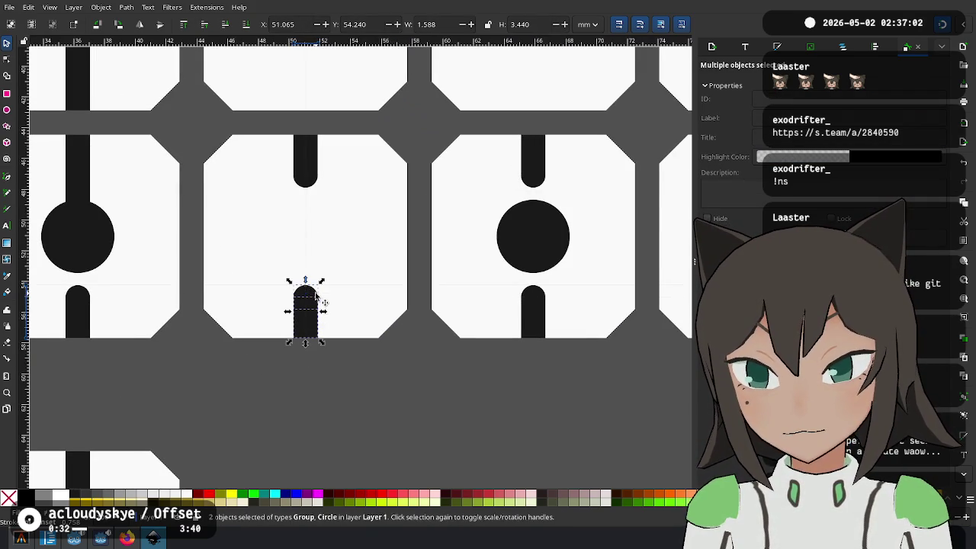
left_click(309, 311)
left_click_drag(322, 281, 288, 281)
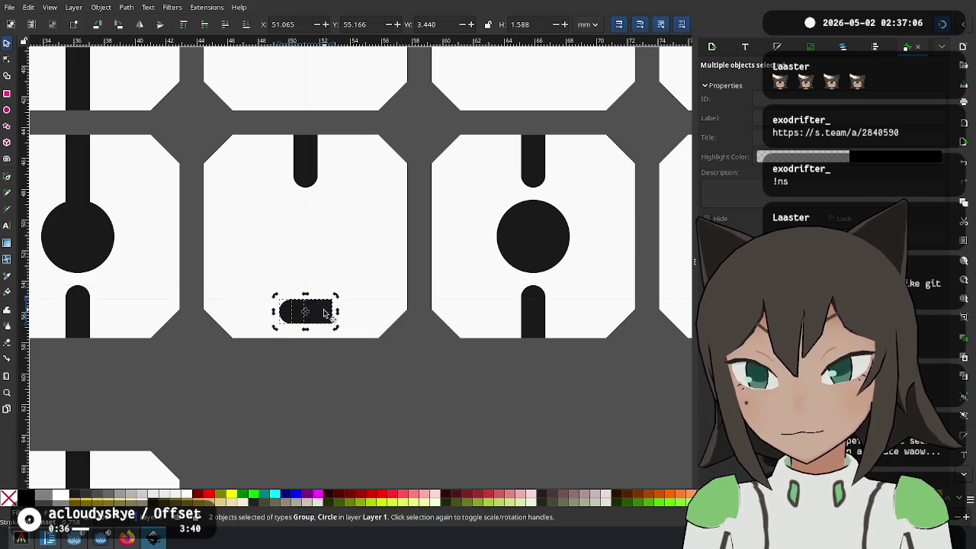
left_click_drag(326, 325, 402, 252)
scroll(240, 419, "down", 1)
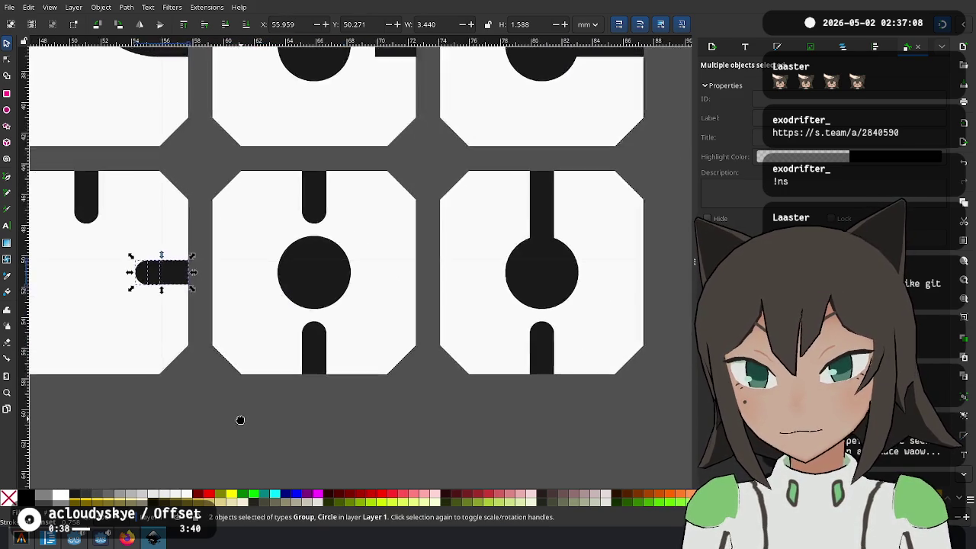
scroll(305, 399, "up", 2)
Ungroup the next tile and rotate its bottom stub toward horizontal
left_click(307, 406)
right_click(309, 411)
left_click(292, 429)
right_click(308, 412)
left_click(373, 332)
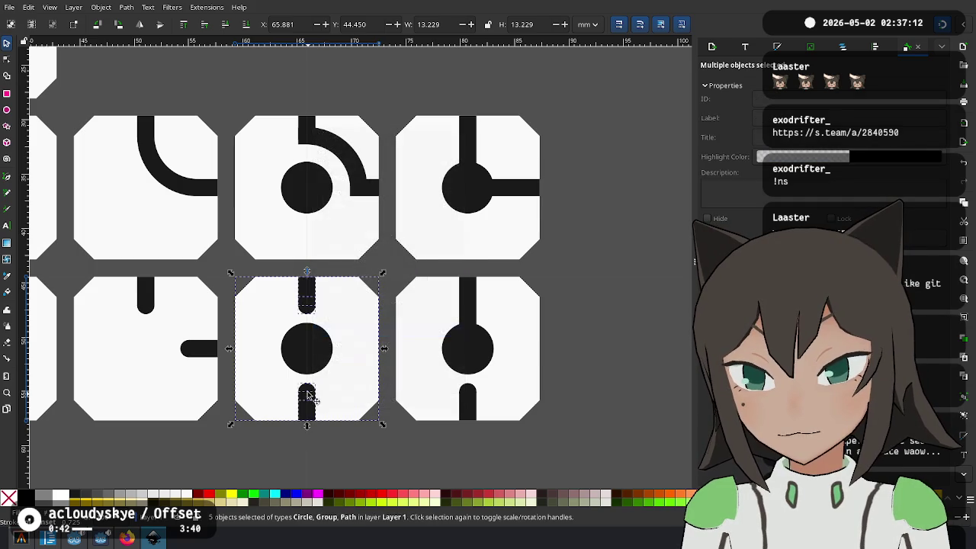
left_click(306, 395)
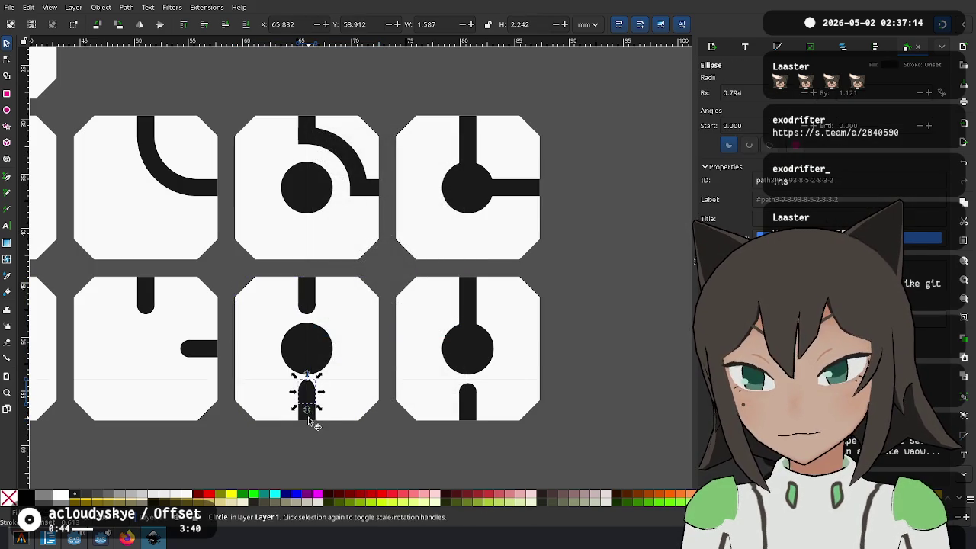
left_click(309, 397, "shift")
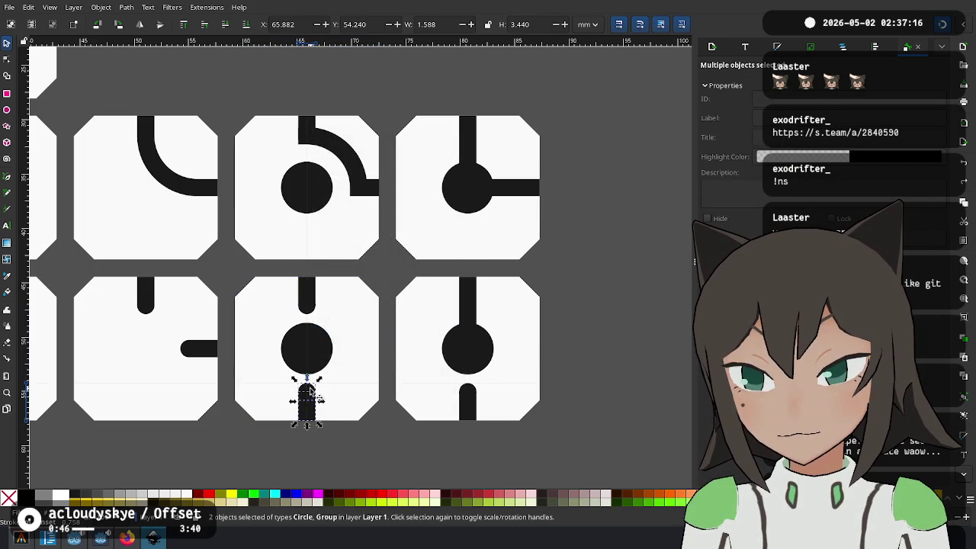
mouse_move(326, 379)
left_mouse_down()
mouse_move(311, 376)
mouse_move(360, 348)
left_mouse_up()
Turn the third tile's bottom stub horizontal so it exits the right side
left_click(609, 362)
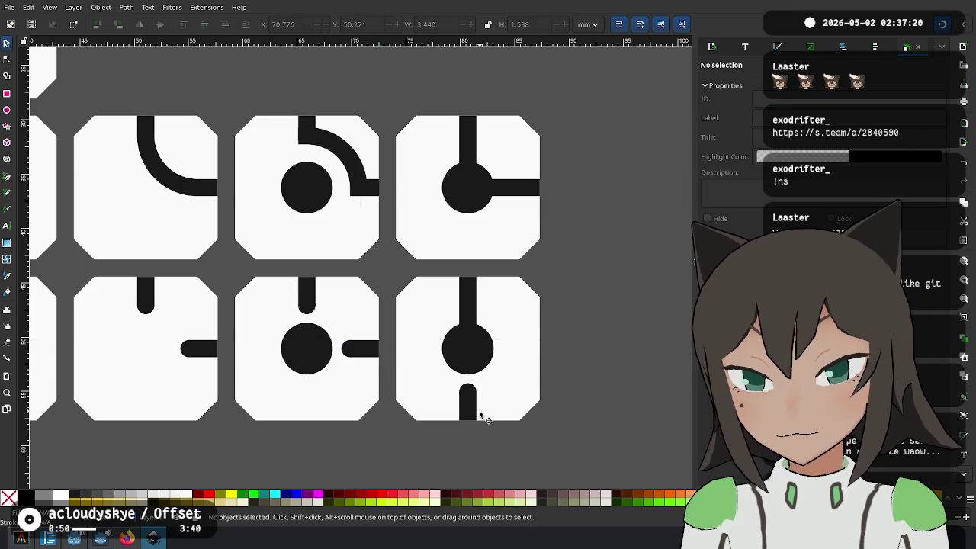
left_click(468, 404)
left_click(474, 390, "shift")
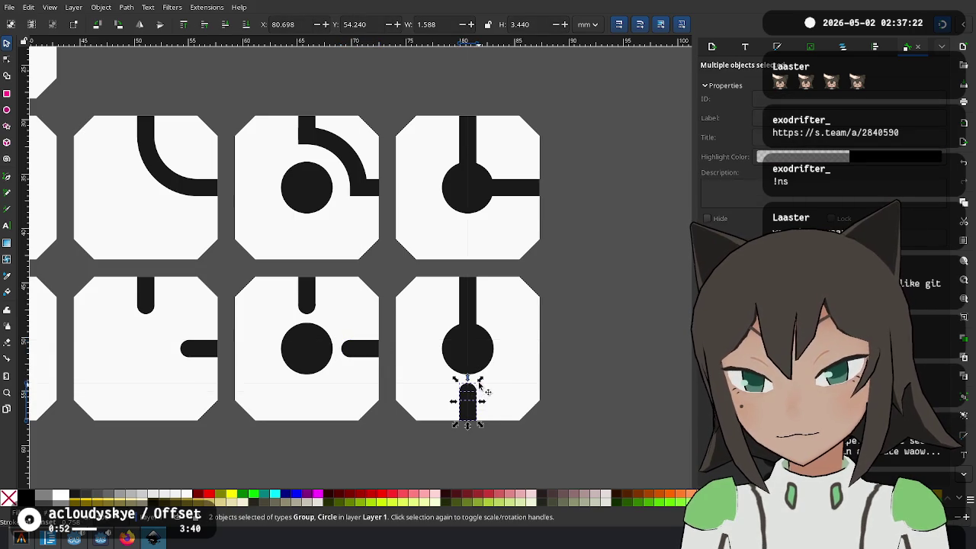
mouse_move(473, 412)
left_mouse_down()
mouse_move(440, 391)
mouse_move(545, 354)
left_mouse_up()
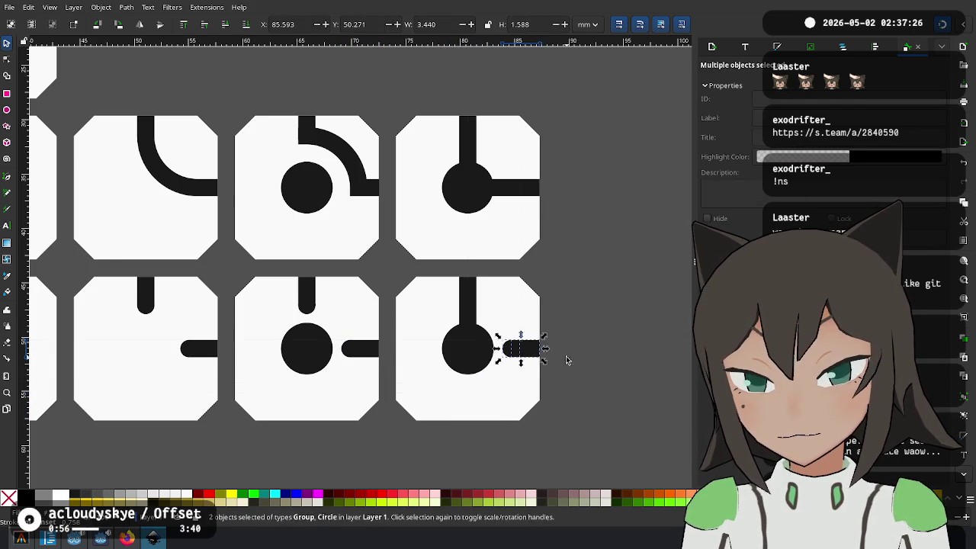
left_click(544, 406)
scroll(544, 406, "down", 1)
scroll(544, 406, "down", 2)
scroll(593, 331, "up", 1)
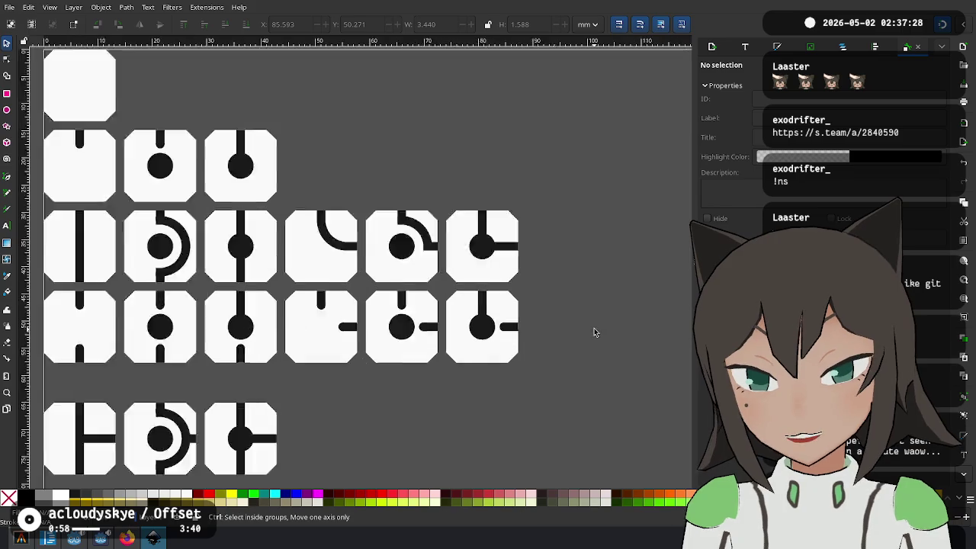
Duplicate the last stub tile and place the copy to its right
scroll(593, 331, "up", 2)
left_click_drag(489, 253, 296, 395)
key("ctrl+d")
left_click_drag(391, 381, 562, 318)
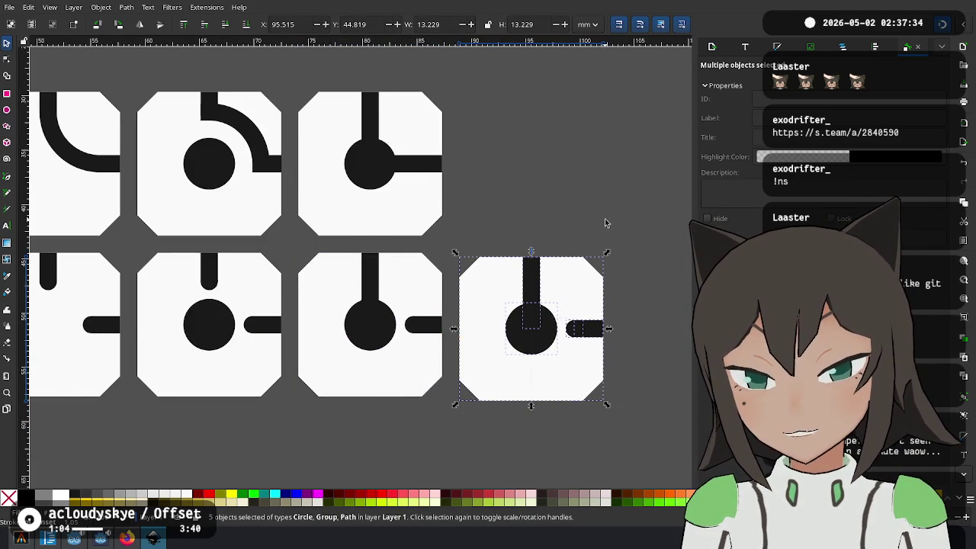
left_click(605, 220)
scroll(478, 225, "right", 4)
scroll(477, 224, "down", 1)
Rotate the copy's side stub onto its left edge and group the tile
left_click(448, 305)
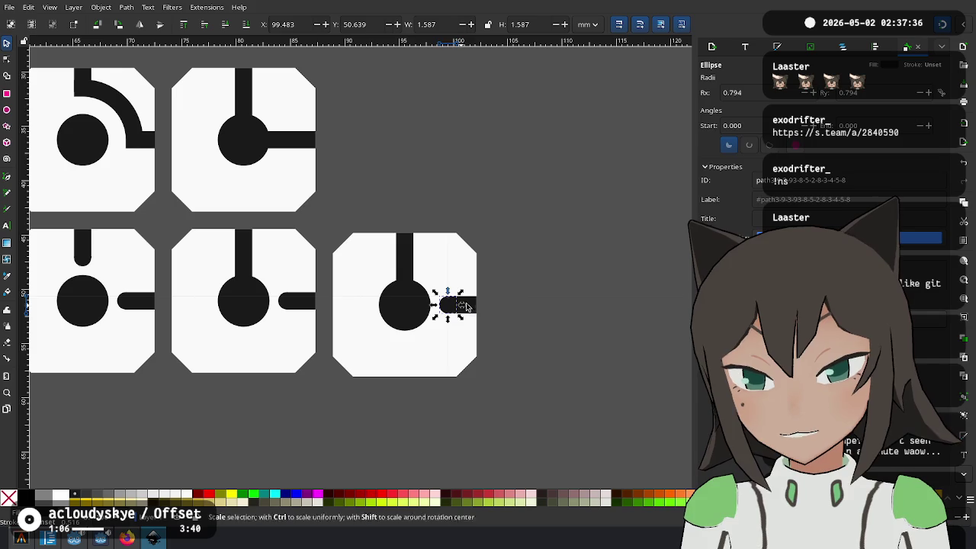
left_click(469, 307, "shift")
left_click_drag(478, 296, 462, 343)
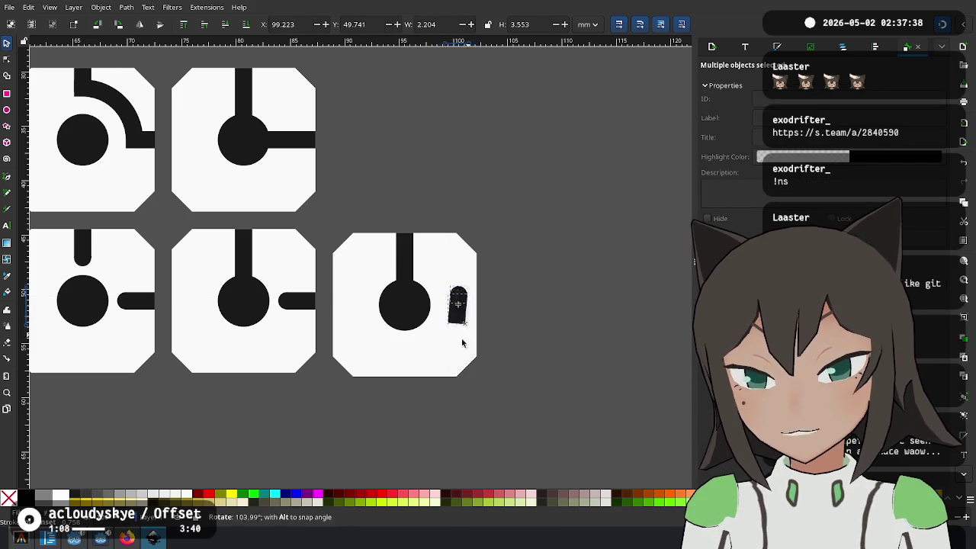
left_click_drag(458, 305, 350, 309)
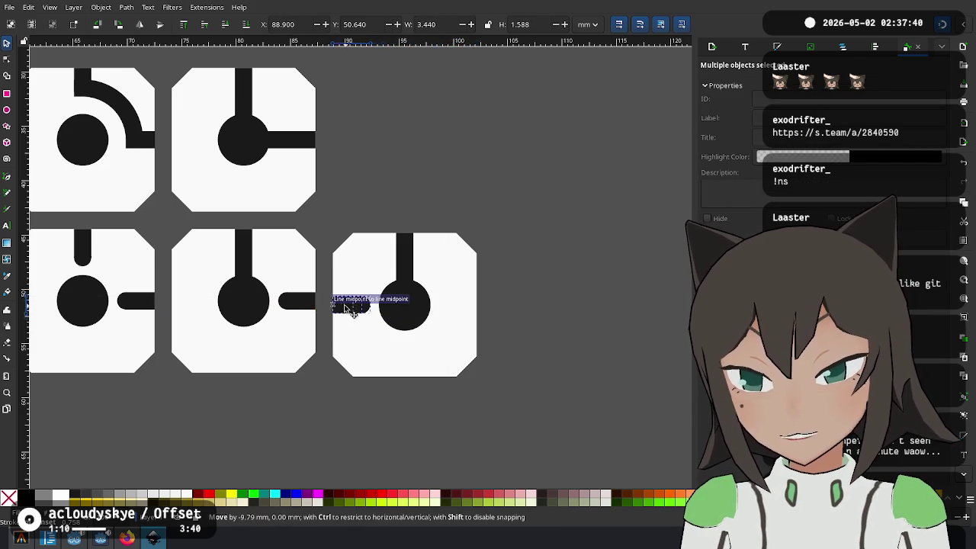
mouse_move(537, 216)
left_mouse_down()
mouse_move(324, 382)
mouse_move(320, 404)
left_mouse_up()
key("ctrl+g")
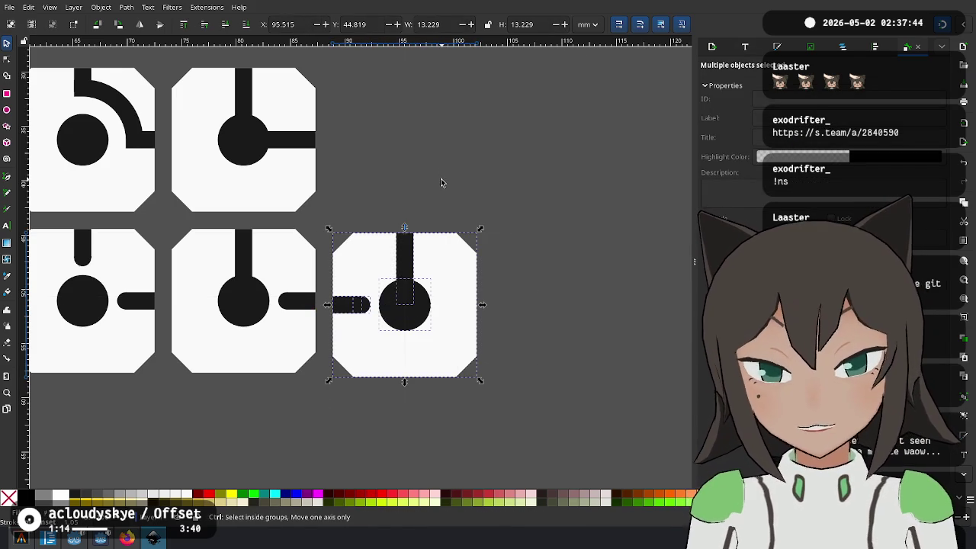
mouse_move(382, 292)
left_mouse_down()
mouse_move(372, 287)
mouse_move(384, 284)
left_mouse_up()
key("Escape")
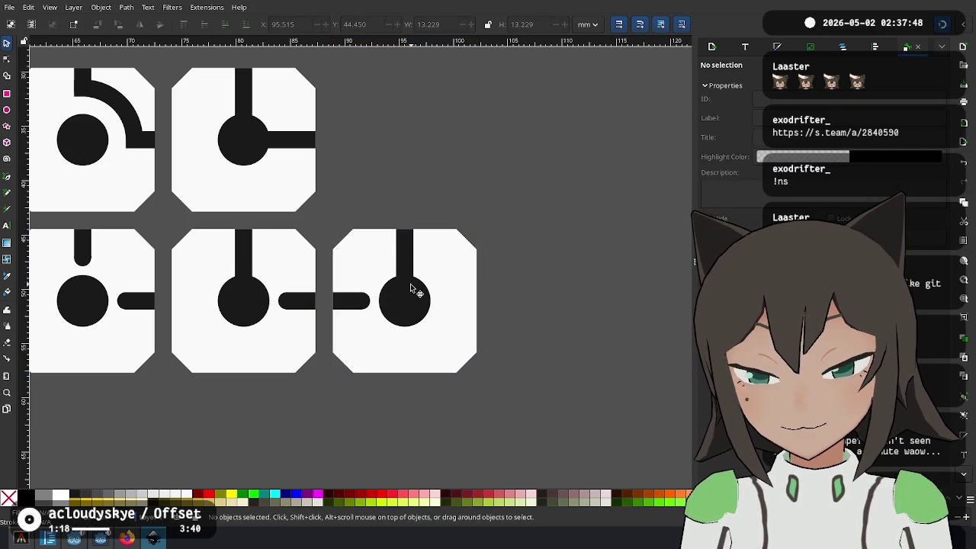
scroll(468, 381, "down", 2)
scroll(280, 349, "down", 3)
scroll(436, 309, "up", 2)
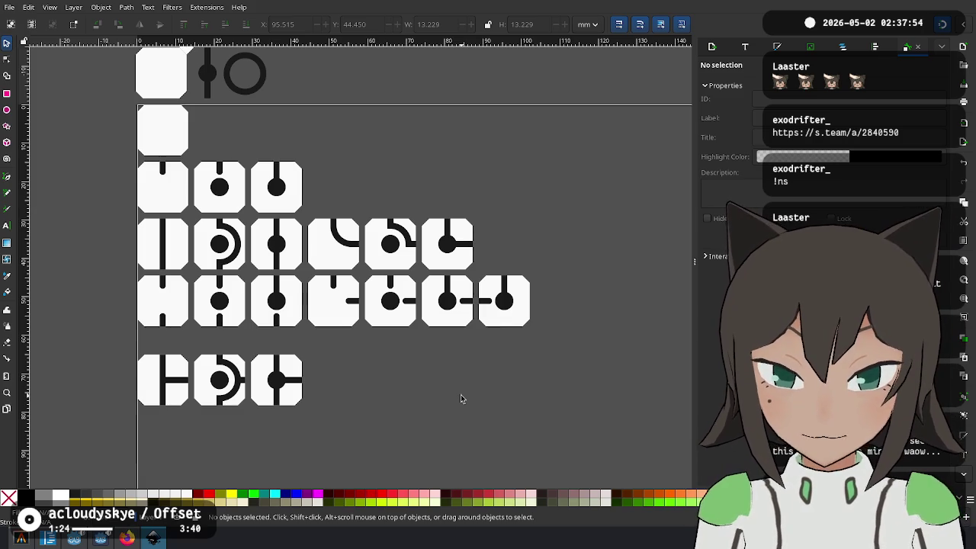
Move the bottom row of tiles up closer to the rows above
left_click_drag(321, 345, 239, 391)
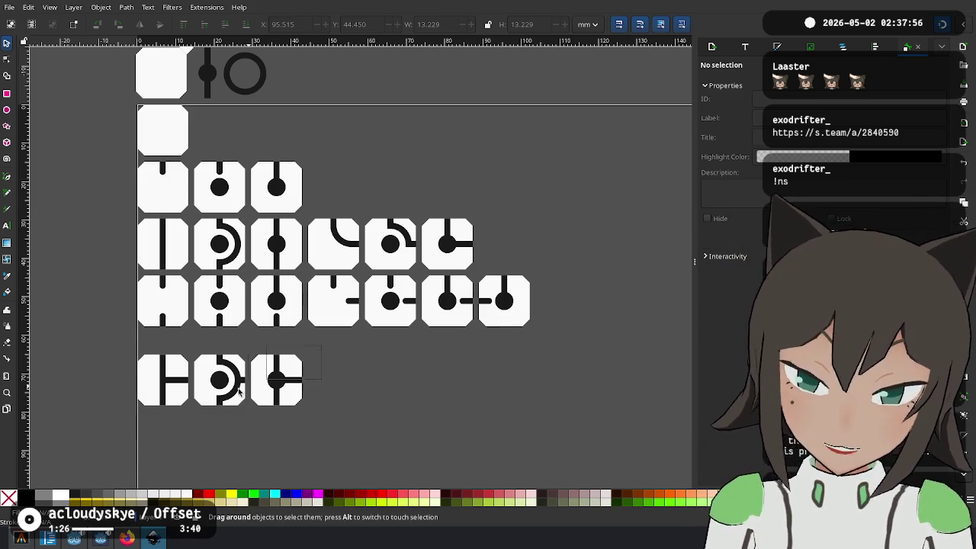
left_click_drag(165, 381, 157, 280)
scroll(162, 363, "up", 3)
key("Escape")
scroll(240, 194, "down", 5)
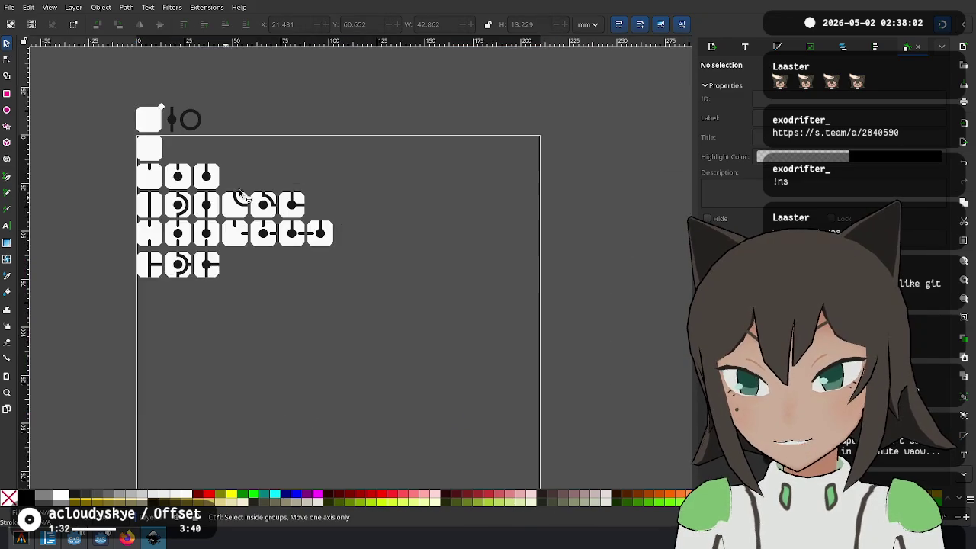
scroll(237, 179, "up", 1)
Duplicate the vertical bar, place it left of the bottom row and turn it horizontal
left_click(190, 145)
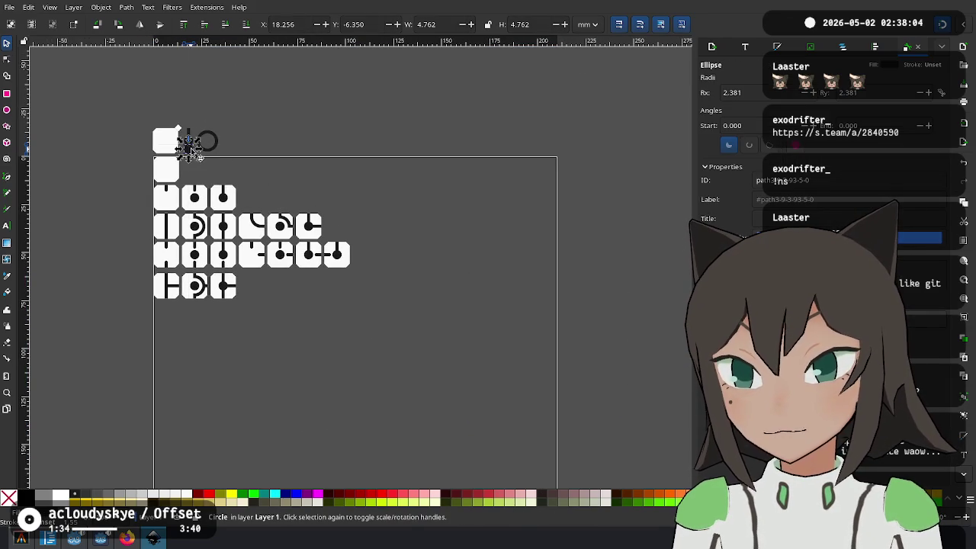
left_click(362, 260)
scroll(123, 146, "up", 2)
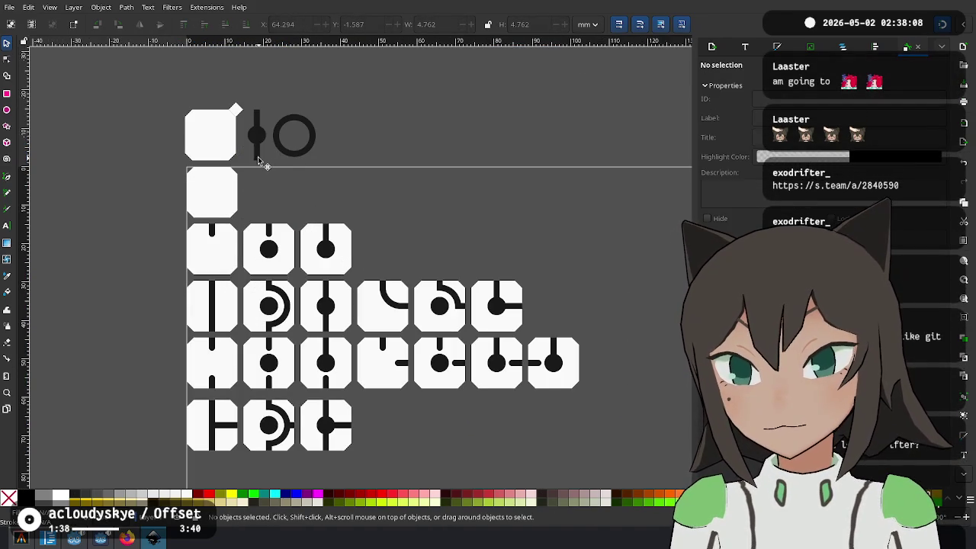
left_click(257, 161)
key("ctrl+d")
left_click_drag(257, 160, 165, 442)
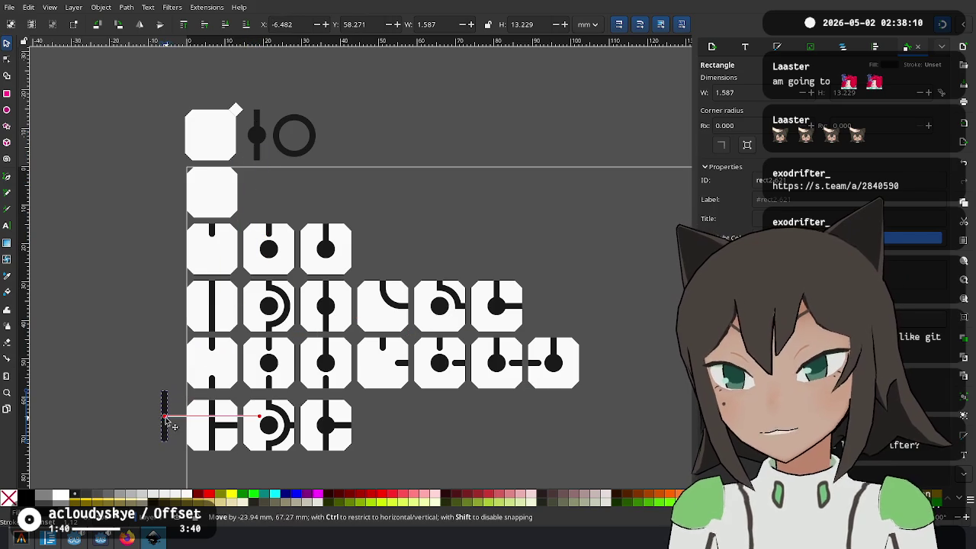
scroll(211, 457, "up", 2)
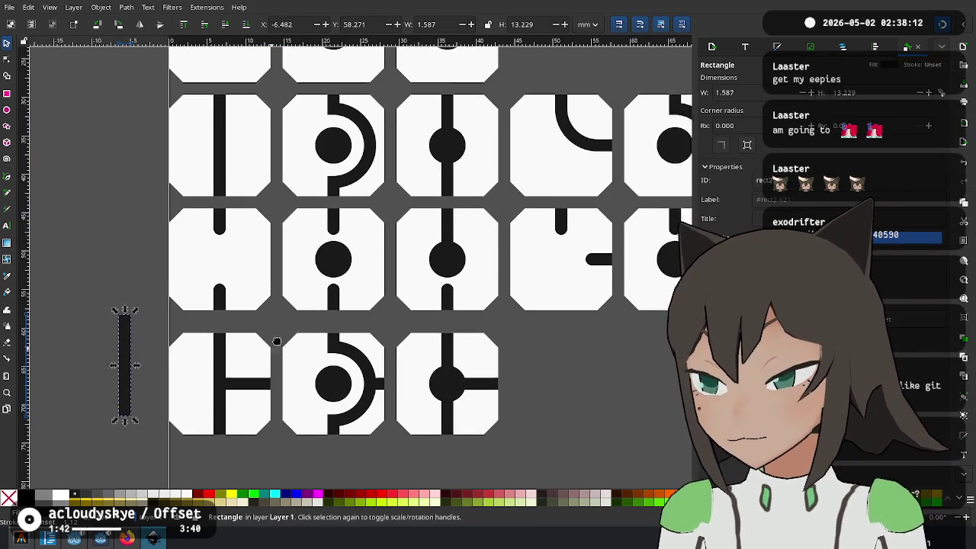
left_click(134, 320)
mouse_move(146, 291)
left_mouse_down()
mouse_move(191, 342)
mouse_move(263, 303)
left_mouse_up()
Delete the stray horizontal bar between the tile rows and view the whole sheet
left_click(254, 330)
left_click_drag(476, 306, 227, 437)
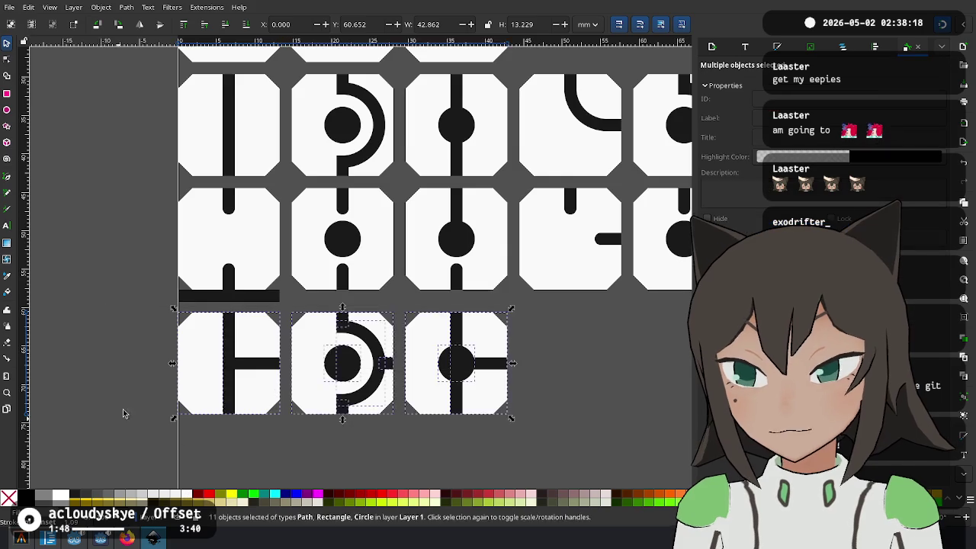
scroll(252, 303, "up", 2)
left_click(292, 264)
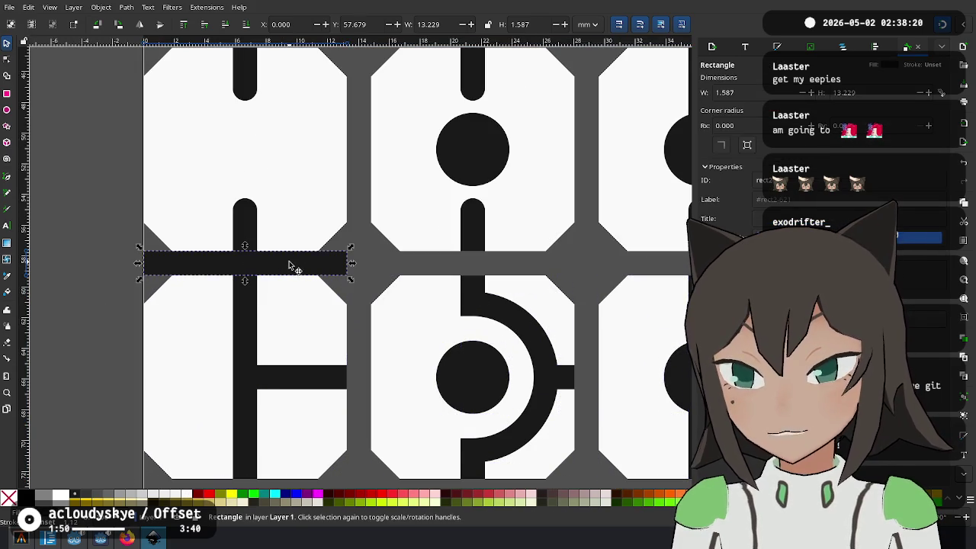
key("Delete")
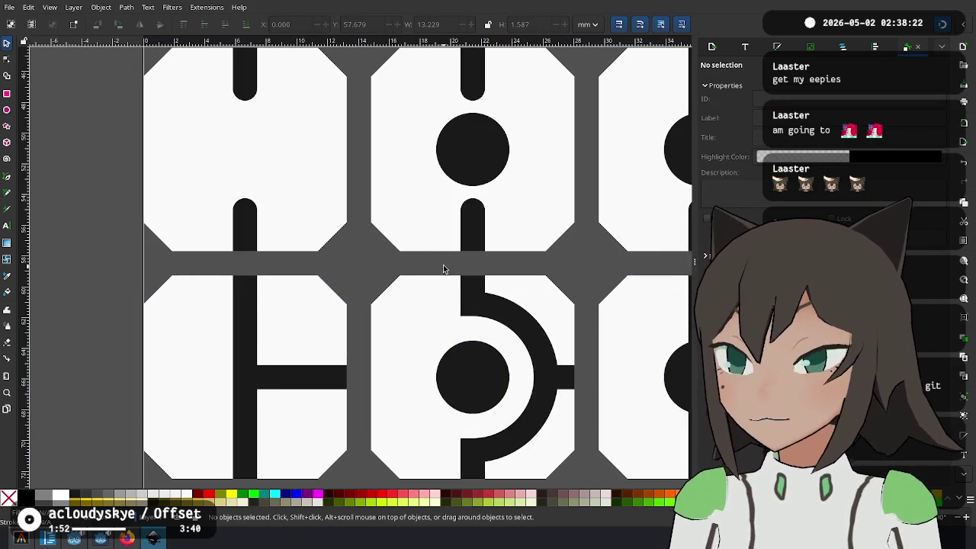
scroll(279, 226, "down", 2)
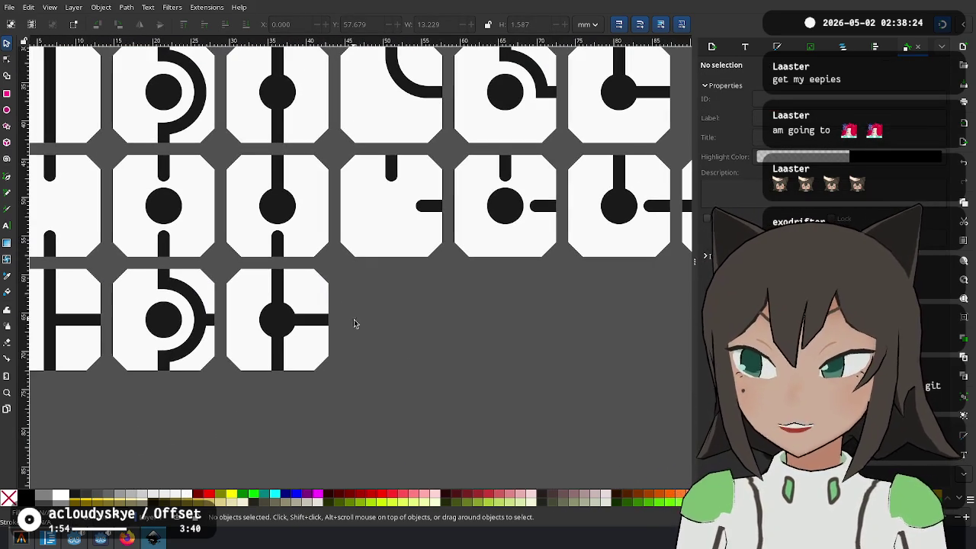
mouse_move(437, 282)
left_mouse_down()
mouse_move(372, 299)
mouse_move(316, 333)
left_mouse_up()
scroll(372, 299, "down", 1)
scroll(372, 299, "down", 1)
scroll(344, 308, "up", 1)
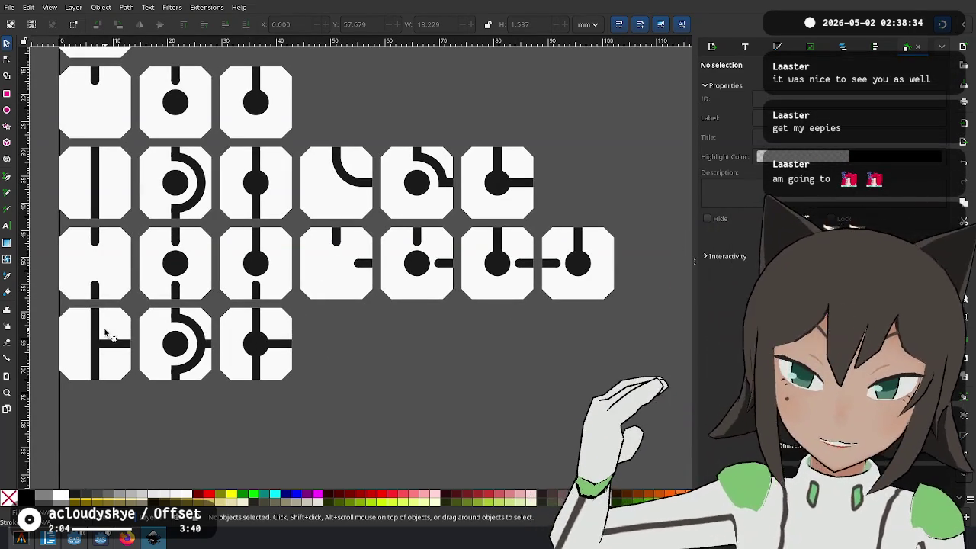
scroll(66, 371, "up", 1, "ctrl")
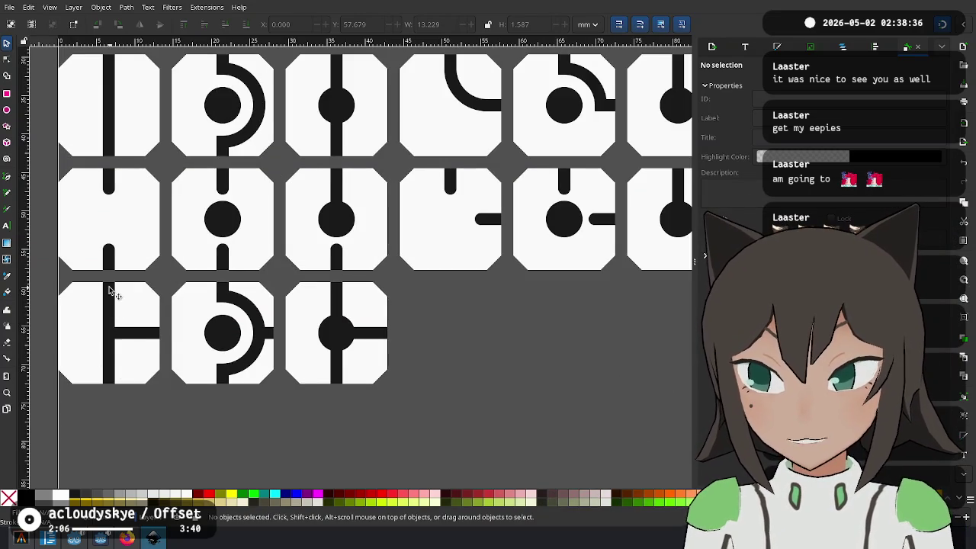
left_click(112, 292)
scroll(201, 283, "left", 2)
scroll(200, 283, "down", 1)
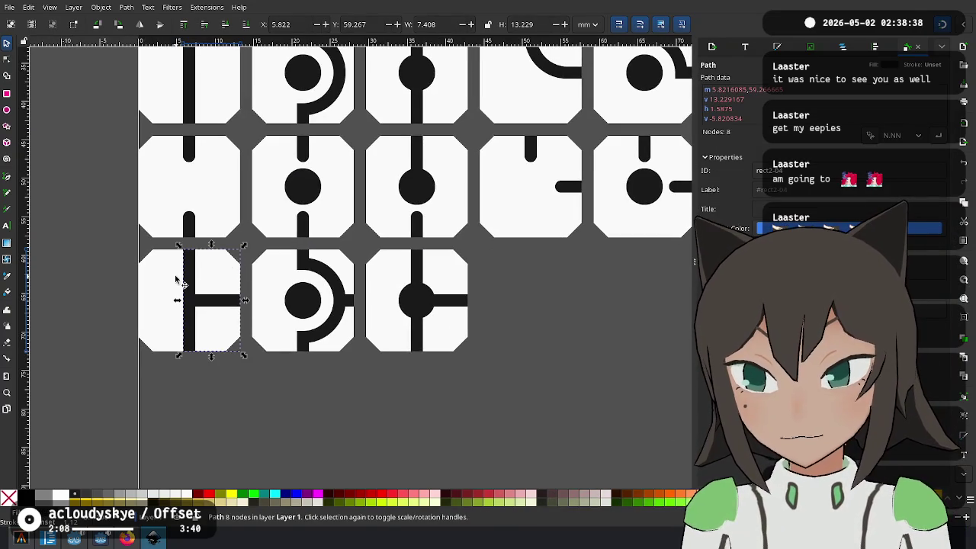
left_click(162, 286, "shift")
left_click_drag(247, 248, 85, 339)
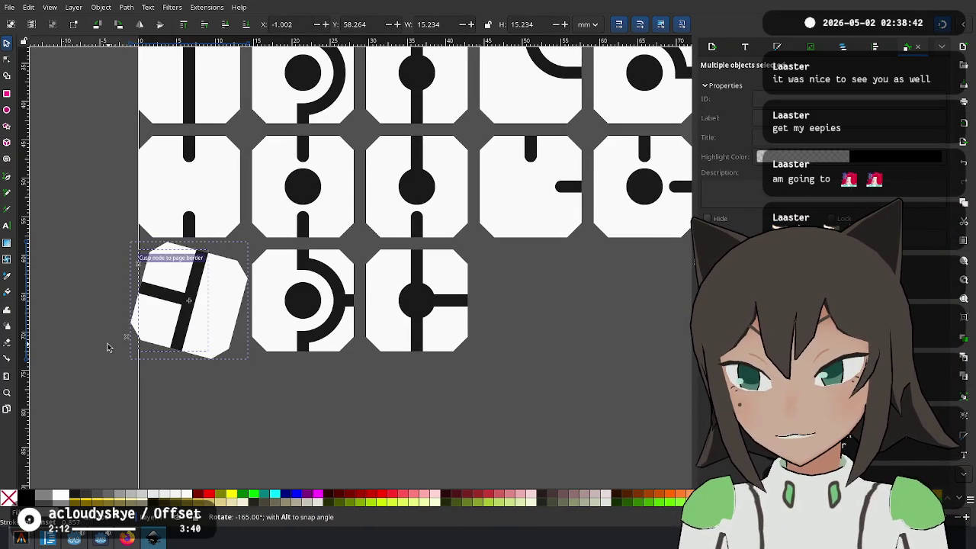
mouse_move(85, 338)
left_mouse_down()
mouse_move(119, 222)
mouse_move(272, 217)
left_mouse_up()
left_click(395, 245)
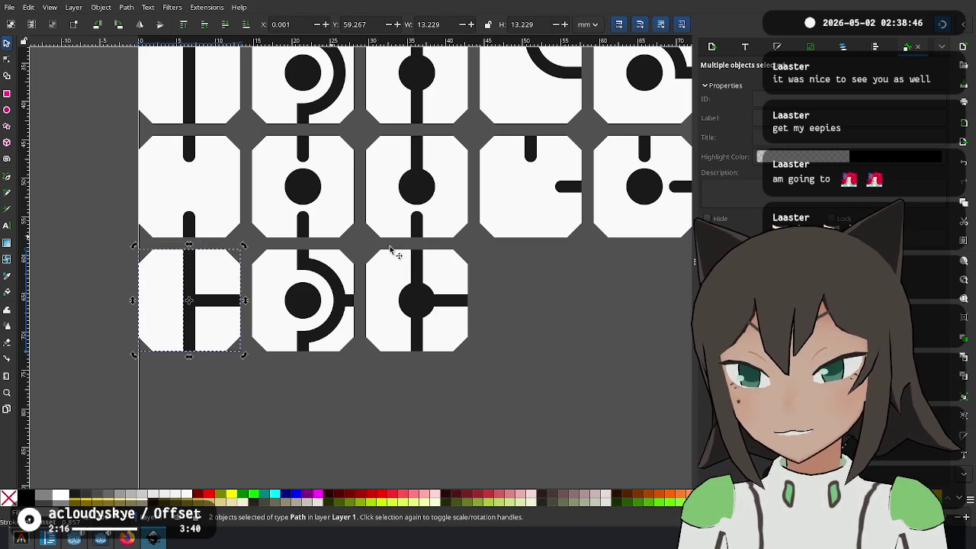
scroll(361, 410, "down", 2)
scroll(362, 401, "down", 2)
scroll(370, 347, "up", 1)
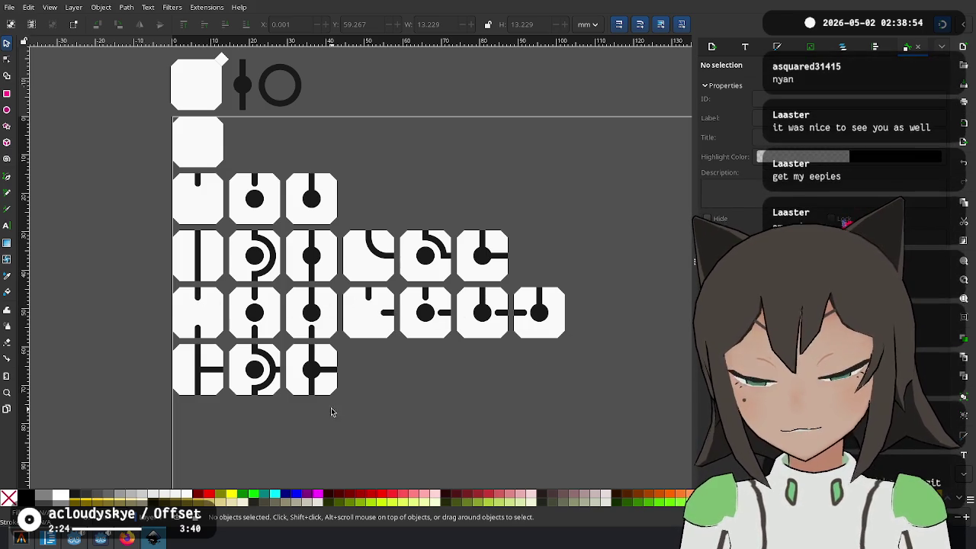
scroll(334, 408, "up", 1)
scroll(352, 387, "up", 1)
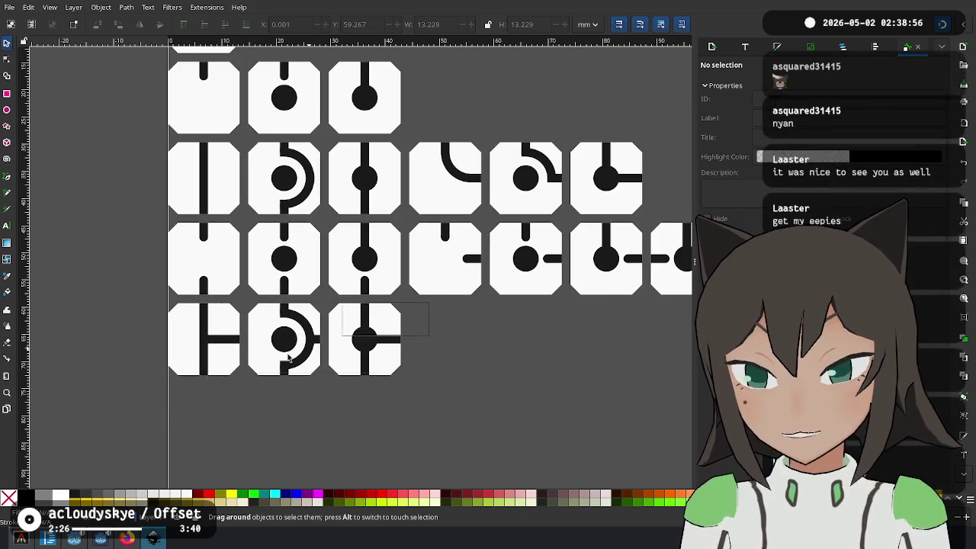
Duplicate the bottom row of three junction tiles and place it beneath
left_click_drag(425, 300, 125, 414)
scroll(439, 257, "up", 3)
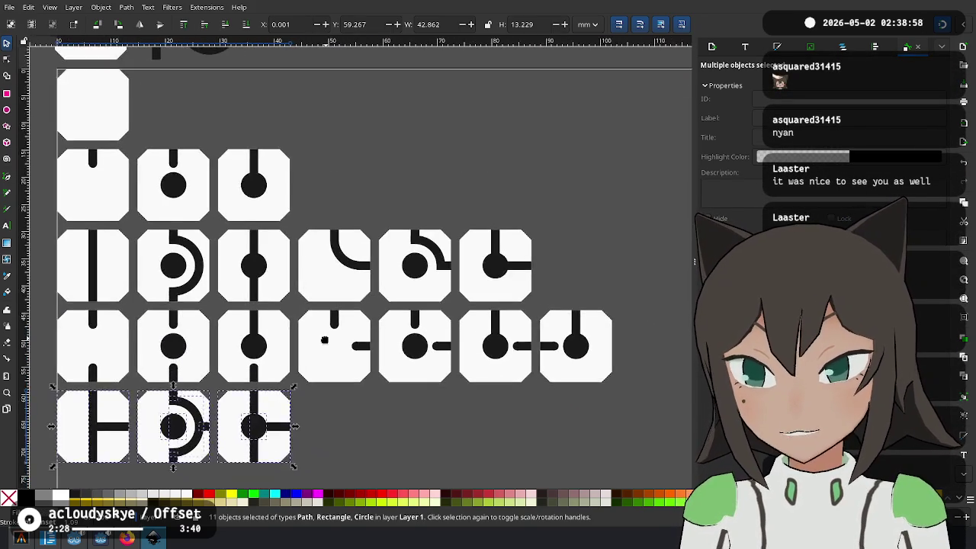
scroll(391, 229, "down", 3)
scroll(391, 228, "down", 1)
mouse_move(344, 299)
left_mouse_down()
mouse_move(450, 278)
mouse_move(298, 389)
left_mouse_up()
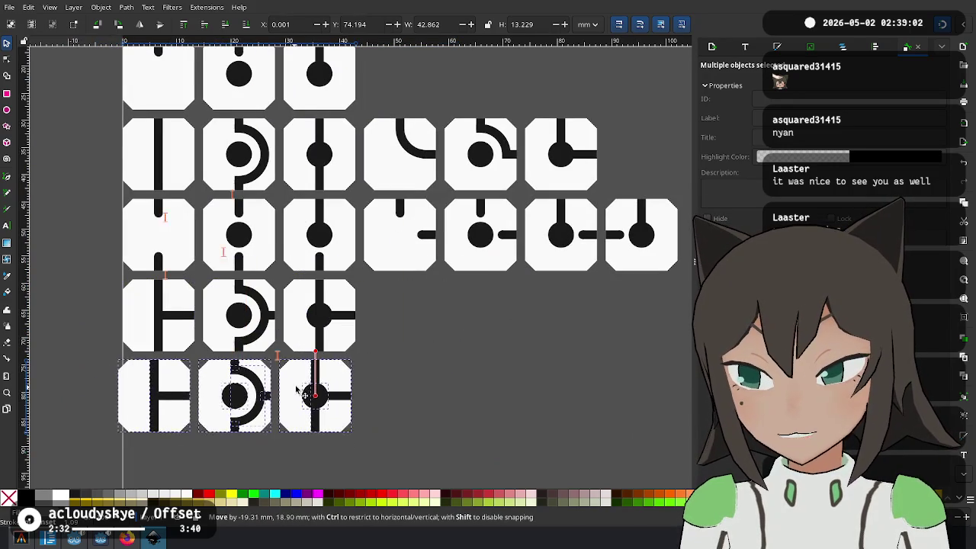
Delete the line from the new row's first tile, leaving a blank octagon
left_click(177, 385)
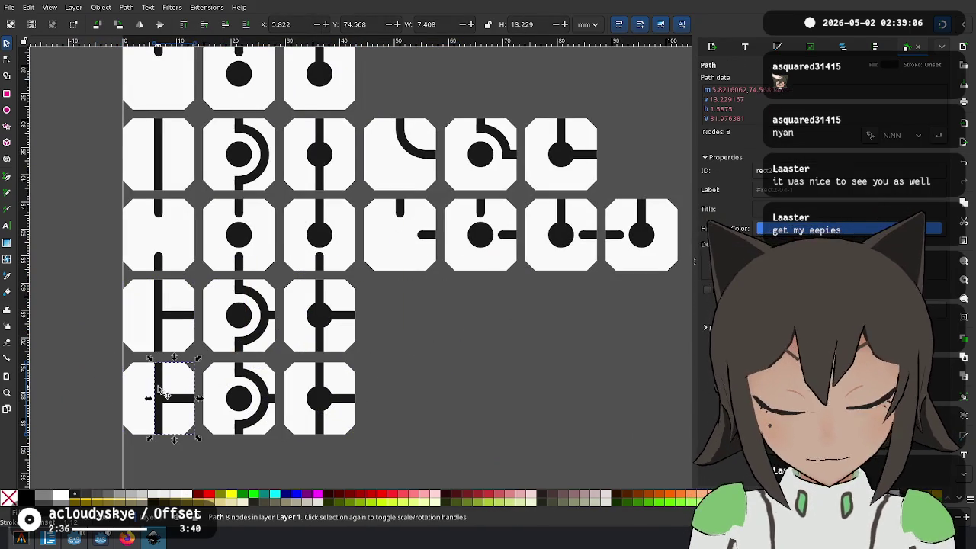
key("Delete")
left_click(161, 391)
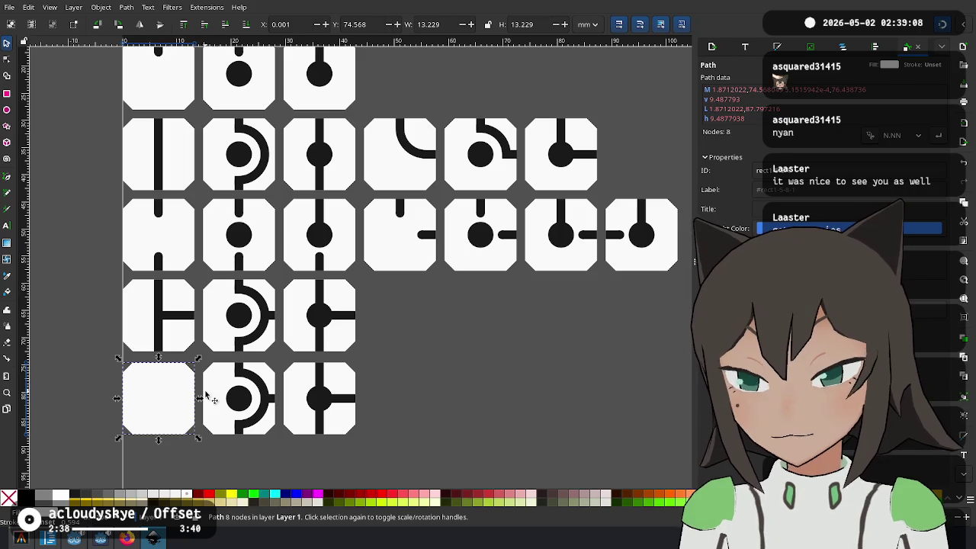
key("Escape")
scroll(289, 136, "up", 6)
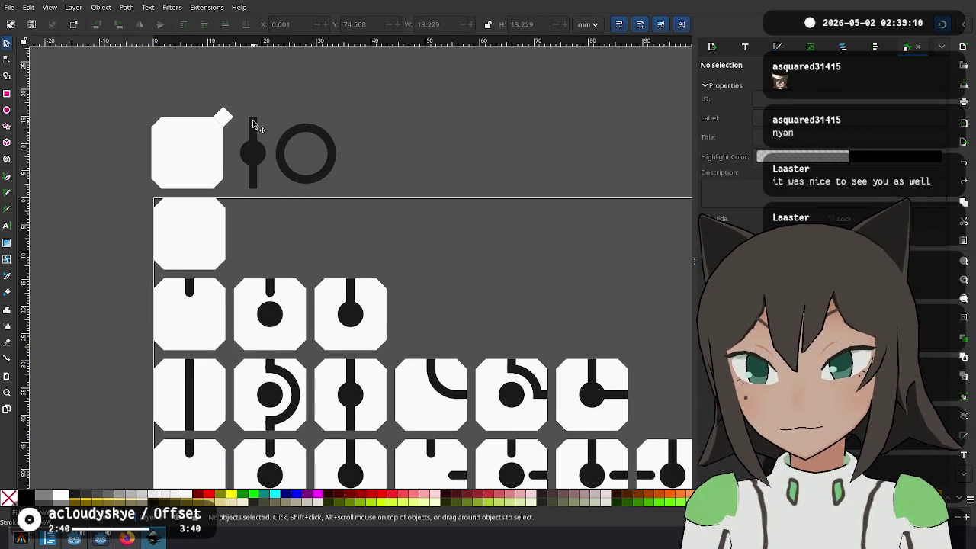
Rotate a thin bar 90° and centre it as a spacer in the gap above the bottom row
left_click(254, 125)
scroll(462, 362, "down", 8)
scroll(462, 363, "down", 2)
scroll(282, 260, "up", 3)
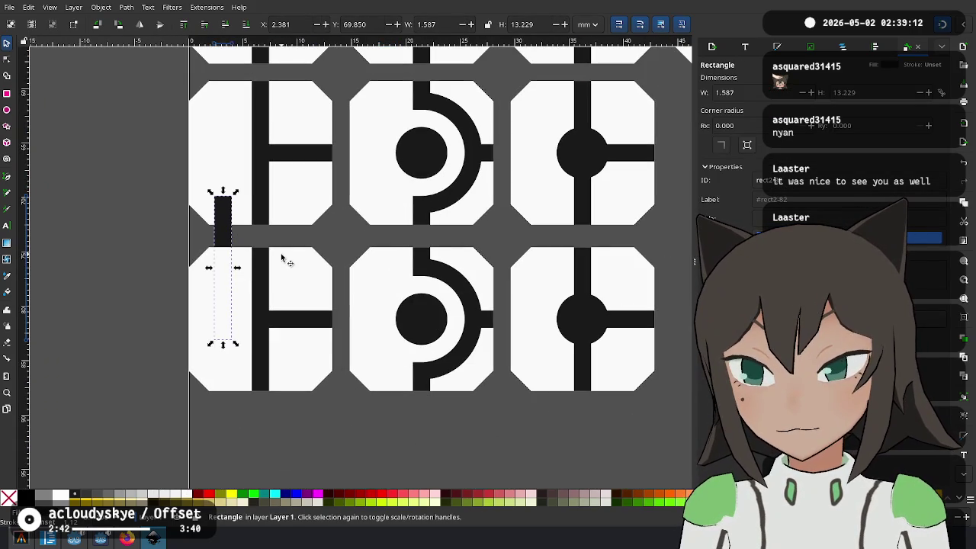
key("ctrl+bracketleft")
left_click(167, 271)
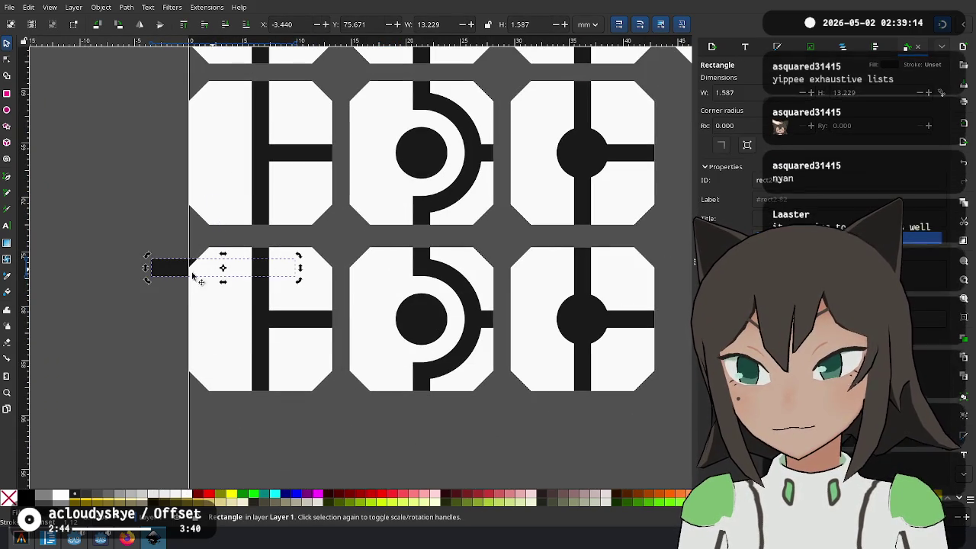
left_click_drag(168, 273, 202, 234)
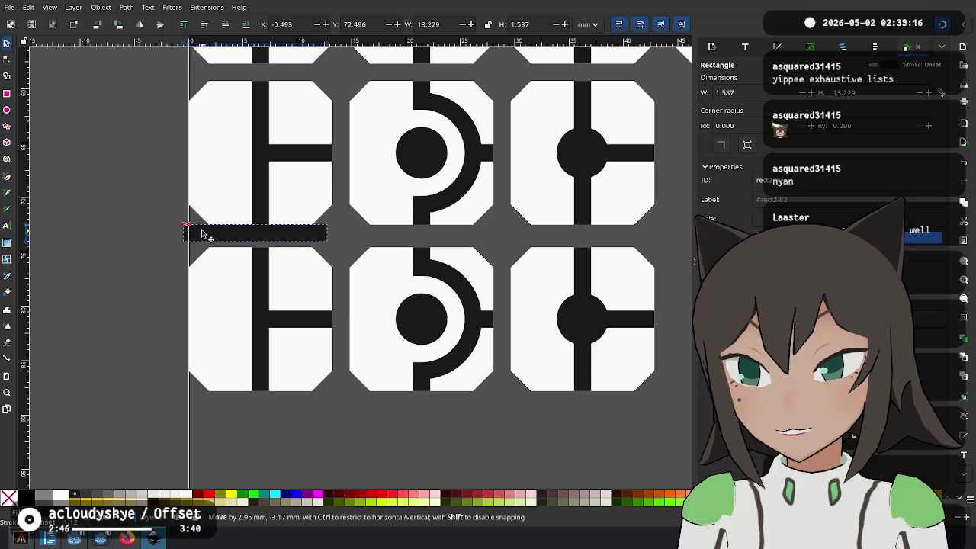
left_click_drag(206, 239, 181, 227)
scroll(197, 233, "up", 3, "ctrl")
left_click(377, 227)
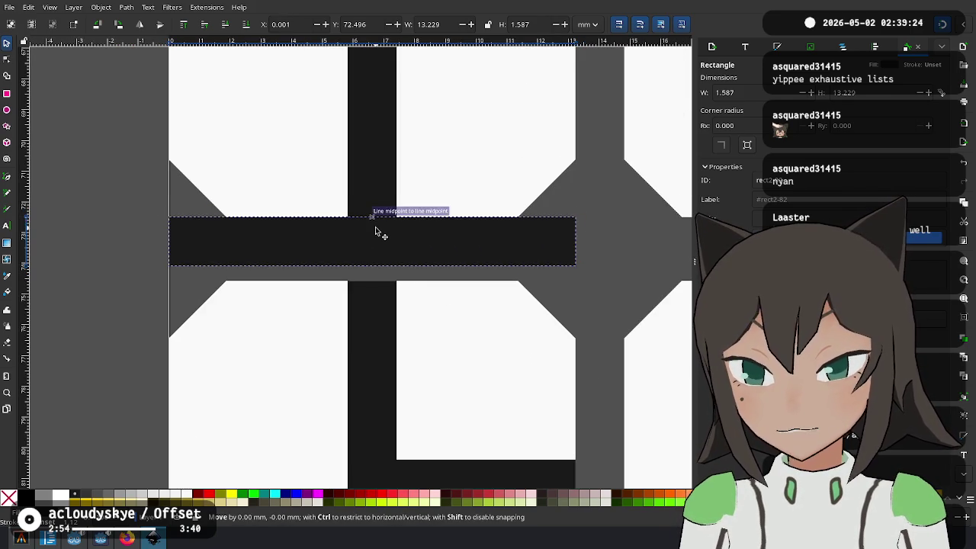
Move the whole bottom row up against the spacer bar so its spacing matches the other rows
scroll(448, 295, "down", 3)
scroll(490, 316, "down", 2)
scroll(464, 283, "down", 1)
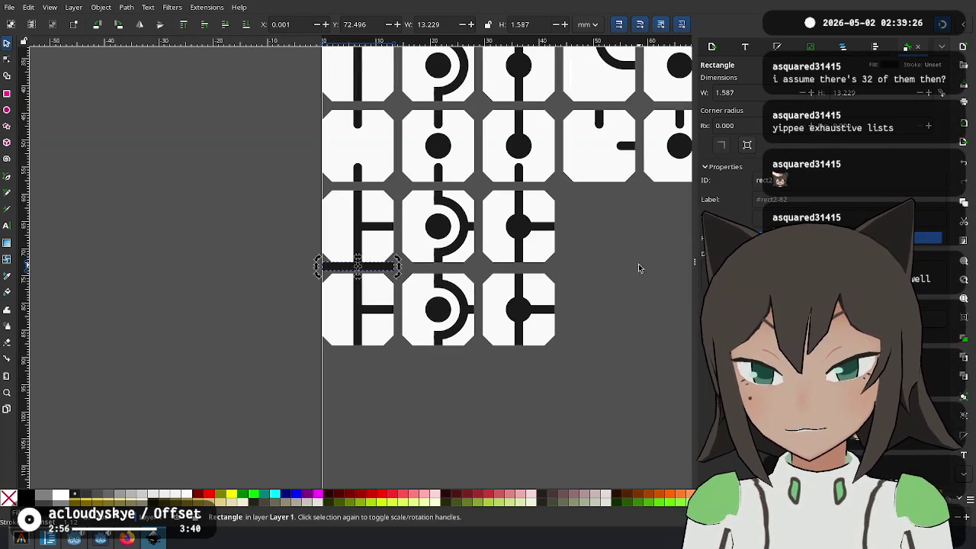
left_click_drag(359, 354, 301, 360)
scroll(349, 280, "up", 2)
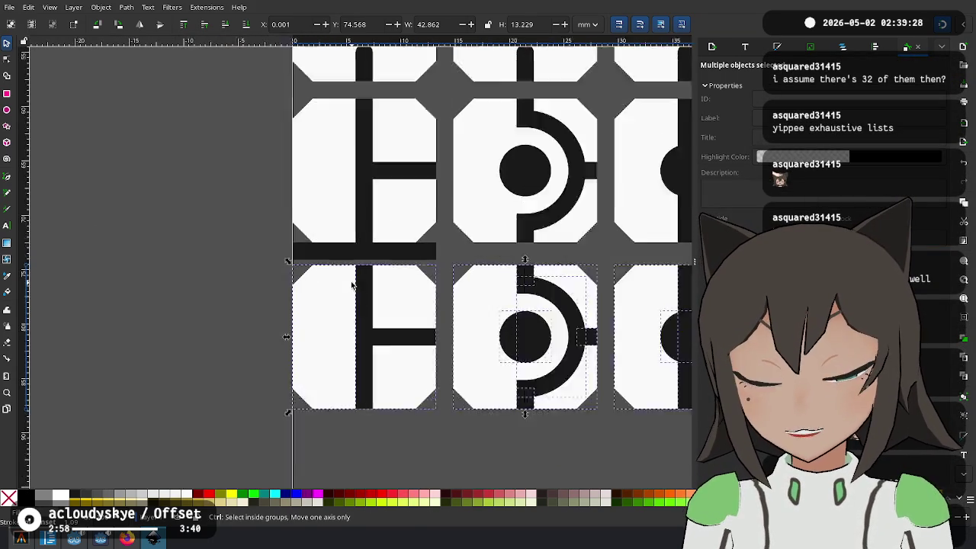
scroll(295, 254, "up", 3)
left_click_drag(294, 250, 275, 226)
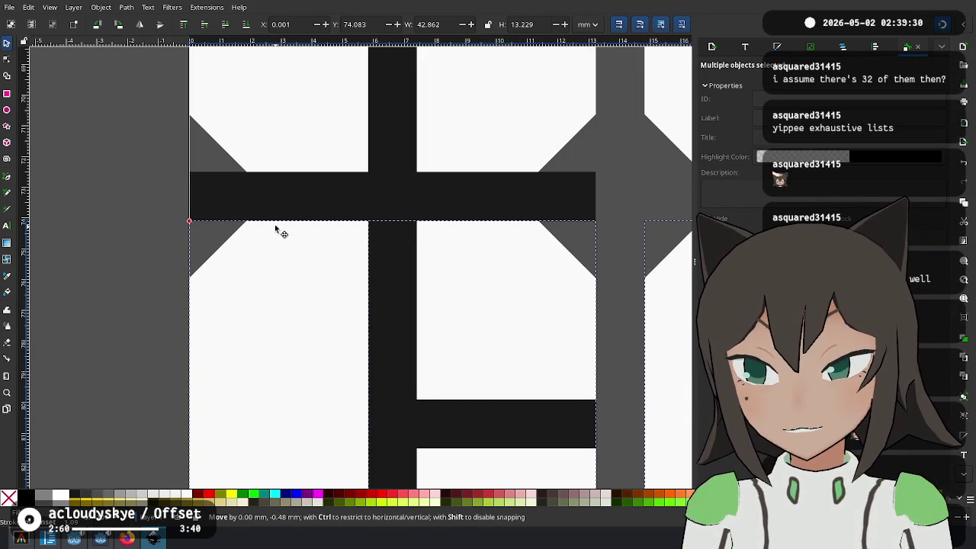
scroll(294, 283, "down", 4)
left_click(384, 285)
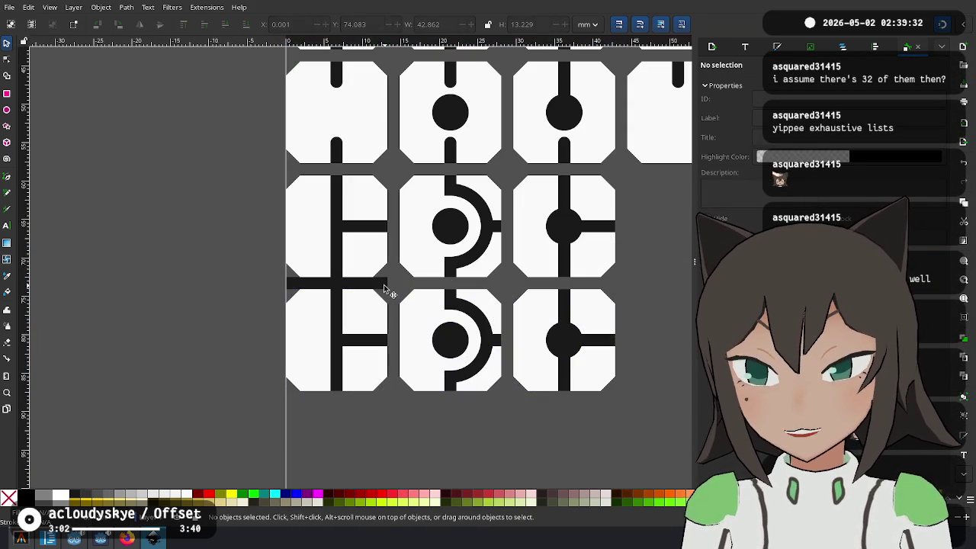
scroll(405, 310, "up", 1)
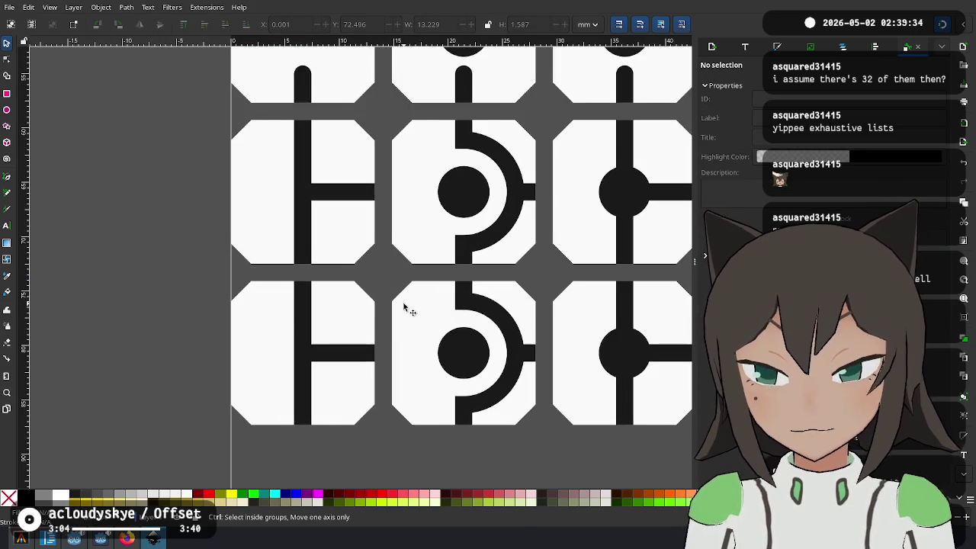
scroll(174, 360, "down", 1)
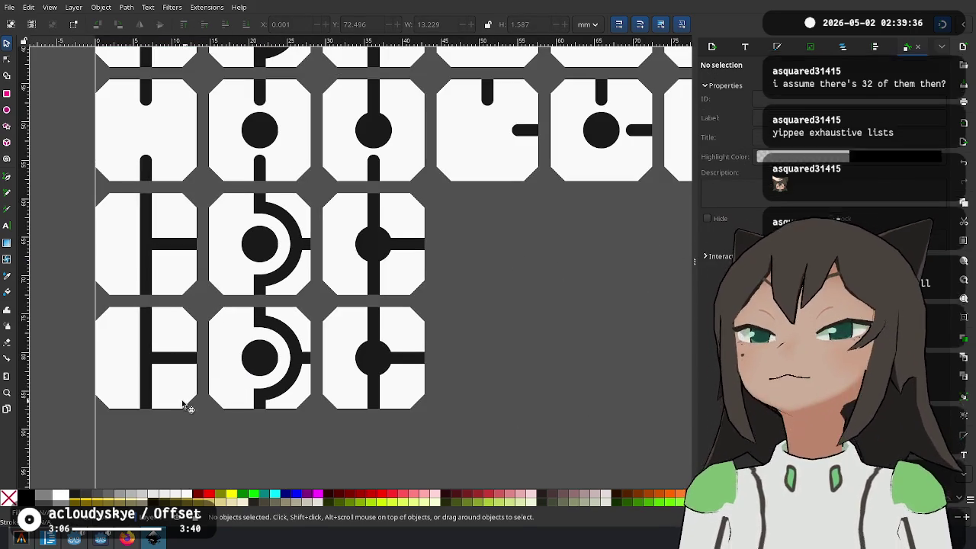
Delete the T-junction line from the bottom-left tile
left_click(147, 383)
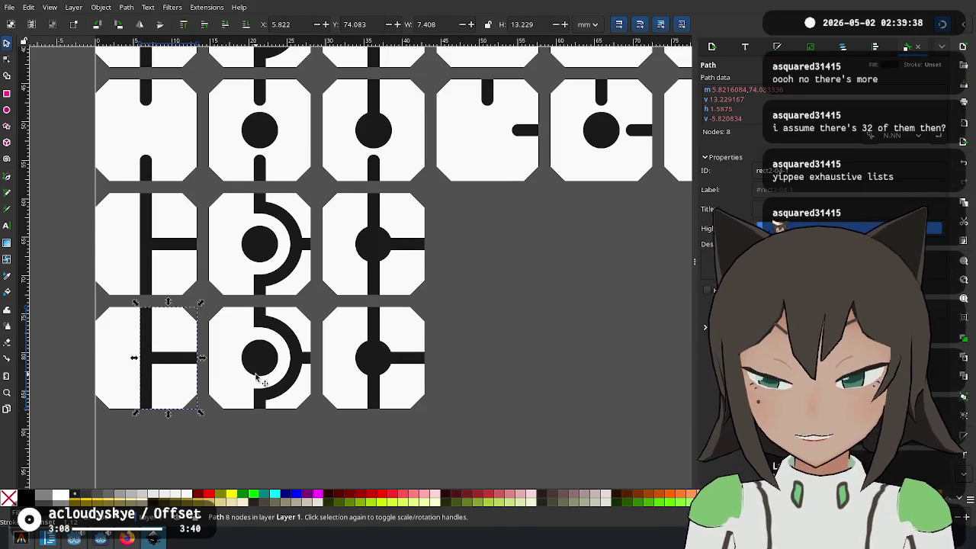
key("Delete")
scroll(262, 375, "down", 2)
scroll(425, 328, "up", 1)
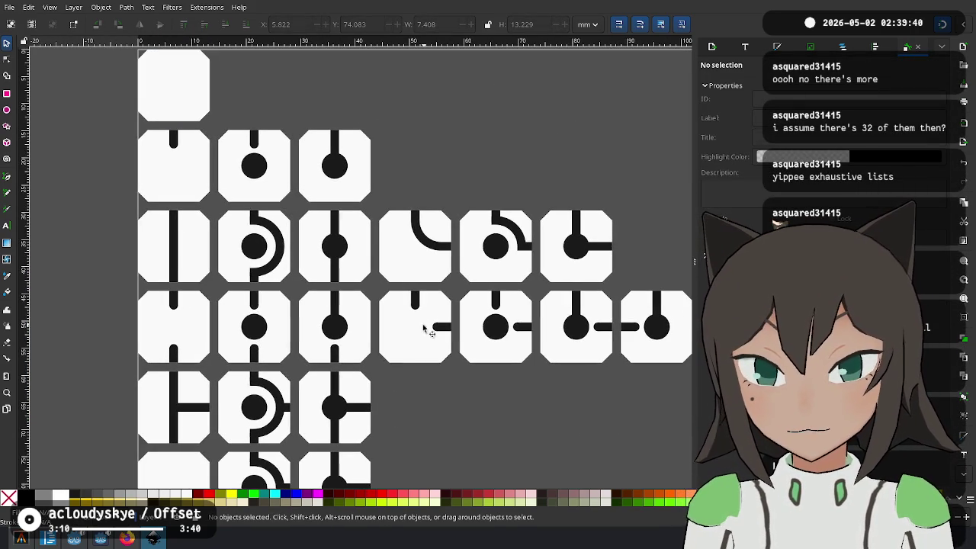
Ungroup a corner tile and move its L-shaped line into the blank bottom-left tile
left_click(585, 230)
right_click(580, 227)
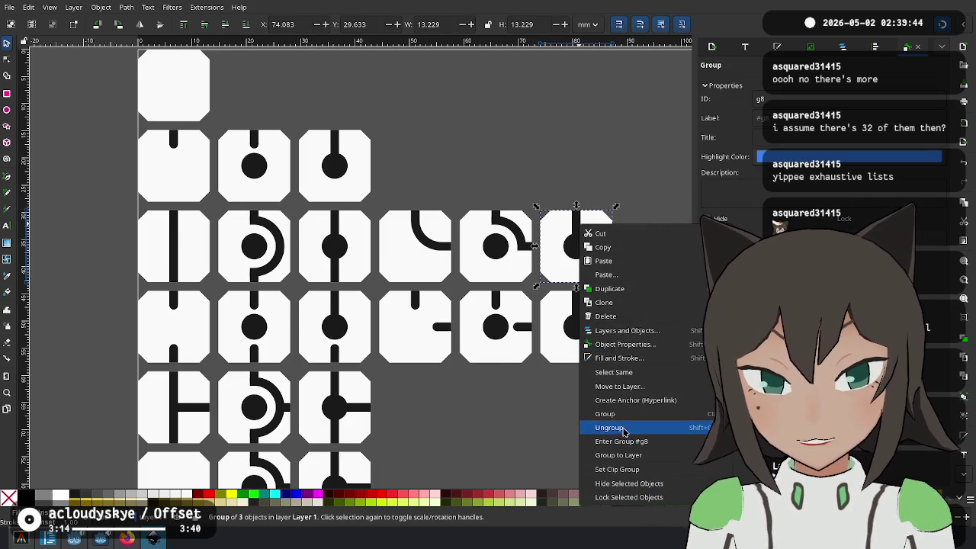
left_click(610, 427)
left_click(573, 238)
left_click_drag(573, 238, 333, 285)
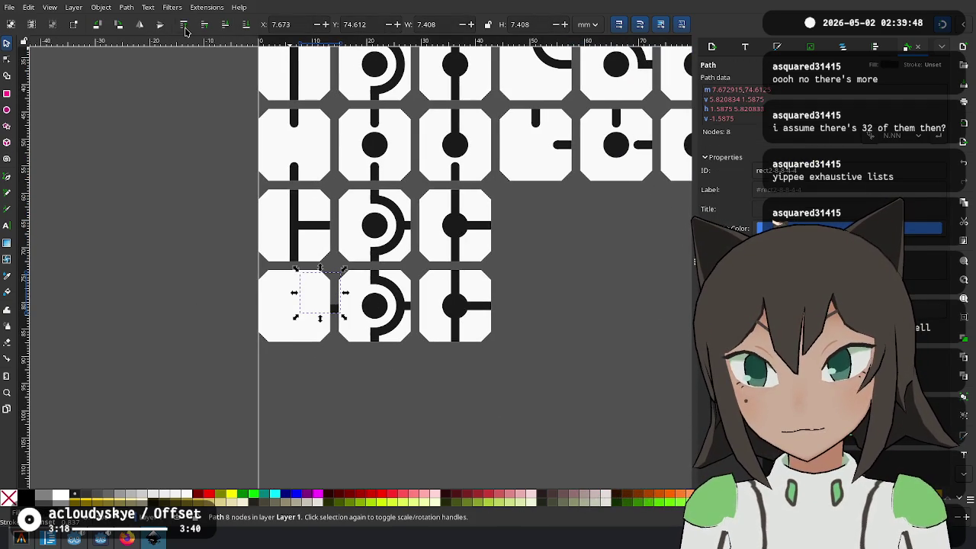
left_click_drag(318, 319, 293, 307)
left_click(506, 275)
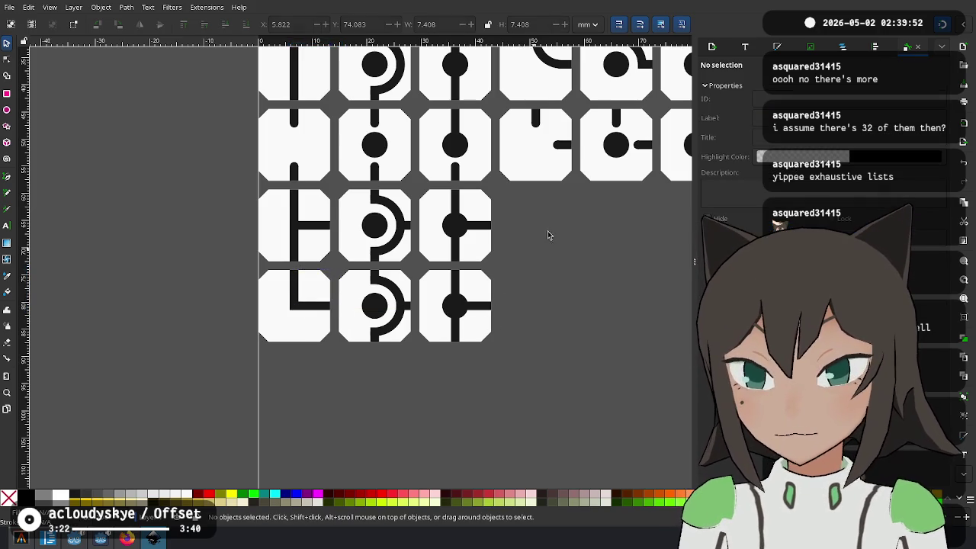
scroll(514, 307, "up", 3)
left_click(256, 267)
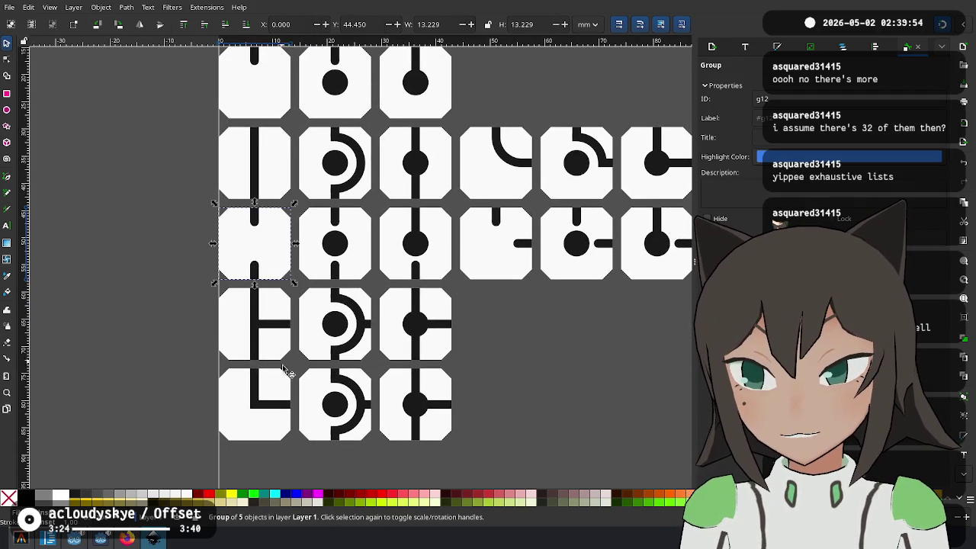
Select the straight part and rounded end of a short stub in another tile
key("Escape")
scroll(431, 299, "up", 3)
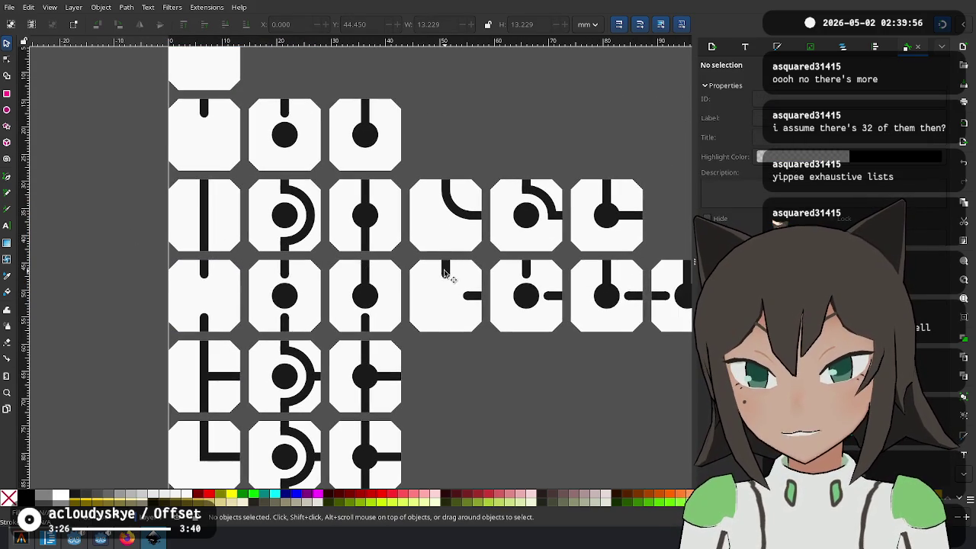
left_click(446, 273)
scroll(447, 349, "up", 2)
scroll(446, 355, "up", 2)
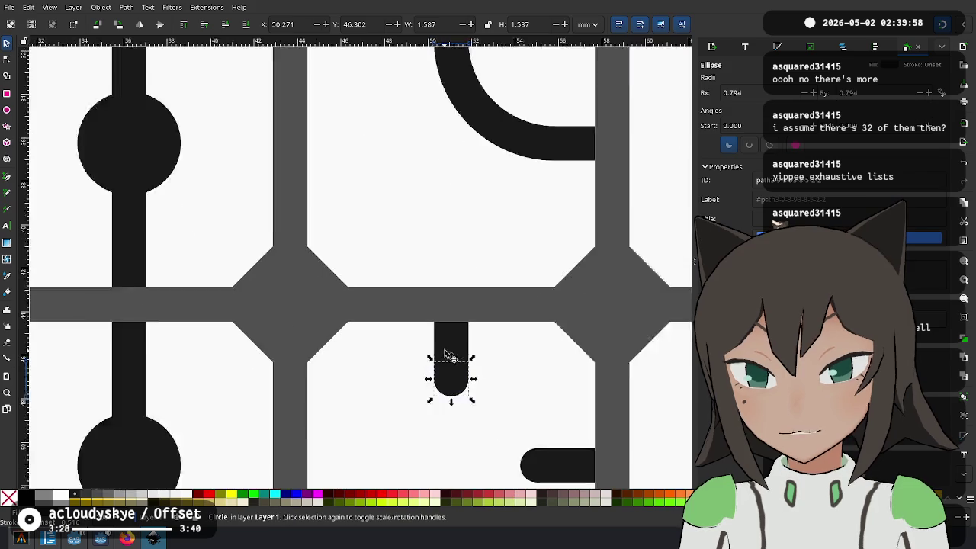
scroll(451, 357, "up", 2)
left_click(455, 353)
left_click(469, 407, "shift")
scroll(538, 125, "down", 2)
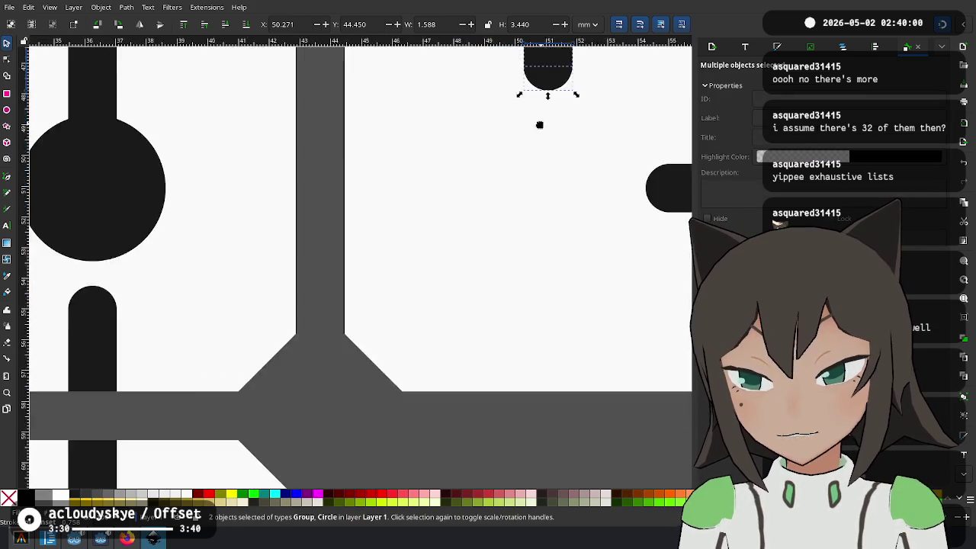
scroll(364, 414, "down", 2)
scroll(297, 328, "down", 2)
Paste the stub at the L tile's bottom edge and flip it vertically
key("ctrl+v")
scroll(246, 277, "up", 4)
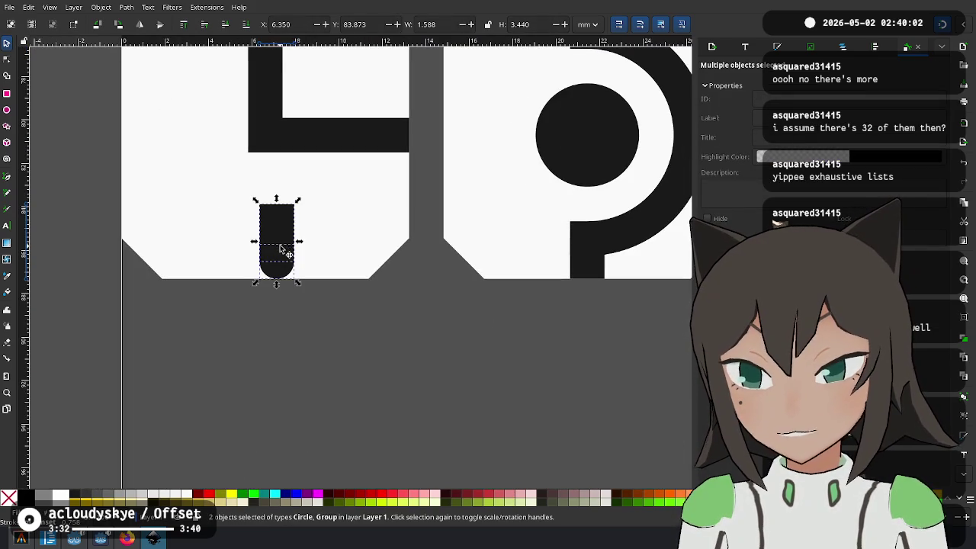
key("v")
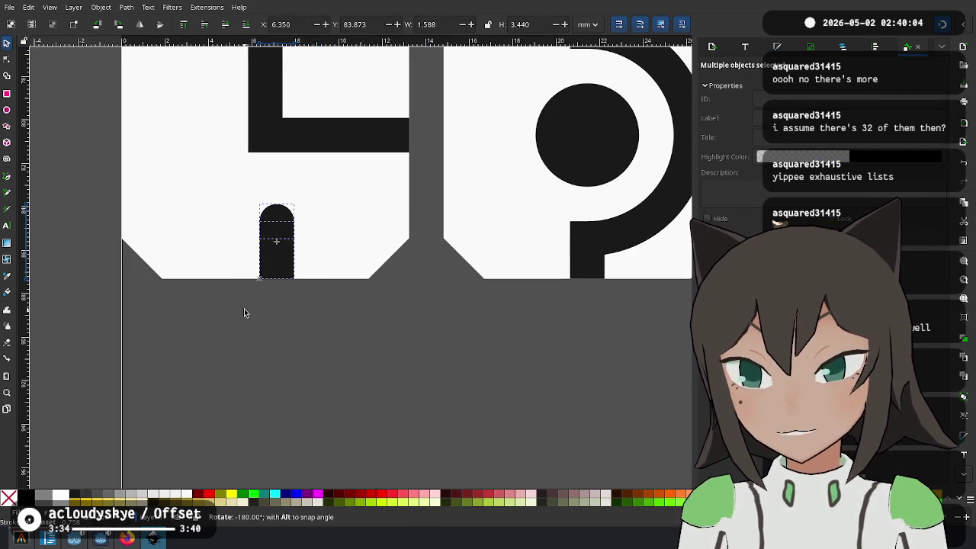
left_click(301, 344)
scroll(300, 344, "down", 2)
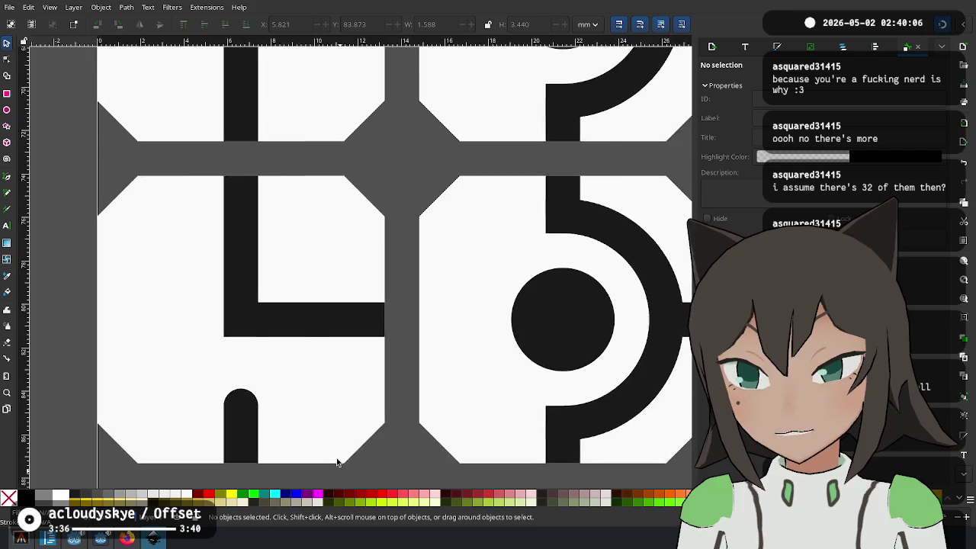
scroll(292, 205, "down", 2)
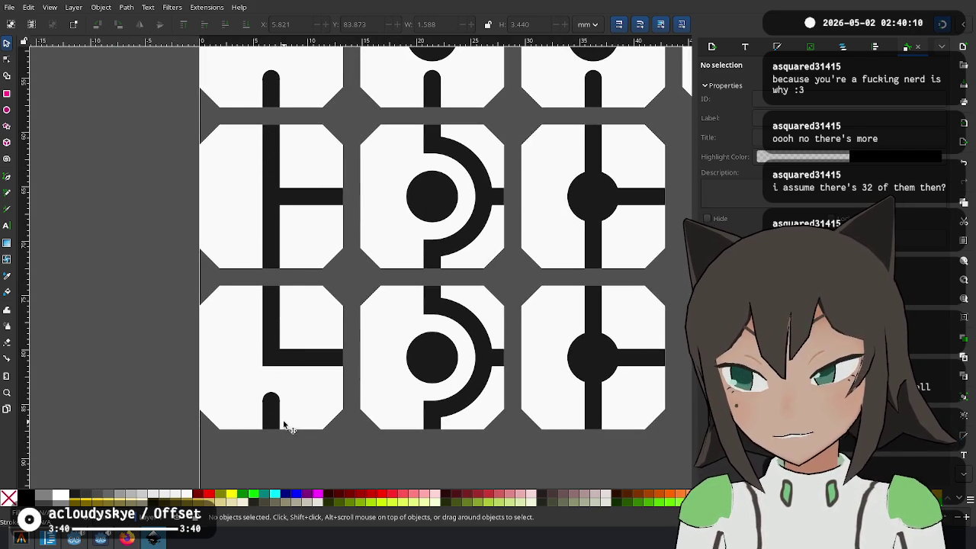
scroll(298, 349, "down", 2)
scroll(298, 348, "right", 3)
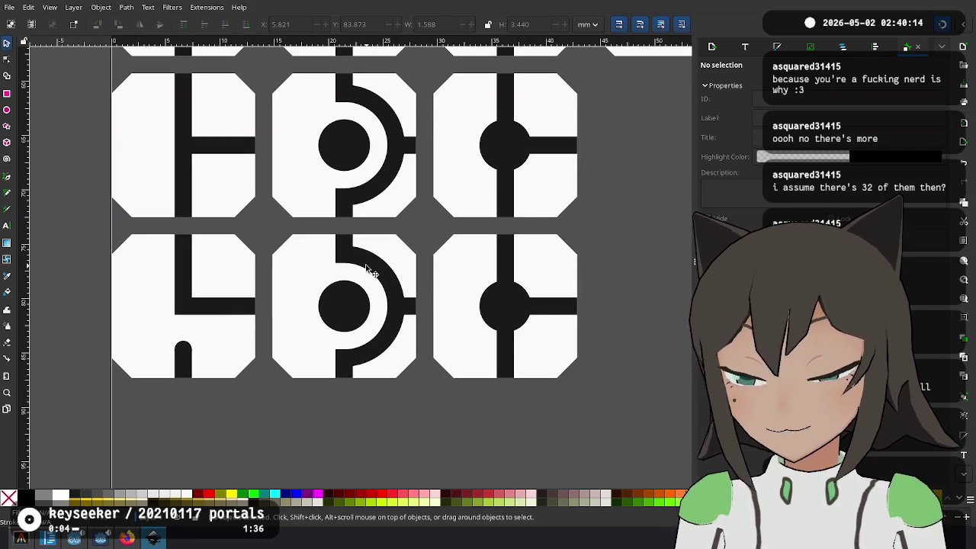
scroll(405, 305, "up", 1)
scroll(402, 339, "down", 2, "ctrl")
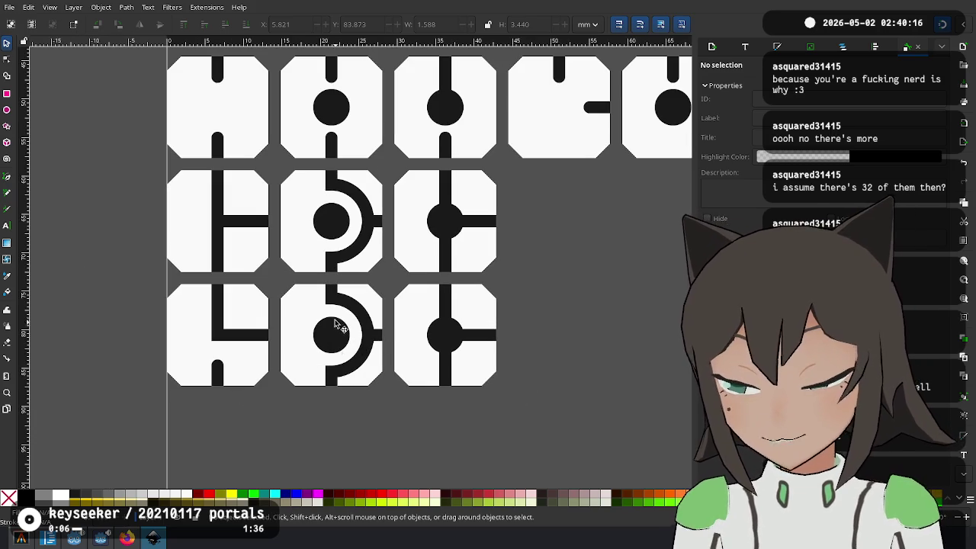
Remove the bottom-middle tile's half-ring arc and its top, bottom and right stubs
left_click(339, 322)
right_click(339, 321)
left_click(335, 328)
left_click(375, 335)
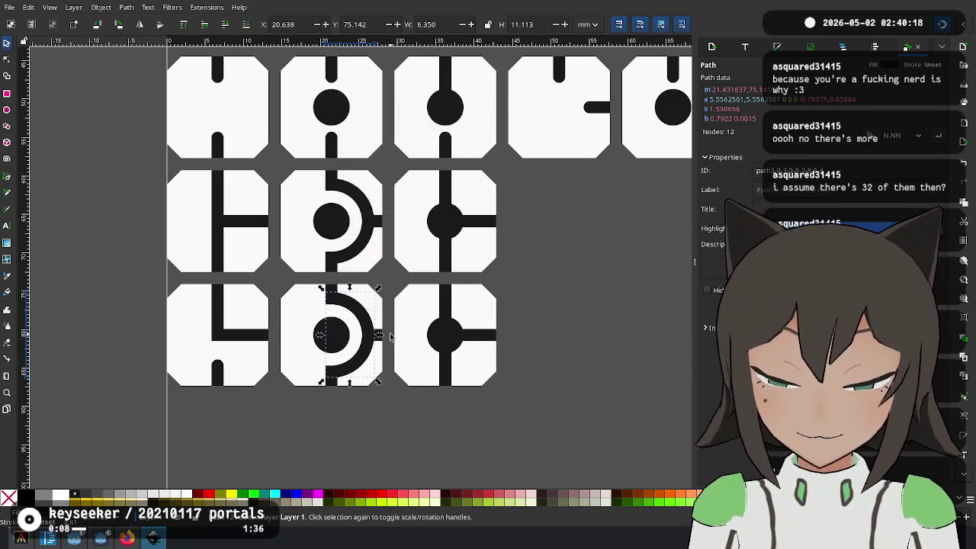
key("Delete")
left_click(333, 381)
key("Delete")
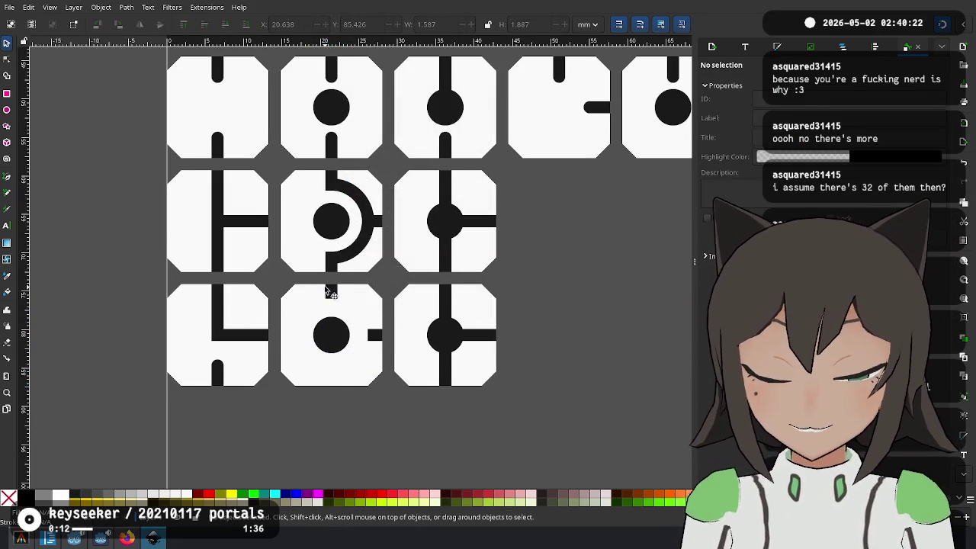
left_click(330, 292)
left_click(375, 336, "shift")
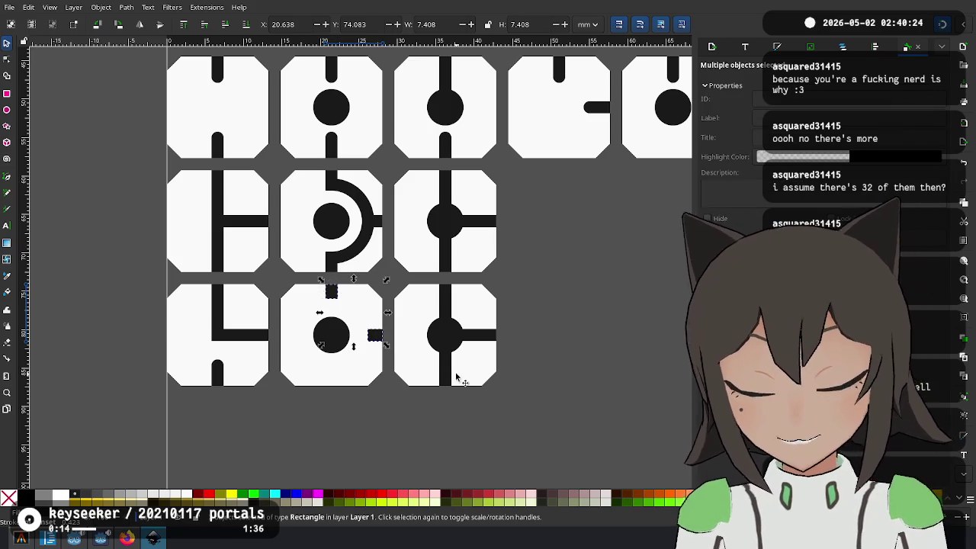
key("Escape")
scroll(318, 401, "down", 5)
scroll(388, 274, "up", 1)
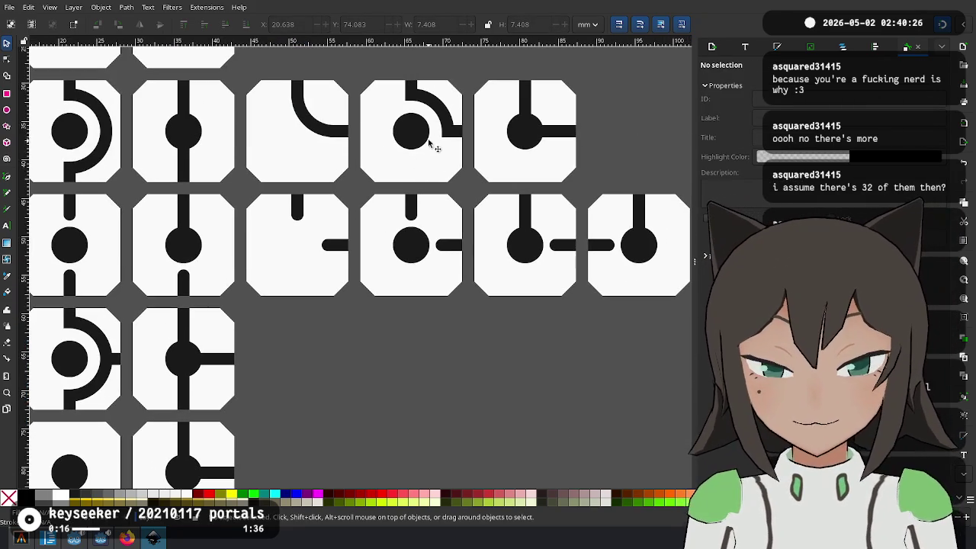
Inside the corner tile group, union the quarter arc and short top bar into one path
left_click(446, 123)
right_click(408, 160)
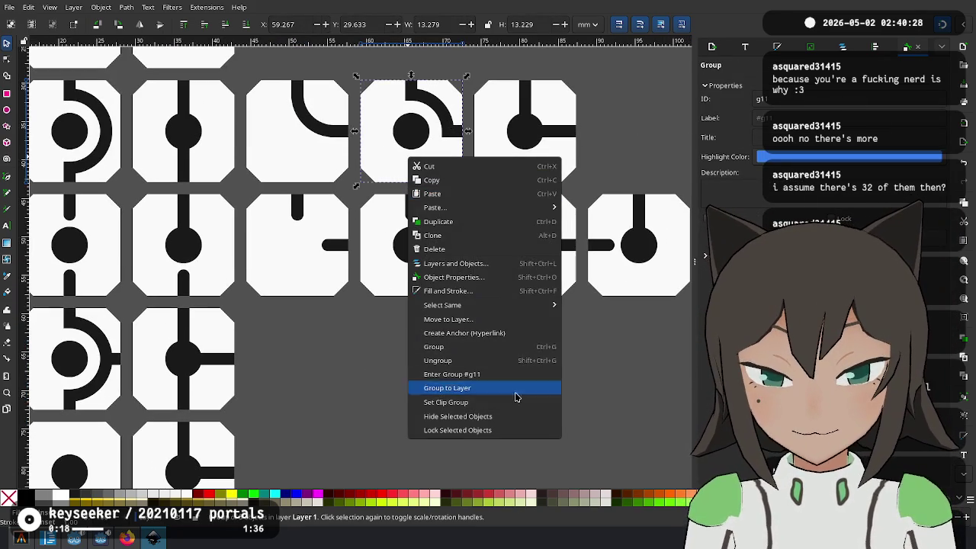
left_click(515, 360)
left_click(443, 118)
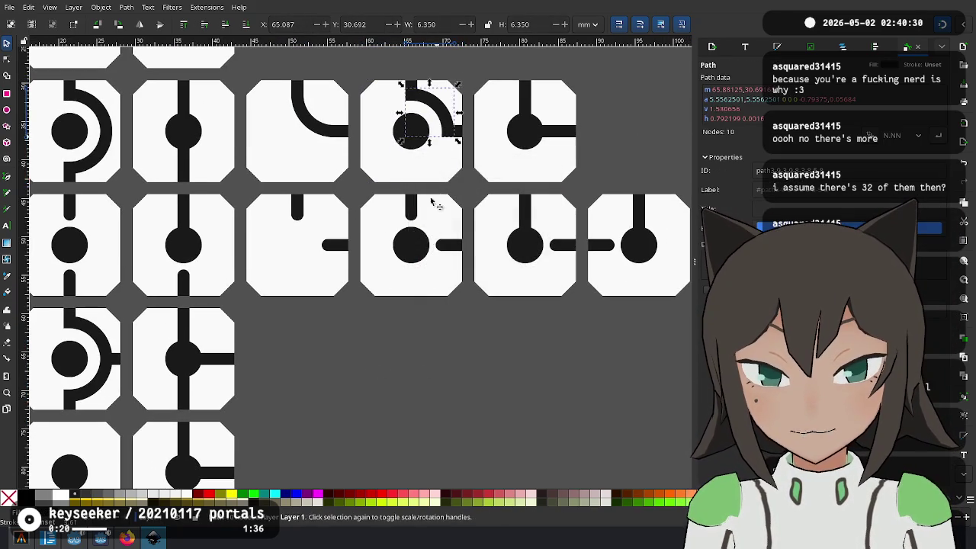
scroll(349, 157, "up", 2)
scroll(348, 157, "right", 2)
left_click(345, 159, "shift")
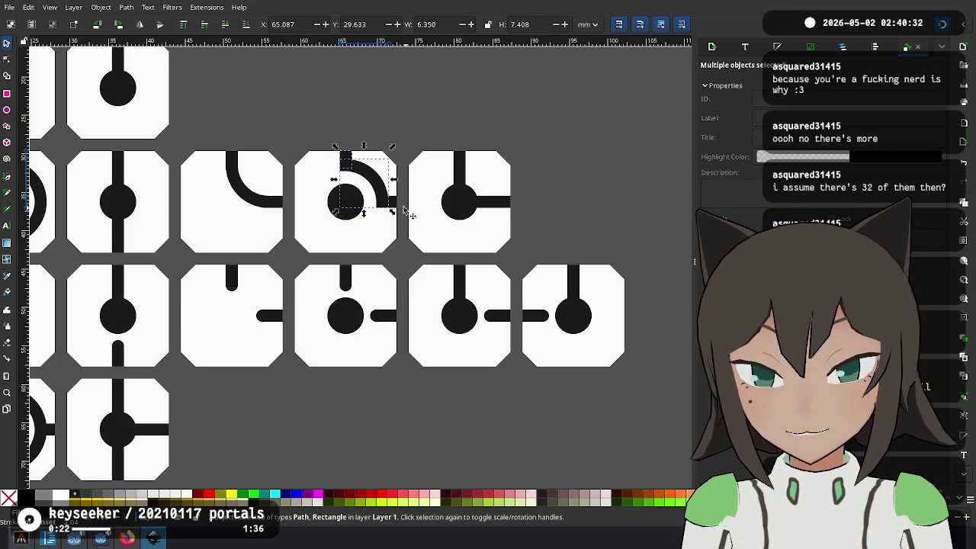
key("ctrl+k")
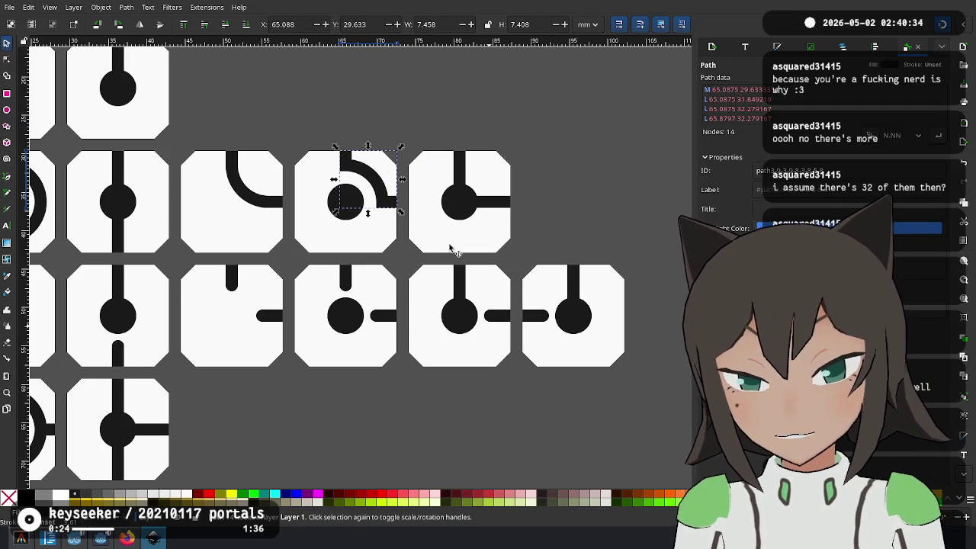
scroll(499, 328, "left", 5)
Paste the merged quarter arc into the bottom-middle tile, running from top edge to right edge
key("ctrl+v")
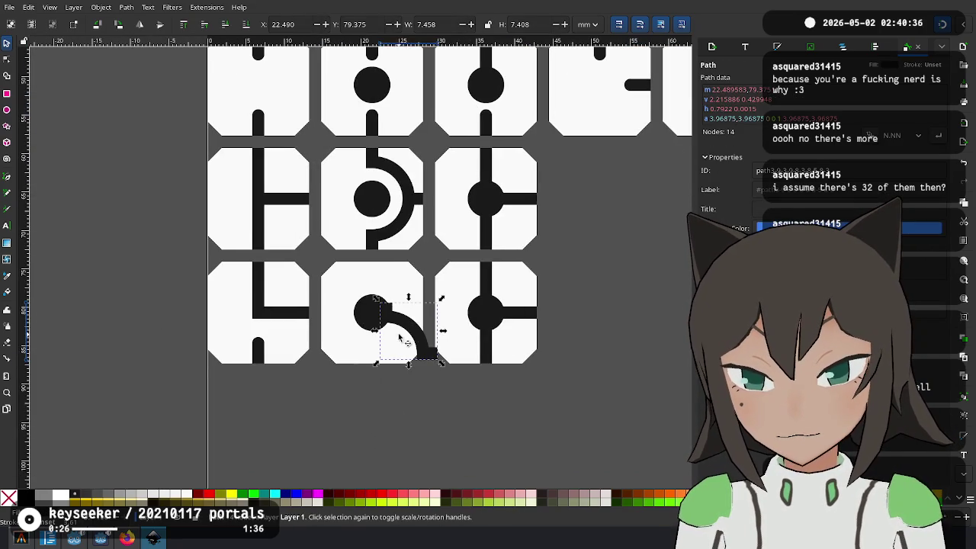
left_click_drag(412, 335, 380, 189)
scroll(402, 286, "up", 4)
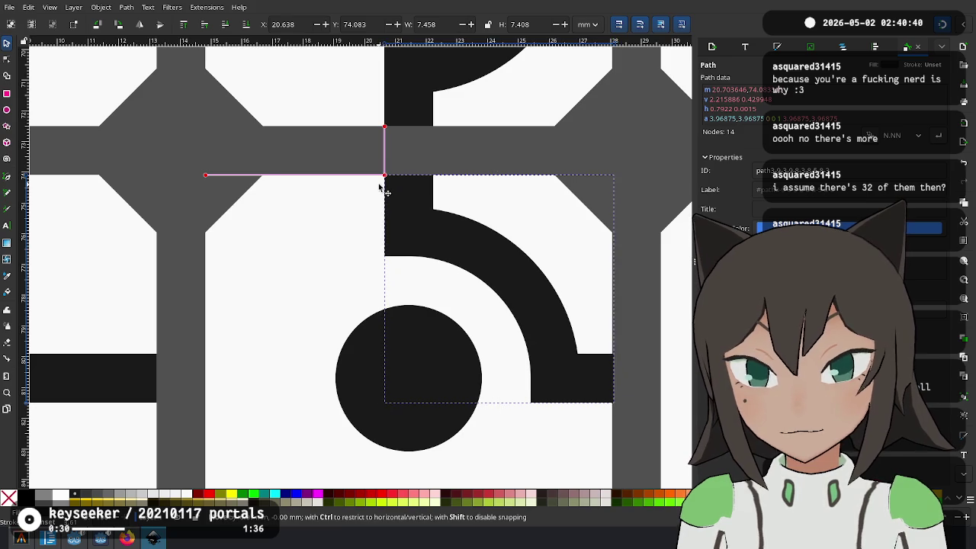
left_click(643, 348)
scroll(615, 380, "up", 3)
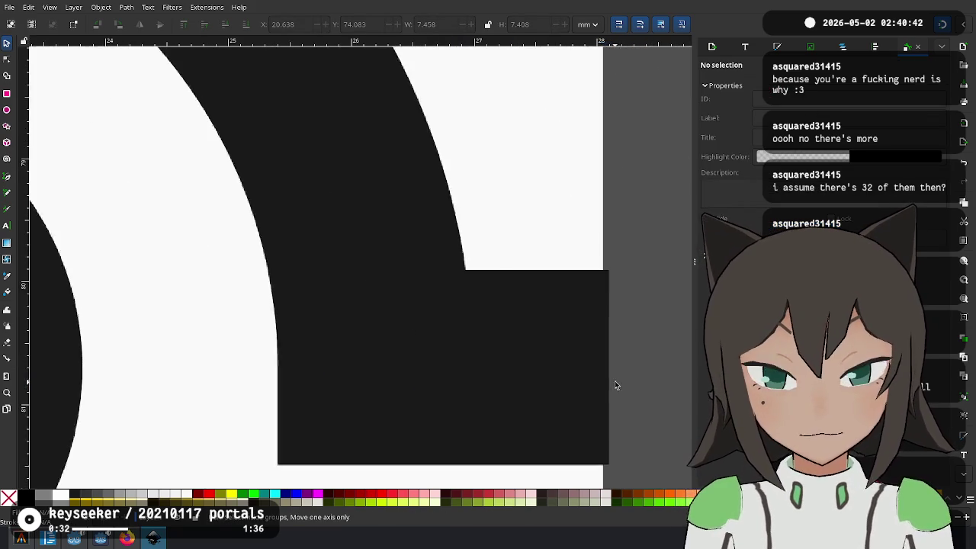
left_click(601, 358)
scroll(591, 360, "down", 3)
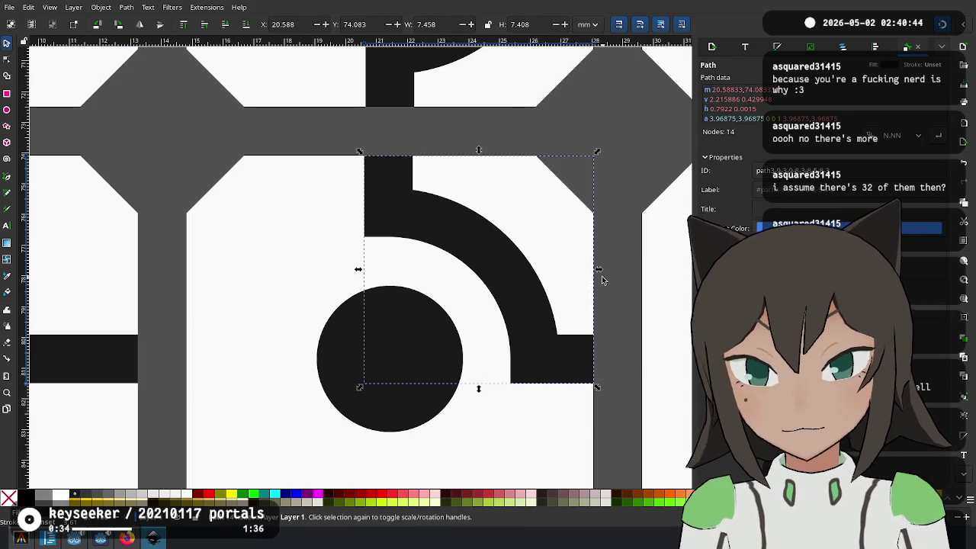
left_click(602, 276)
scroll(608, 356, "down", 3)
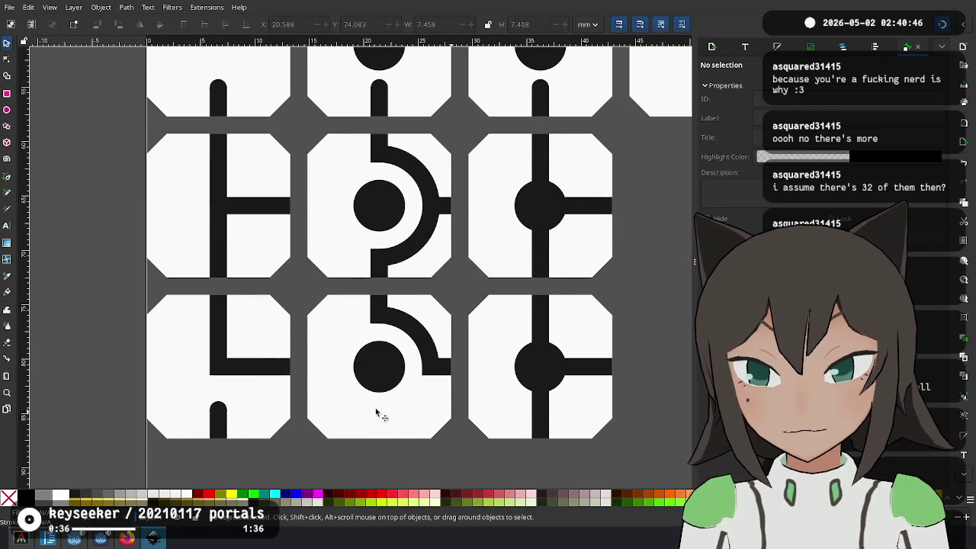
left_click(220, 416)
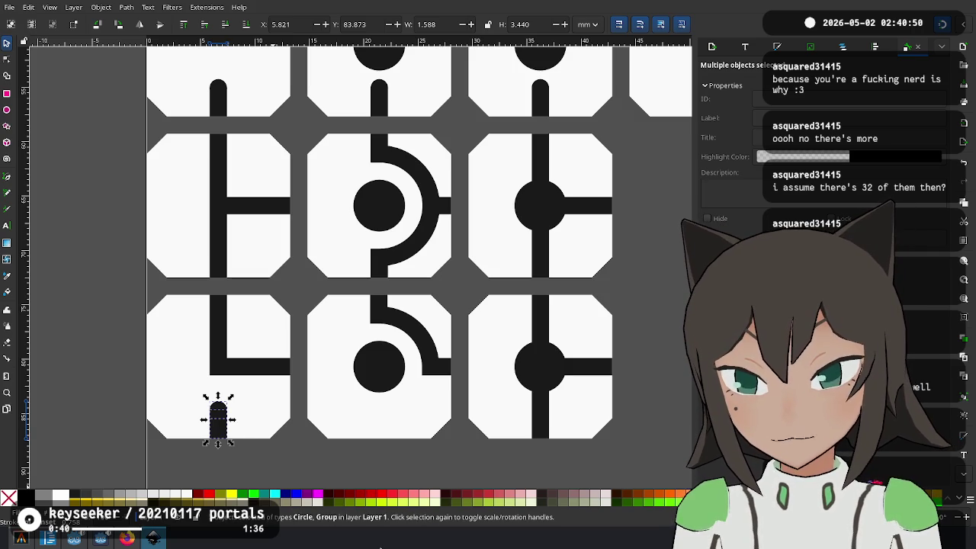
Drop a copy of the L tile's bottom stub under the middle tile's circle, snapped to the edge
left_click_drag(221, 419, 369, 437)
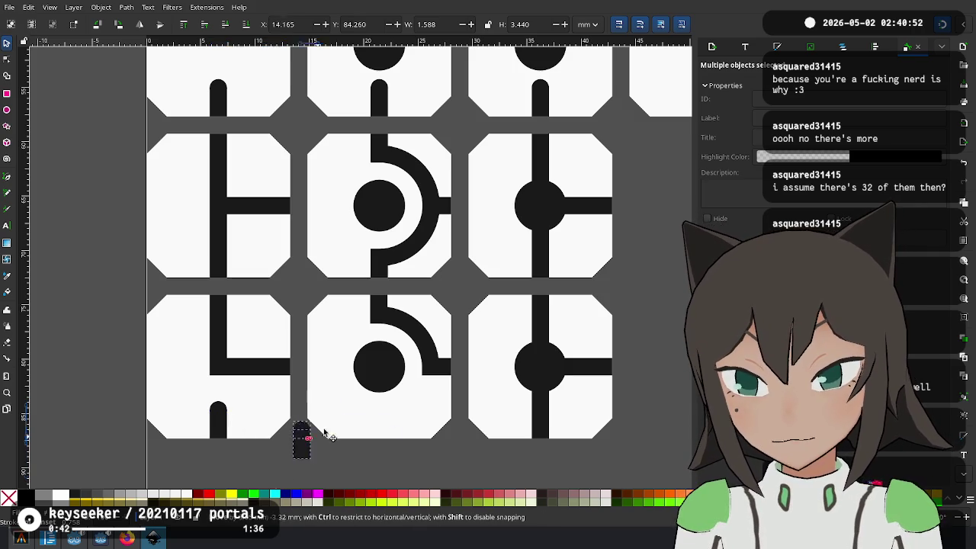
left_click_drag(369, 436, 391, 429)
left_click(323, 466)
scroll(356, 449, "up", 2, "ctrl")
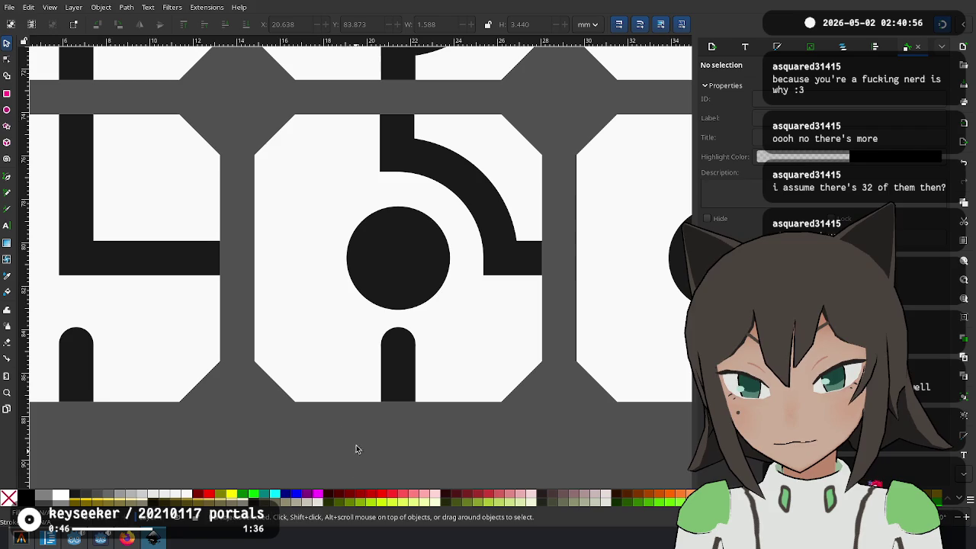
left_click(77, 358)
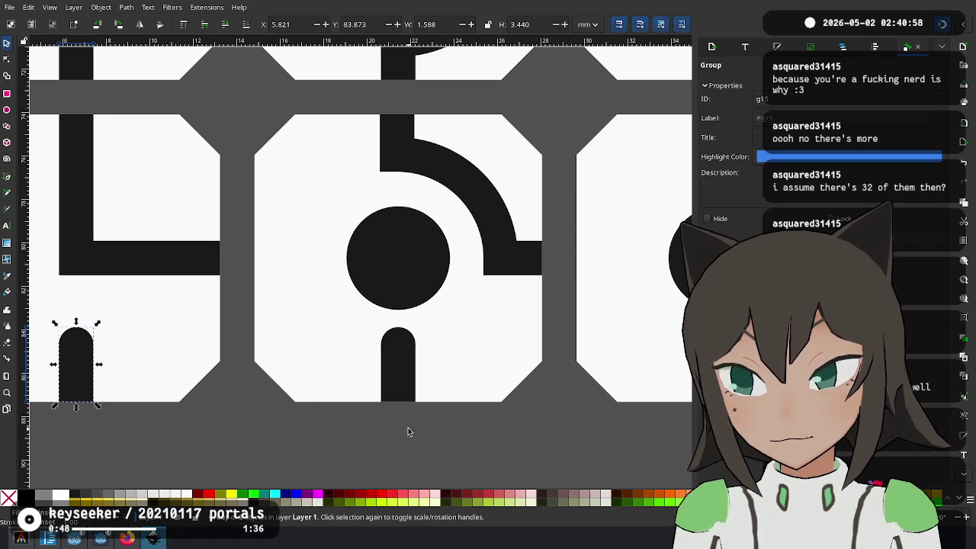
left_click(522, 432)
scroll(521, 433, "right", 2)
scroll(407, 381, "down", 2, "ctrl")
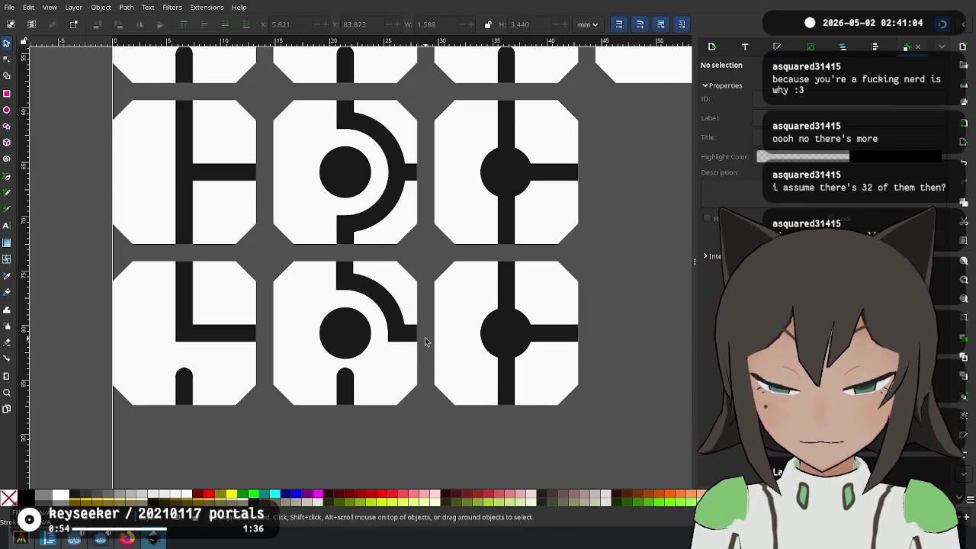
left_click_drag(427, 340, 374, 317)
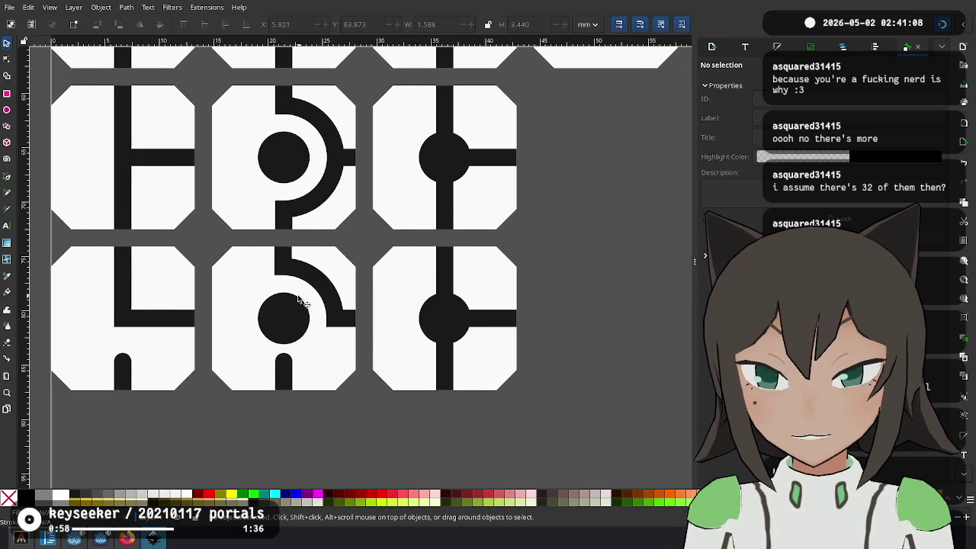
Delete the bottom-right tile's vertical line and bar, and add a duplicated bottom stub
left_click(446, 352)
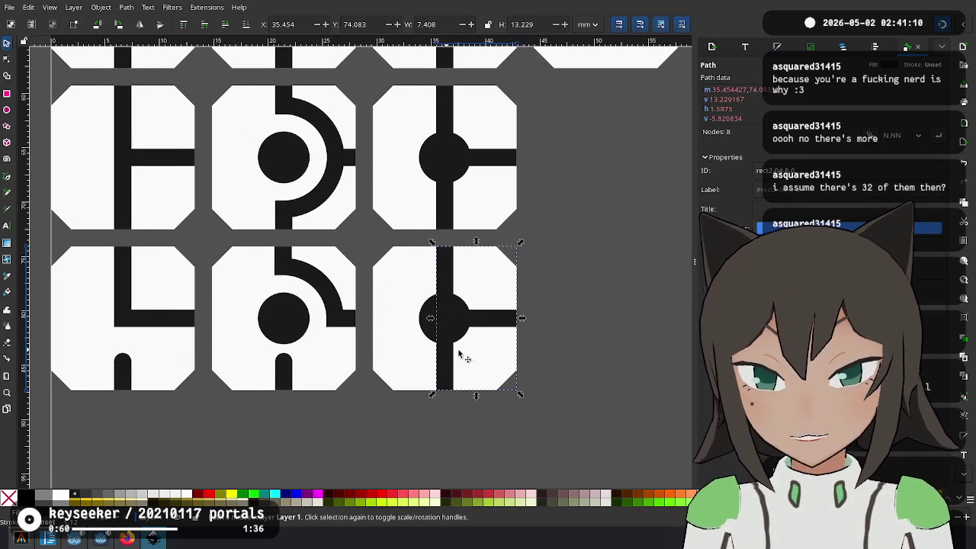
key("Delete")
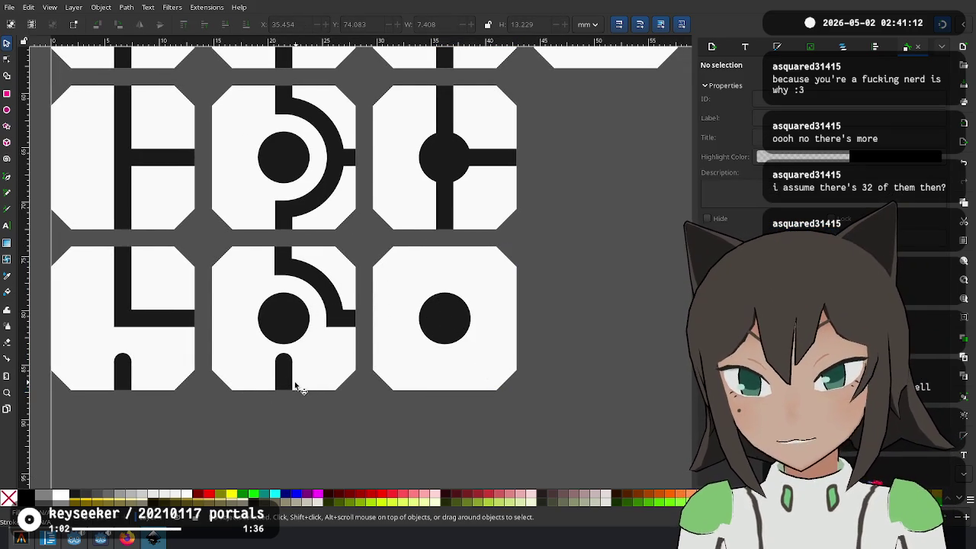
left_click(296, 387)
key("ctrl+d")
left_click_drag(283, 385, 450, 373)
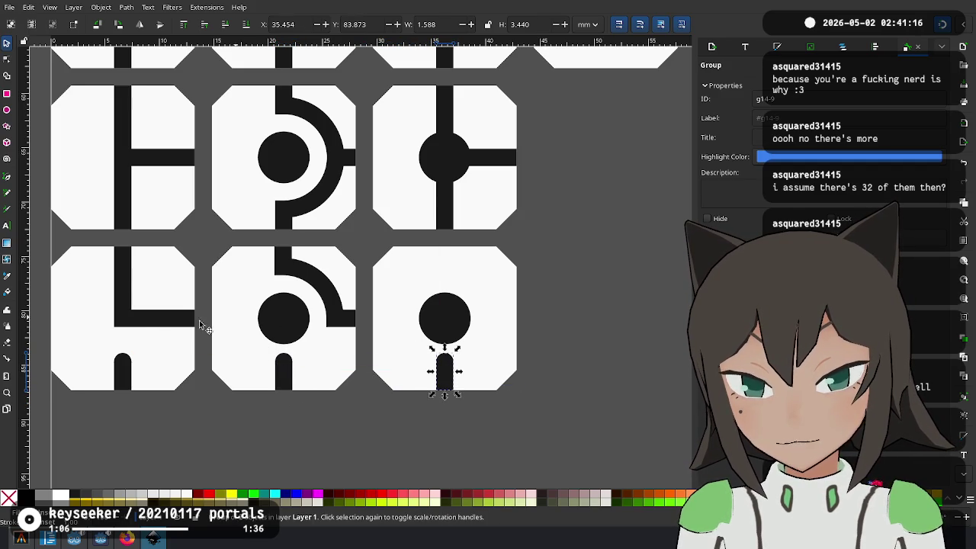
Copy the L-shaped top-to-right line over the circle in the bottom-right tile
left_click(142, 328)
left_click_drag(122, 356, 457, 321)
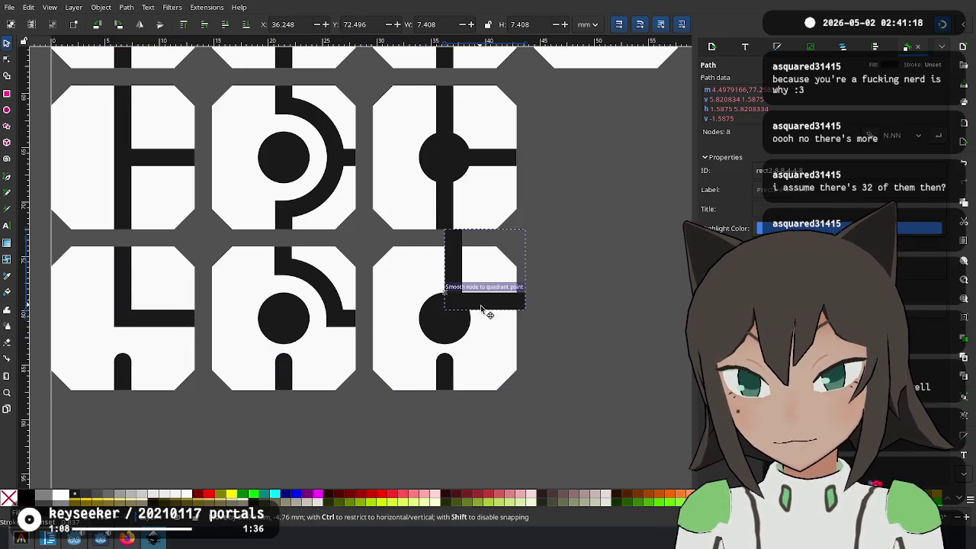
left_click(603, 302)
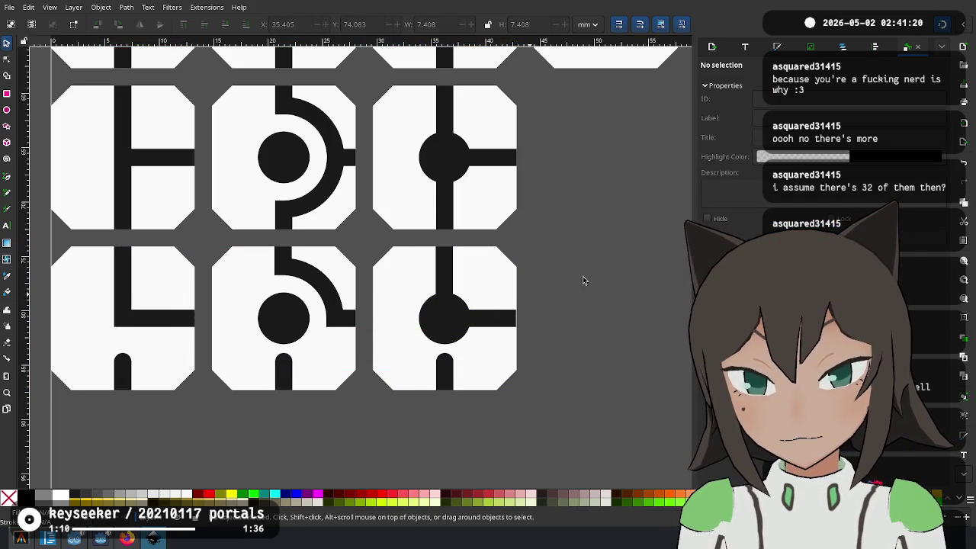
scroll(467, 312, "down", 1)
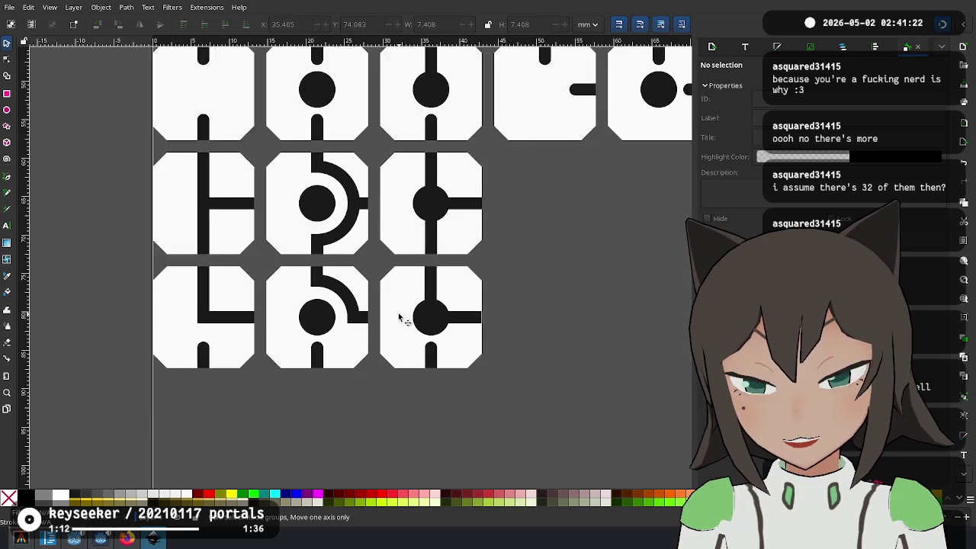
scroll(466, 297, "down", 1)
Copy the three bottom-row tiles and place the copies in the row's empty slots to the right
left_click_drag(477, 280, 176, 377)
key("ctrl+c")
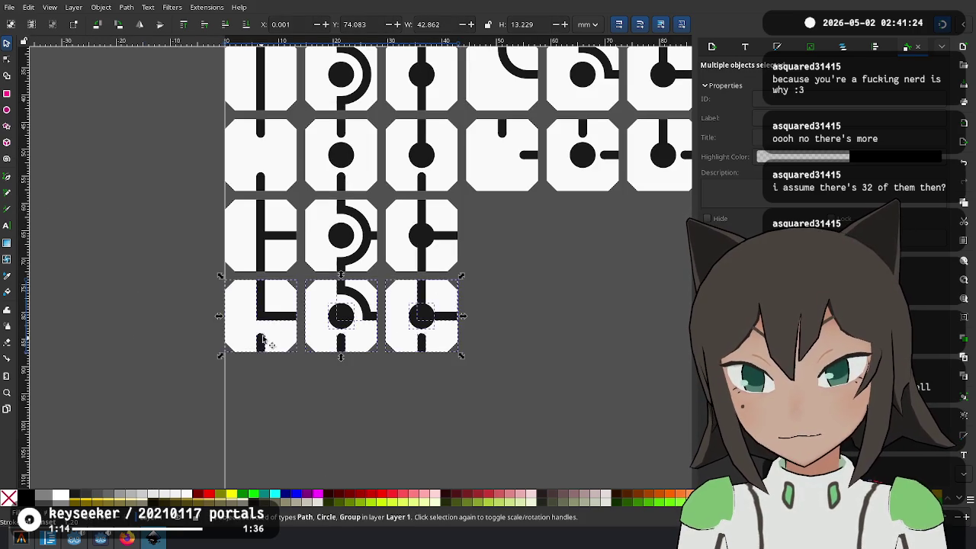
key("ctrl+v")
left_click_drag(314, 292, 483, 321)
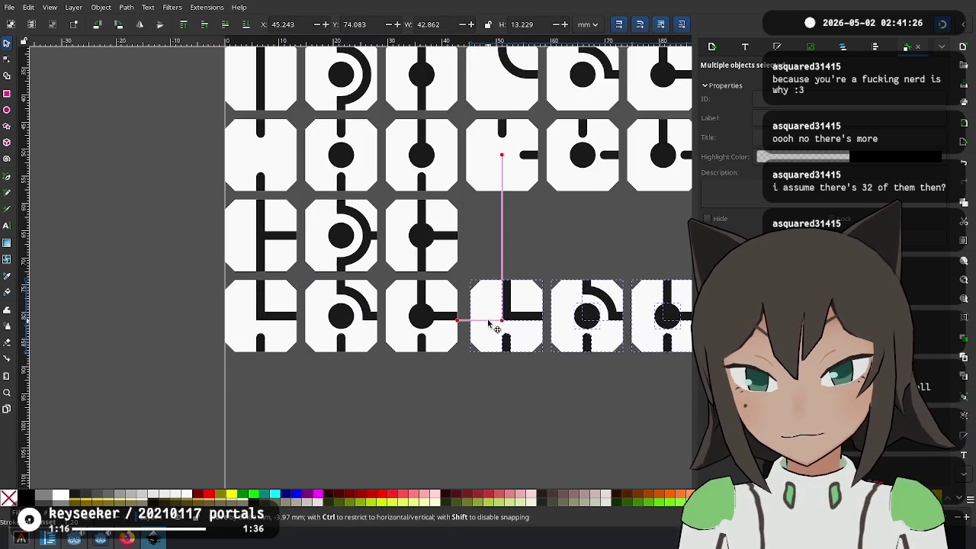
scroll(524, 338, "up", 2)
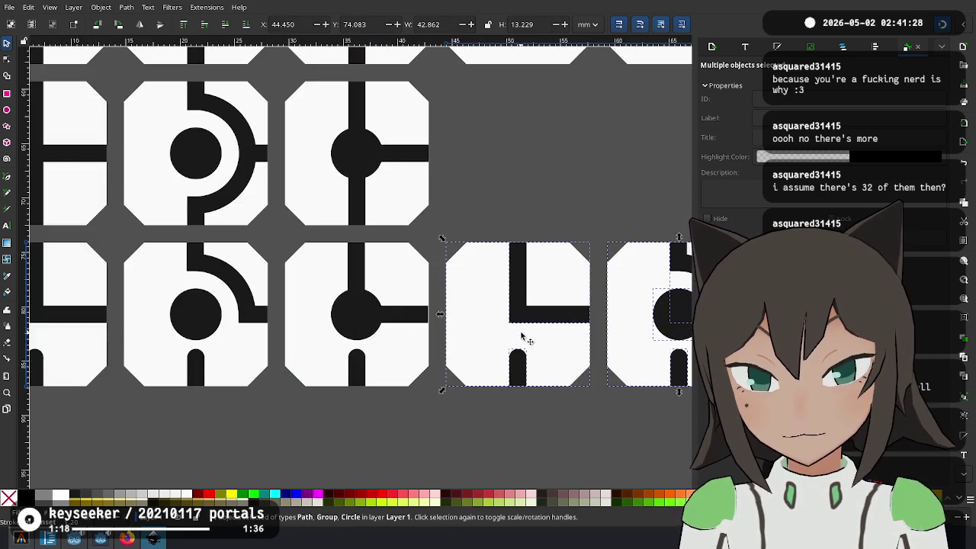
scroll(438, 357, "up", 1)
Turn the copied corner tile's bottom stub horizontal and move it to the tile's left edge
left_click(461, 209)
scroll(356, 334, "up", 1)
scroll(356, 334, "right", 3)
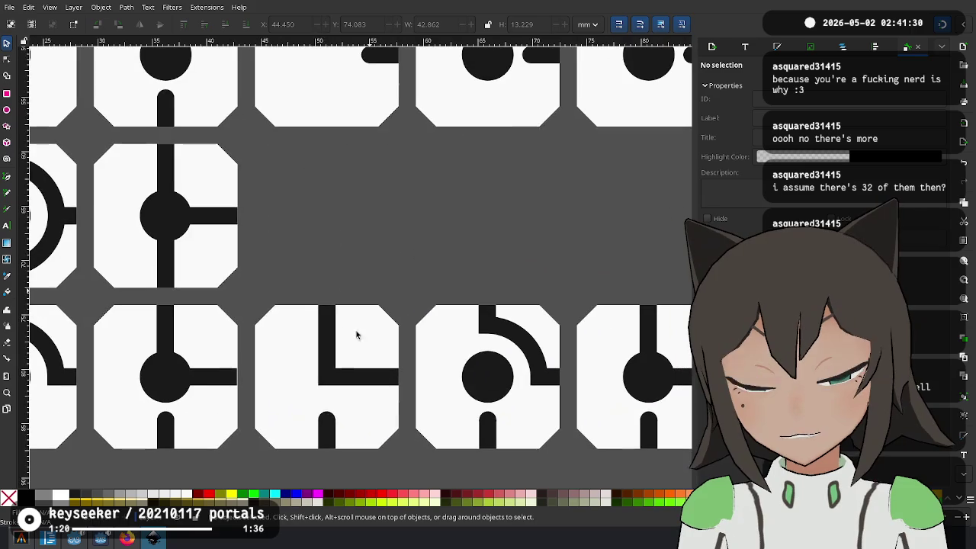
left_click(324, 442)
mouse_move(323, 421)
left_mouse_down()
mouse_move(272, 376)
mouse_move(301, 385)
left_mouse_up()
left_click(279, 368)
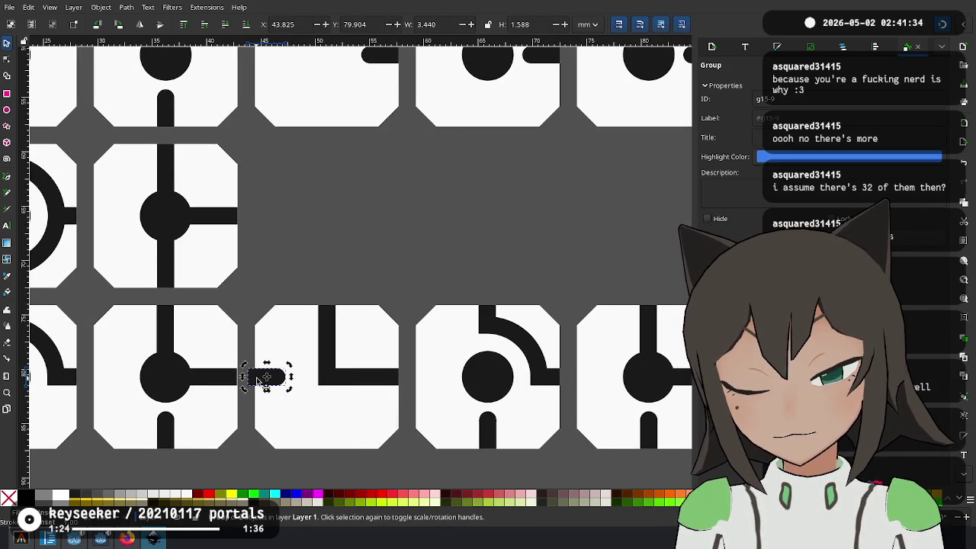
left_click(267, 376)
scroll(347, 410, "down", 1)
scroll(347, 410, "left", 2)
scroll(347, 410, "left", 3)
scroll(347, 410, "down", 1)
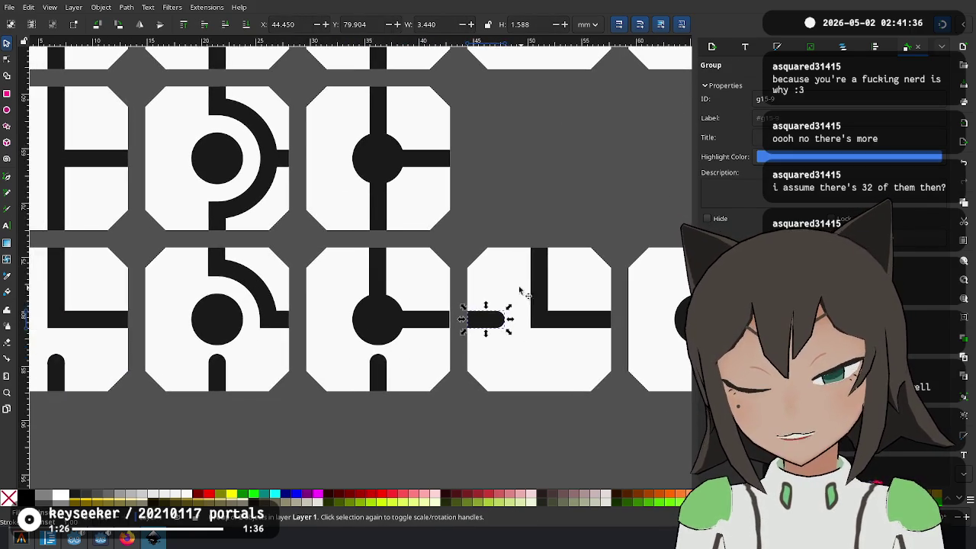
scroll(505, 309, "down", 2, "ctrl")
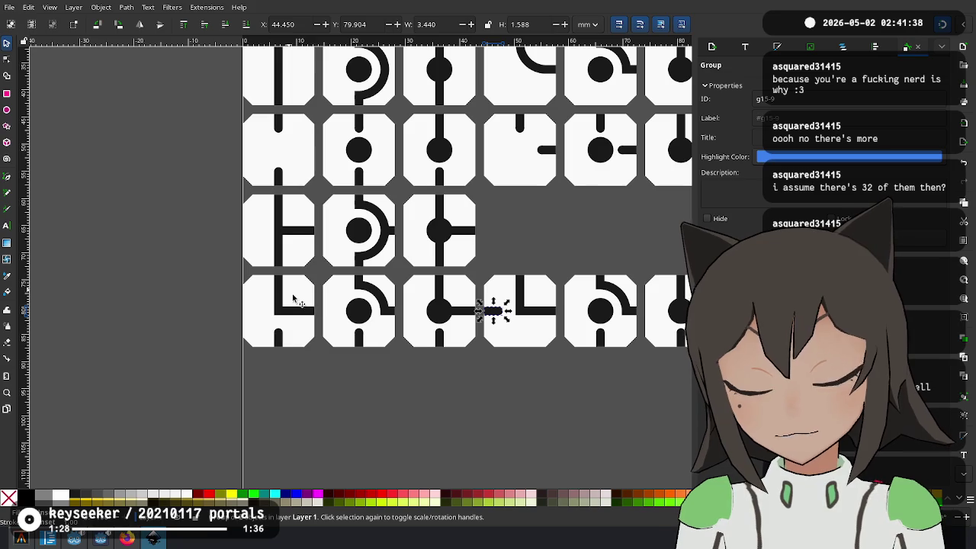
Rotate the bottom-left corner tile a quarter turn, then restore its original orientation
left_click(379, 381)
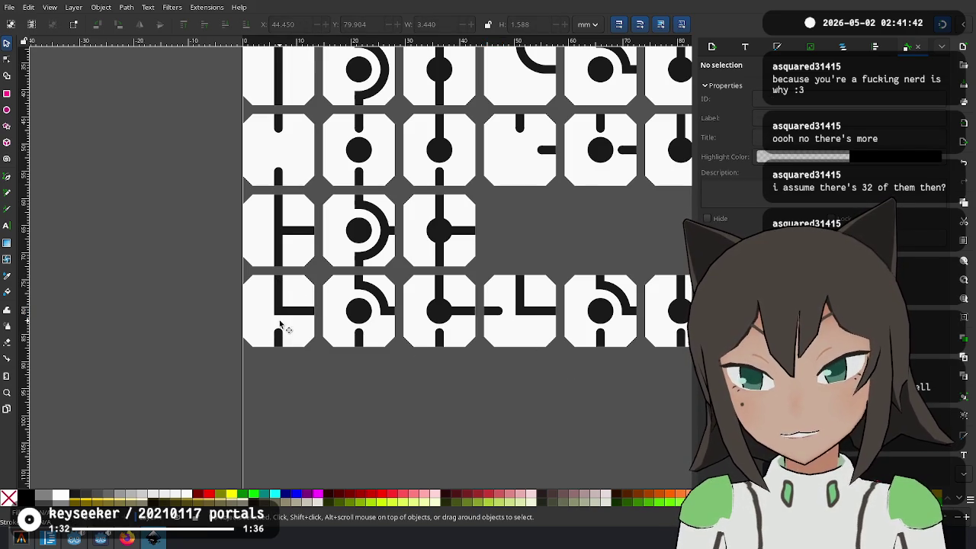
left_click(303, 297)
scroll(303, 297, "up", 1, "ctrl")
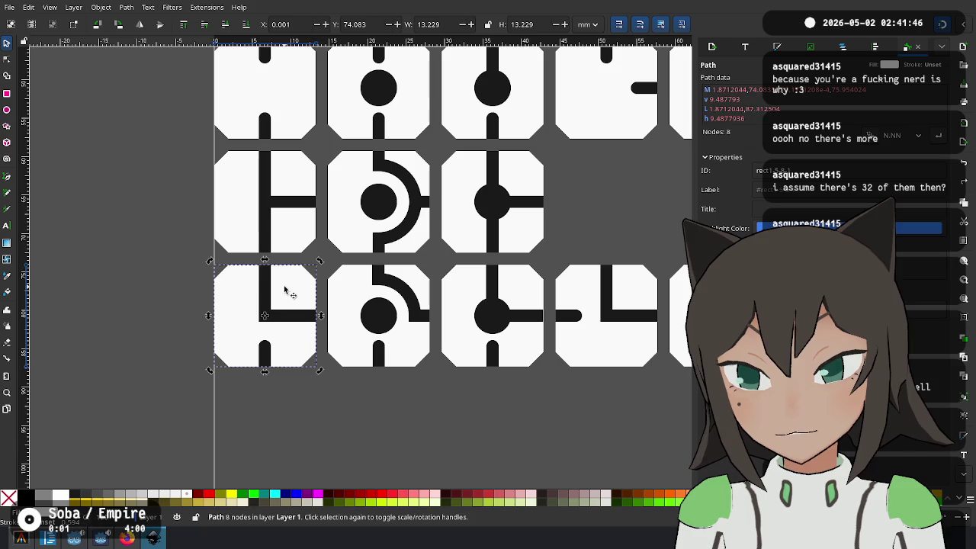
left_click(306, 403)
mouse_move(327, 404)
left_mouse_down()
mouse_move(171, 237)
mouse_move(176, 257)
left_mouse_up()
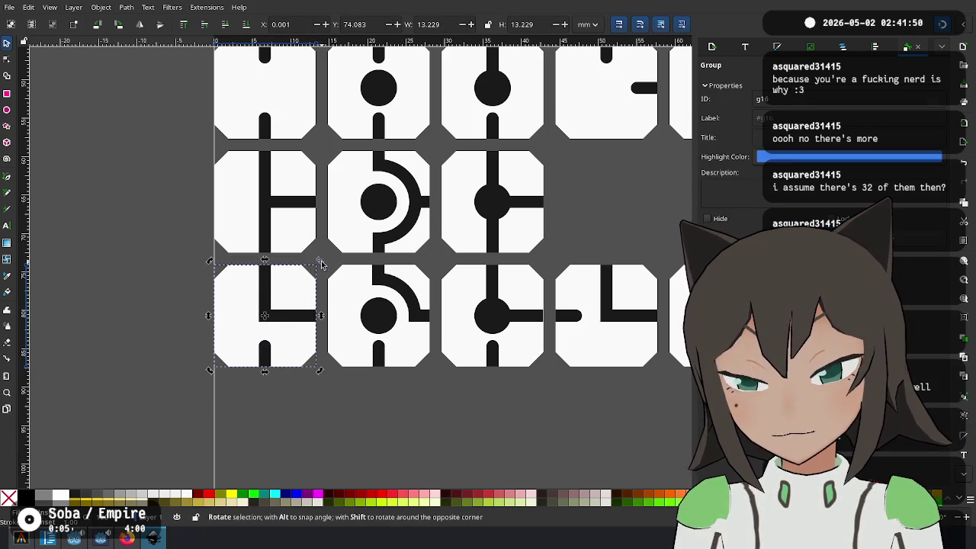
key("bracketright")
key("bracketright")
key("bracketright")
key("bracketright")
key("bracketright")
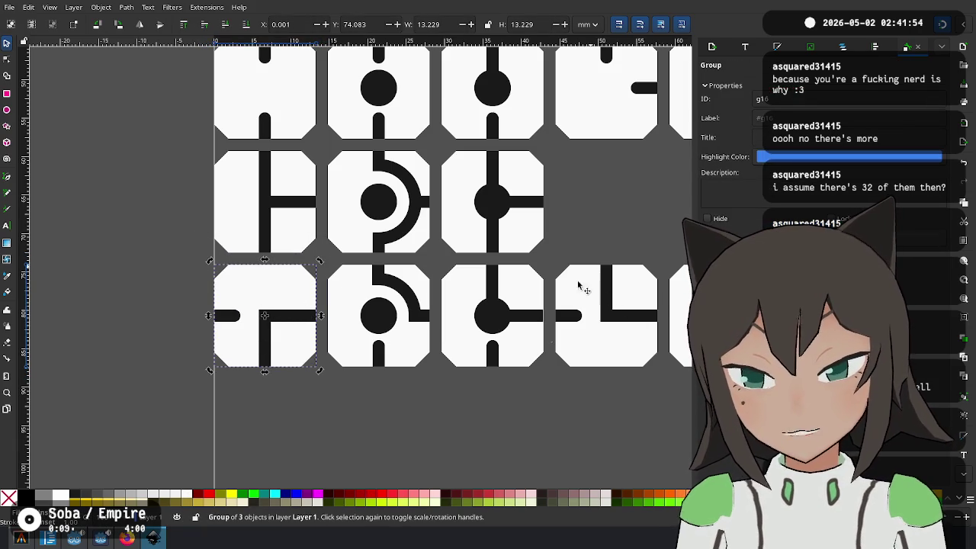
key("v")
left_click(480, 405)
Swing the bottom stubs of the copied arc and junction tiles to point left
left_click_drag(497, 405, 110, 392)
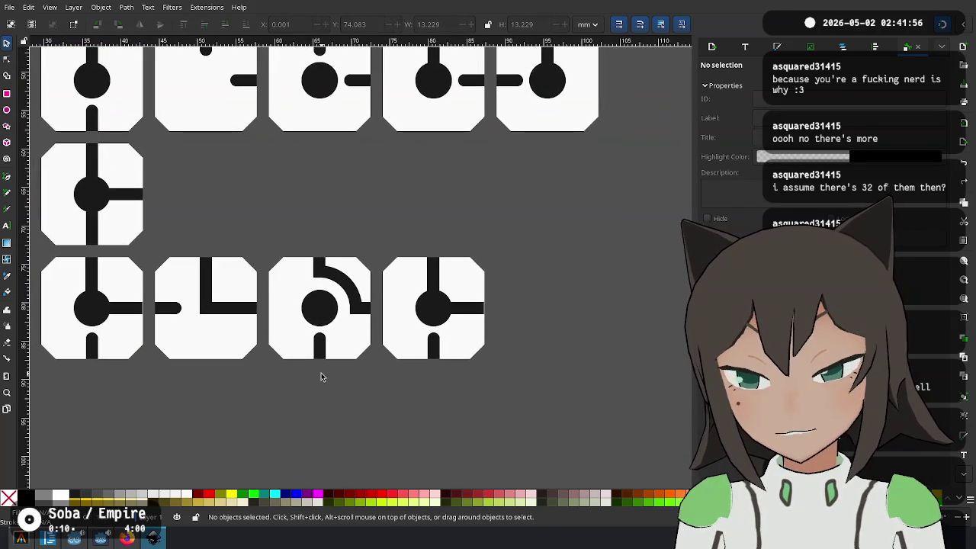
left_click(320, 351)
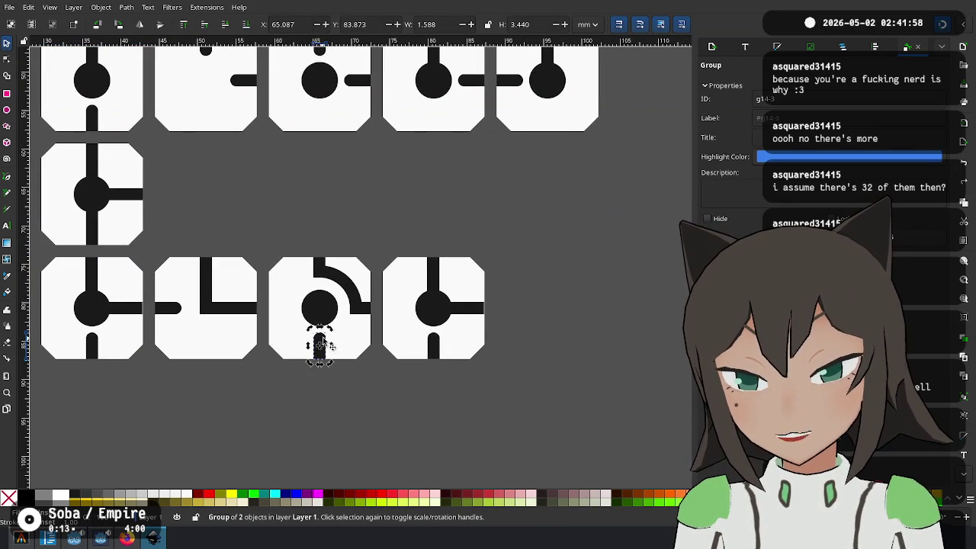
mouse_move(332, 328)
left_mouse_down()
mouse_move(345, 363)
mouse_move(349, 355)
mouse_move(276, 318)
left_mouse_up()
left_click(432, 348)
mouse_move(443, 329)
left_mouse_down()
mouse_move(456, 359)
mouse_move(384, 304)
left_mouse_up()
key("Escape")
scroll(430, 311, "right", 2)
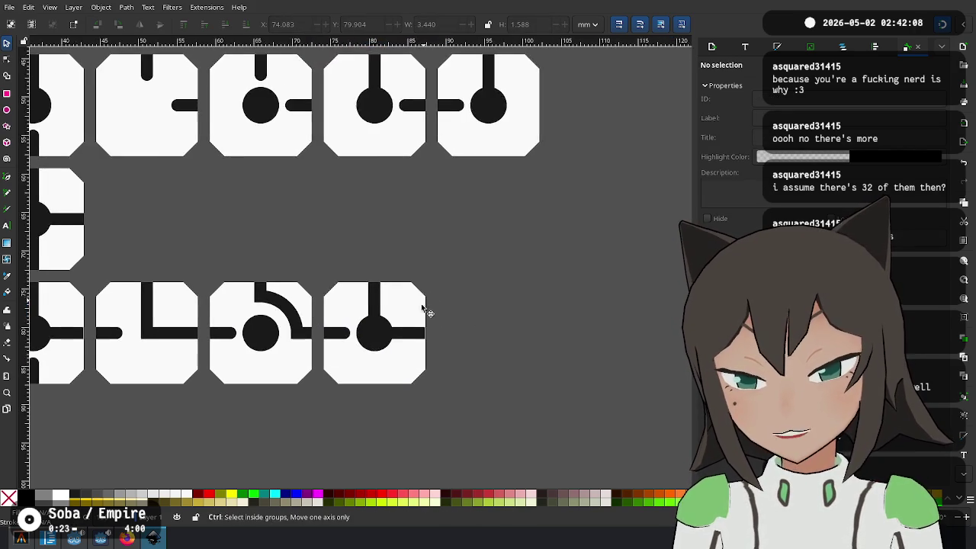
scroll(416, 368, "down", 2)
scroll(415, 368, "left", 2)
scroll(473, 358, "up", 1)
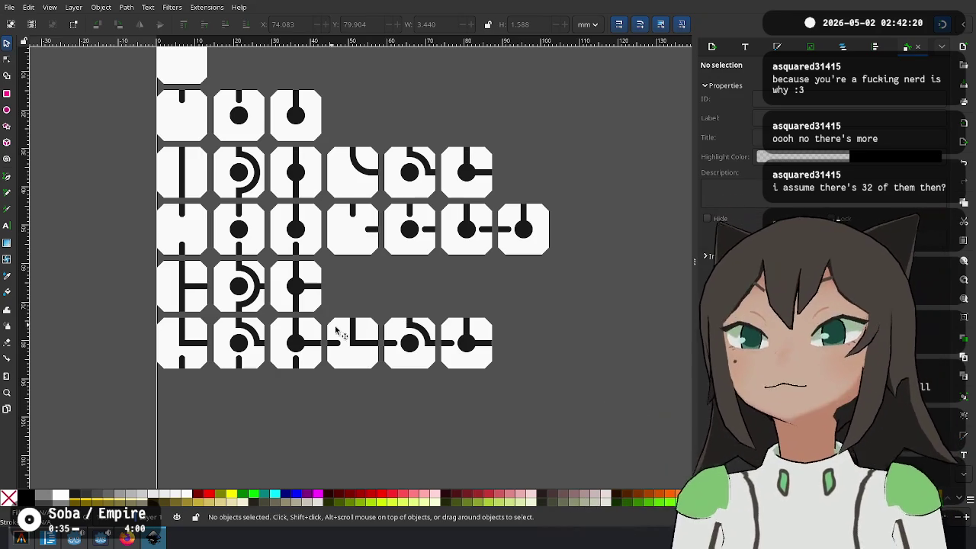
Delete the copied tile's square corner lines and align a duplicate of the rounded corner curve there instead
left_click(359, 343)
key("Delete")
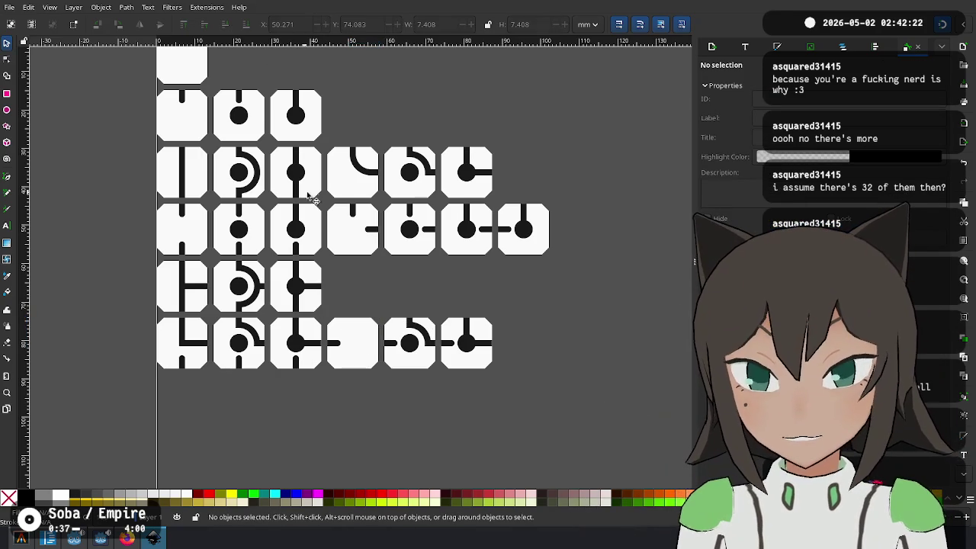
left_click(359, 174)
key("ctrl+d")
left_click_drag(359, 174, 358, 346)
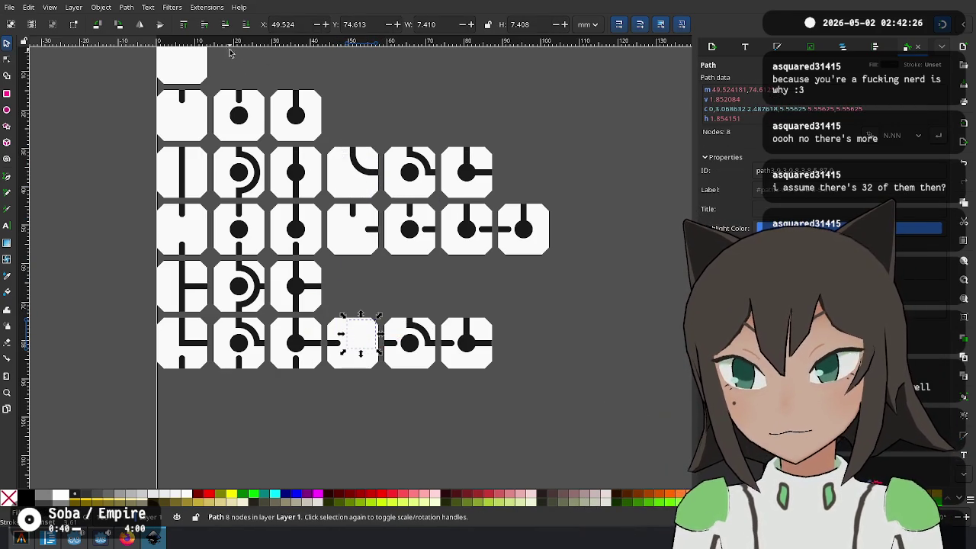
scroll(358, 347, "up", 3)
scroll(366, 301, "up", 2)
left_click_drag(366, 301, 386, 285)
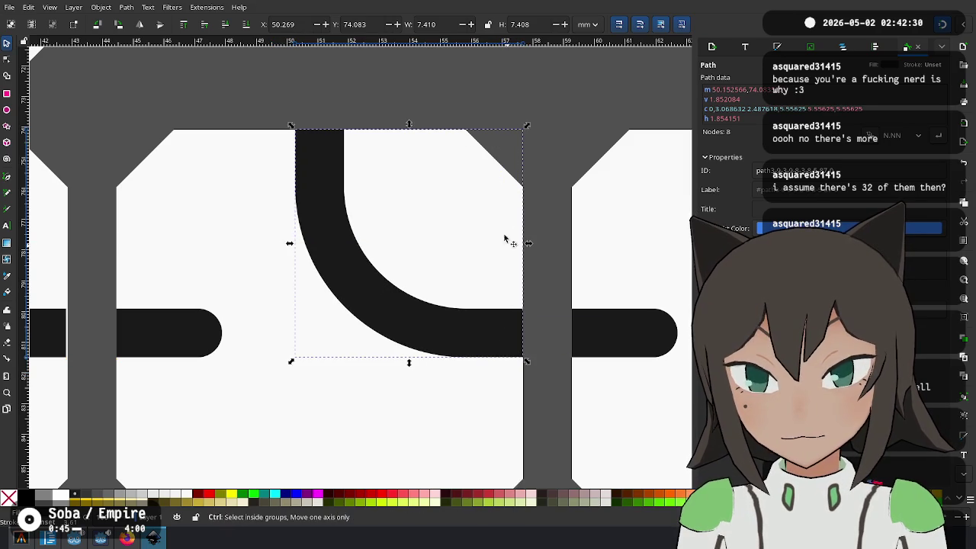
scroll(511, 229, "down", 3)
left_click(447, 281)
scroll(447, 282, "down", 2)
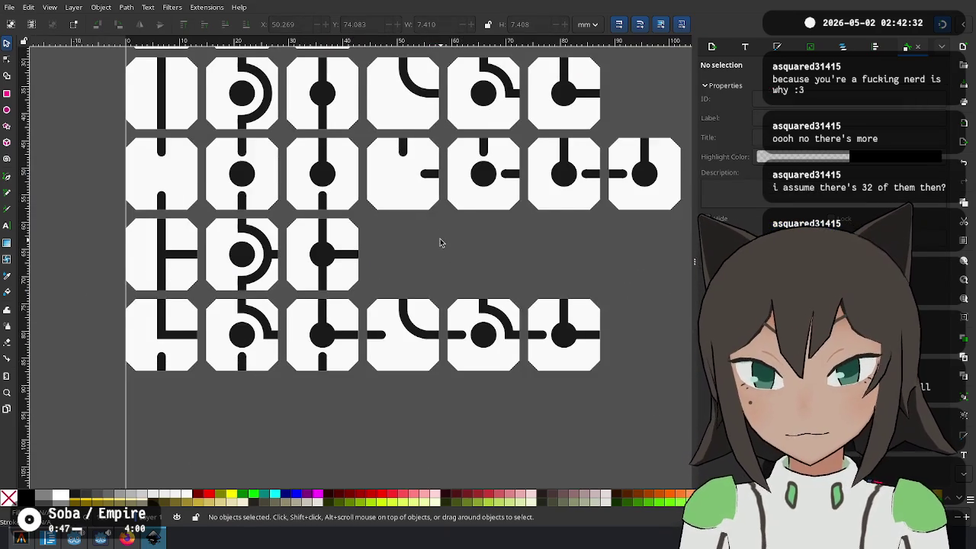
scroll(440, 240, "down", 1)
scroll(419, 277, "down", 1)
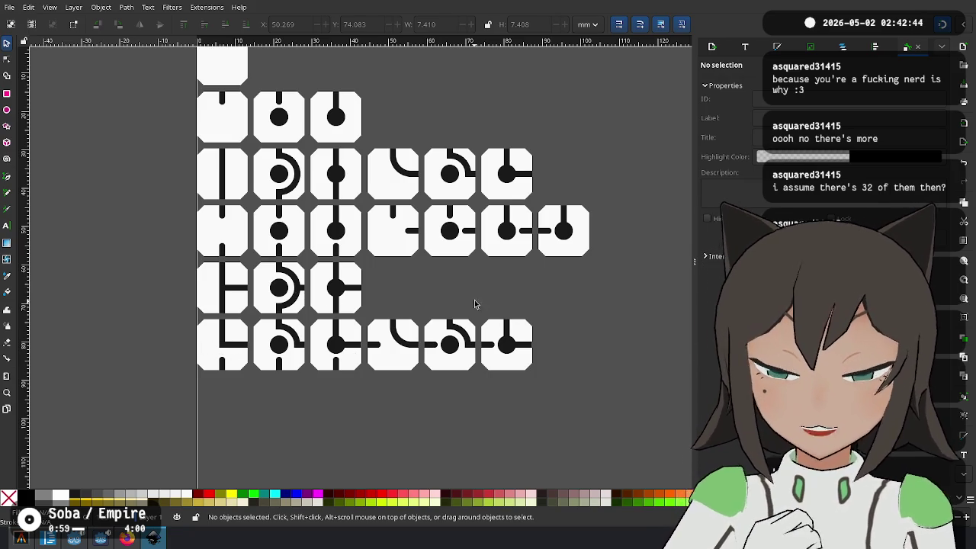
Duplicate the straight vertical-line tile and align the copy below the left column
left_click(232, 187)
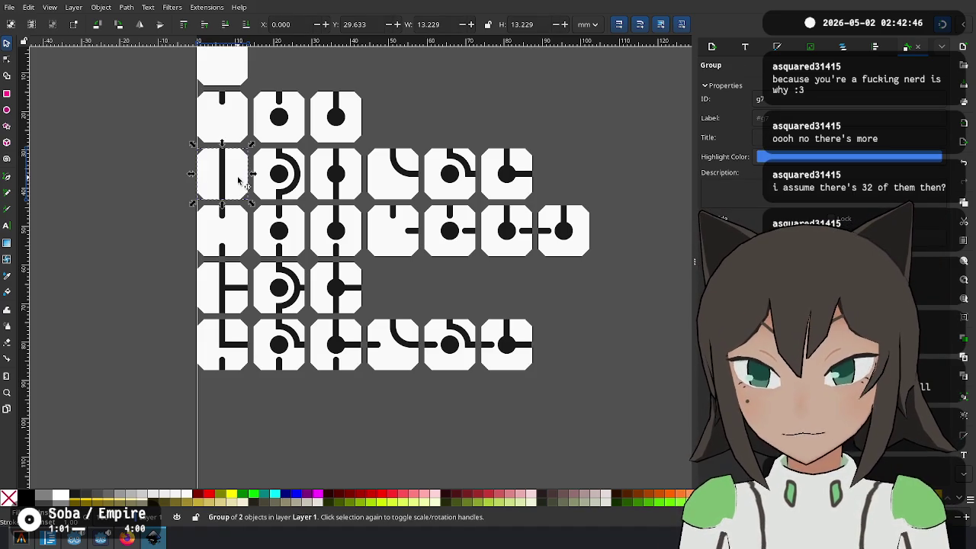
key("ctrl+d")
mouse_move(235, 183)
left_mouse_down()
mouse_move(244, 418)
mouse_move(180, 380)
mouse_move(268, 338)
mouse_move(309, 334)
left_mouse_up()
scroll(228, 413, "up", 3)
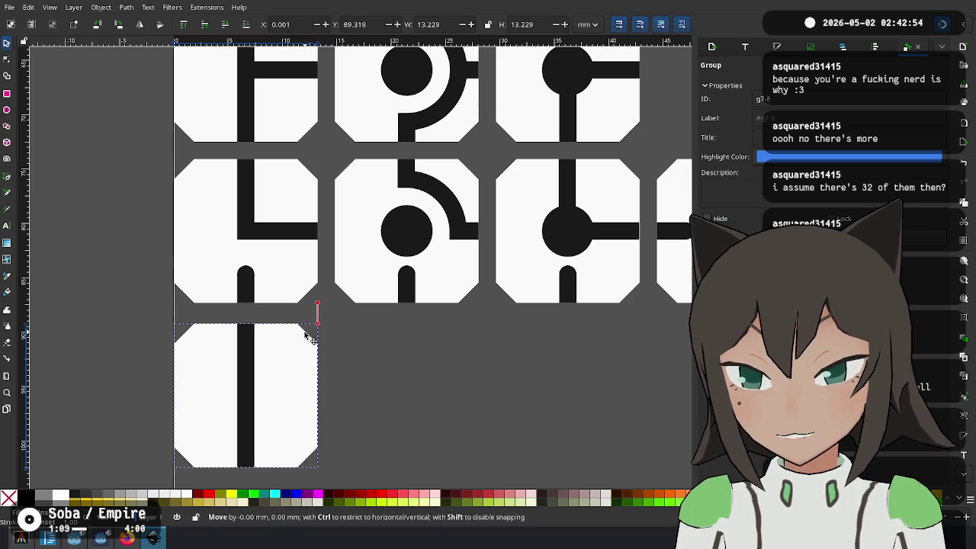
left_click_drag(308, 326, 304, 328)
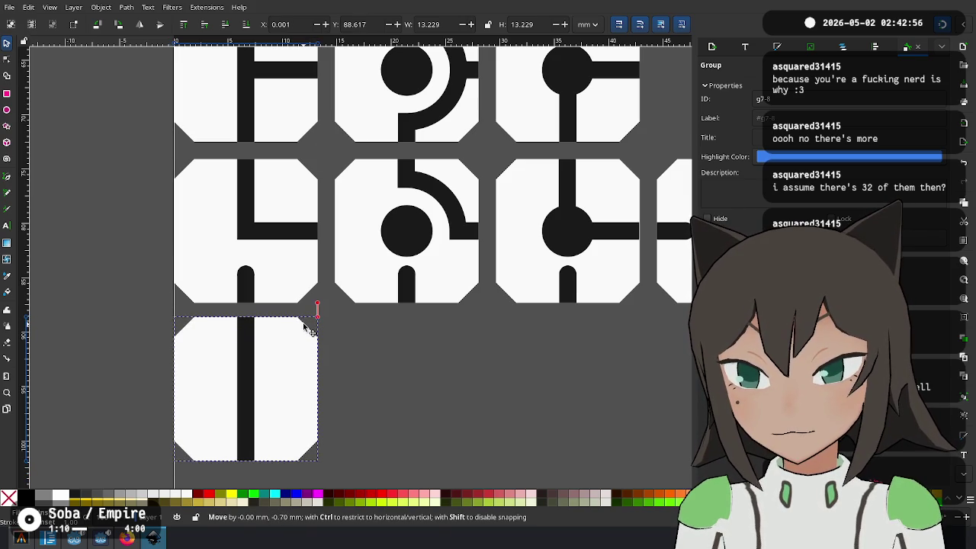
key("Escape")
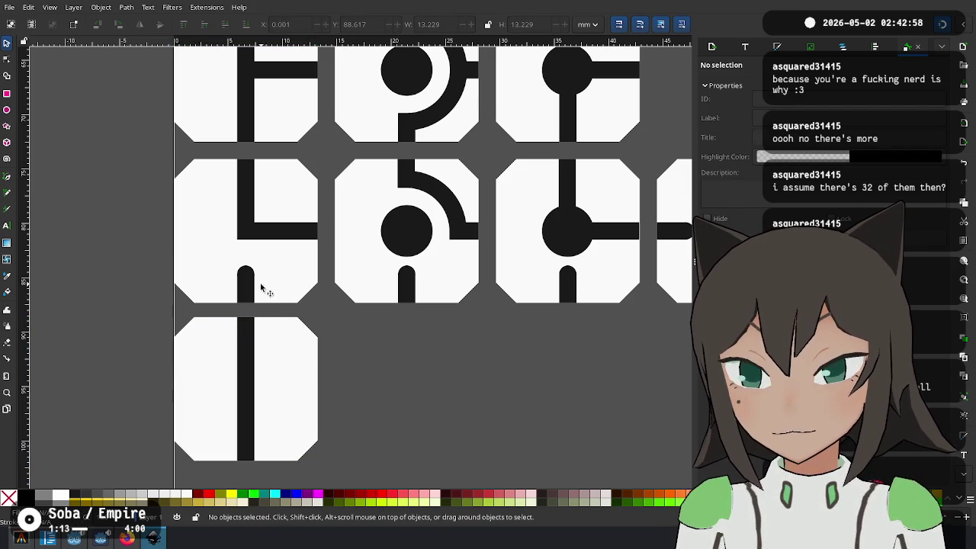
Attach a short stub to the new vertical-line tile's right edge
left_click(248, 293)
key("Escape")
left_click(404, 290)
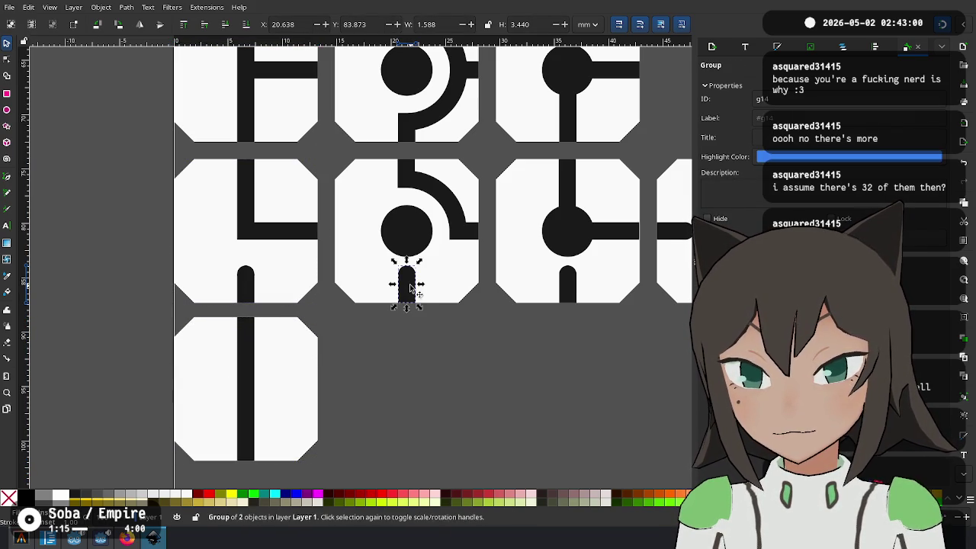
mouse_move(408, 303)
left_mouse_down()
mouse_move(340, 391)
mouse_move(305, 364)
left_mouse_up()
left_click(327, 371, "ctrl")
left_click(352, 379)
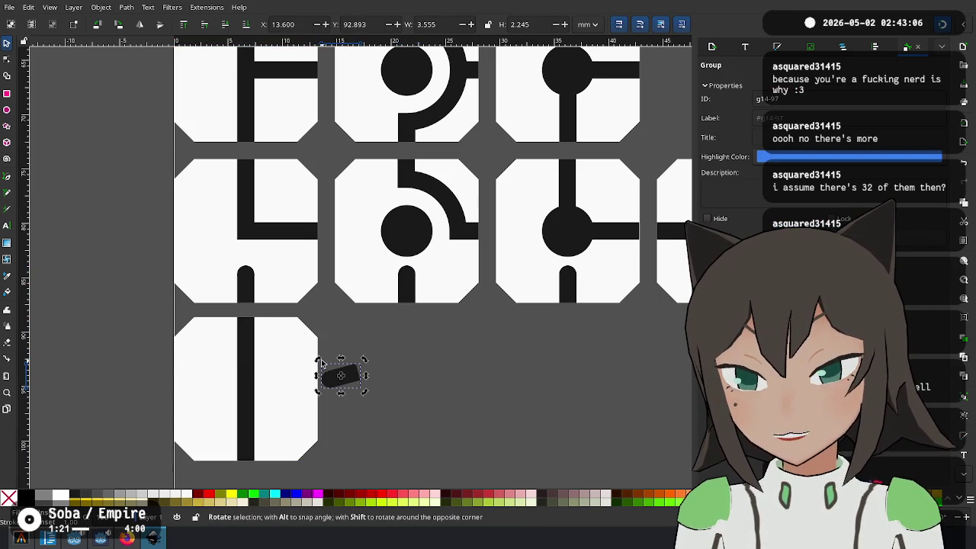
left_click_drag(347, 381, 319, 390)
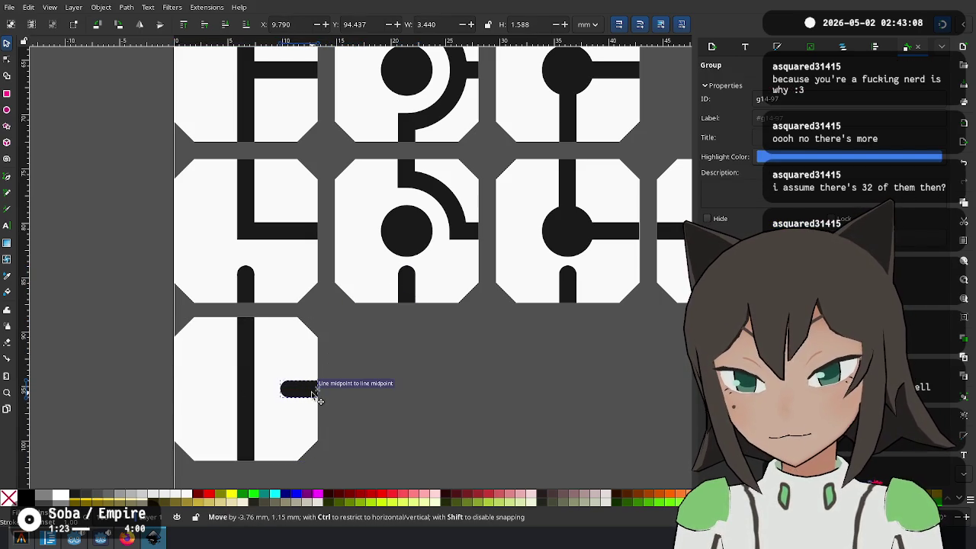
left_click(343, 398)
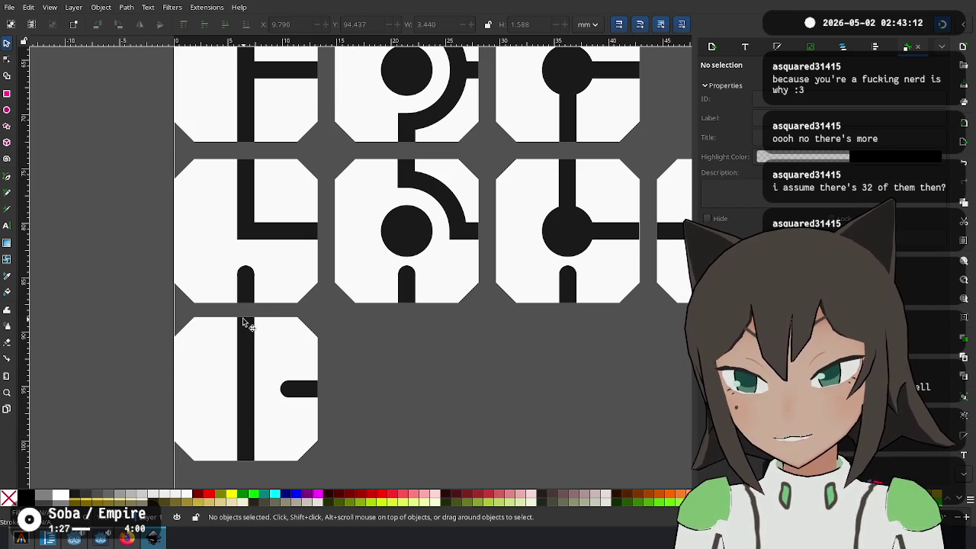
Duplicate the bar-and-stub tile into the next slot to the right and group it
mouse_move(383, 388)
left_mouse_down()
mouse_move(192, 321)
mouse_move(321, 311)
left_mouse_up()
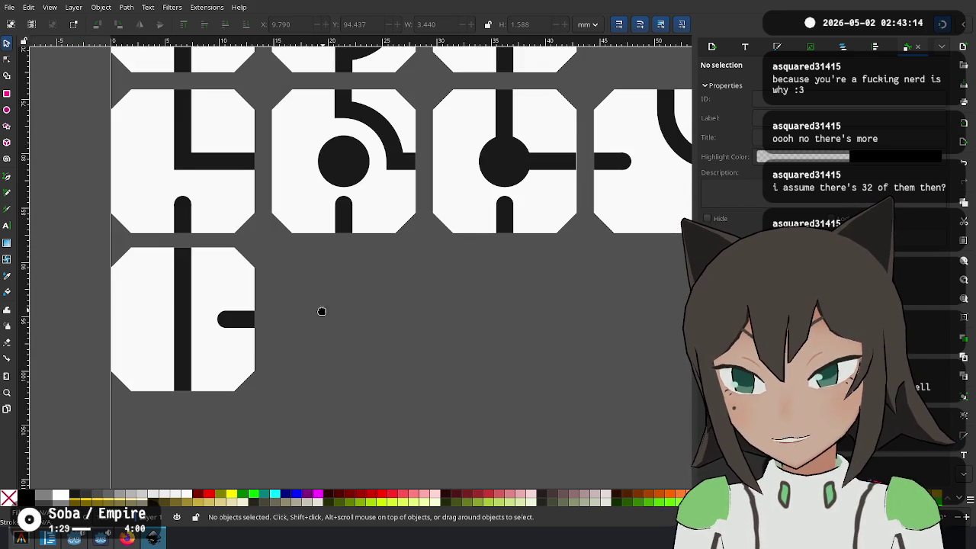
left_click_drag(284, 244, 87, 416)
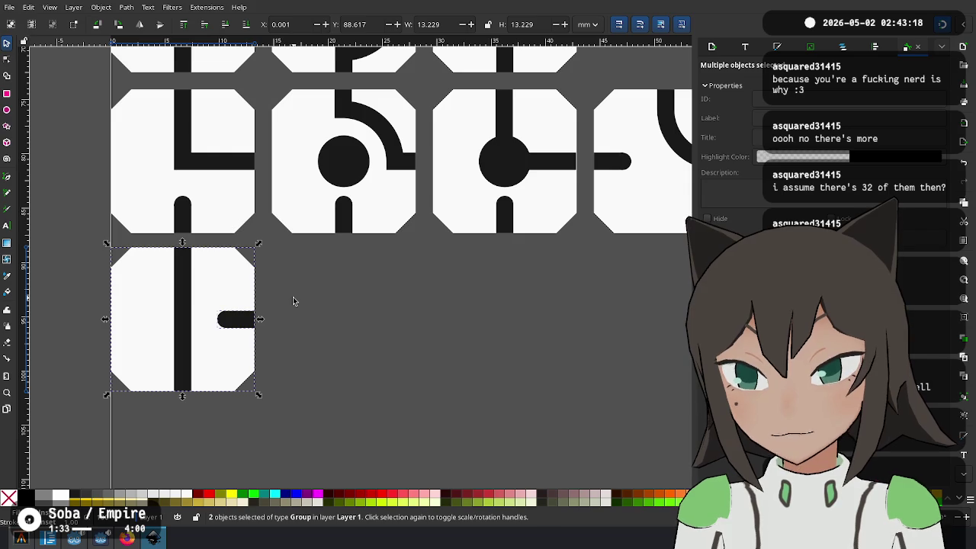
key("ctrl+d")
mouse_move(205, 298)
left_mouse_down()
mouse_move(374, 340)
mouse_move(347, 264)
mouse_move(282, 261)
left_mouse_up()
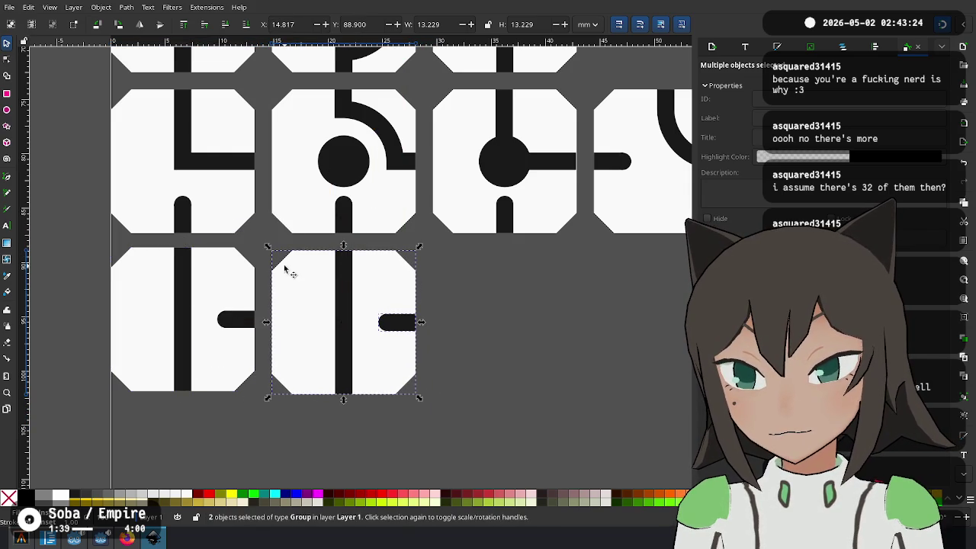
scroll(297, 320, "right", 2)
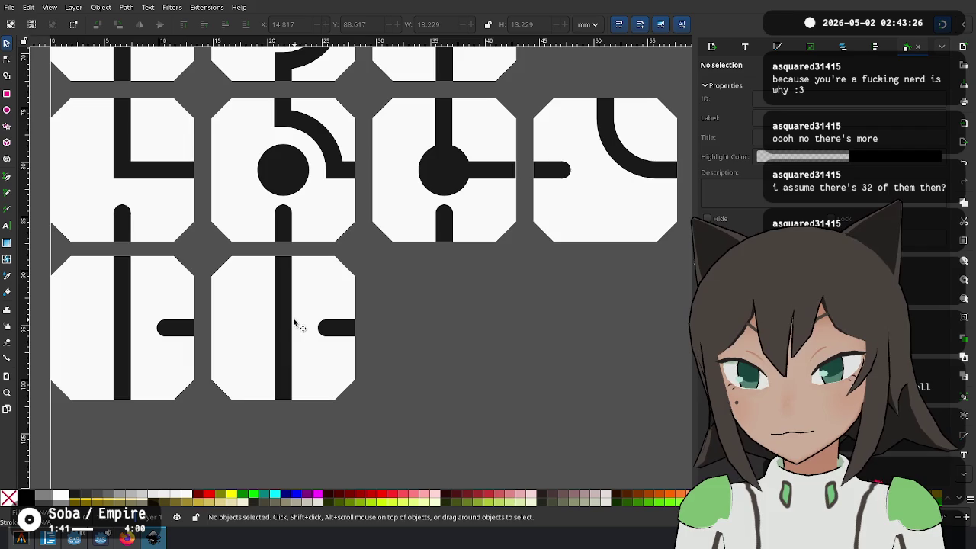
key("ctrl+g")
Ungroup the copied tile and delete its vertical bar, leaving only the stub
right_click(283, 292)
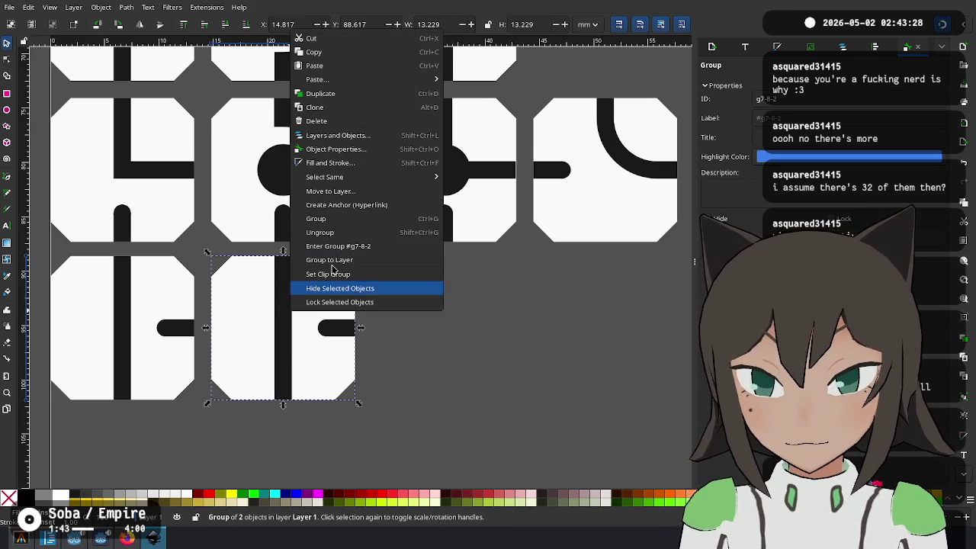
left_click(358, 234)
left_click(408, 316)
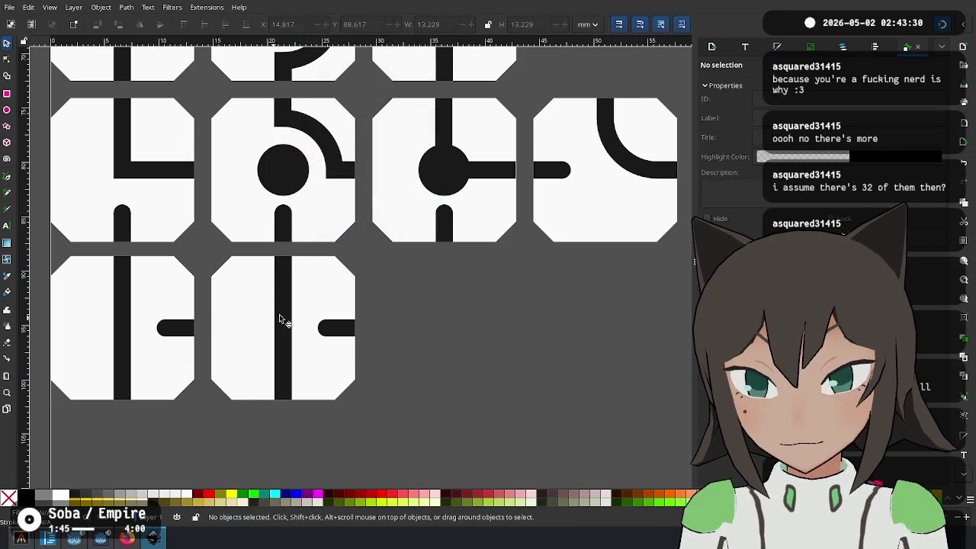
left_click(282, 320)
key("Delete")
scroll(263, 171, "down", 5)
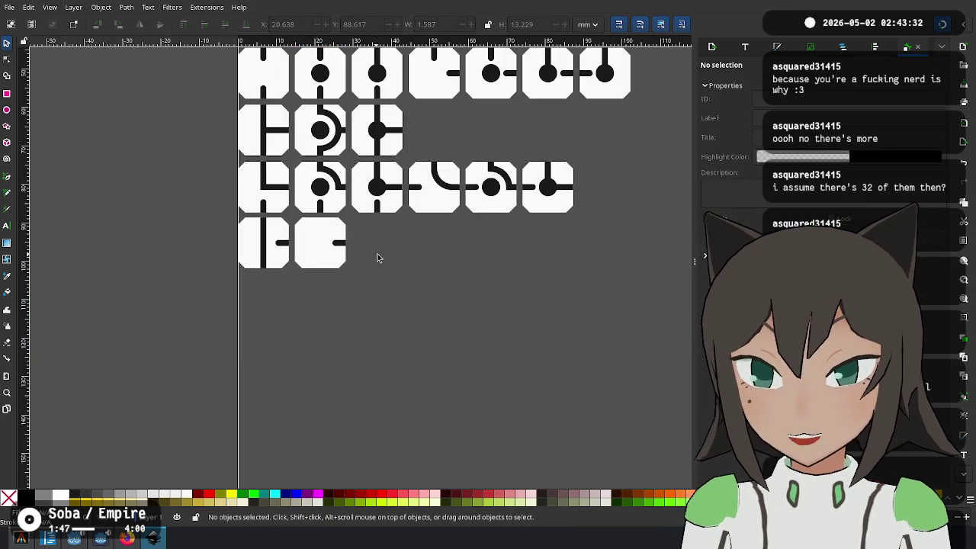
Ungroup the circle-and-arc tile, union its arc with the stub, and select the circle too
scroll(374, 257, "up", 2)
left_click(305, 140)
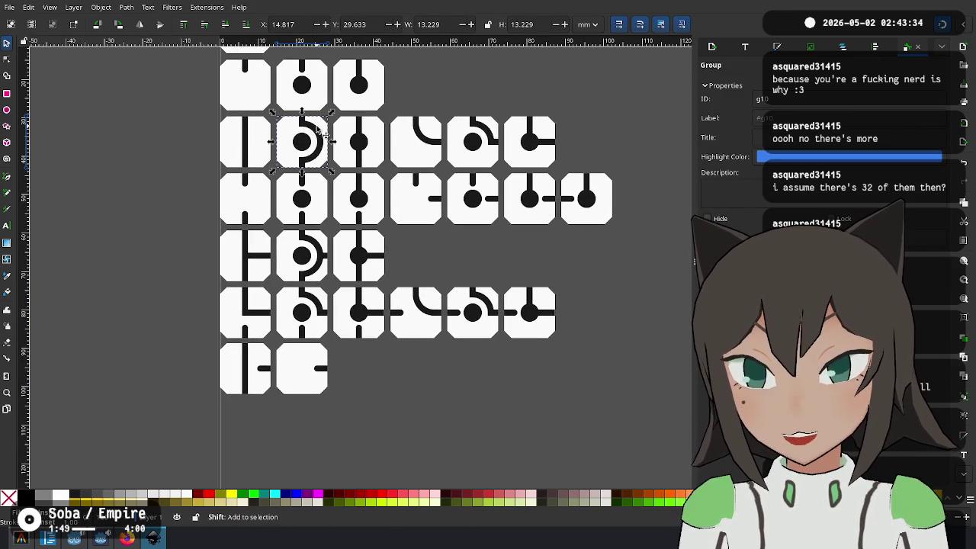
right_click(314, 128)
left_click(375, 331)
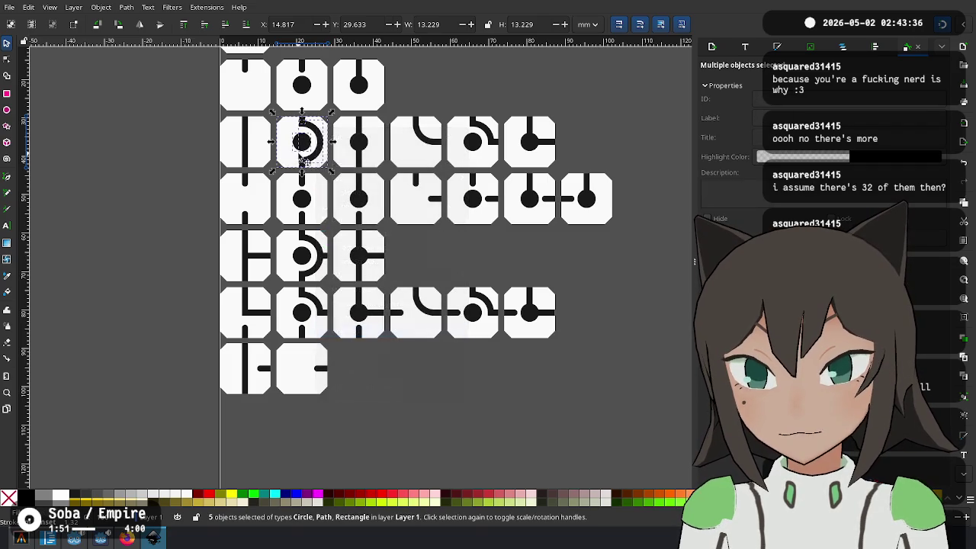
scroll(276, 125, "up", 3)
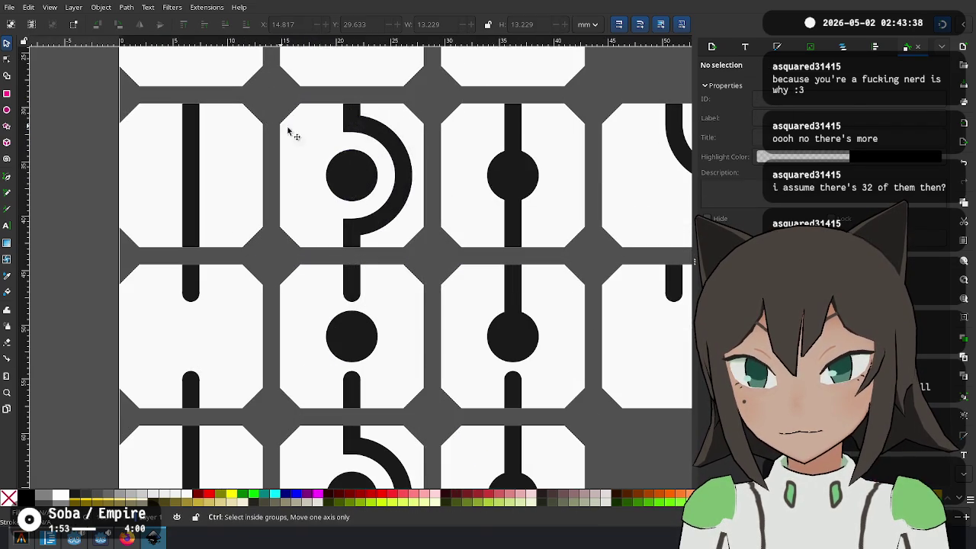
left_click(372, 124)
left_click(354, 113, "shift")
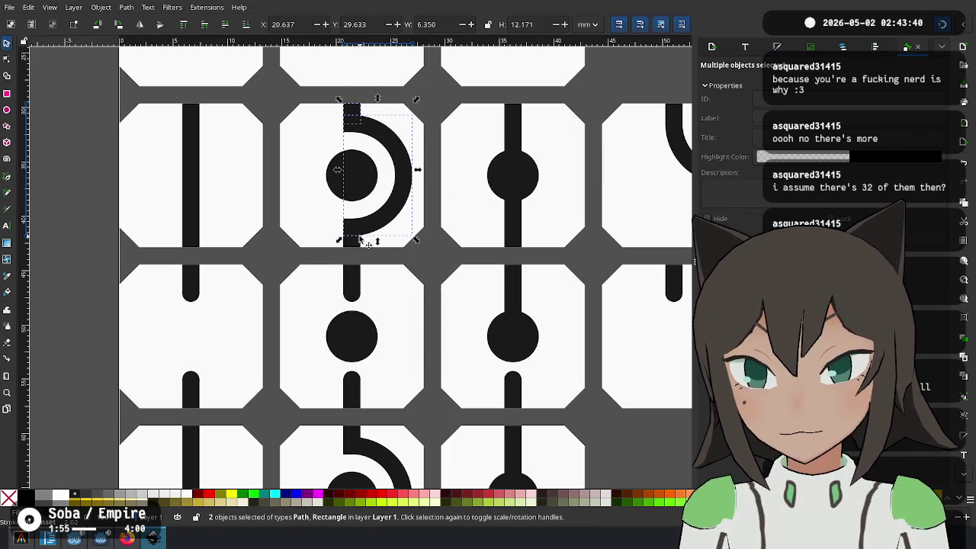
key("ctrl+plus")
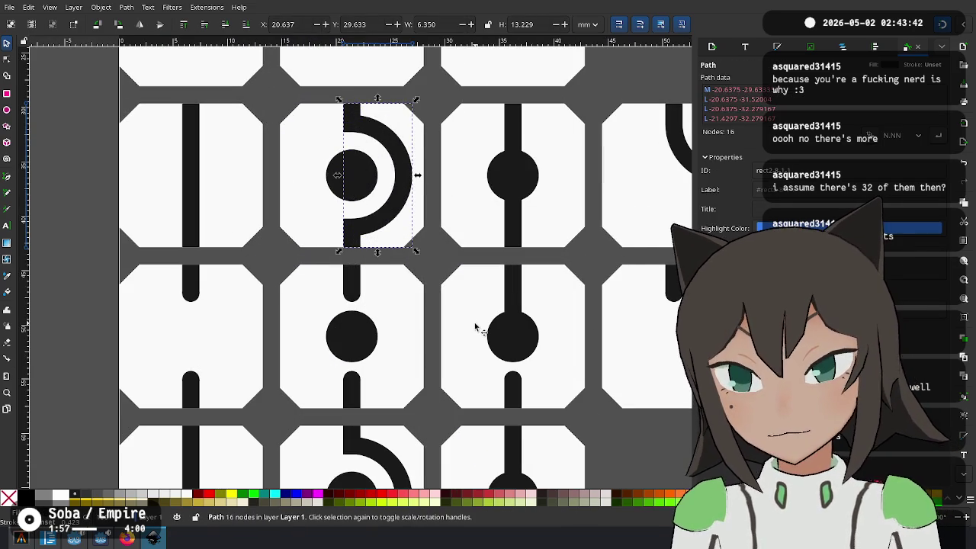
left_click(336, 181, "shift")
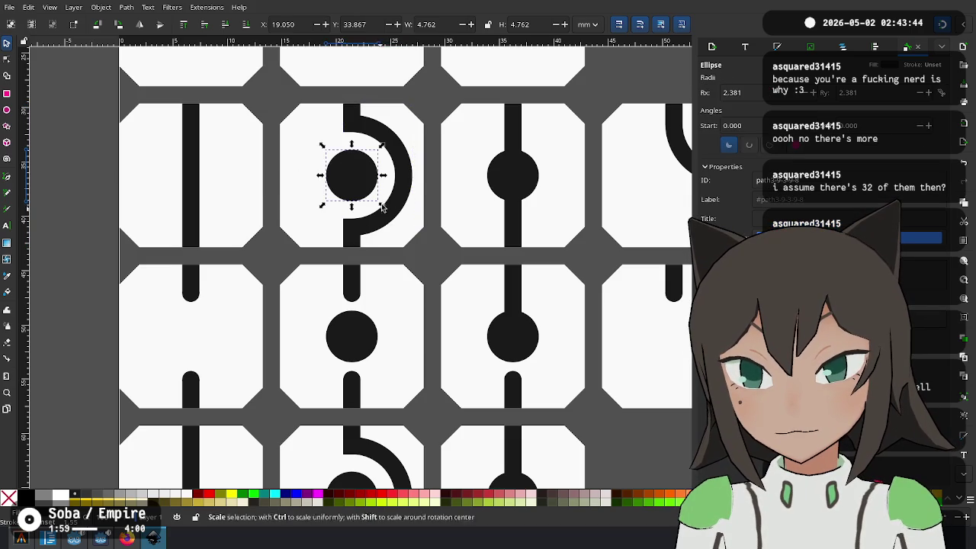
Paste the circle and arc into the stub-only tile and rotate its stub to face left
scroll(437, 334, "down", 5)
scroll(436, 334, "down", 2)
key("ctrl+v")
left_click_drag(436, 331, 365, 304)
left_click(389, 294)
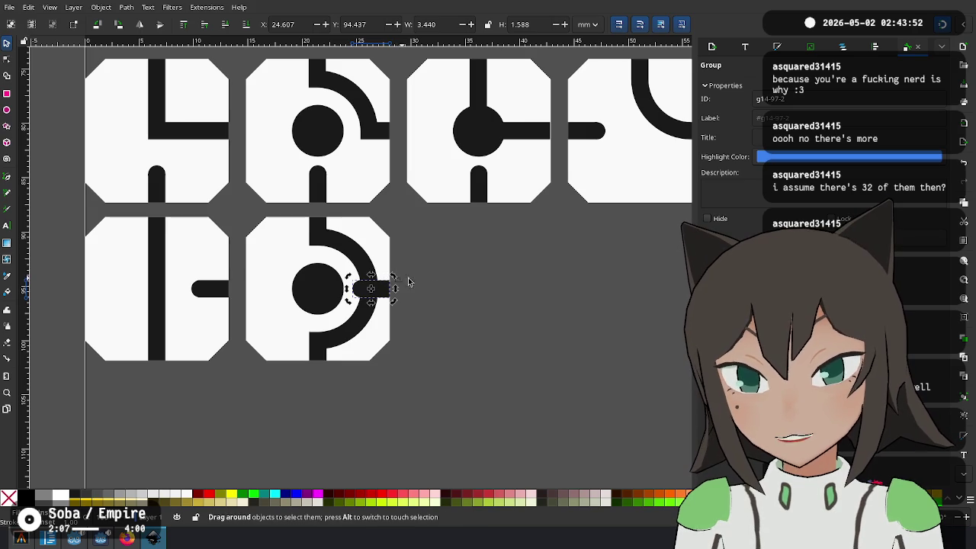
left_click(389, 288)
left_click_drag(393, 275, 184, 299)
Move the bar tile's stub over to the tile's left edge
left_click(217, 296)
scroll(184, 304, "left", 5)
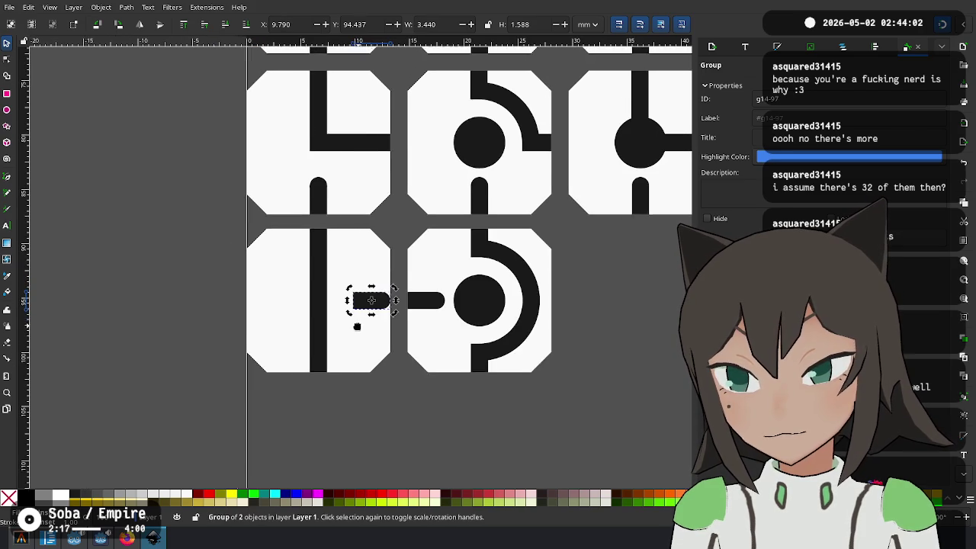
left_click_drag(361, 303, 256, 299)
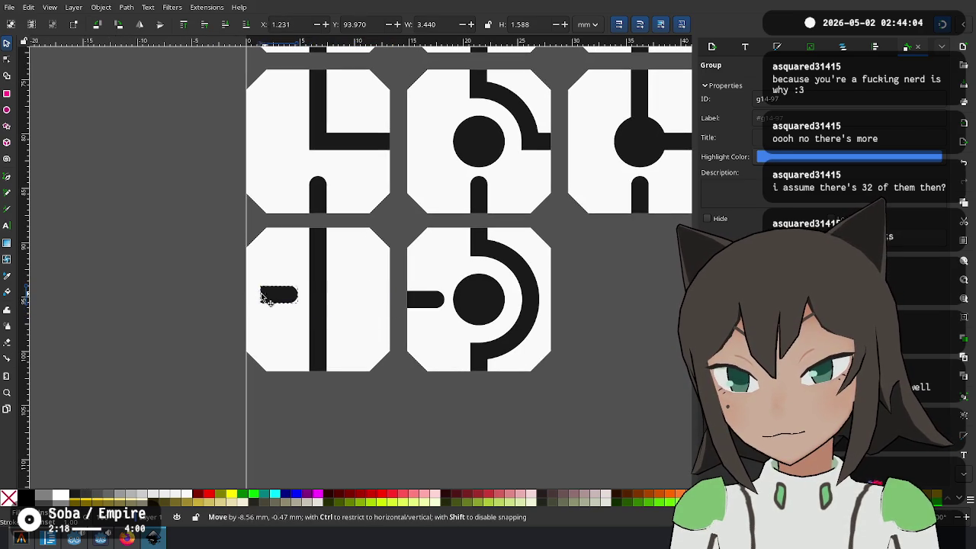
key("Escape")
scroll(359, 239, "right", 6)
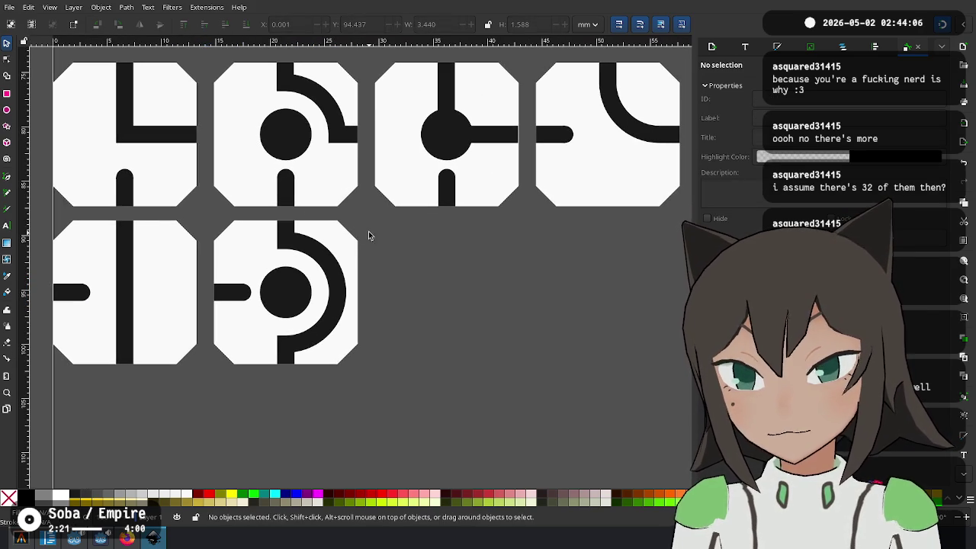
Duplicate the circle-and-arc tile into the third slot, align it, and delete its arc
left_click_drag(358, 233, 378, 220)
left_click_drag(206, 388, 206, 388)
key("ctrl+d")
left_click_drag(268, 255, 434, 258)
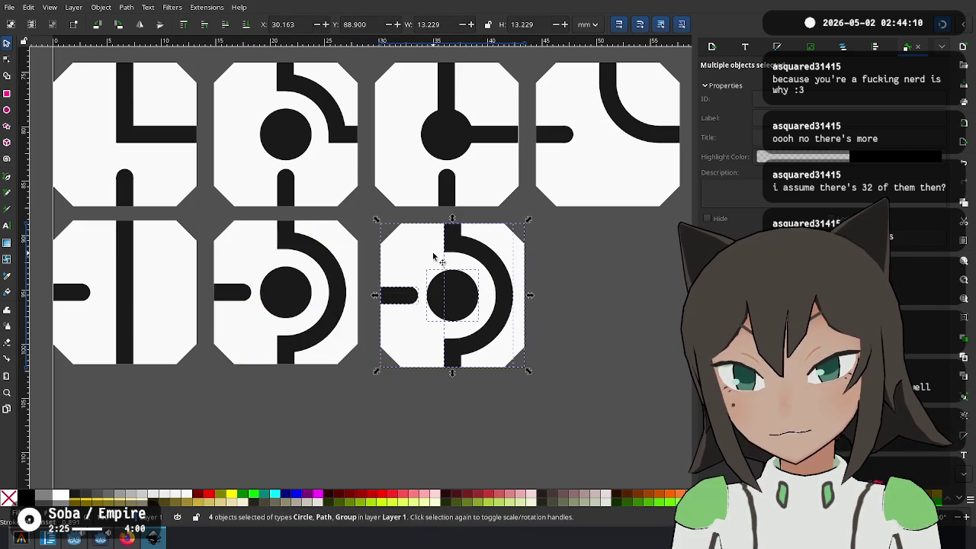
left_click_drag(391, 229, 367, 220)
left_click(603, 272)
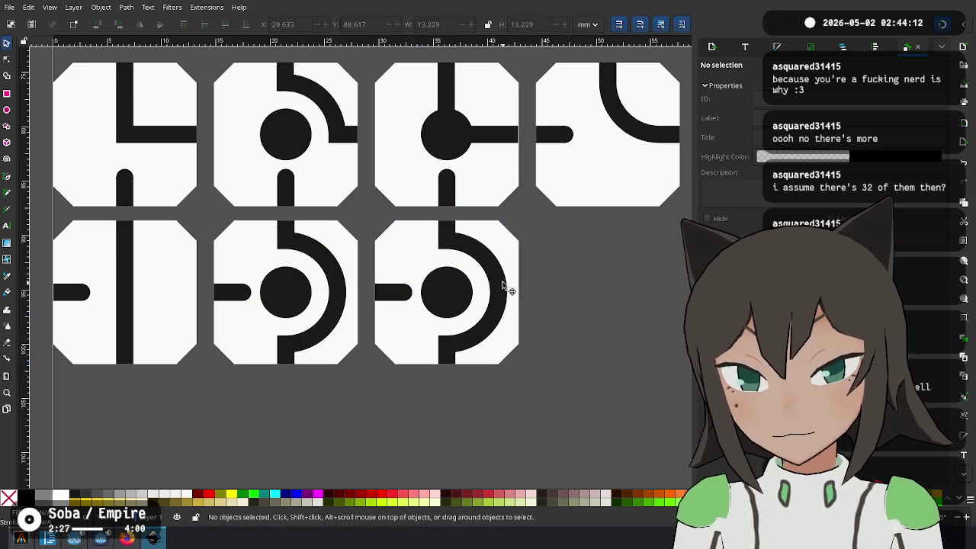
left_click(501, 288)
key("Delete")
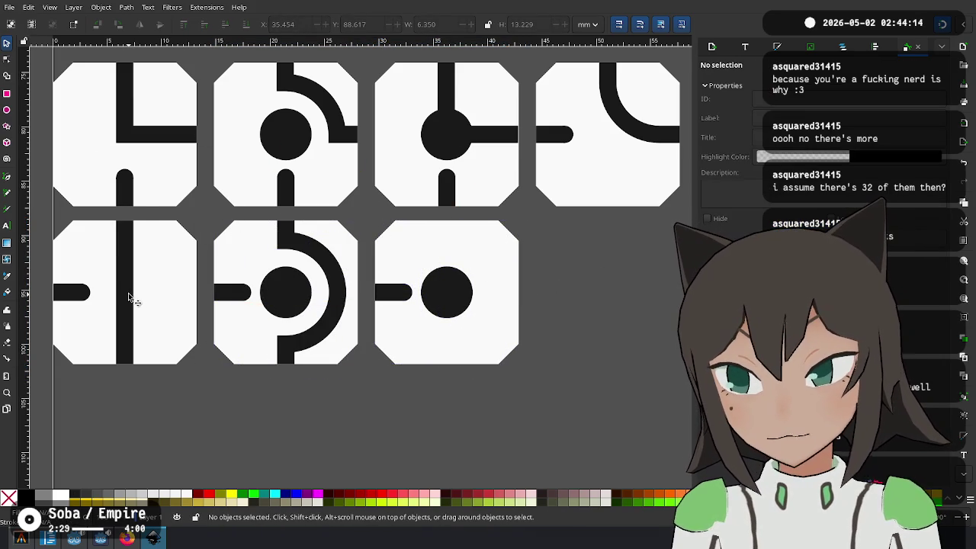
Ungroup the lower-left bar tile and lay its vertical bar across the third tile's circle
left_click_drag(128, 294, 144, 292)
key("ctrl+z")
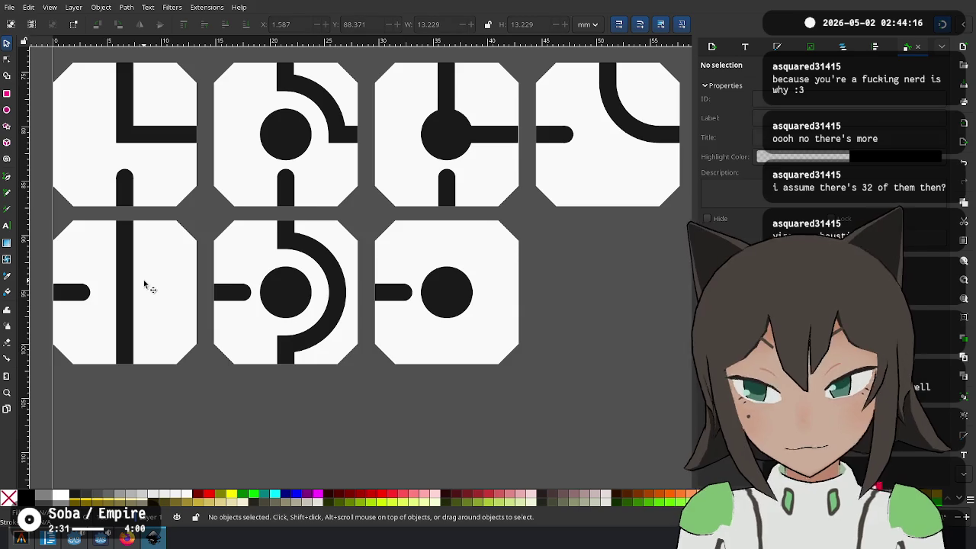
left_click(145, 284)
right_click(145, 284)
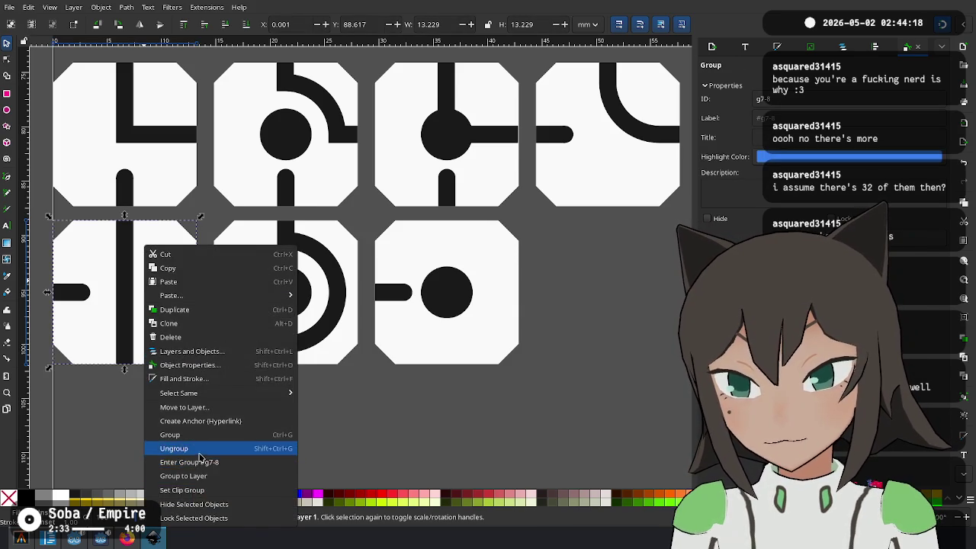
left_click(183, 448)
left_click_drag(126, 281, 457, 295)
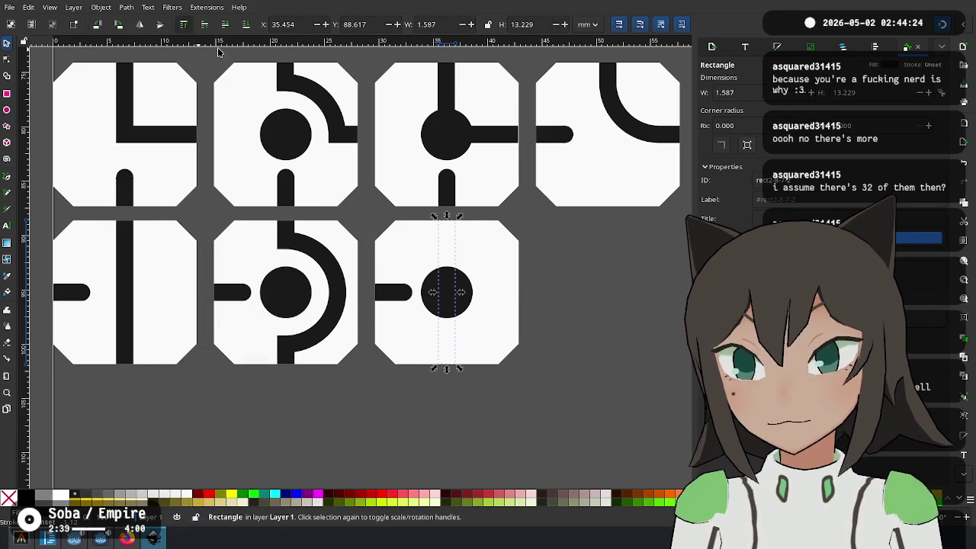
key("Home")
key("Escape")
scroll(566, 305, "down", 1, "ctrl")
scroll(572, 311, "down", 2, "ctrl")
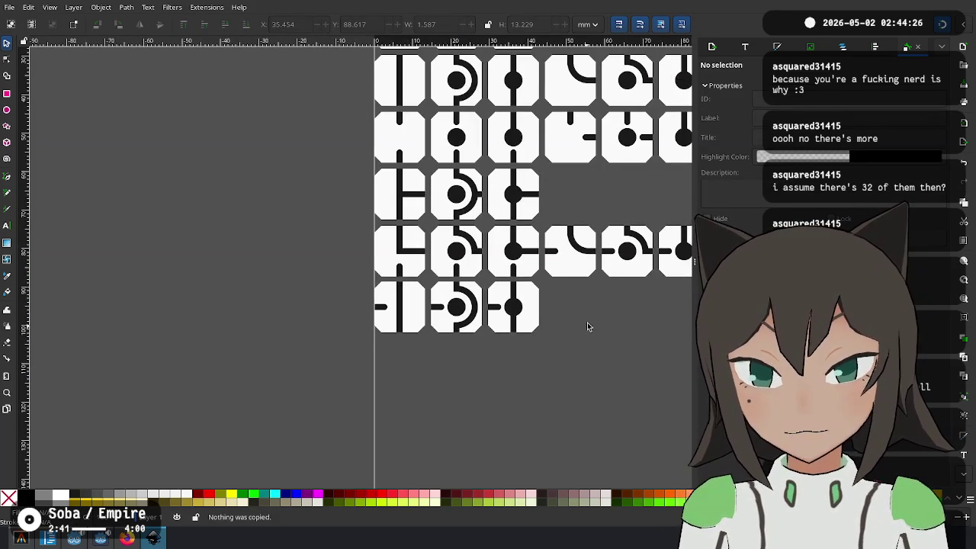
left_click_drag(588, 327, 338, 409)
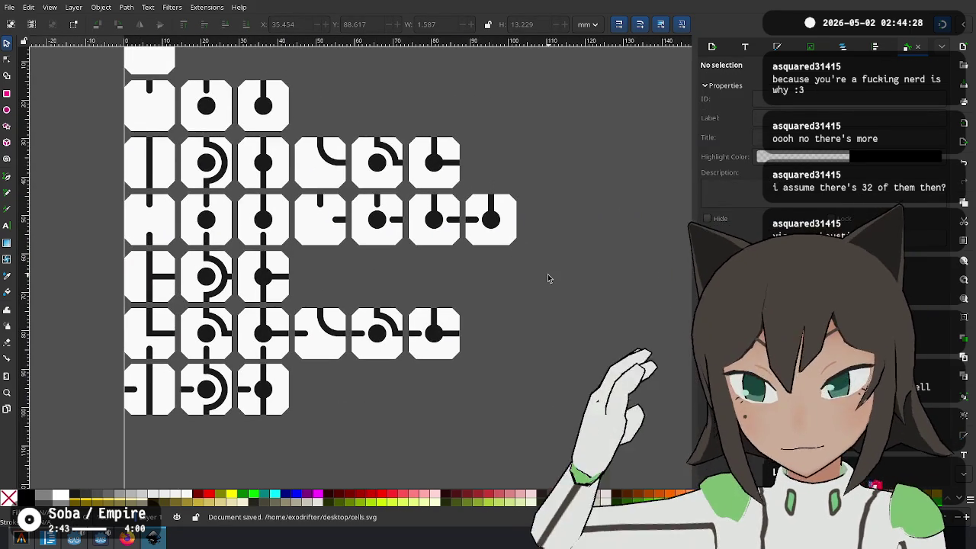
scroll(135, 302, "up", 2, "ctrl")
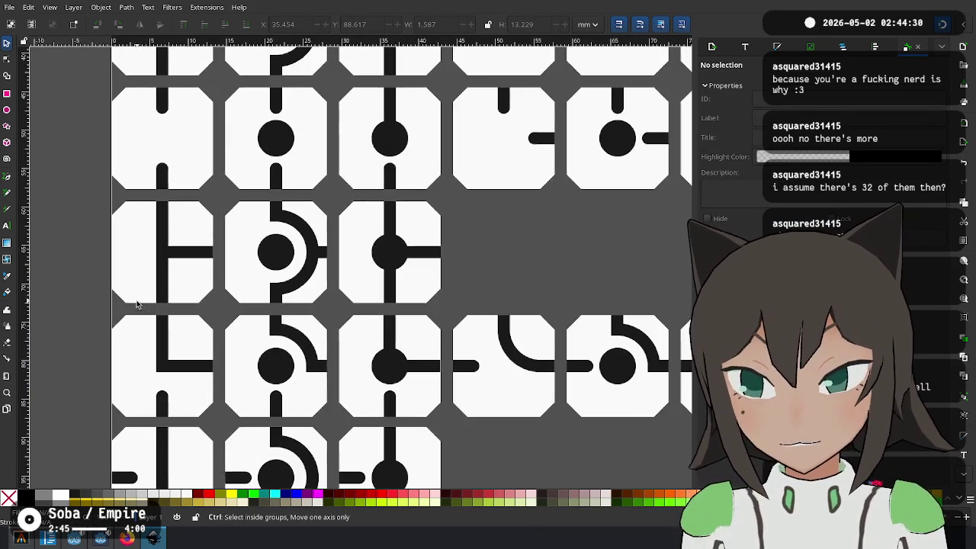
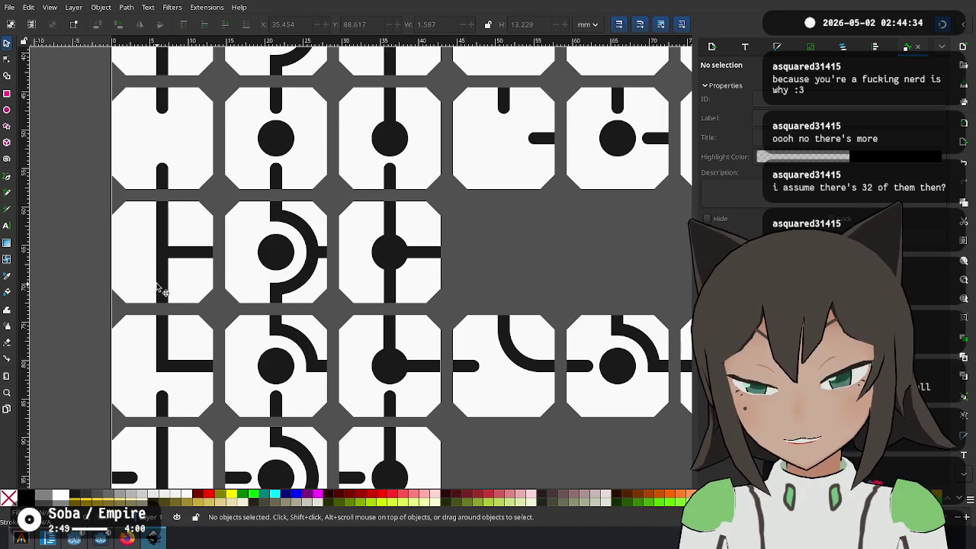
Move the bottom three tile rows down to open a gap above them
left_click_drag(160, 290, 148, 241)
scroll(141, 295, "down", 4)
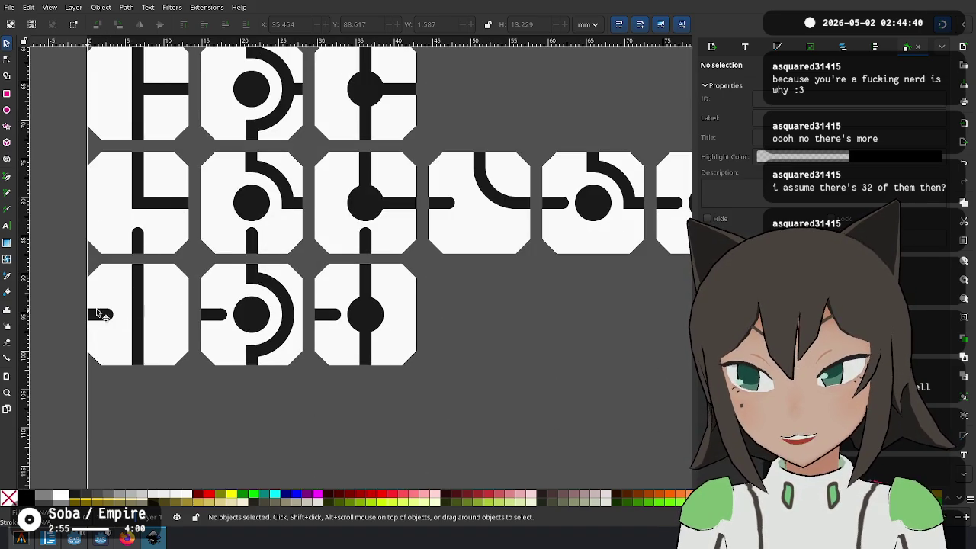
scroll(141, 321, "down", 2)
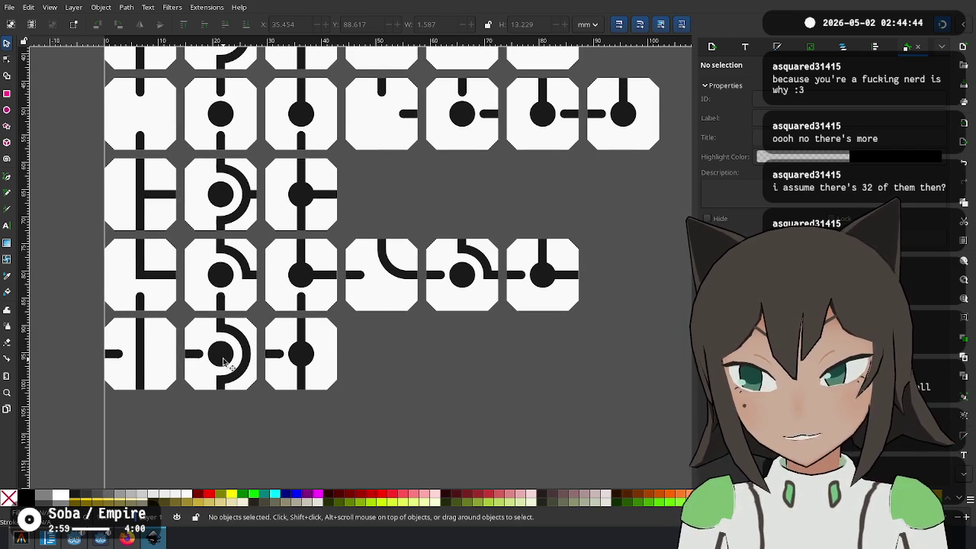
scroll(481, 244, "down", 2)
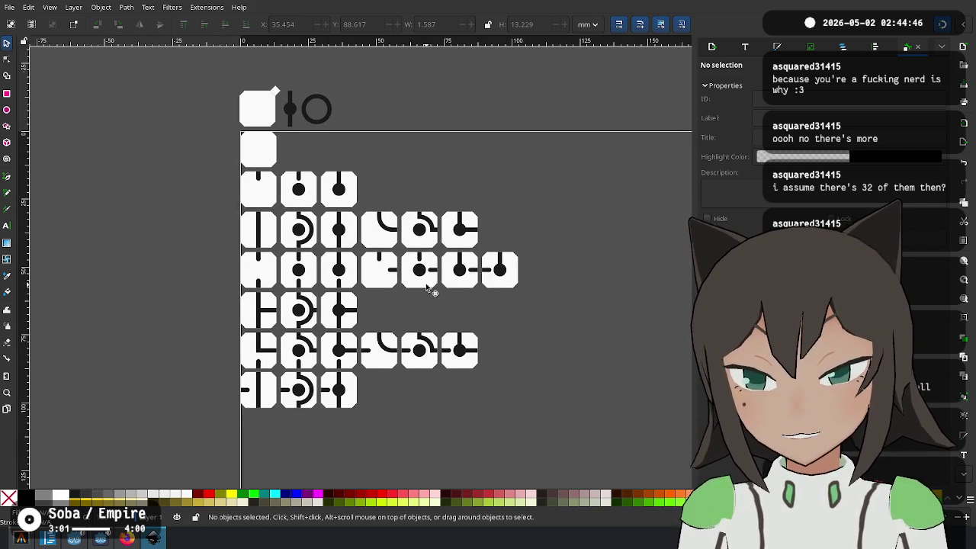
left_click_drag(523, 296, 222, 418)
left_click(540, 293)
left_click_drag(540, 294, 229, 419)
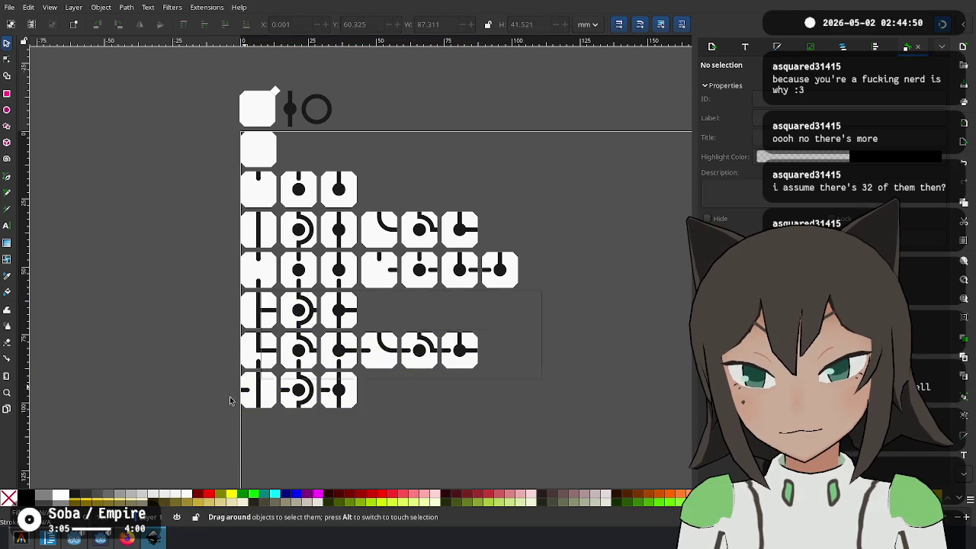
left_click_drag(249, 299, 254, 357)
Duplicate the blank top-left tile and place the copy below the rows
left_click(212, 191)
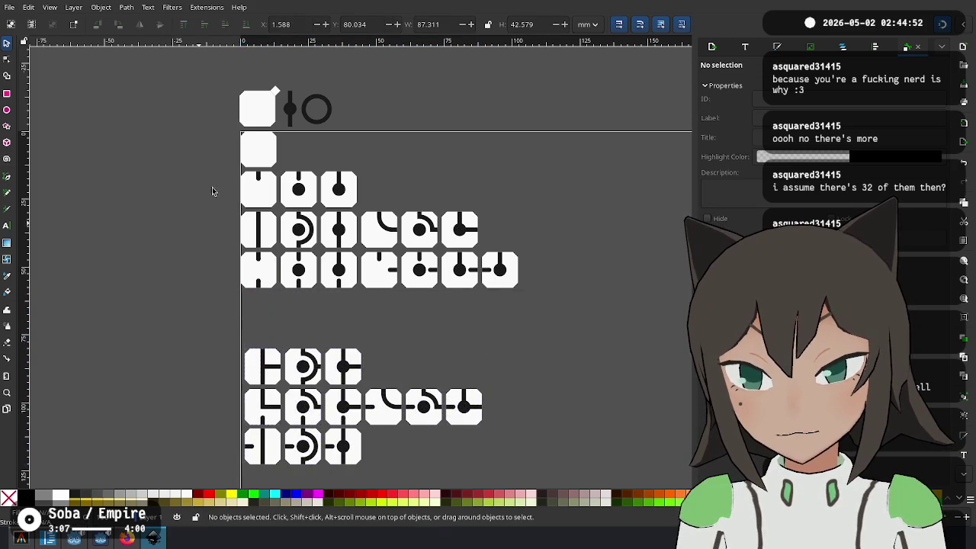
left_click(259, 111)
key("ctrl+d")
mouse_move(259, 111)
left_mouse_down()
mouse_move(253, 320)
mouse_move(300, 244)
left_mouse_up()
Move the lower tile group up under the blank copy and delete the leftover blank tile
scroll(233, 301, "up", 5)
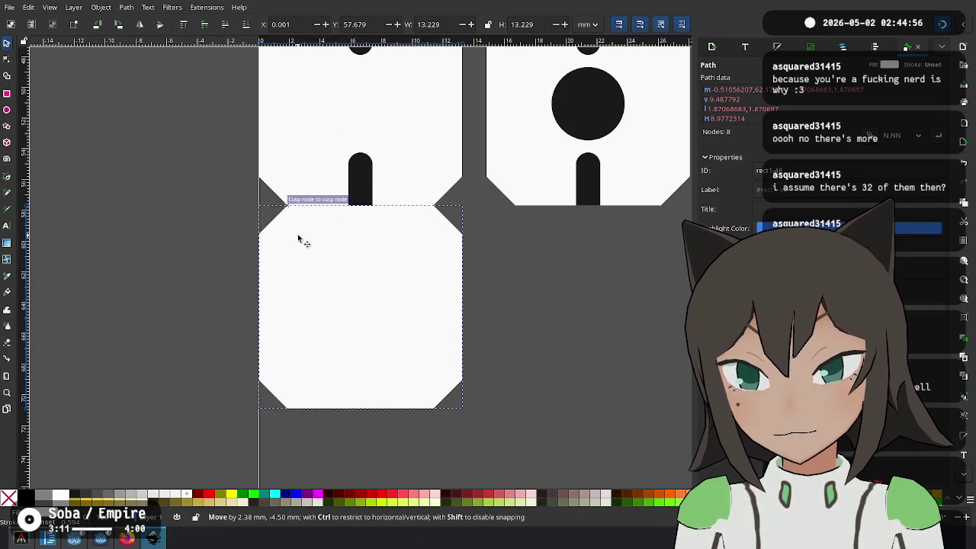
scroll(366, 285, "down", 5)
scroll(517, 394, "down", 3)
left_click_drag(578, 234, 222, 421)
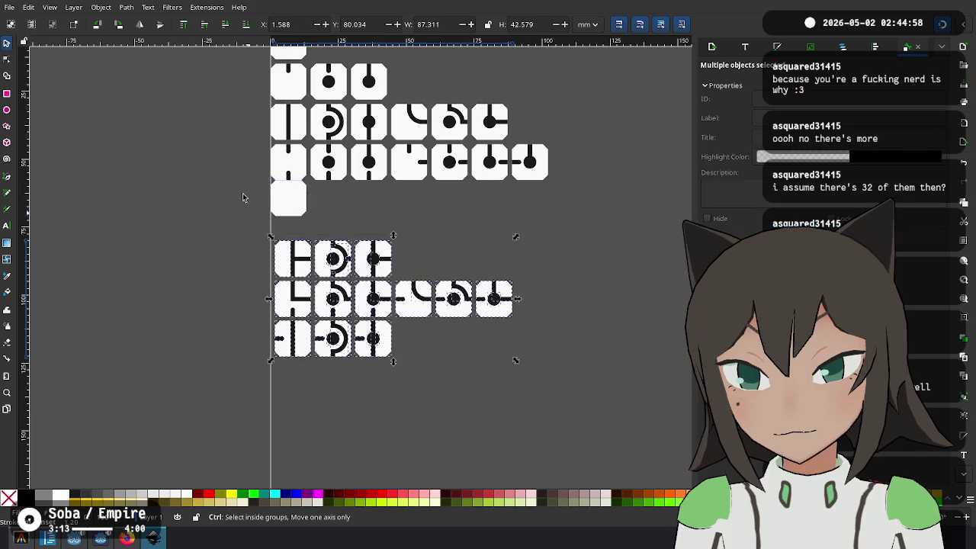
scroll(404, 371, "up", 4)
left_click_drag(404, 372, 366, 305)
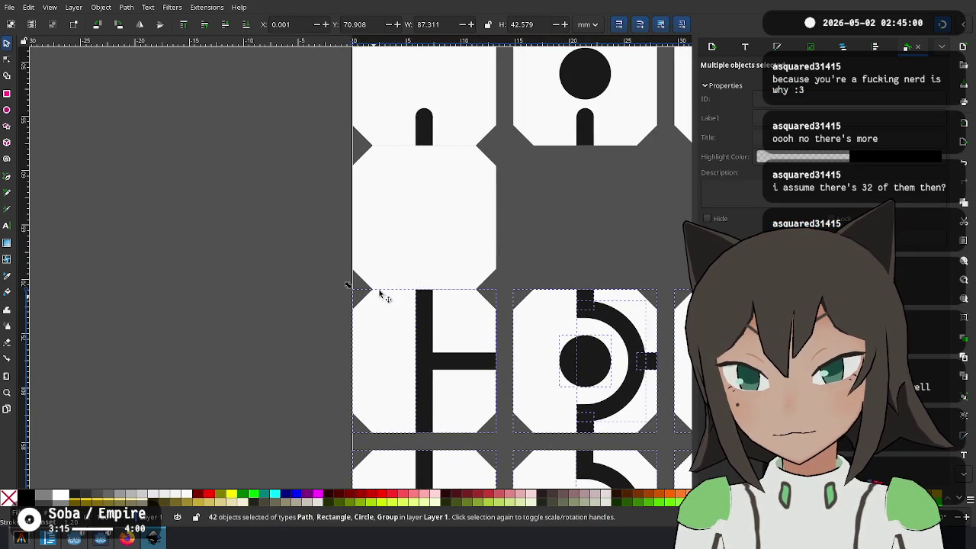
left_click(385, 283)
key("Delete")
Shift rows 3–4 and the lower group down and right to open another gap
scroll(534, 263, "down", 3)
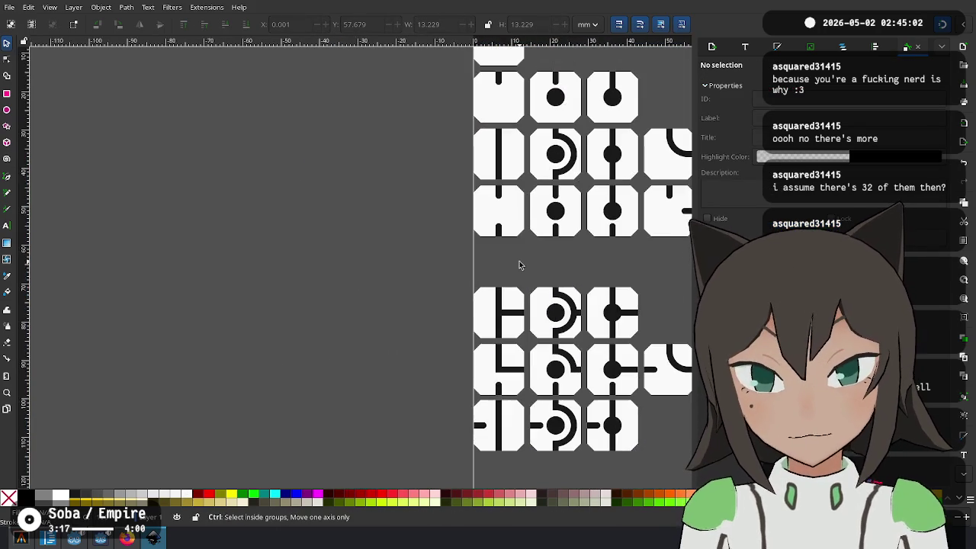
scroll(553, 235, "right", 3)
scroll(580, 298, "down", 2)
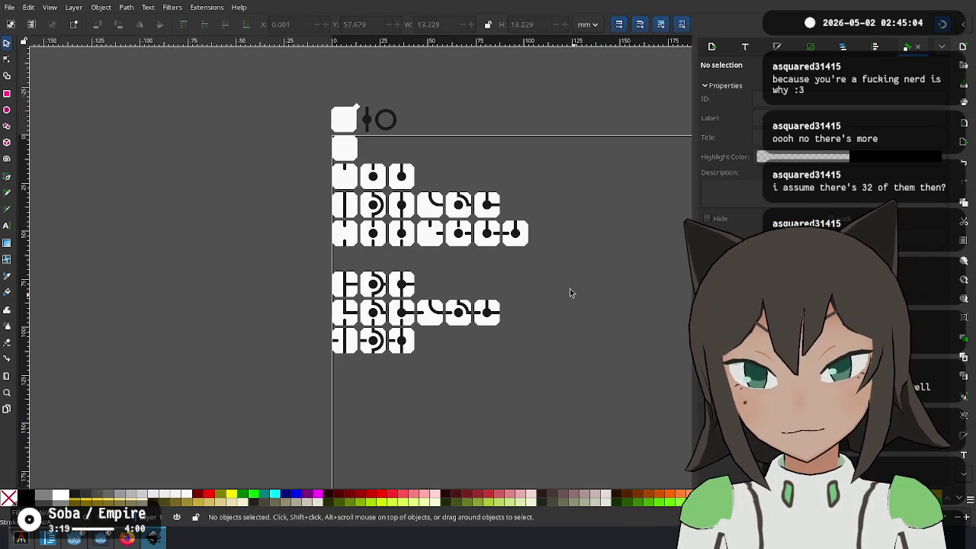
left_click_drag(544, 193, 274, 405)
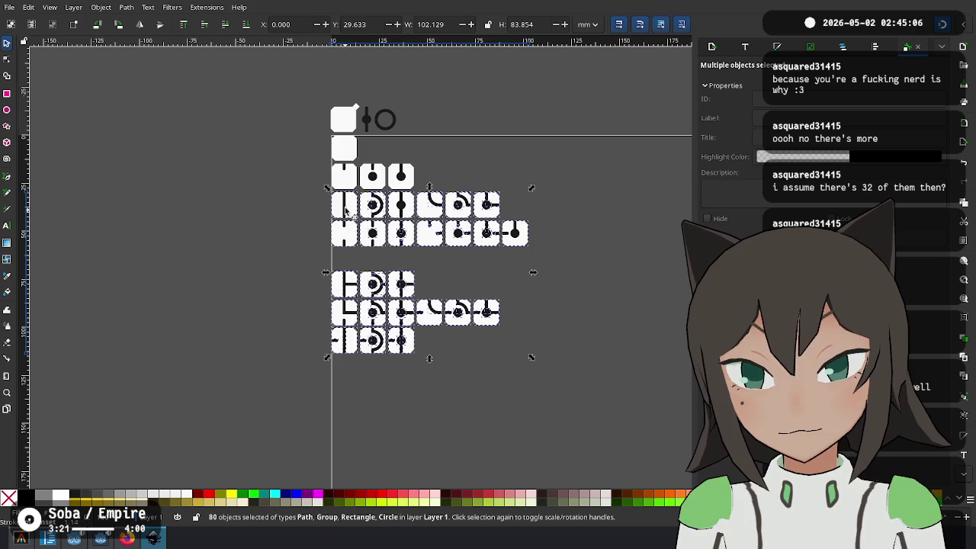
left_click_drag(350, 214, 383, 263)
Move a blank tile into the left column, flush under the tile above
left_click(391, 176)
left_click_drag(355, 150, 347, 212)
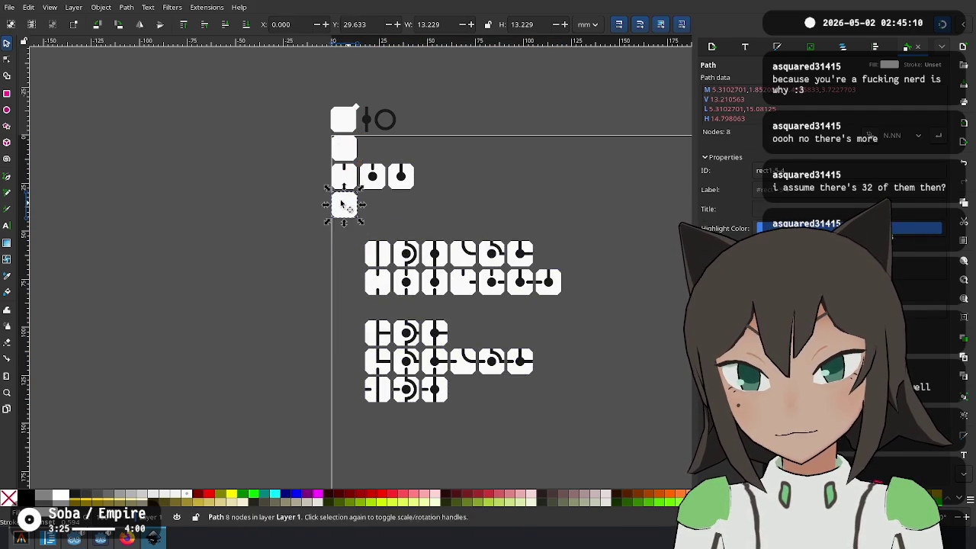
scroll(341, 205, "up", 3)
scroll(338, 196, "up", 1)
left_click_drag(329, 185, 401, 231)
Shift the connector rows beside the blank tiles and delete the extra blank tile
scroll(401, 231, "down", 3)
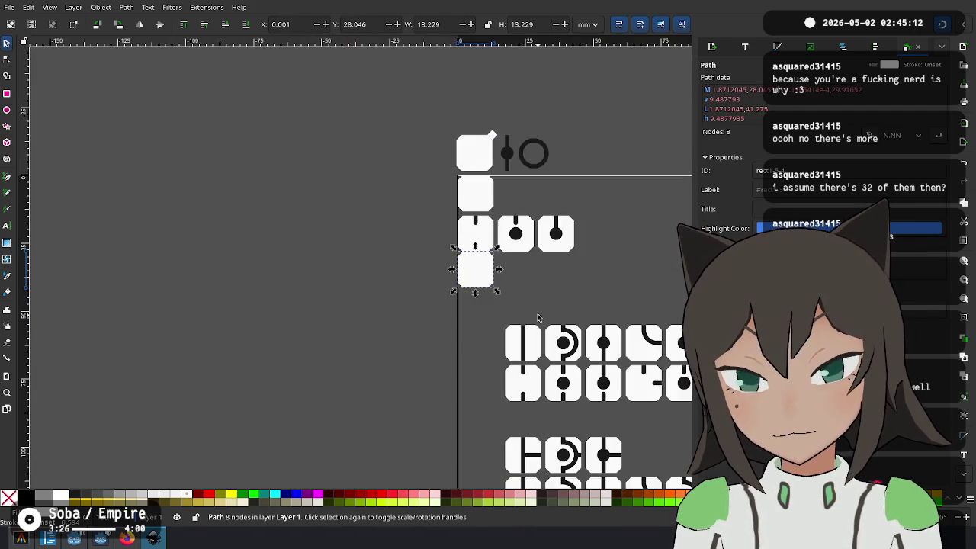
scroll(537, 318, "down", 2)
left_click_drag(570, 174, 282, 381)
scroll(369, 188, "up", 4)
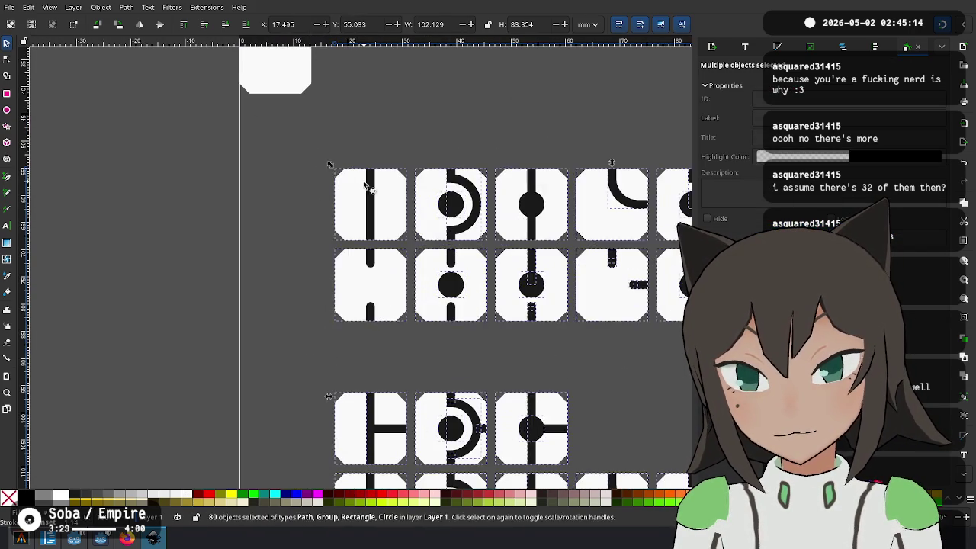
left_click_drag(369, 188, 255, 103)
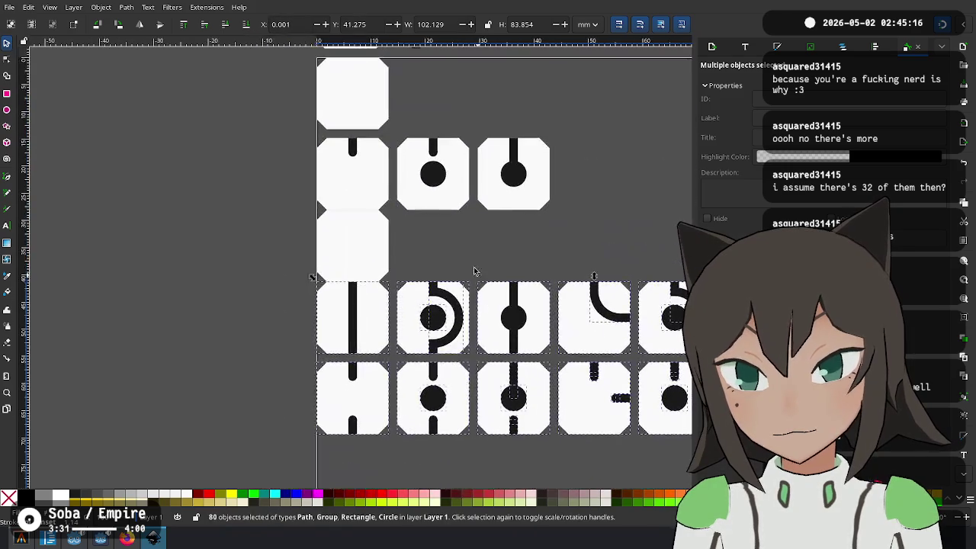
left_click(384, 257)
key("Delete")
Move the lower tile rows down and right, and reposition a blank tile near the top
scroll(495, 277, "down", 3)
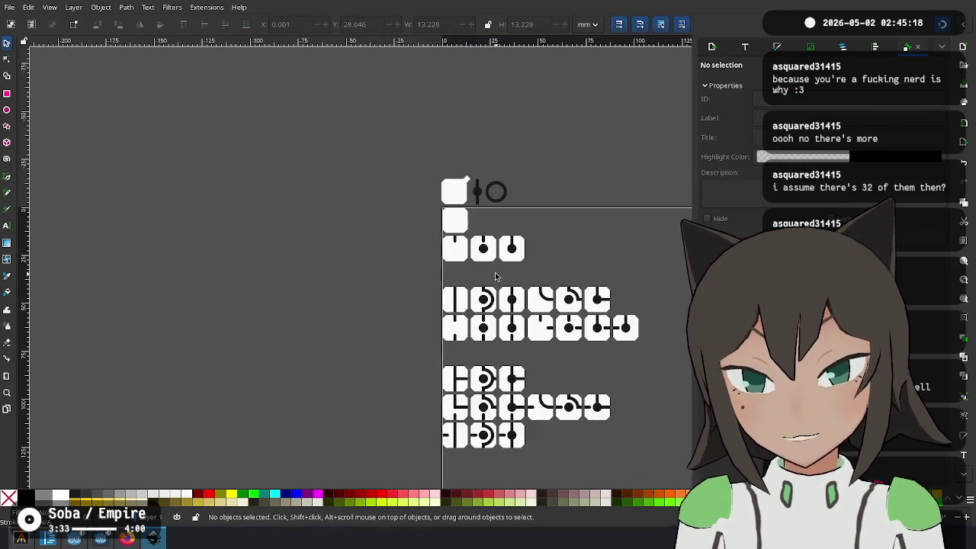
scroll(495, 276, "down", 1)
scroll(504, 198, "right", 3)
left_click_drag(569, 197, 298, 440)
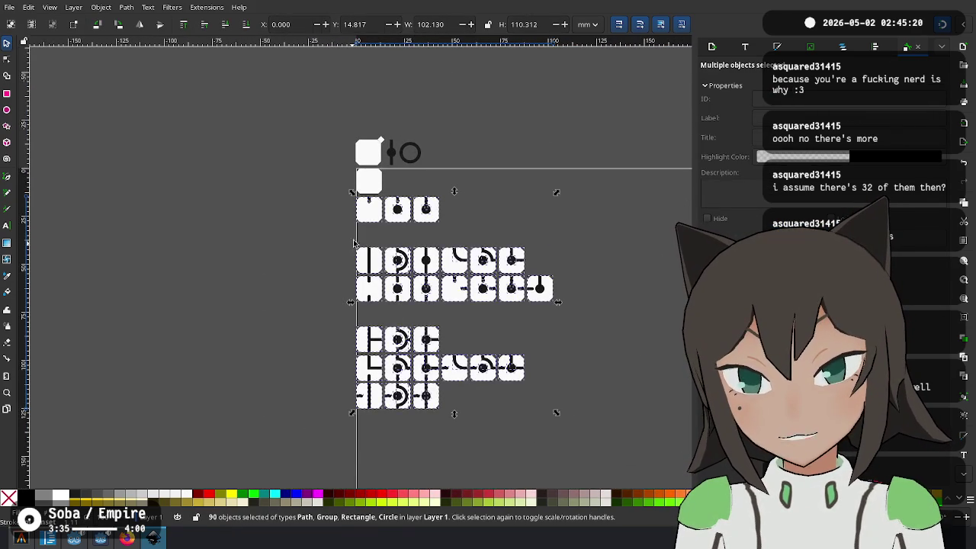
left_click_drag(363, 214, 384, 237)
key("Escape")
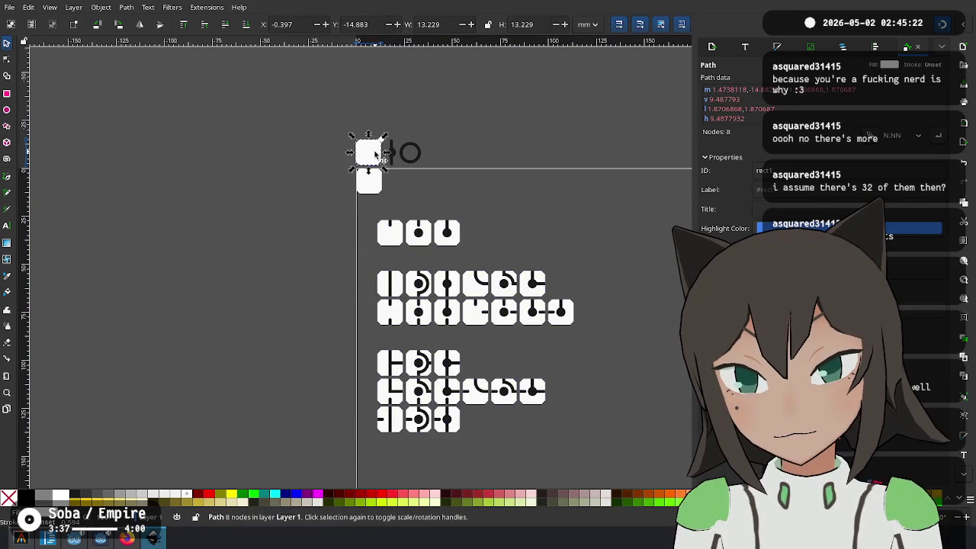
left_click_drag(374, 149, 371, 219)
Left-align all the lower tile rows at X 0
scroll(360, 203, "up", 4)
scroll(371, 163, "up", 3)
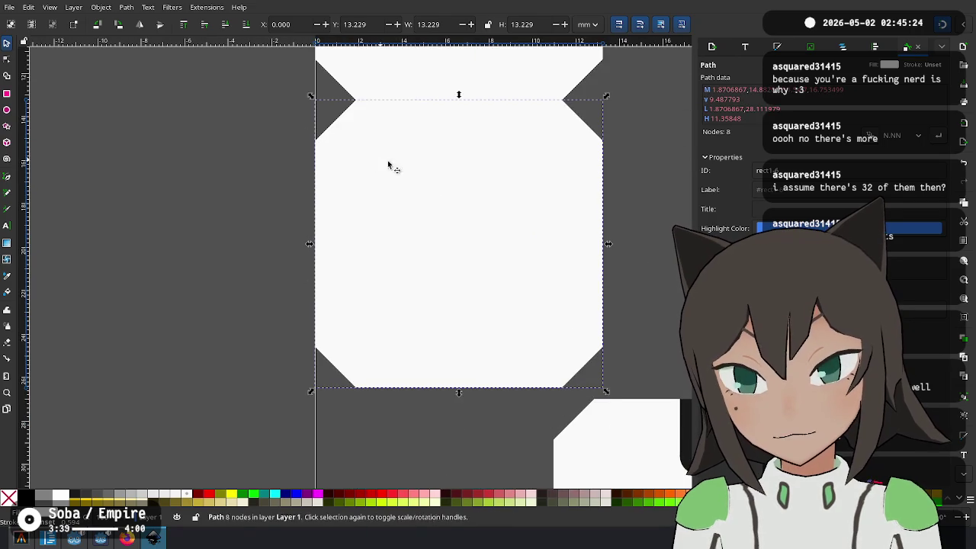
scroll(457, 229, "down", 5)
scroll(467, 186, "down", 3)
left_click_drag(612, 169, 375, 365)
scroll(376, 183, "up", 8)
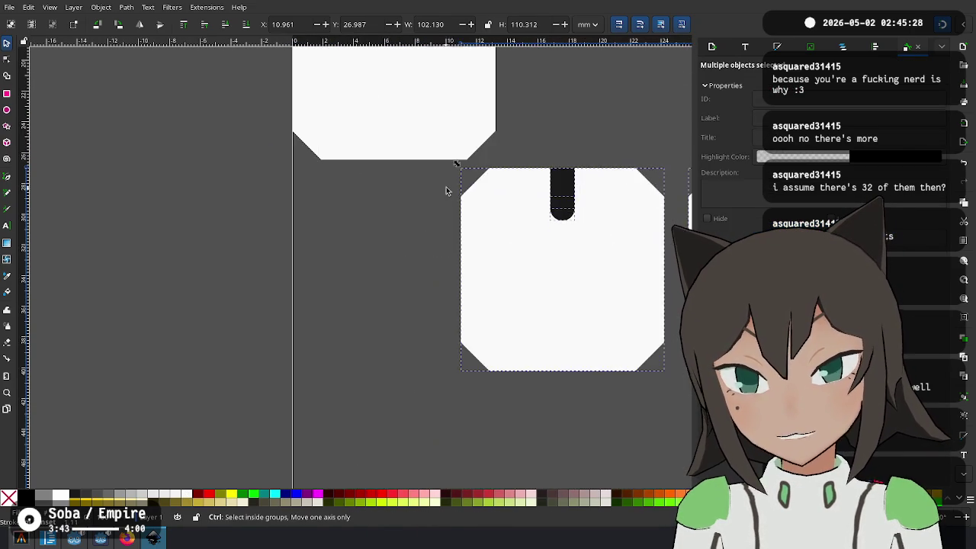
left_click_drag(457, 192, 327, 185)
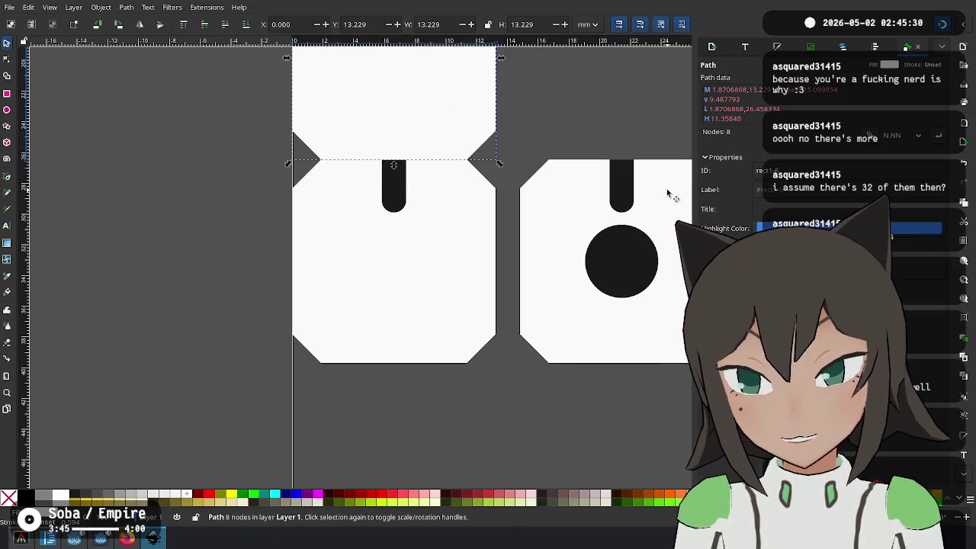
key("Escape")
Review the regrouped tile rows and their gaps across the sheet
scroll(450, 211, "down", 3)
scroll(451, 261, "up", 2)
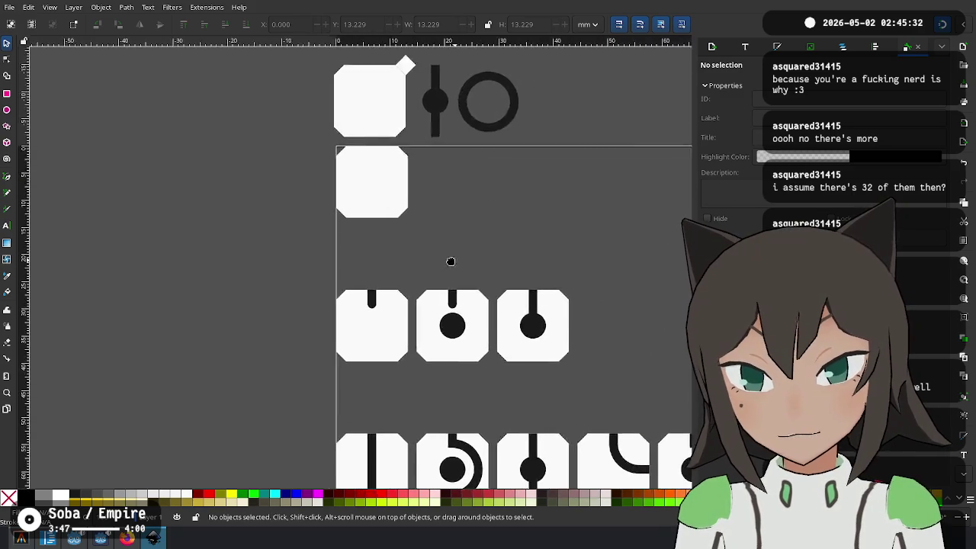
scroll(343, 163, "down", 3)
scroll(408, 216, "down", 1)
scroll(384, 158, "up", 2)
scroll(179, 135, "up", 1)
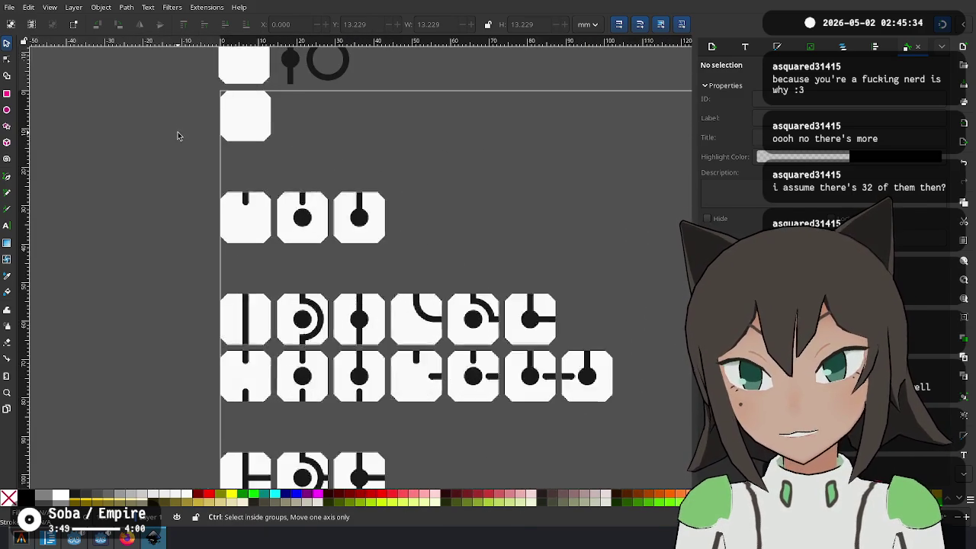
scroll(83, 148, "down", 1)
scroll(148, 196, "down", 2)
scroll(30, 221, "up", 2)
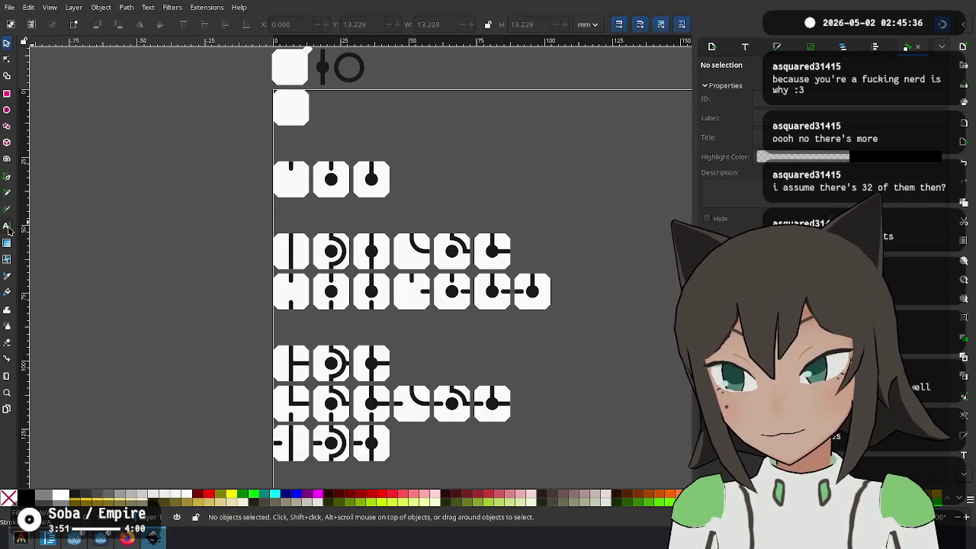
left_click(7, 228)
scroll(301, 175, "up", 2)
scroll(301, 174, "left", 1)
Add a '0' text label and move it left of the first tile
mouse_move(300, 179)
left_mouse_down()
mouse_move(292, 172)
mouse_move(312, 160)
left_mouse_up()
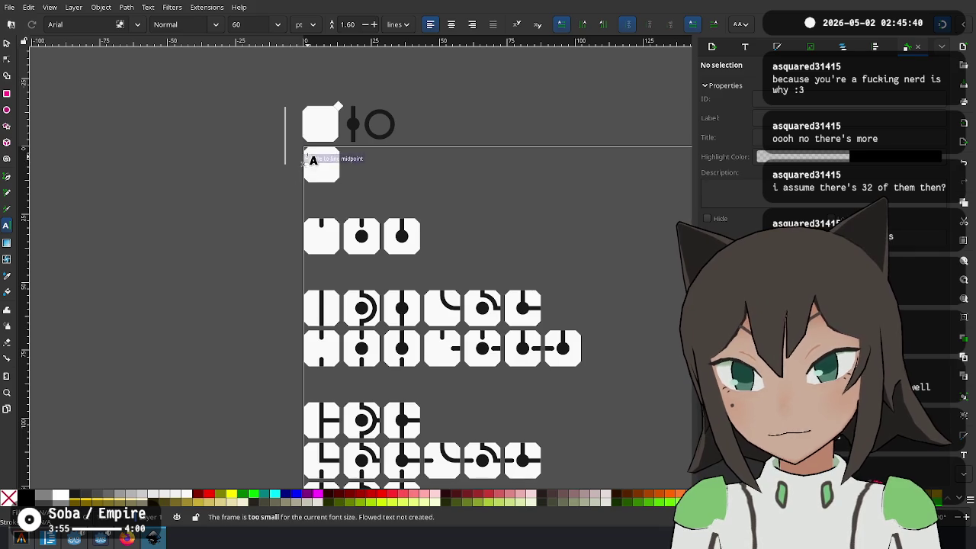
type("0")
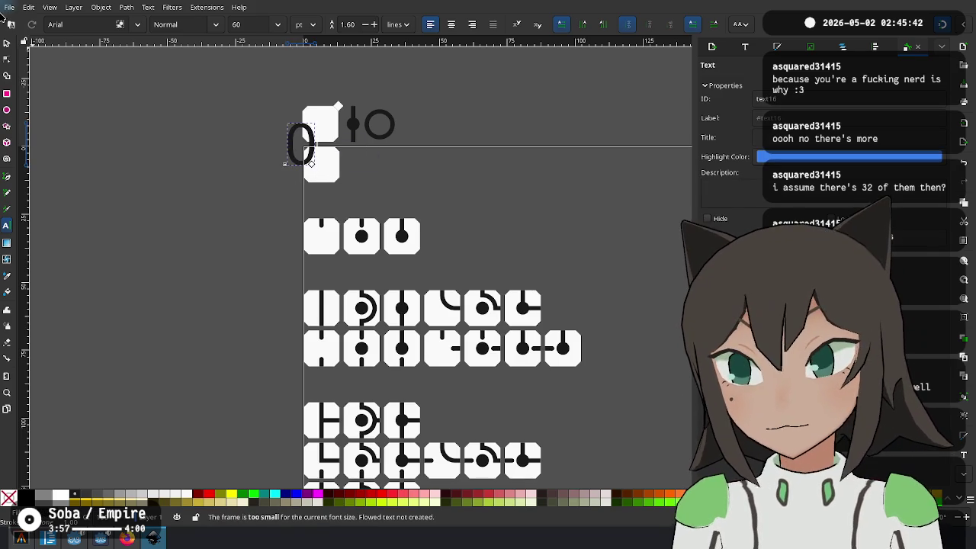
left_click(6, 43)
mouse_move(297, 151)
left_mouse_down()
mouse_move(268, 191)
mouse_move(270, 172)
left_mouse_up()
Try Lucida Sans Unicode and Monospace as the 0 label's font
scroll(320, 144, "up", 3)
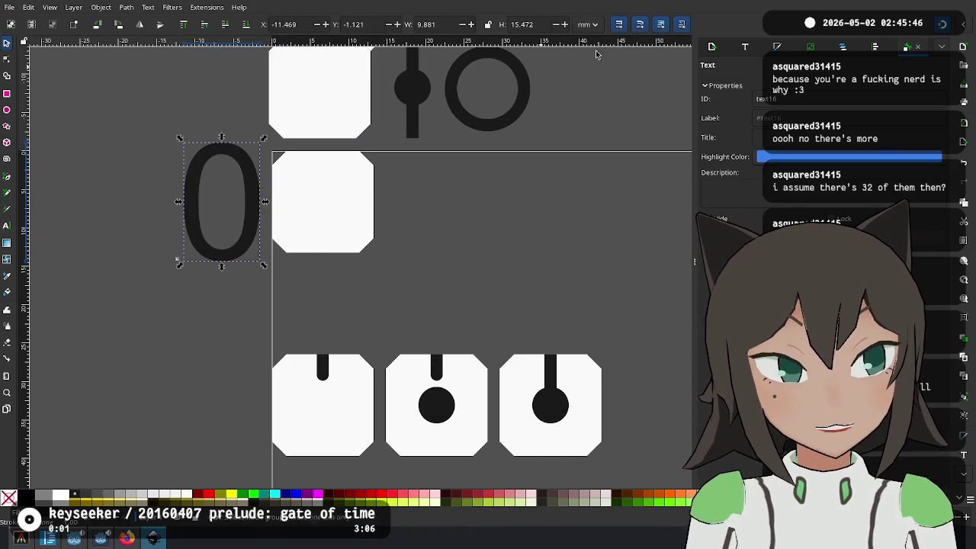
left_click(746, 48)
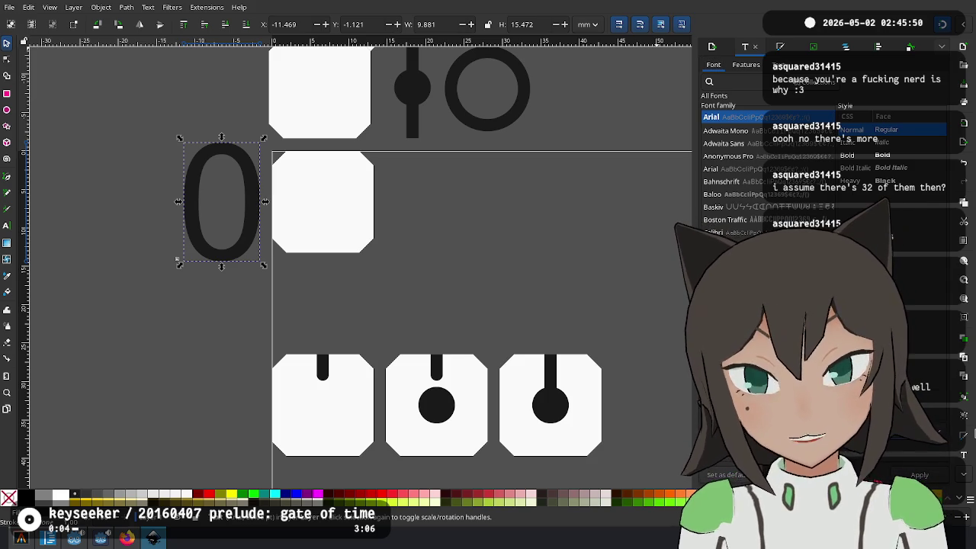
double_click(236, 246)
key("ctrl+a")
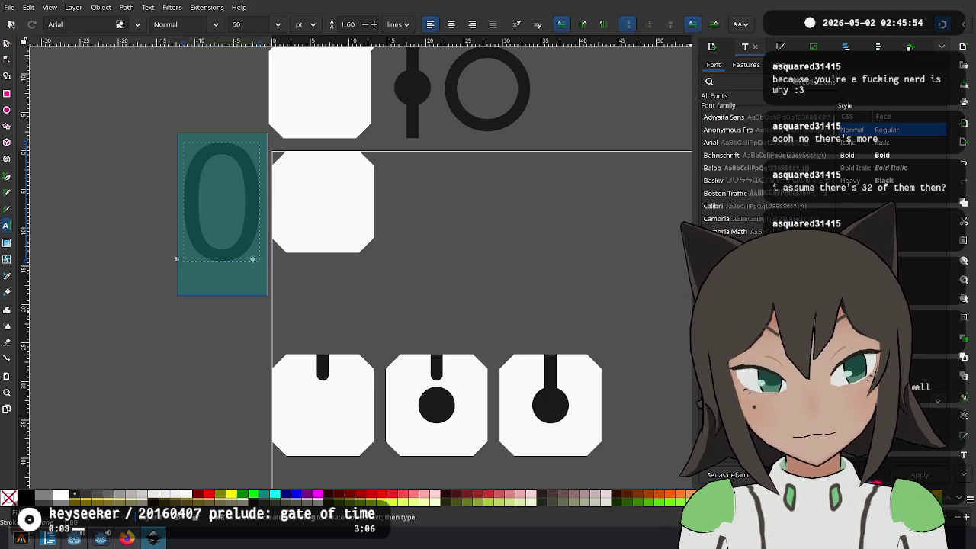
left_click(925, 477)
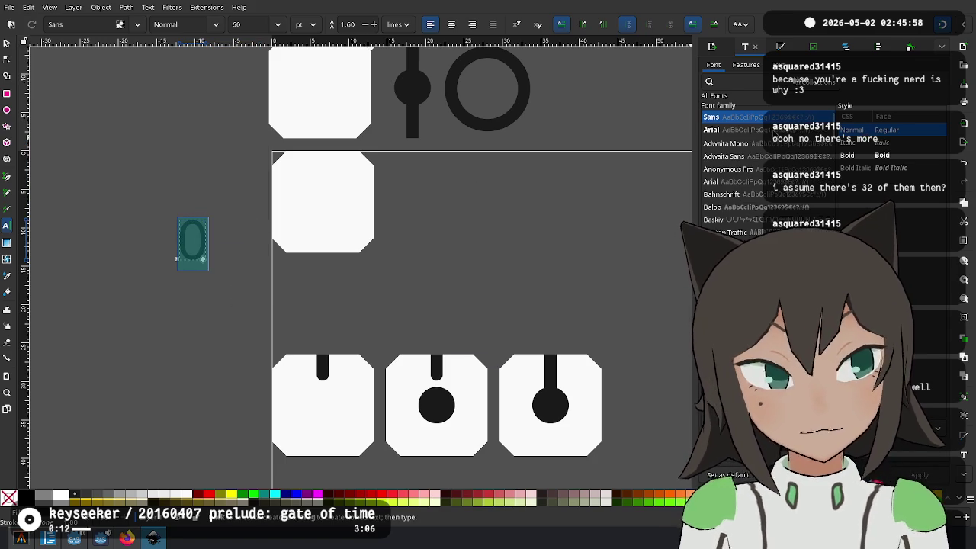
scroll(770, 136, "down", 3)
scroll(770, 136, "down", 5)
scroll(770, 135, "down", 3)
scroll(770, 135, "down", 3)
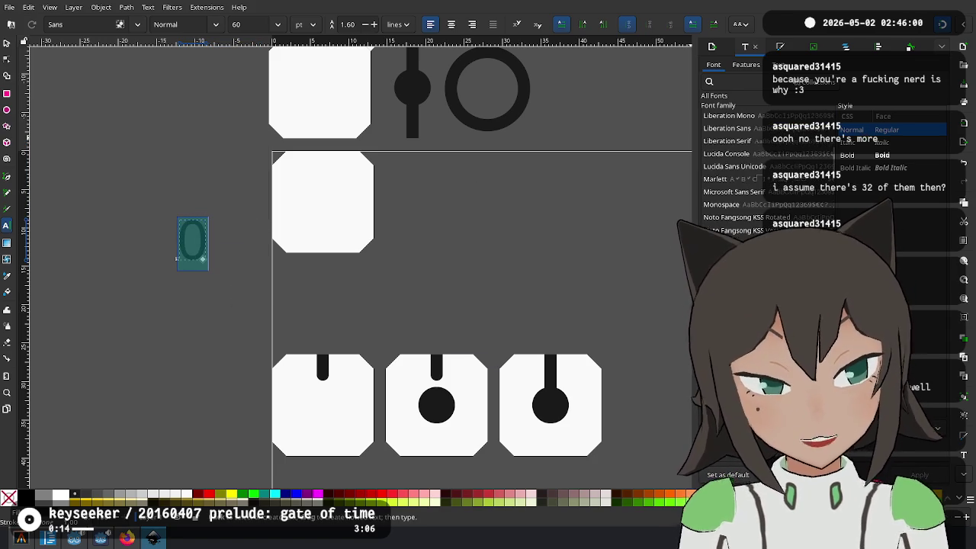
scroll(767, 168, "down", 5)
scroll(766, 168, "down", 5)
scroll(766, 168, "down", 3)
scroll(767, 167, "up", 5)
scroll(767, 168, "up", 5)
scroll(766, 168, "up", 3)
scroll(766, 167, "up", 5)
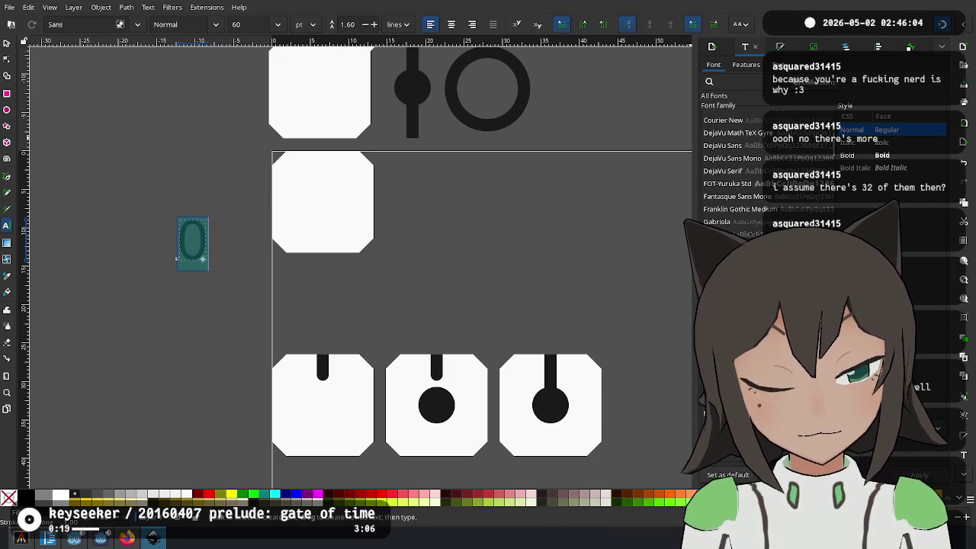
scroll(766, 168, "down", 3)
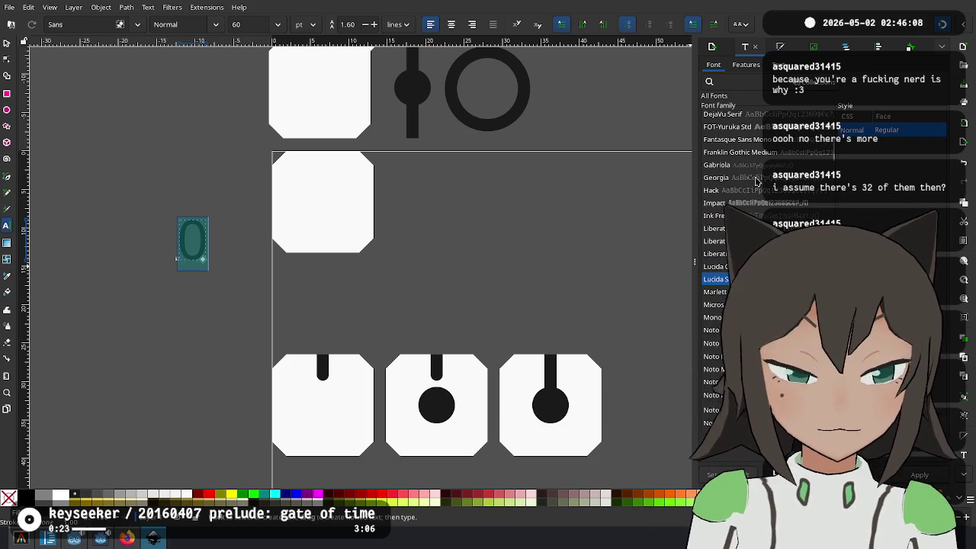
scroll(770, 116, "up", 5)
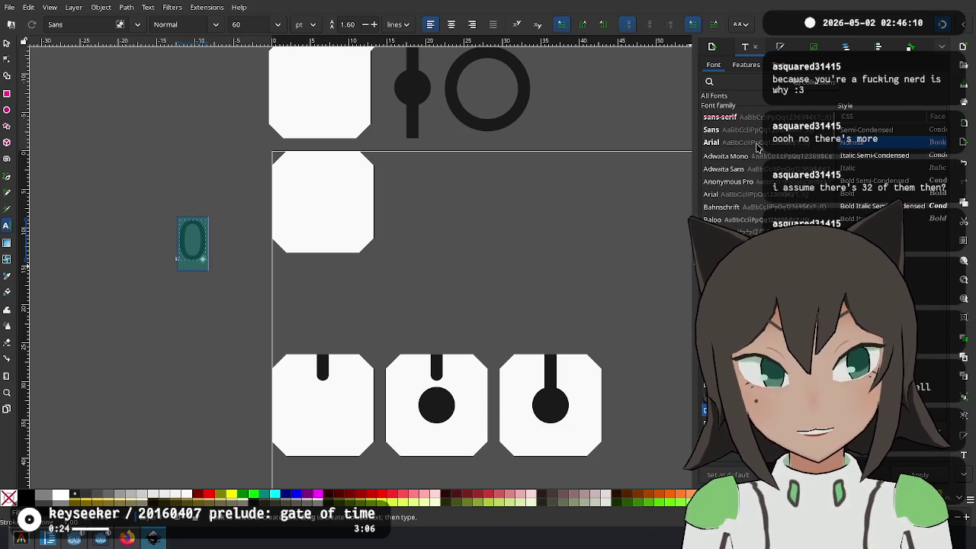
scroll(732, 167, "down", 3)
scroll(732, 168, "down", 3)
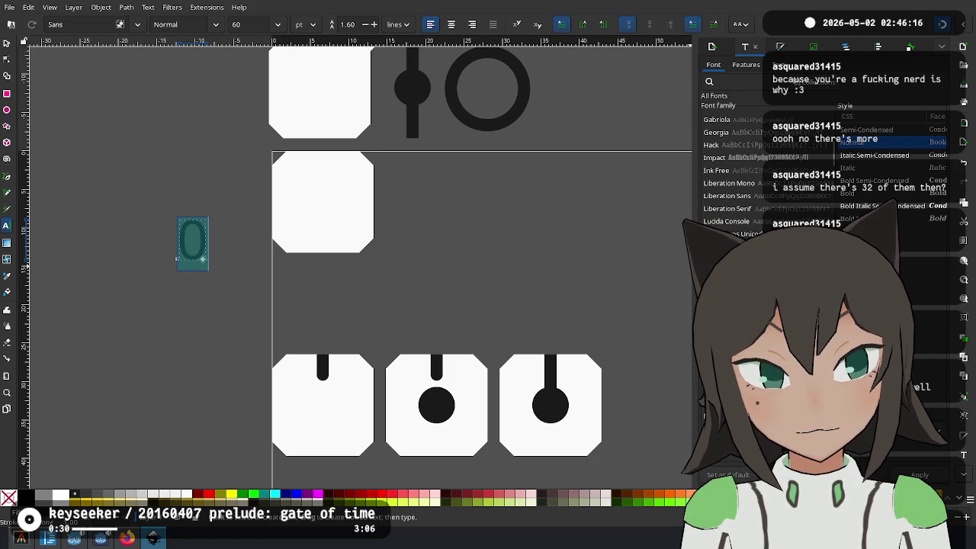
left_click(728, 233)
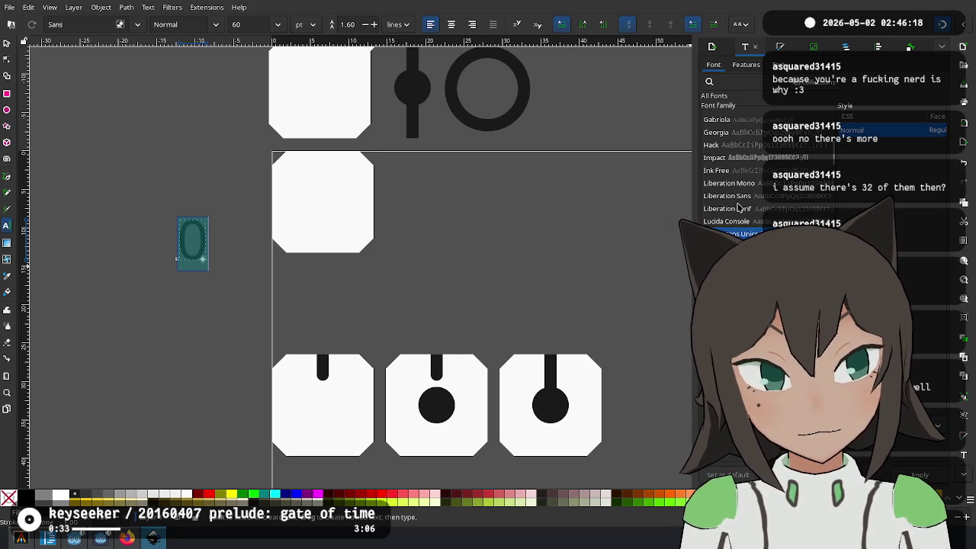
scroll(746, 158, "down", 2)
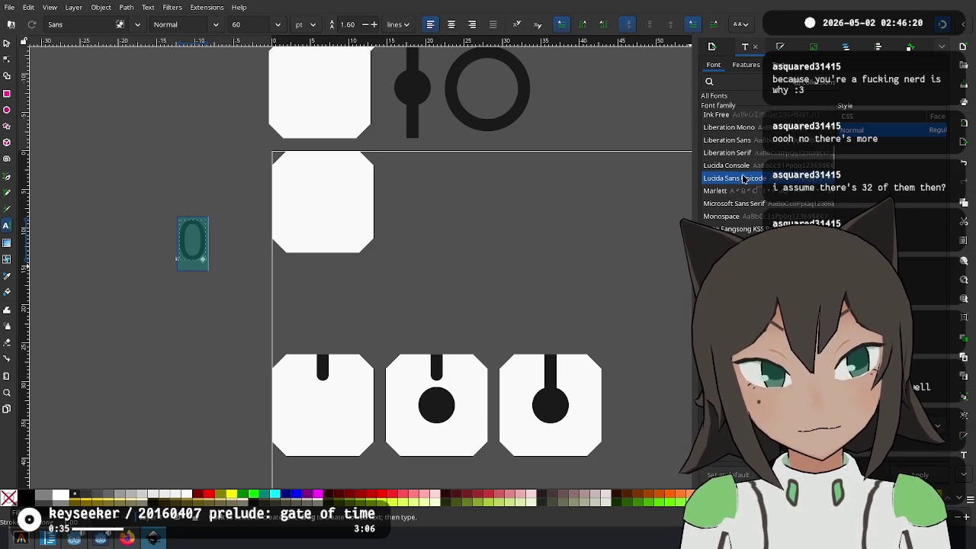
left_click(758, 217)
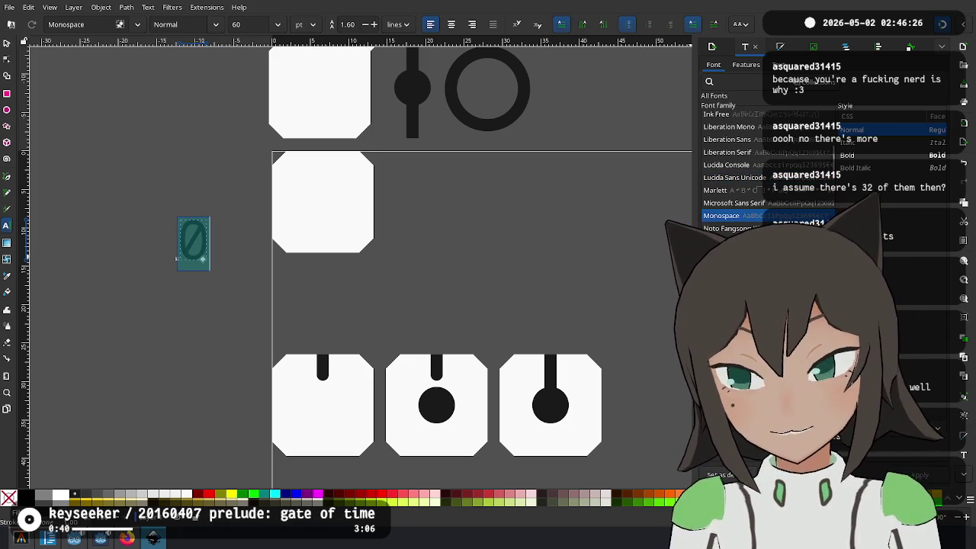
Apply Noto Sans Mono to the 0 label and place it beside the row-0 tile
scroll(758, 217, "down", 5)
scroll(758, 218, "down", 2)
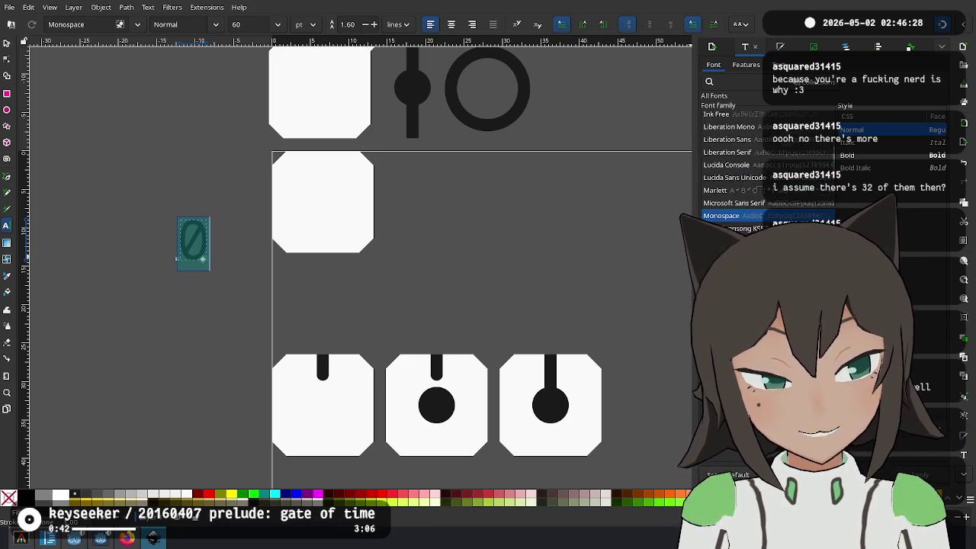
scroll(758, 218, "down", 1)
scroll(758, 218, "down", 2)
scroll(758, 218, "down", 2)
scroll(758, 217, "down", 5)
scroll(758, 218, "down", 5)
scroll(758, 217, "down", 4)
scroll(759, 217, "down", 4)
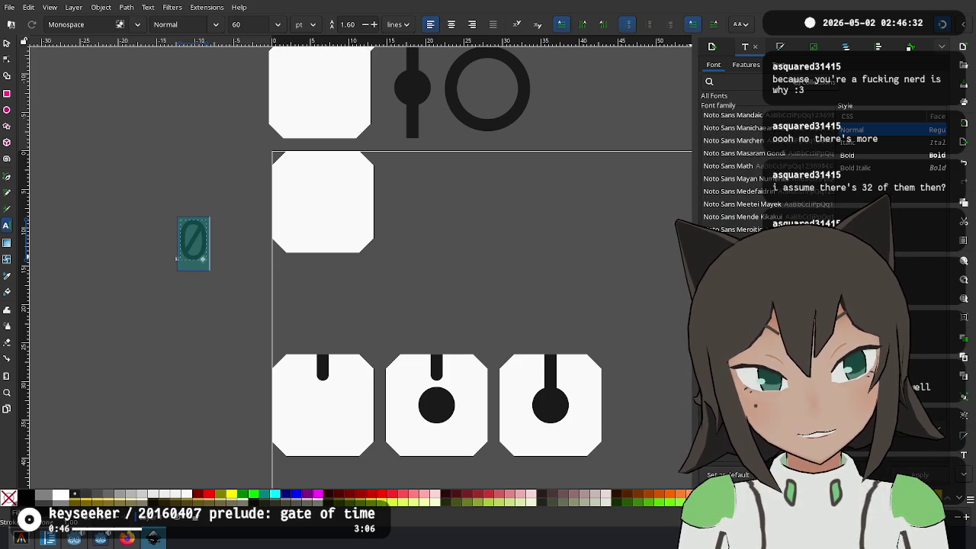
left_click(751, 203)
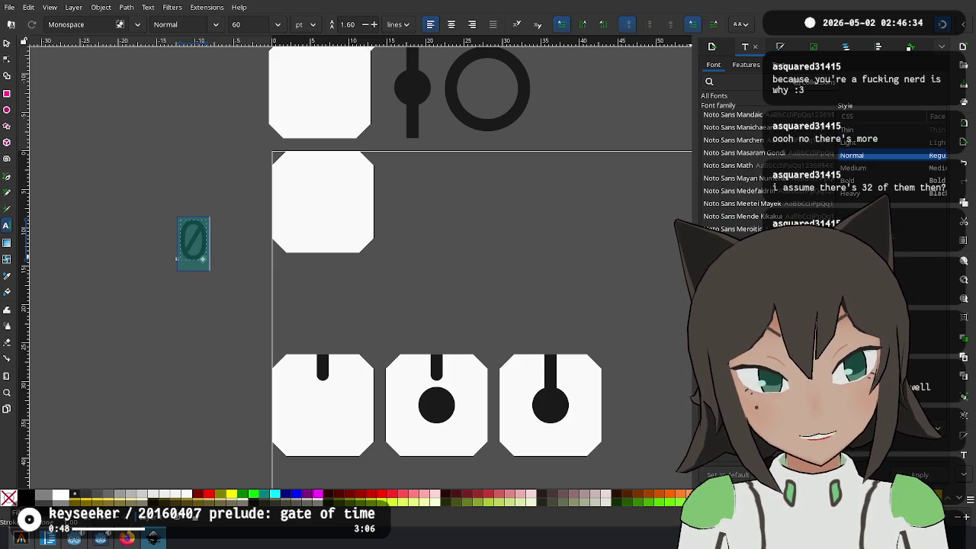
left_click(921, 475)
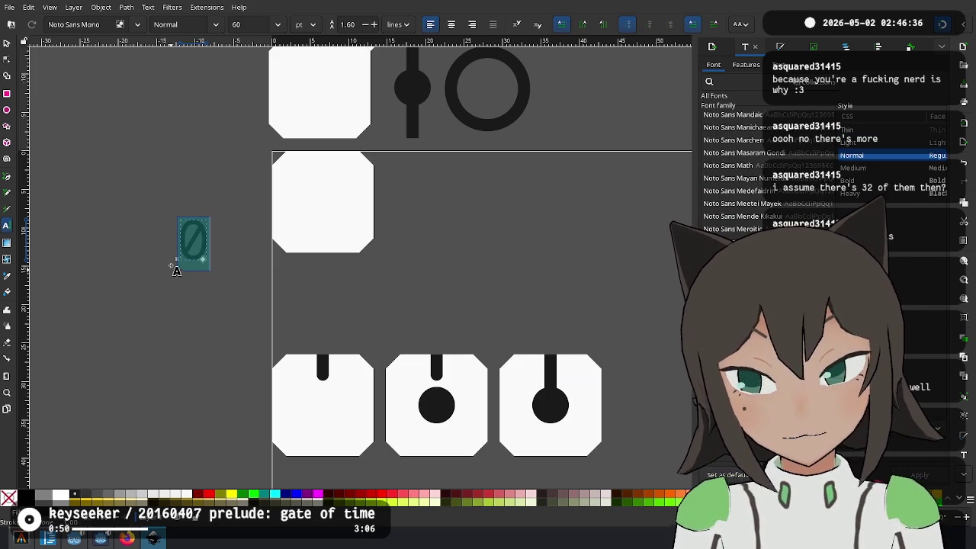
left_click(6, 42)
mouse_move(204, 246)
left_mouse_down()
mouse_move(244, 192)
mouse_move(258, 206)
left_mouse_up()
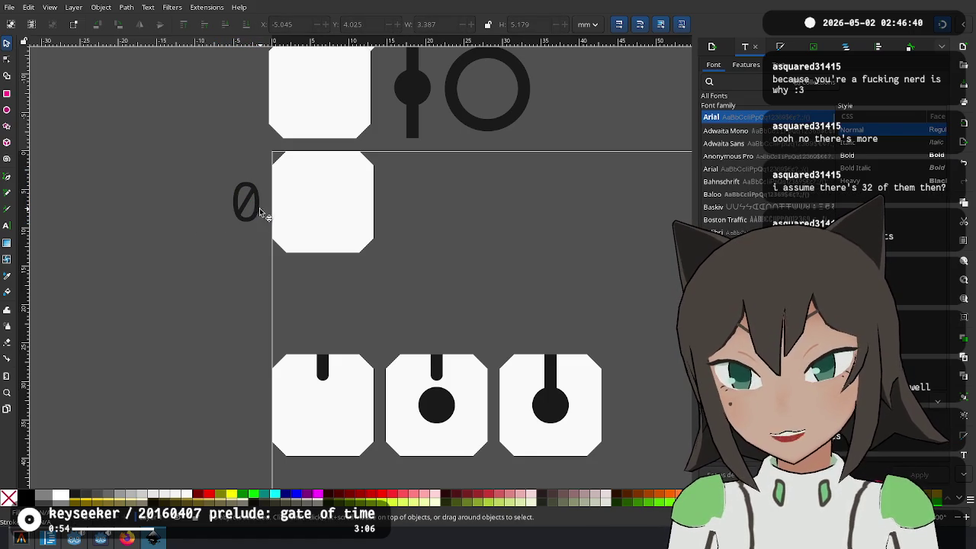
Duplicate the 0 label into a '1' label aligned beside row 1
left_click(258, 210)
key("ctrl+d")
left_click_drag(259, 214, 245, 398)
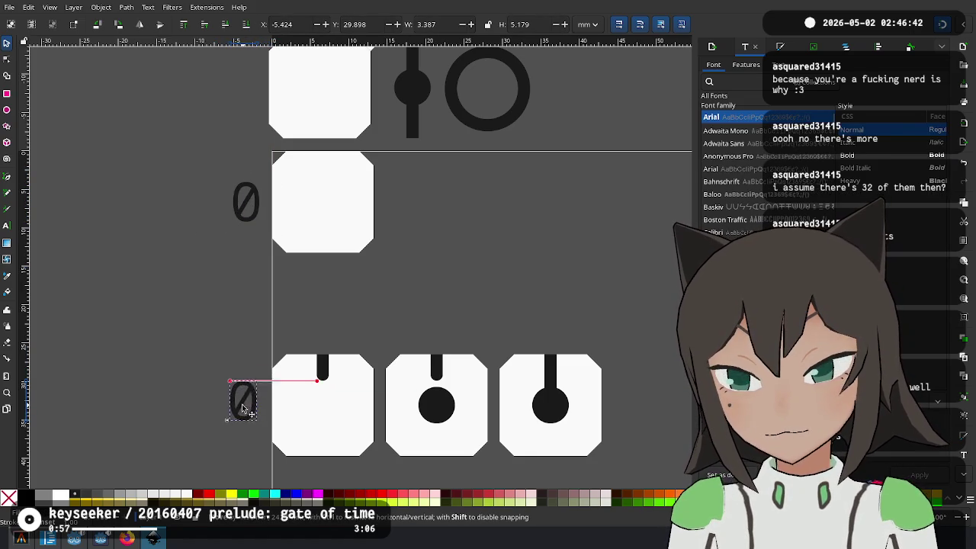
double_click(247, 398)
type("1")
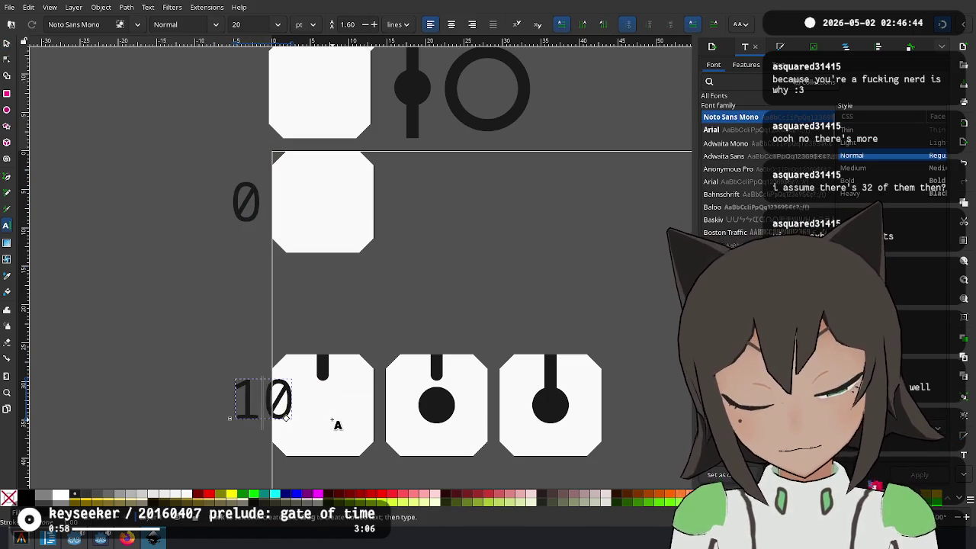
key("Delete")
left_click(298, 283)
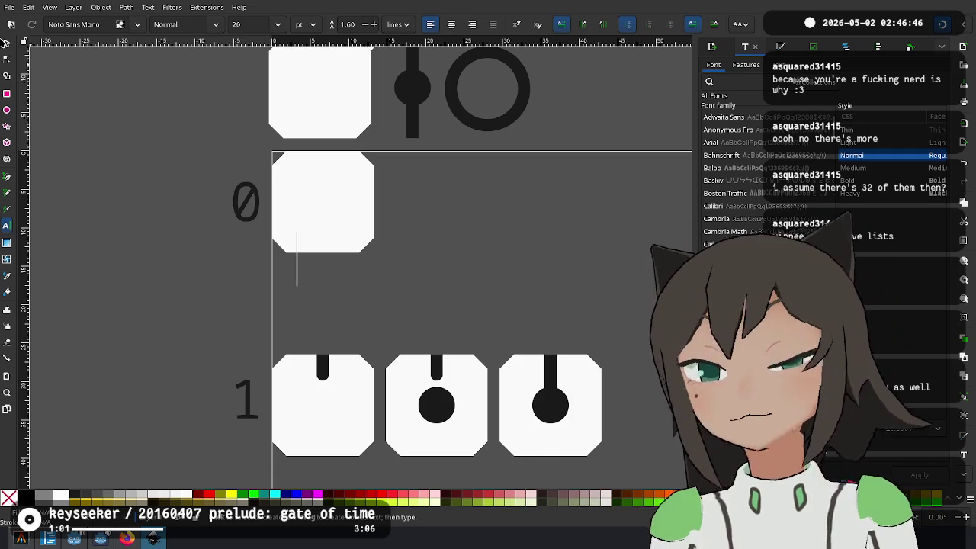
key("Escape")
key("s")
left_click_drag(248, 410, 237, 408)
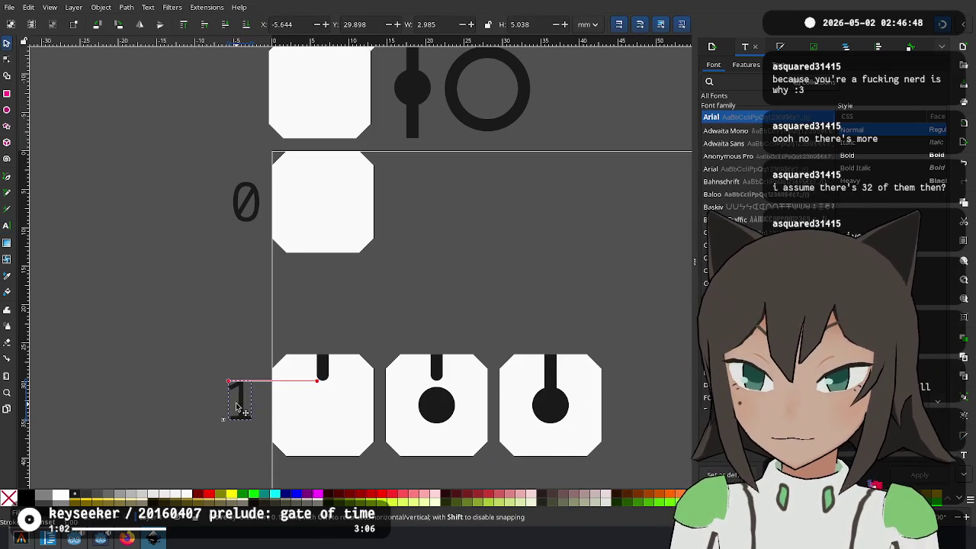
Duplicate the 1 label into a '2' label beside row 2
scroll(381, 181, "down", 3)
scroll(397, 211, "down", 2)
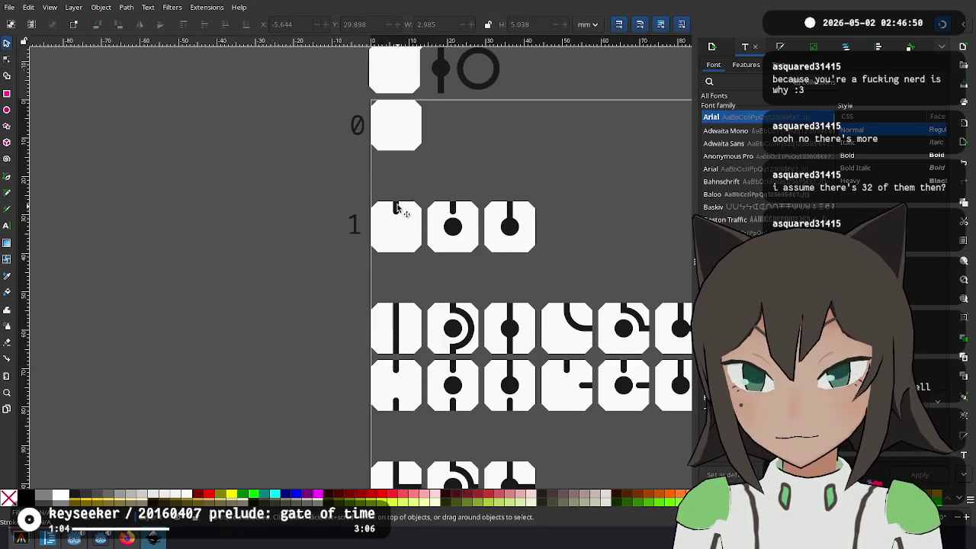
key("ctrl+d")
left_click_drag(286, 193, 286, 299)
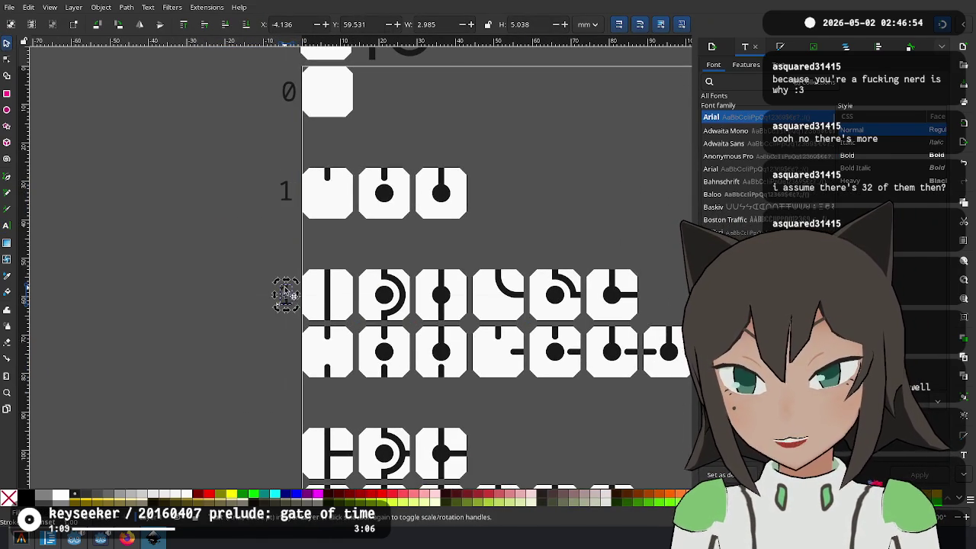
double_click(285, 294)
type("2")
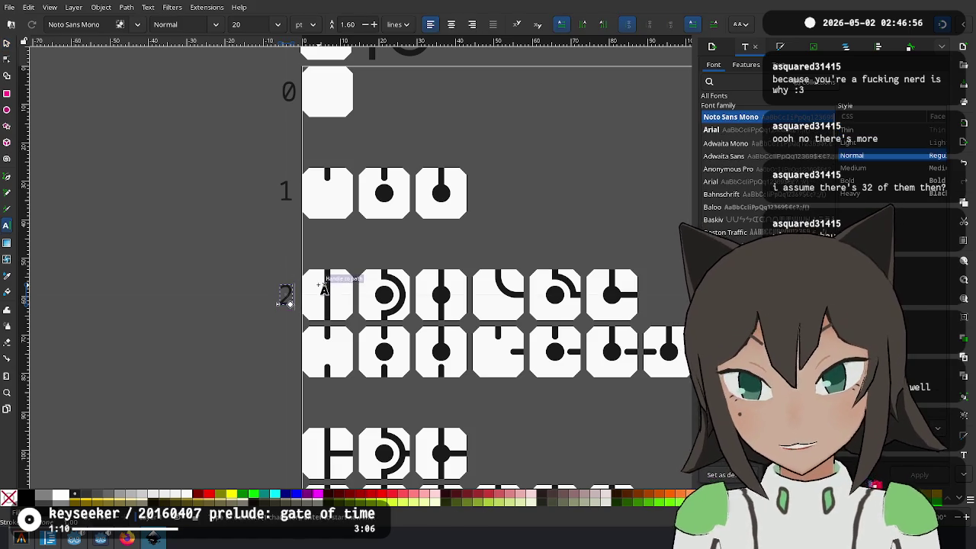
Add new labels '3' and '4' beside the third and fourth groups
left_click(218, 230)
scroll(263, 360, "down", 3)
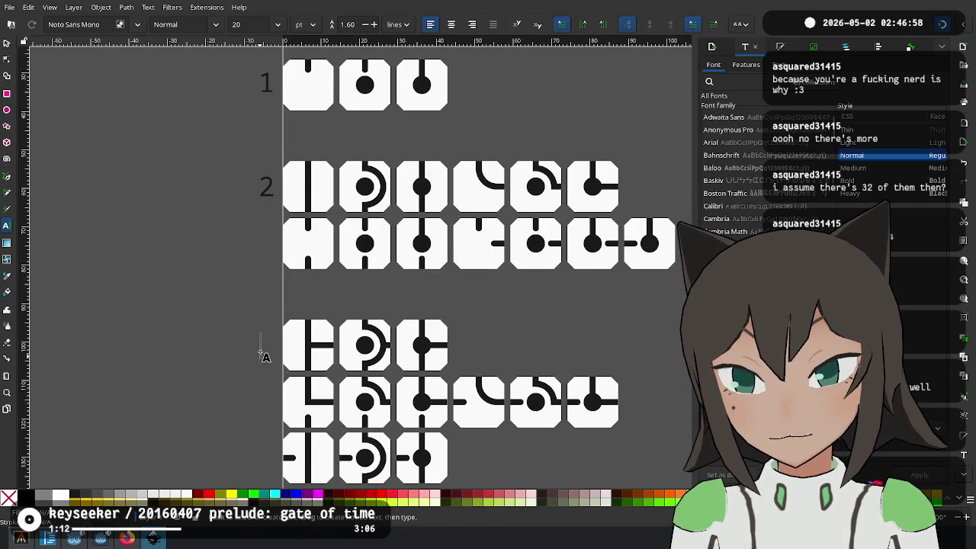
type("3")
scroll(251, 219, "down", 5)
left_click(242, 373)
type("4")
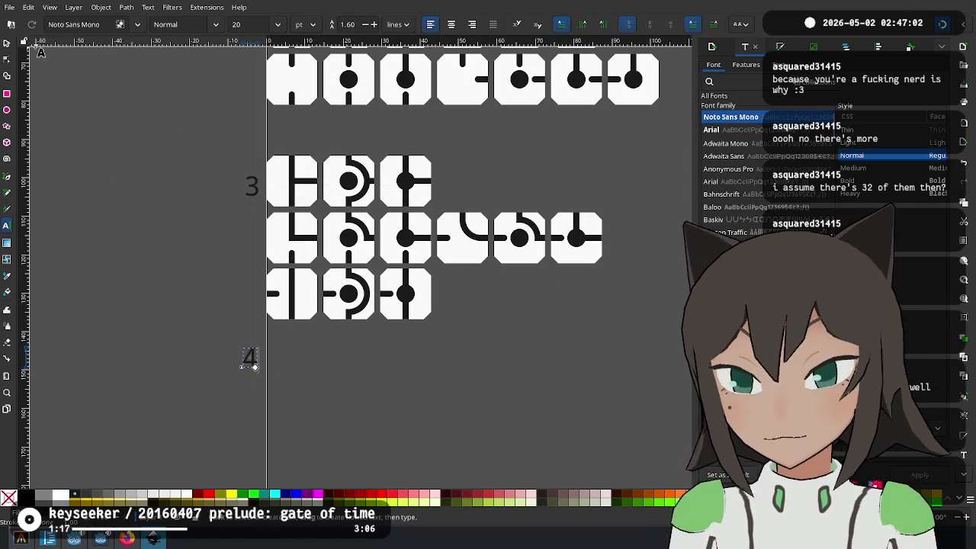
Check the label placement and select the H tile in row 3
left_click(6, 47)
scroll(211, 303, "up", 2)
scroll(226, 404, "up", 3)
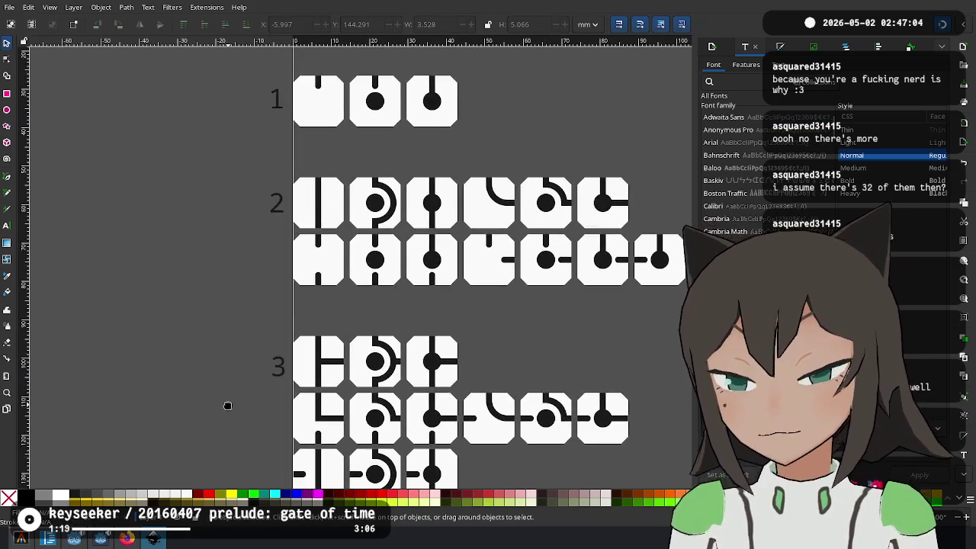
scroll(217, 276, "down", 3)
scroll(218, 275, "down", 1)
left_click_drag(282, 213, 259, 408)
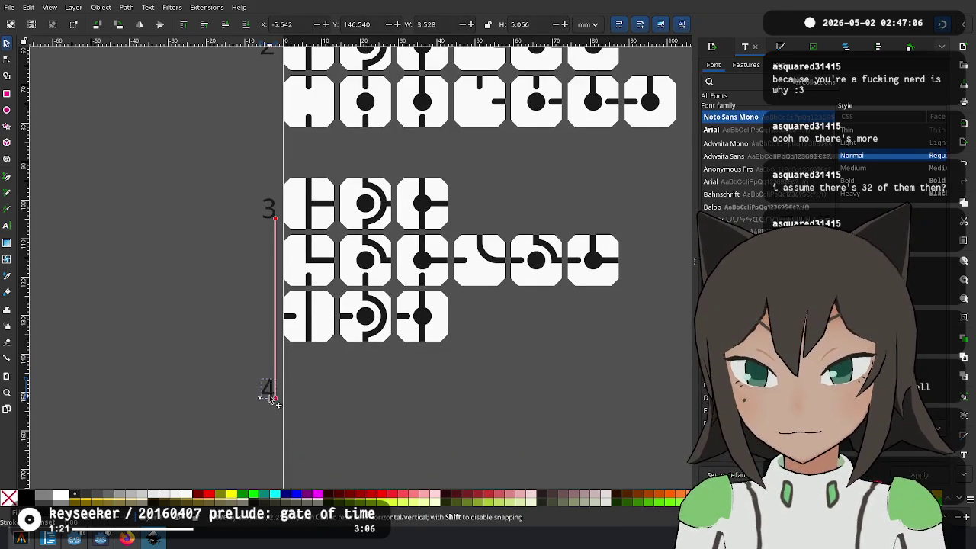
left_click(304, 198)
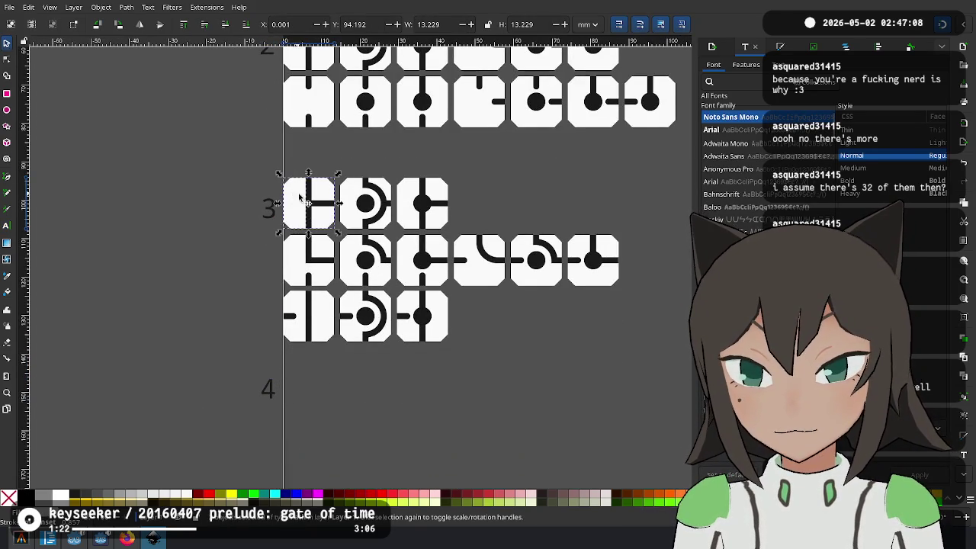
Copy the H tile and the blank row-0 tile down to row 4
left_click_drag(305, 202, 309, 446)
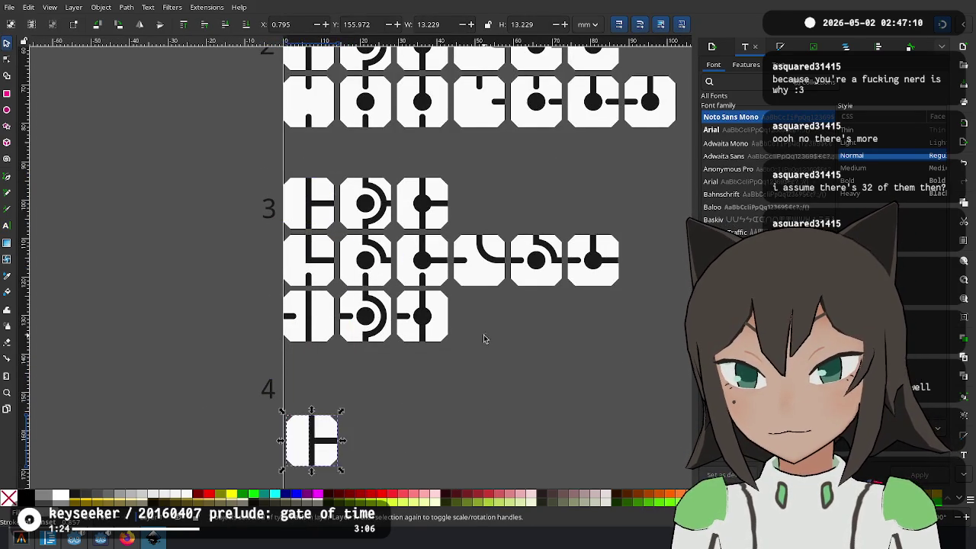
scroll(484, 338, "up", 6)
scroll(337, 98, "up", 1)
left_click(336, 95)
scroll(448, 263, "down", 8)
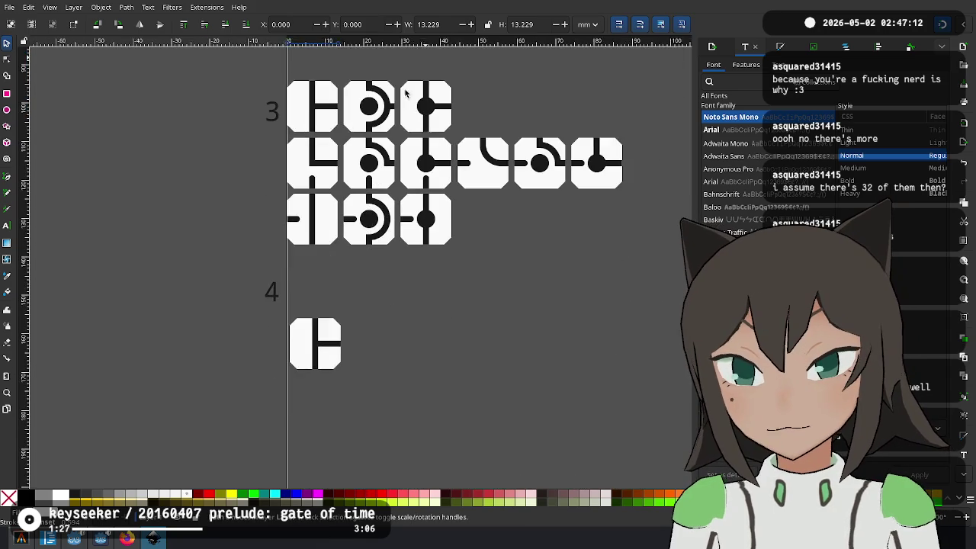
scroll(318, 266, "down", 1)
key("ctrl+v")
mouse_move(315, 267)
left_mouse_down()
mouse_move(309, 273)
mouse_move(257, 223)
mouse_move(343, 138)
left_mouse_up()
Delete the extra blank tile and the L stroke, leaving one blank row-4 tile
scroll(257, 224, "up", 5, "ctrl")
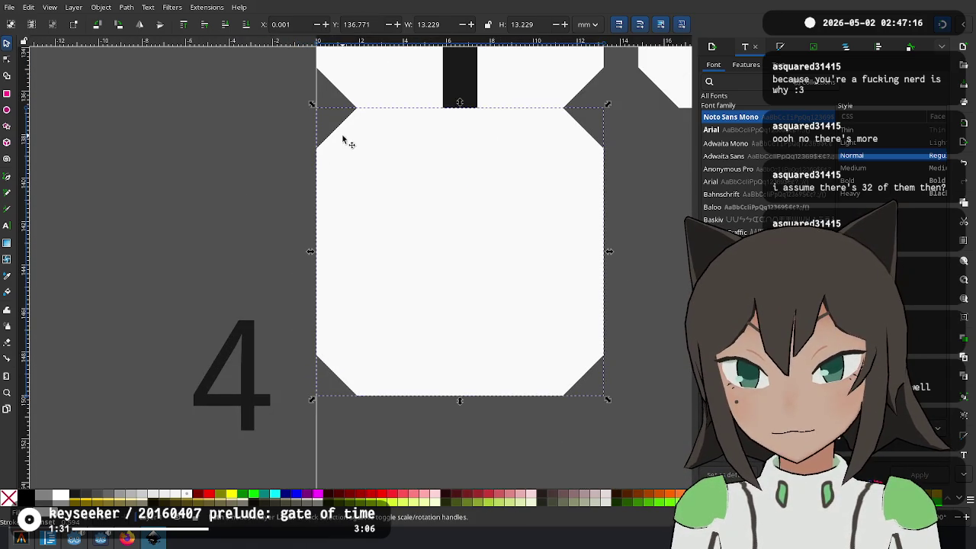
scroll(424, 142, "down", 4)
scroll(375, 392, "down", 2, "ctrl")
mouse_move(375, 392)
left_mouse_down()
mouse_move(381, 354)
mouse_move(365, 336)
mouse_move(444, 268)
left_mouse_up()
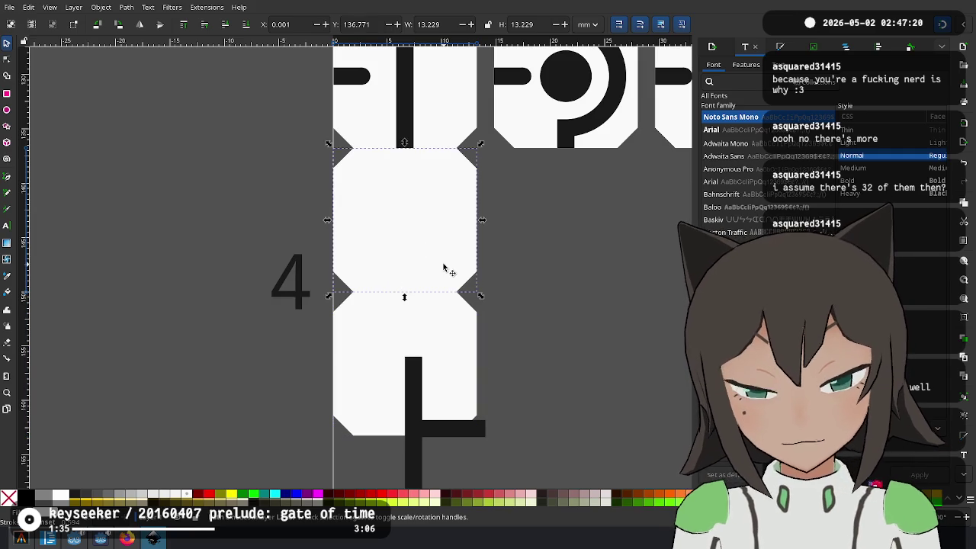
key("Delete")
left_click(417, 395)
key("Delete")
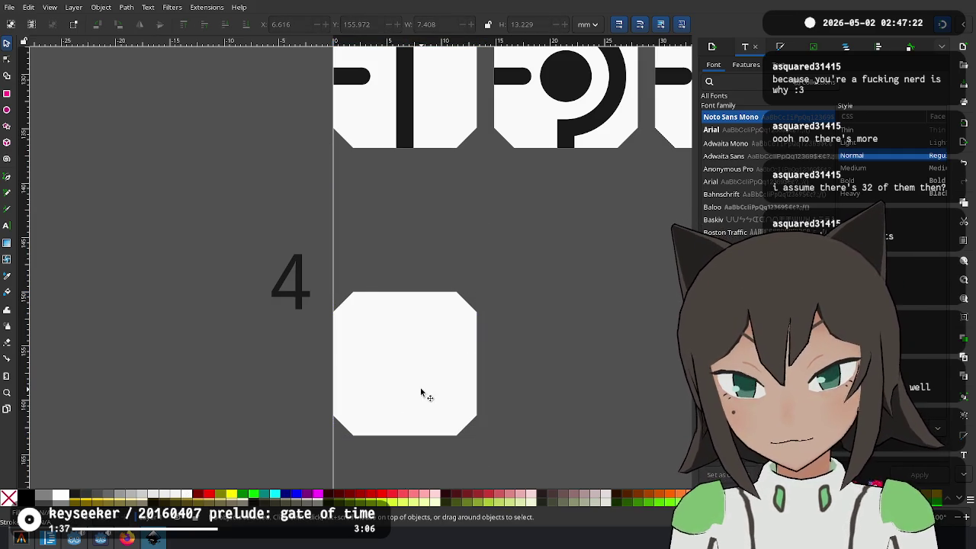
Align the 4 label level with its tile and reposition the 0 label
mouse_move(291, 283)
left_mouse_down()
mouse_move(306, 369)
mouse_move(263, 360)
left_mouse_up()
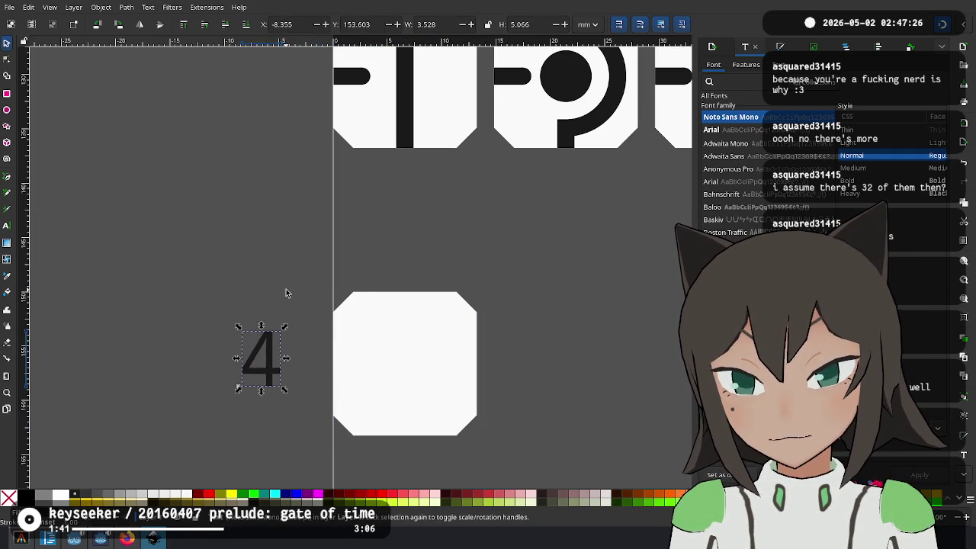
scroll(285, 265, "down", 4)
scroll(312, 475, "up", 3)
scroll(278, 229, "down", 2)
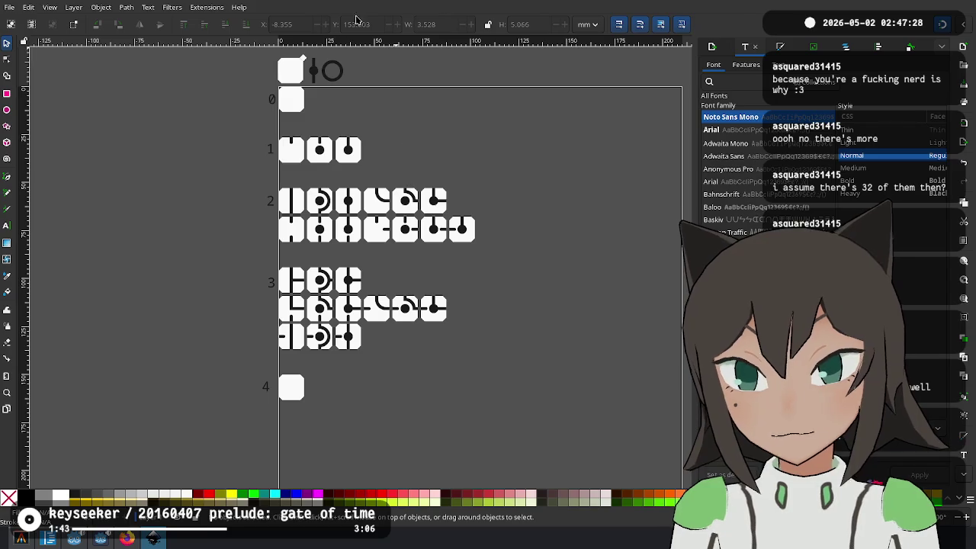
left_click_drag(291, 73, 264, 98)
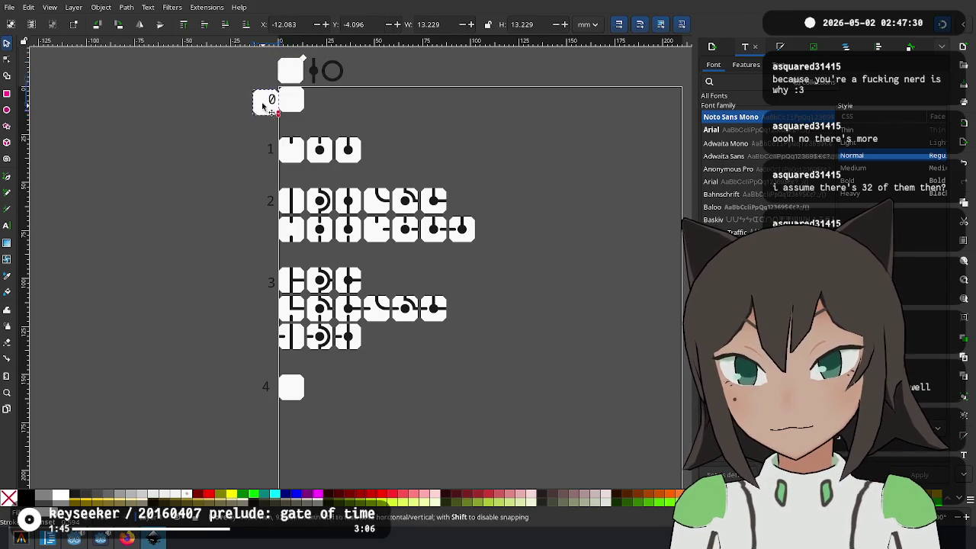
Remove the white tile from behind the 0 label
scroll(264, 100, "up", 4)
scroll(271, 103, "up", 4)
scroll(331, 135, "down", 3)
mouse_move(313, 271)
left_mouse_down()
mouse_move(325, 281)
mouse_move(313, 284)
left_mouse_up()
key("Escape")
left_click(350, 279, "ctrl")
left_click(313, 282)
left_click(366, 226)
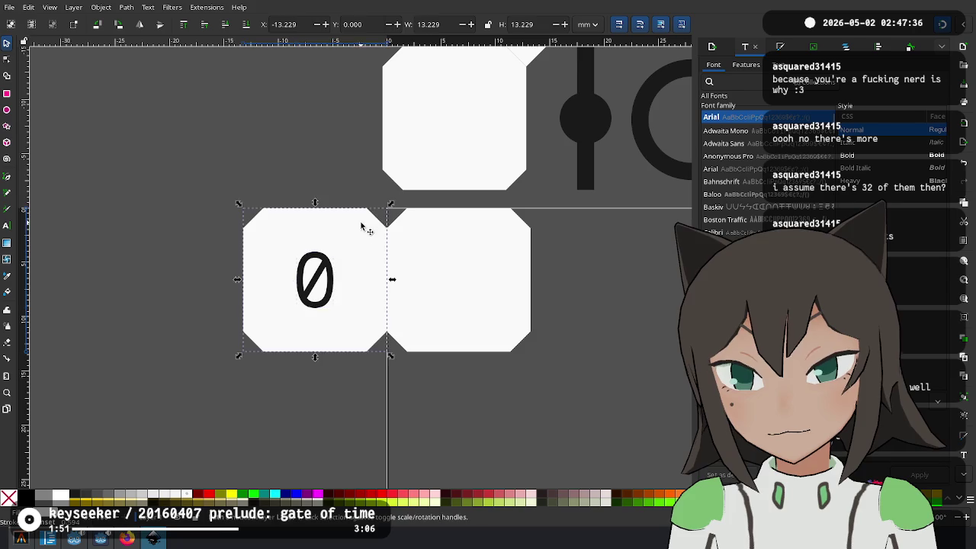
key("Delete")
Paste the blank tile at row 1 and start moving it down, keeping the 1 label in place
scroll(377, 361, "down", 5)
key("ctrl+v")
mouse_move(308, 186)
left_mouse_down()
mouse_move(303, 206)
mouse_move(298, 200)
left_mouse_up()
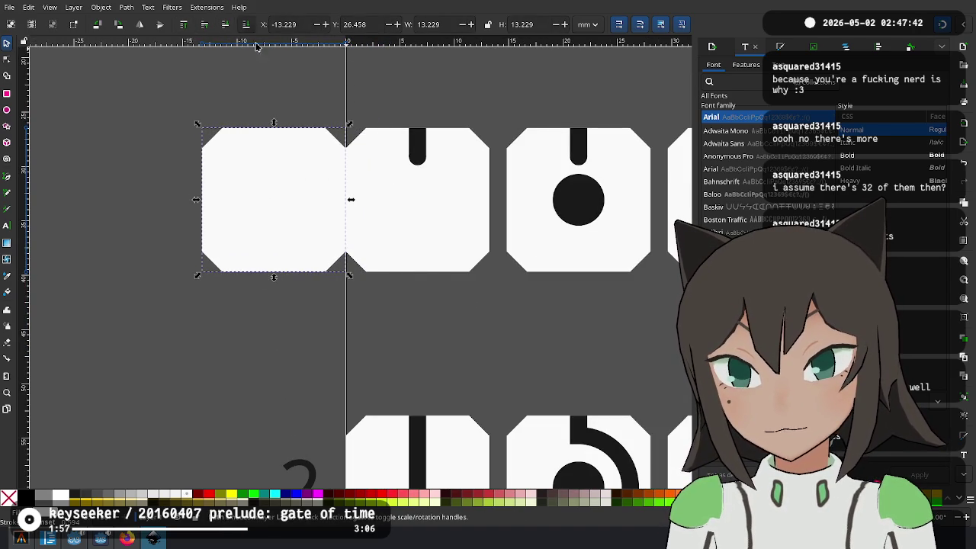
left_click(305, 206)
left_click_drag(305, 206, 273, 205)
left_click(319, 166)
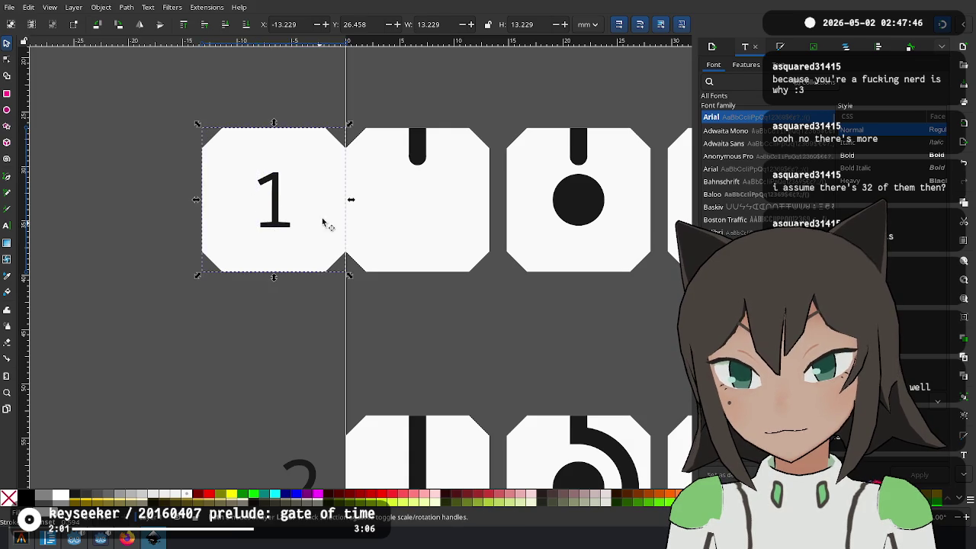
left_click_drag(324, 223, 290, 442)
scroll(289, 442, "down", 7)
mouse_move(294, 185)
left_mouse_down()
mouse_move(351, 258)
mouse_move(295, 263)
left_mouse_up()
Carry the blank tile past rows 2 and 3 and line it up with the row-4 tile
left_click(340, 257)
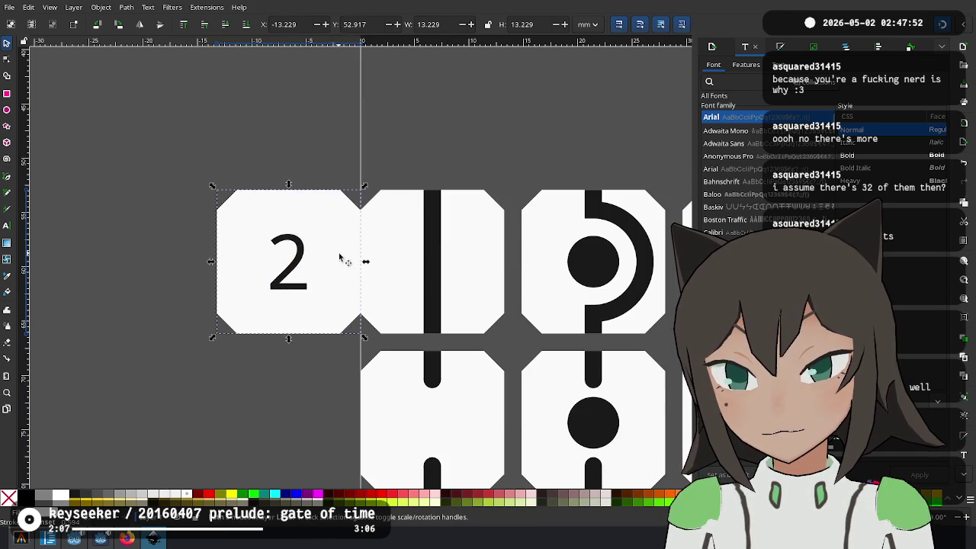
scroll(322, 383, "down", 5)
mouse_move(312, 61)
left_mouse_down()
mouse_move(314, 318)
mouse_move(293, 286)
left_mouse_up()
scroll(311, 270, "down", 3)
scroll(317, 267, "down", 3)
left_click(311, 261)
left_click(317, 340)
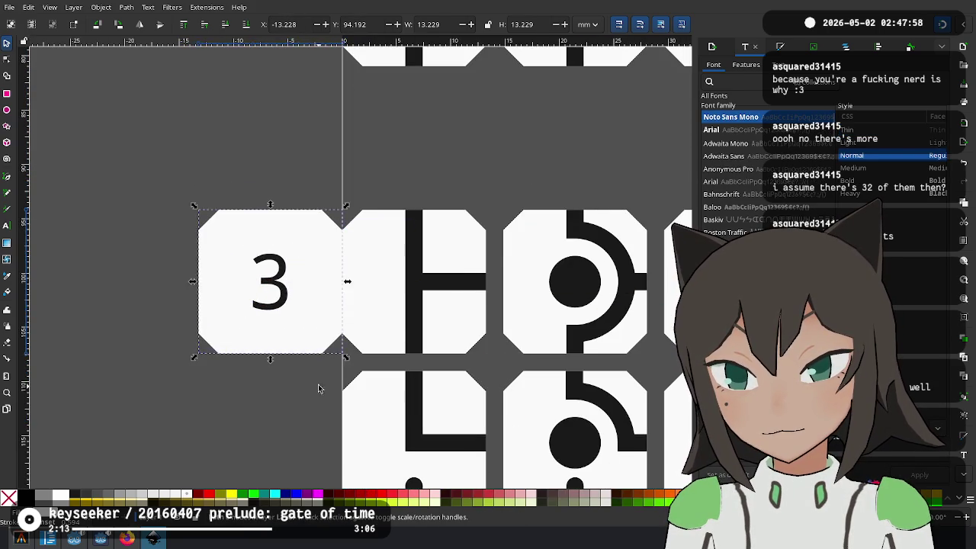
scroll(318, 385, "down", 5)
left_click_drag(313, 144, 313, 366)
scroll(313, 366, "down", 8)
left_click_drag(301, 122, 322, 355)
left_click_drag(252, 374, 268, 397)
Delete the extra white tile behind the 4 label
left_click(303, 316)
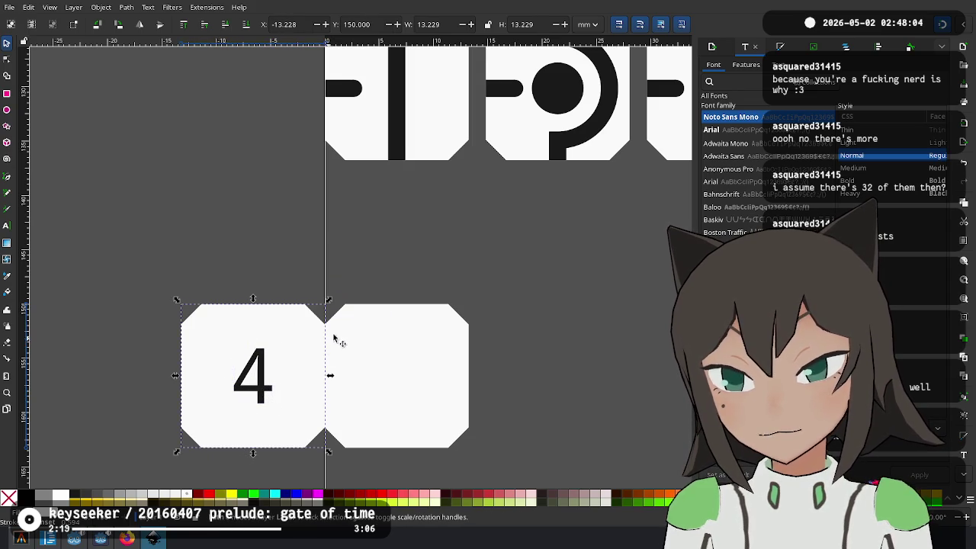
key("Delete")
scroll(427, 335, "down", 4)
scroll(381, 366, "up", 3)
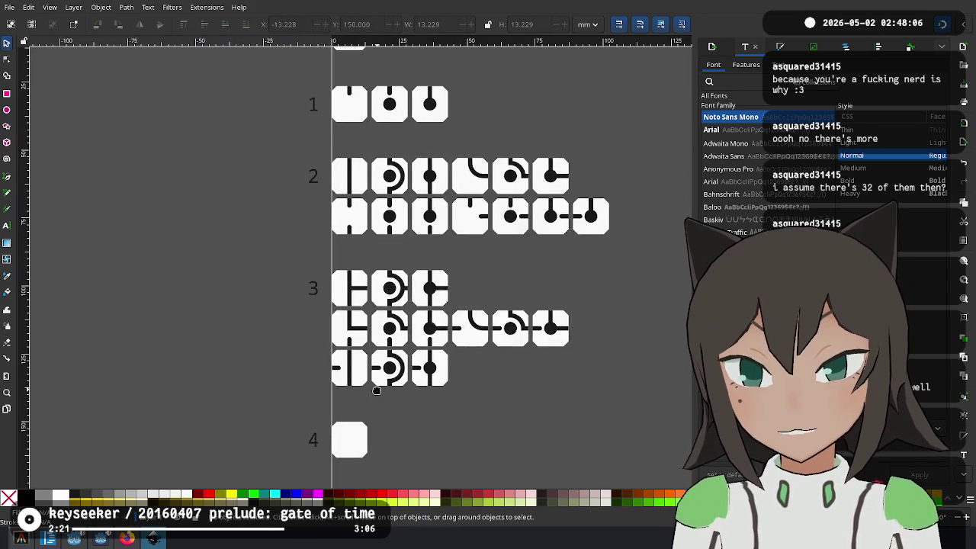
scroll(324, 272, "down", 1)
left_click(353, 112)
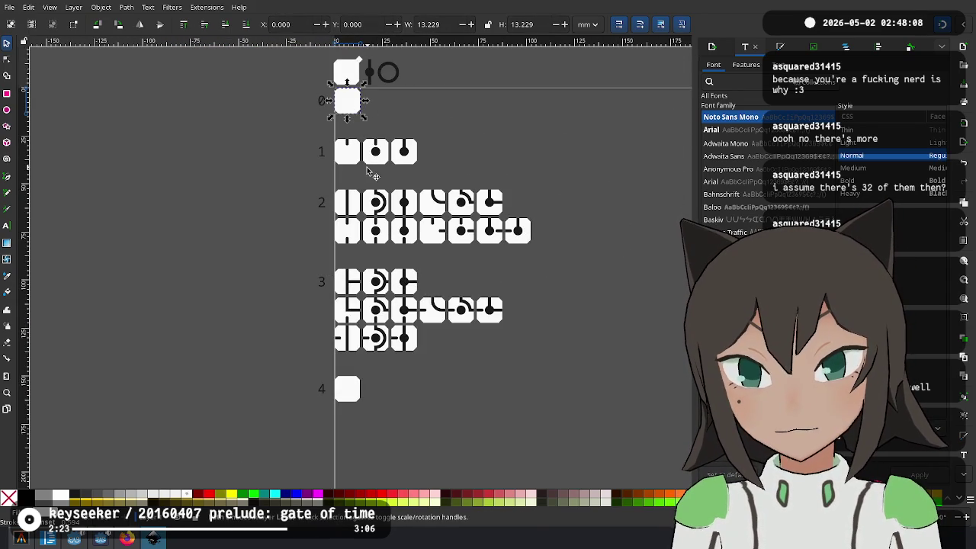
Move the row-0 legend's vertical bar onto the centre of the row-4 tile
left_click(349, 209)
left_click(370, 77)
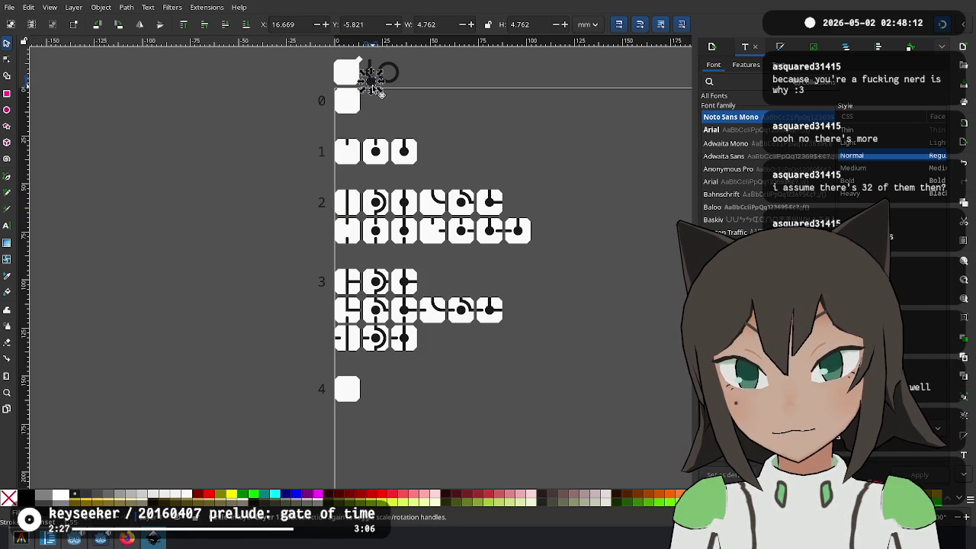
key("Escape")
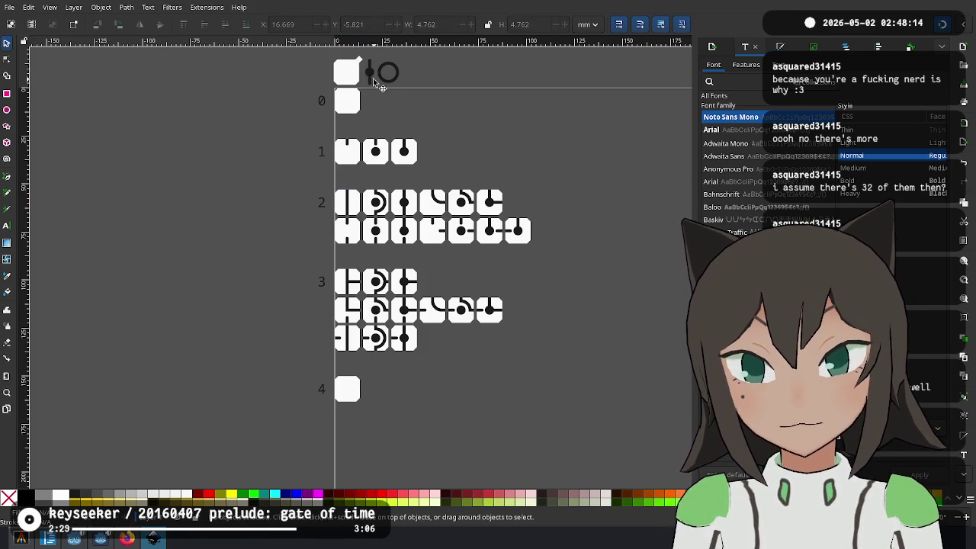
left_click(369, 87)
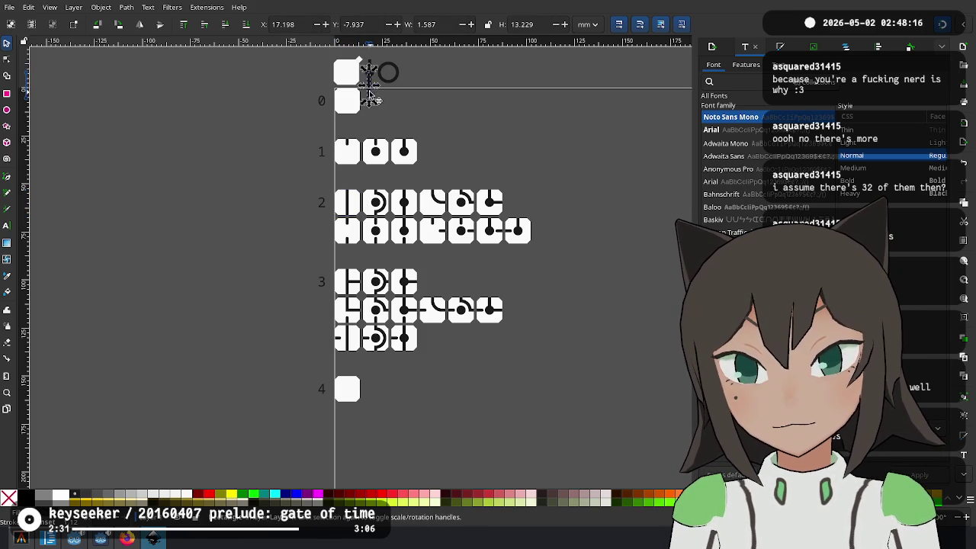
left_click_drag(370, 95, 369, 388)
scroll(360, 410, "up", 4)
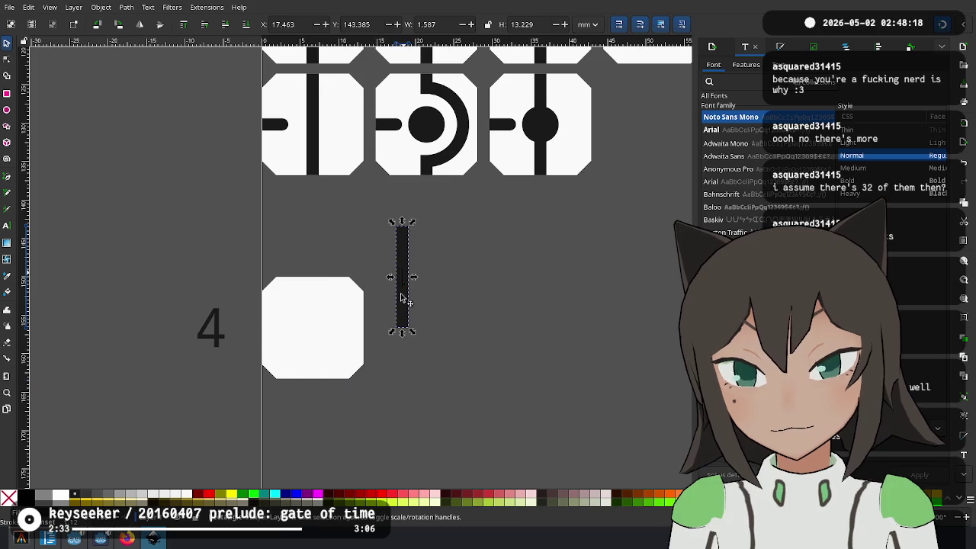
left_click_drag(402, 299, 314, 336)
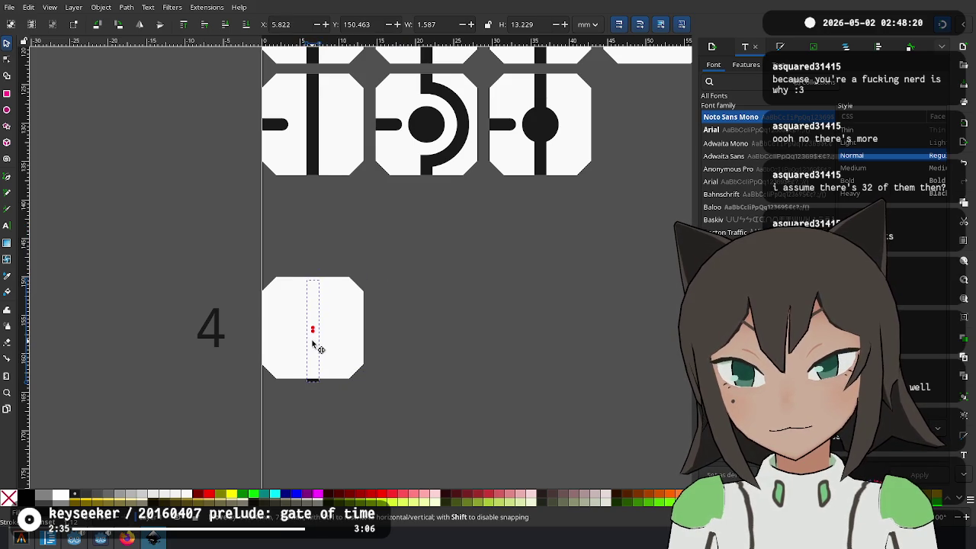
key("Escape")
Add a horizontal bar across the tile and group both bars into a cross
left_click_drag(312, 339, 328, 307)
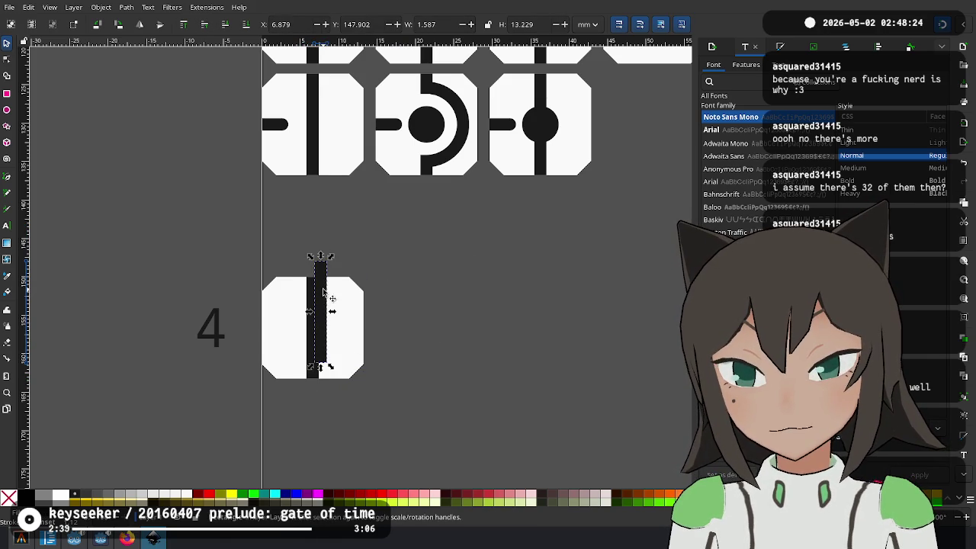
mouse_move(330, 263)
left_mouse_down()
mouse_move(363, 311)
mouse_move(333, 338)
left_mouse_up()
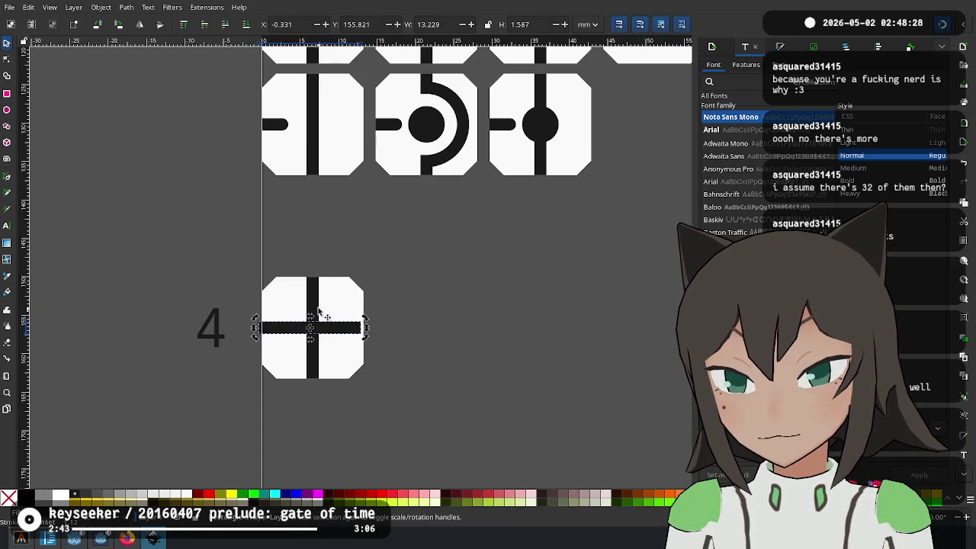
scroll(323, 327, "up", 3, "ctrl")
left_click_drag(329, 341, 333, 340)
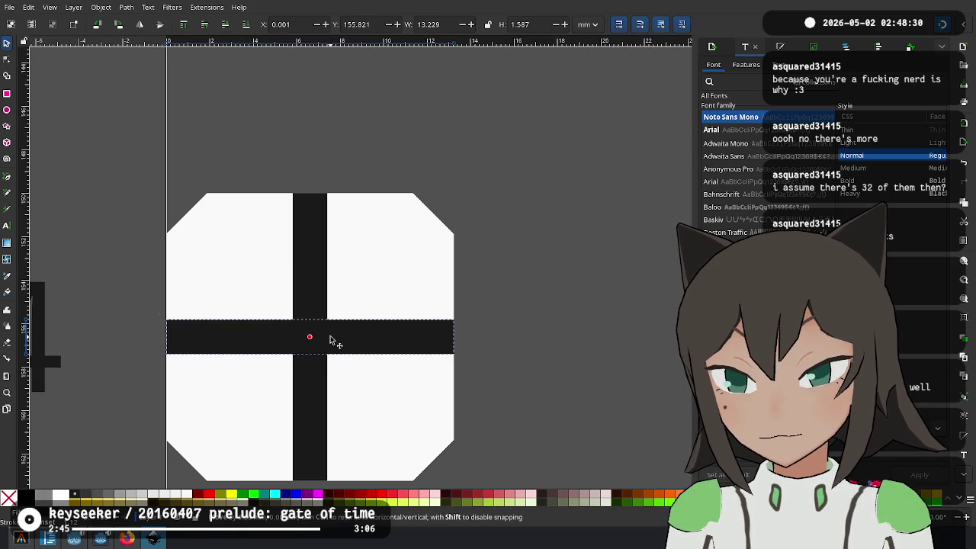
left_click(329, 301, "shift")
key("ctrl+g")
Place a copy of the cross tile to the right in row 4
scroll(503, 222, "down", 5, "ctrl")
scroll(489, 251, "up", 2, "ctrl")
left_click_drag(446, 261, 380, 354)
left_click_drag(328, 398, 328, 396)
mouse_move(392, 330)
left_mouse_down()
mouse_move(553, 338)
mouse_move(550, 330)
left_mouse_up()
key("Escape")
Copy the black dot from a row-3 tile onto the second cross tile's centre
left_click(528, 197)
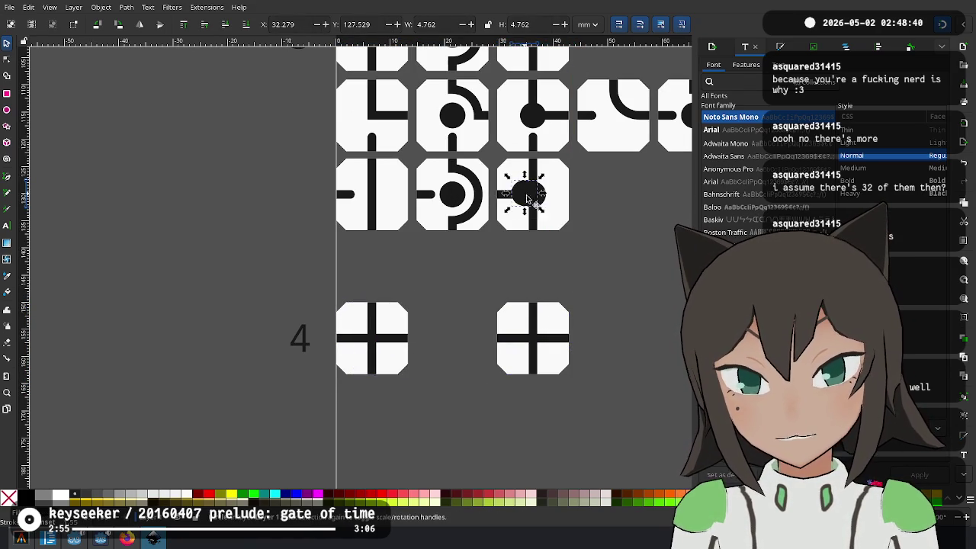
left_click_drag(520, 196, 532, 343)
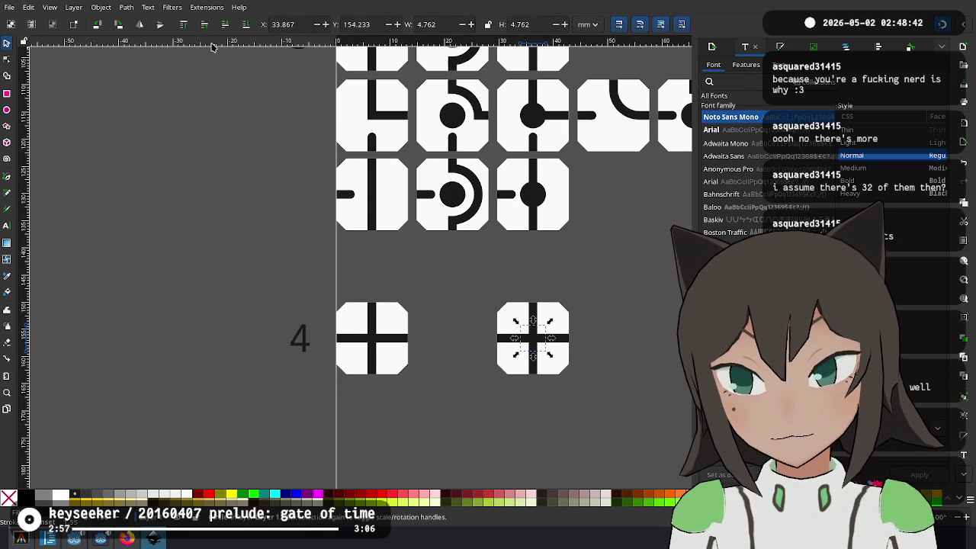
left_click(559, 260)
scroll(365, 276, "down", 2)
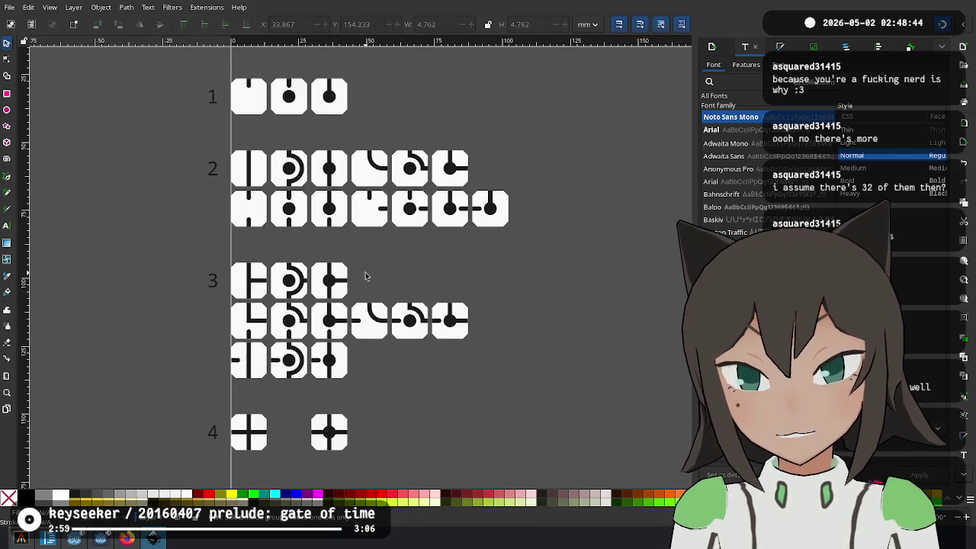
scroll(476, 258, "up", 3)
Add a blank tile in the middle of row 4 with the ring shape centred in it
left_click(333, 95)
key("ctrl+c")
scroll(446, 393, "down", 8)
scroll(331, 264, "up", 3, "ctrl")
key("ctrl+v")
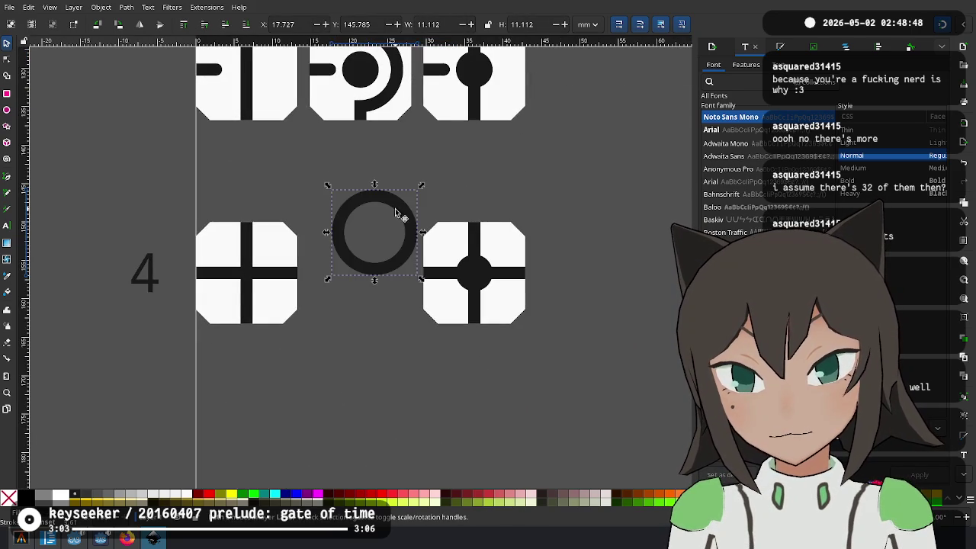
left_click_drag(395, 213, 390, 151)
mouse_move(277, 255)
left_mouse_down()
mouse_move(290, 244)
mouse_move(383, 259)
left_mouse_up()
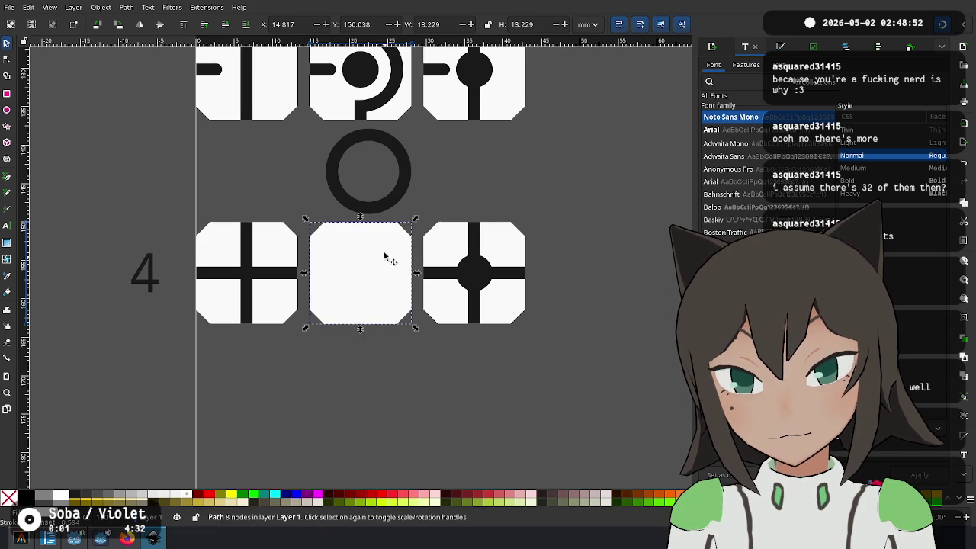
left_click_drag(389, 205, 377, 312)
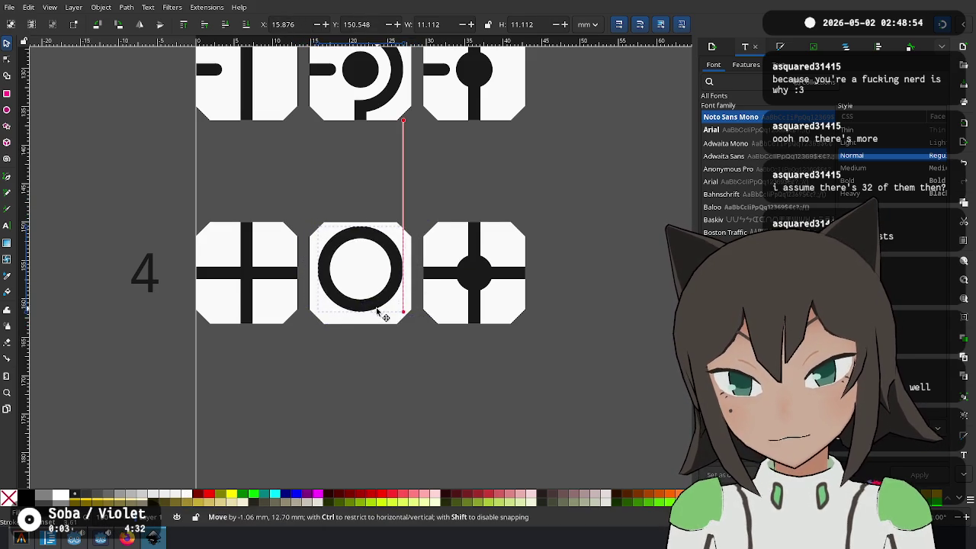
scroll(366, 294, "up", 3)
mouse_move(450, 253)
left_mouse_down()
mouse_move(460, 254)
mouse_move(458, 241)
left_mouse_up()
scroll(459, 240, "down", 1)
Copy the filled dot into the centre of the ring
left_click(607, 242)
left_click(598, 222)
mouse_move(598, 222)
left_mouse_down()
mouse_move(366, 238)
mouse_move(378, 238)
left_mouse_up()
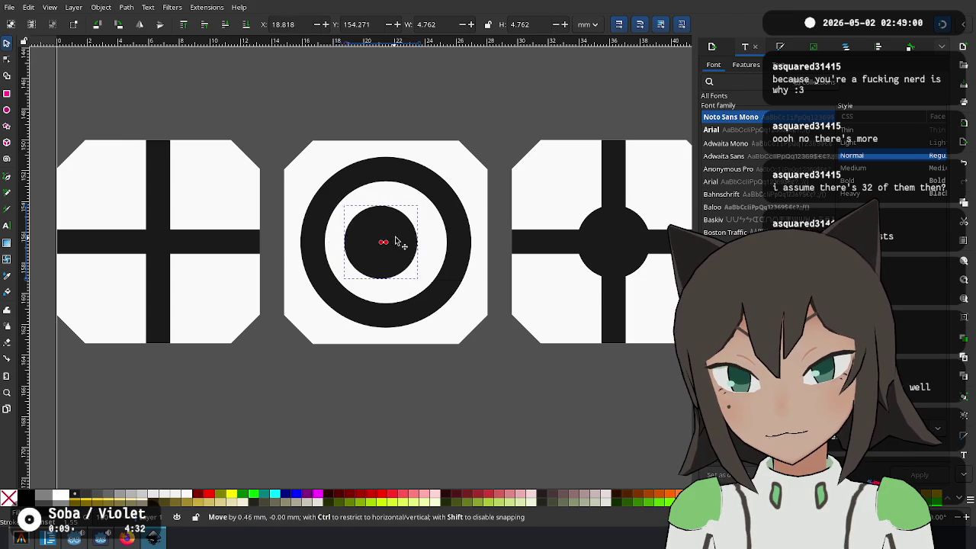
scroll(387, 276, "up", 5)
scroll(273, 256, "down", 1)
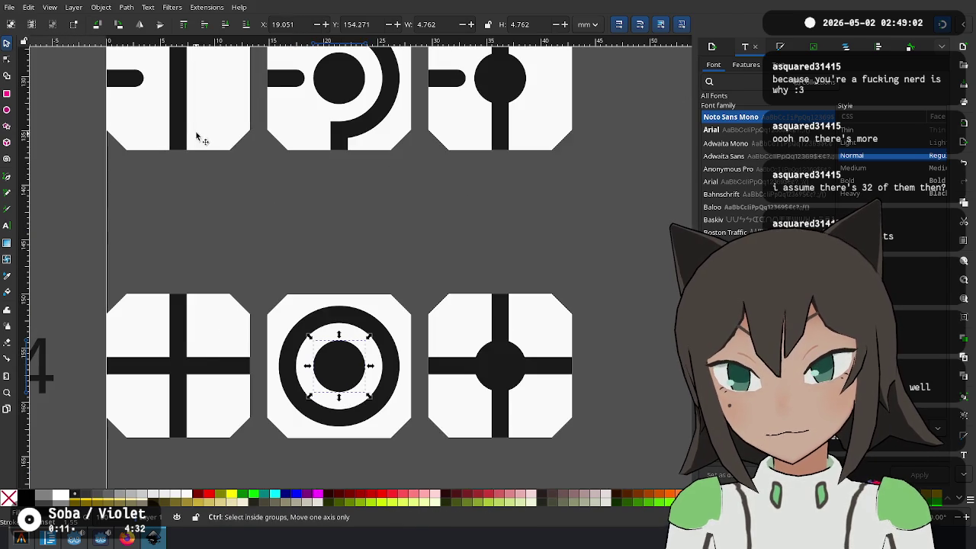
scroll(200, 115, "up", 4)
Shorten a copied vertical bar into a stub and place it sideways on the ring's right
left_click(205, 234)
key("ctrl+c")
scroll(311, 392, "down", 5)
key("ctrl+v")
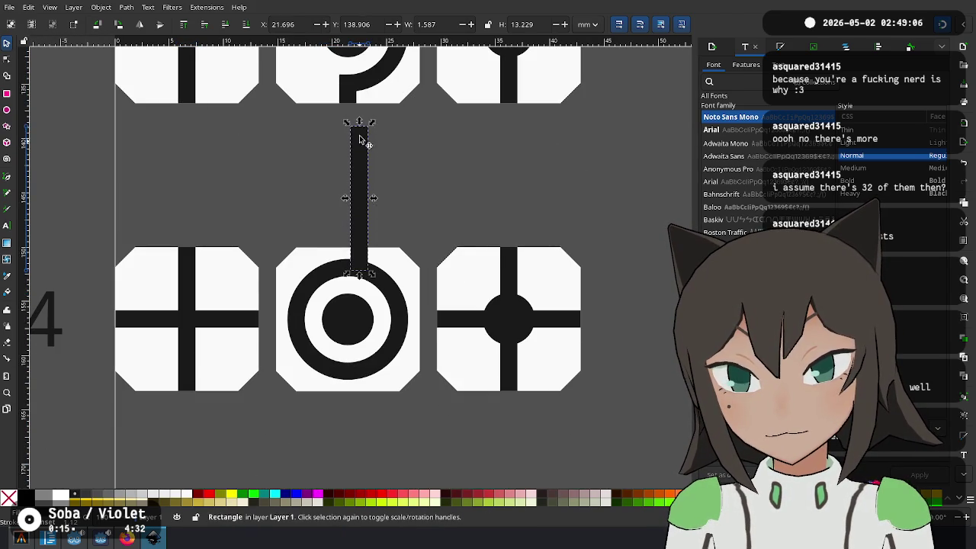
mouse_move(359, 122)
left_mouse_down()
mouse_move(359, 233)
mouse_move(375, 223)
left_mouse_up()
scroll(360, 241, "up", 2)
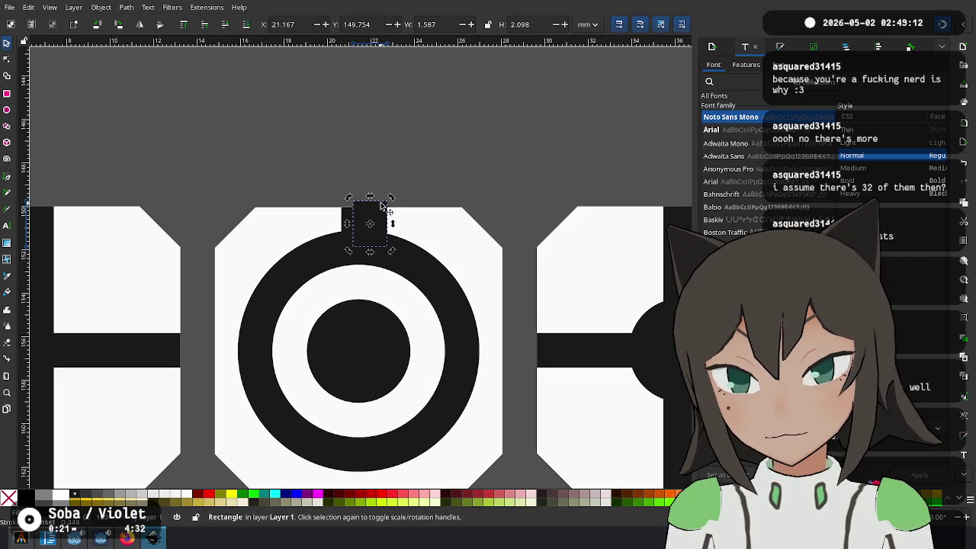
key("ctrl+bracketright")
mouse_move(395, 243)
left_mouse_down()
mouse_move(412, 286)
mouse_move(492, 366)
left_mouse_up()
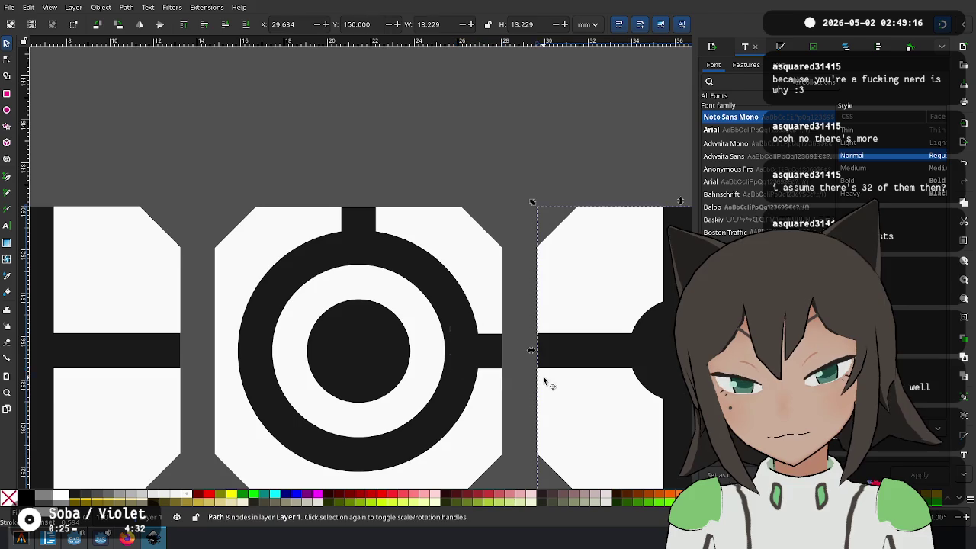
Place another bar stub below the ring
scroll(508, 374, "down", 3)
scroll(522, 298, "up", 2)
mouse_move(496, 313)
left_mouse_down()
mouse_move(252, 314)
mouse_move(379, 194)
mouse_move(389, 463)
left_mouse_up()
left_click(467, 463)
scroll(467, 461, "down", 3)
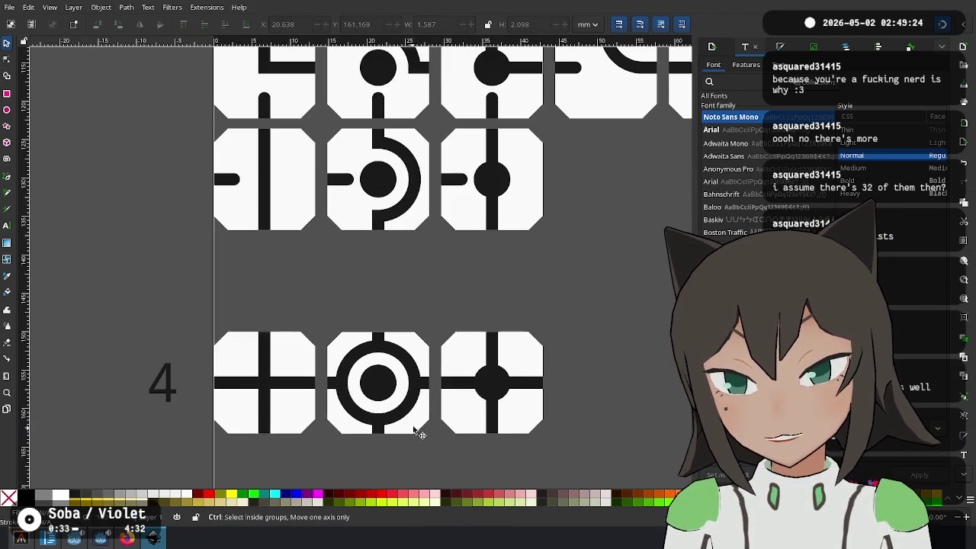
scroll(566, 327, "down", 1)
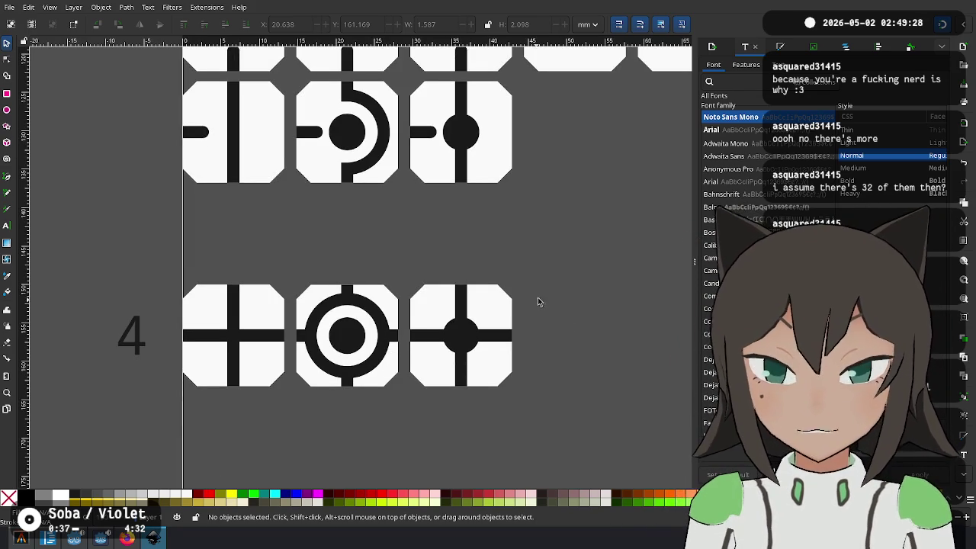
Duplicate the cross tile and place the copy beneath the first row-4 tile
left_click_drag(559, 260, 158, 415)
left_click(539, 389)
scroll(221, 198, "up", 5)
scroll(335, 239, "down", 3)
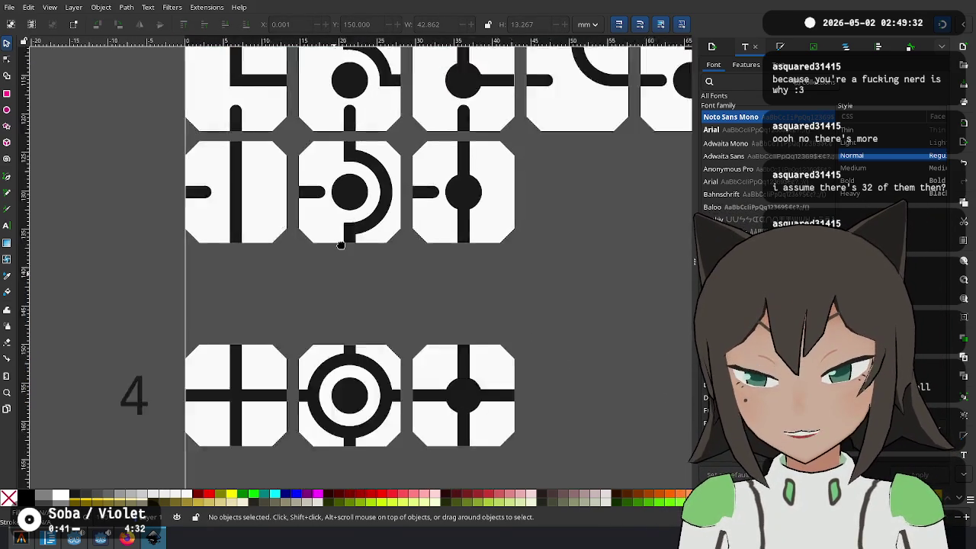
scroll(583, 296, "down", 3)
left_click_drag(201, 388, 281, 400)
left_click(288, 267)
key("ctrl+c")
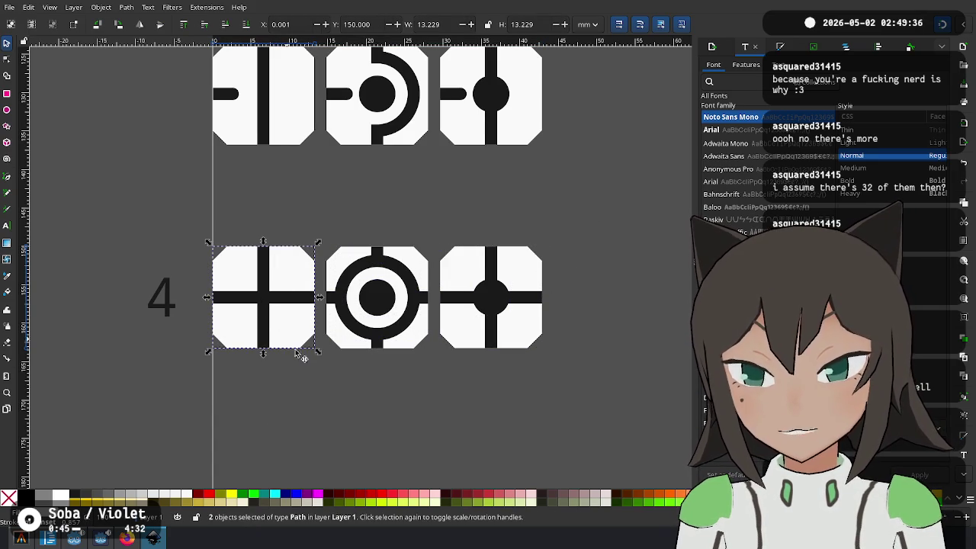
key("ctrl+v")
left_click_drag(320, 351, 268, 393)
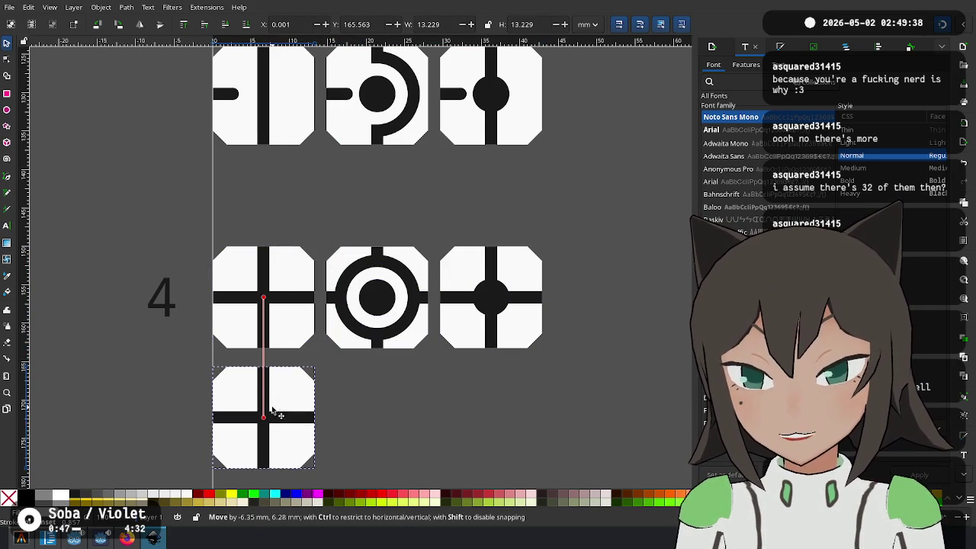
scroll(266, 246, "down", 5)
scroll(265, 245, "up", 2)
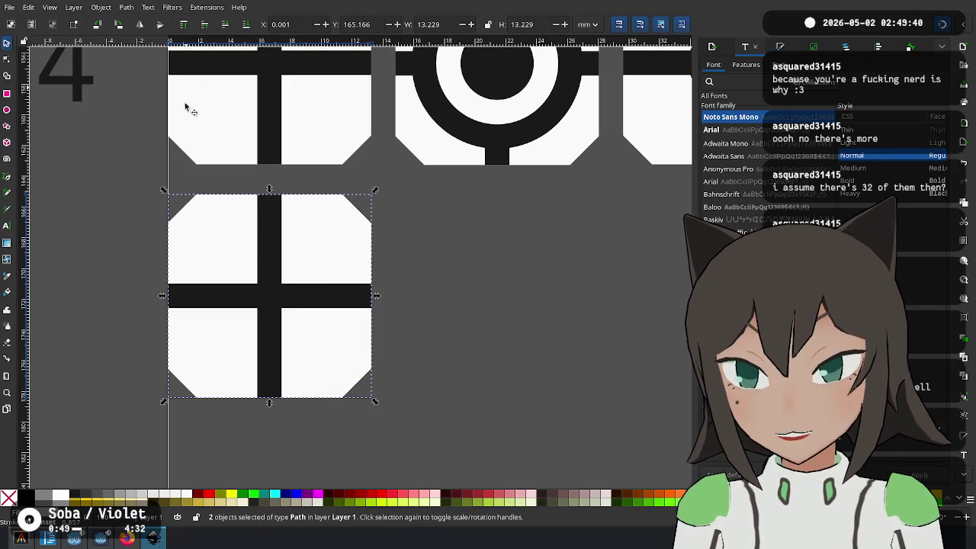
Move the bars down between the two left tiles and nudge the lower tile up beside them
scroll(355, 311, "up", 2)
key("Escape")
scroll(560, 213, "up", 2)
scroll(560, 214, "right", 2)
left_click(569, 203)
scroll(360, 263, "down", 1)
scroll(360, 263, "down", 3)
left_click(318, 138)
mouse_move(323, 157)
left_mouse_down()
mouse_move(359, 305)
mouse_move(416, 303)
mouse_move(306, 353)
left_mouse_up()
scroll(359, 305, "up", 3)
left_click_drag(441, 357, 320, 242)
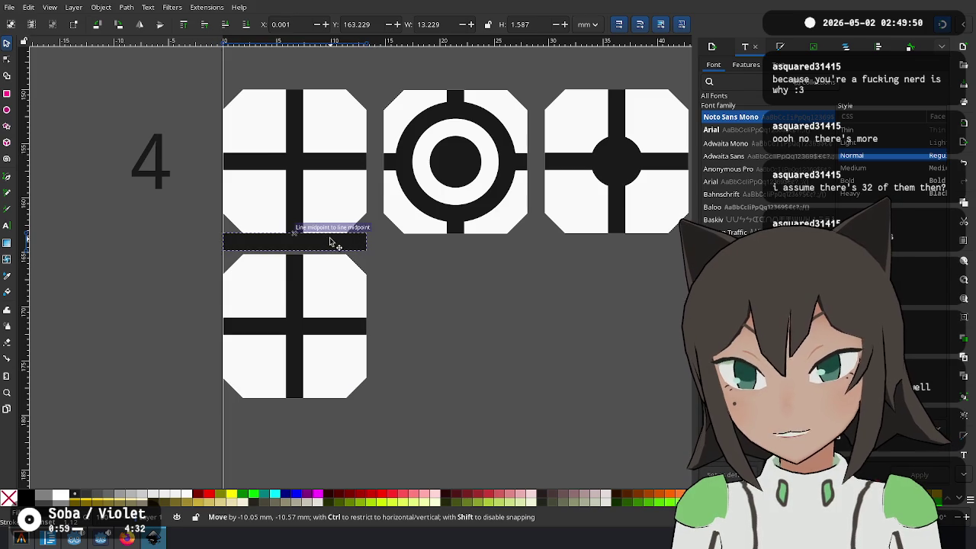
left_click_drag(305, 285, 344, 285)
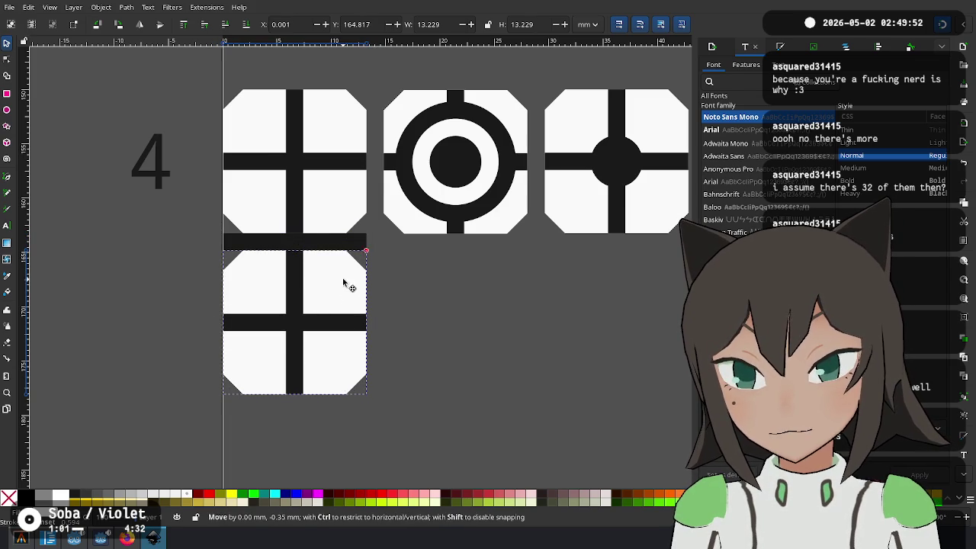
Delete the horizontal bar and the cross inside the lower-left tile
left_click(451, 296)
left_click(321, 243)
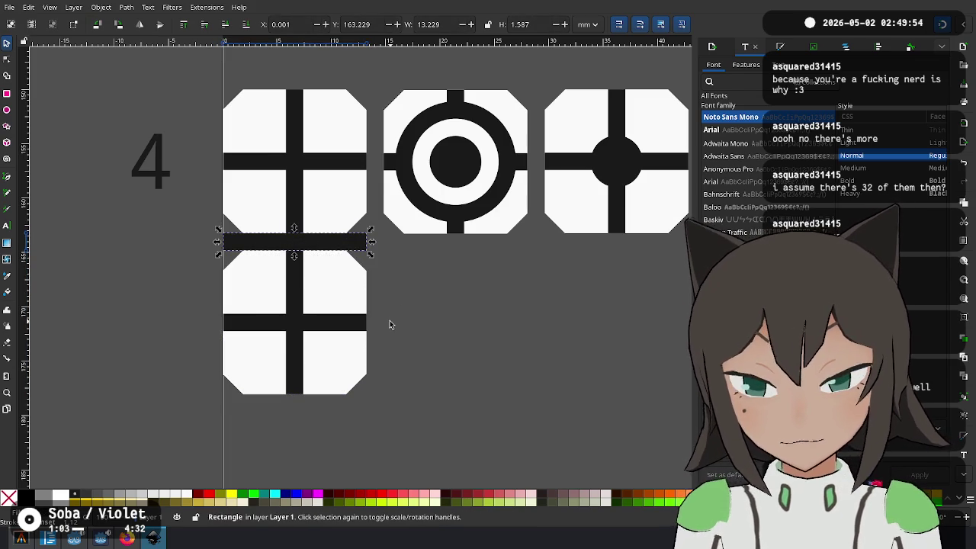
key("Delete")
left_click(324, 320)
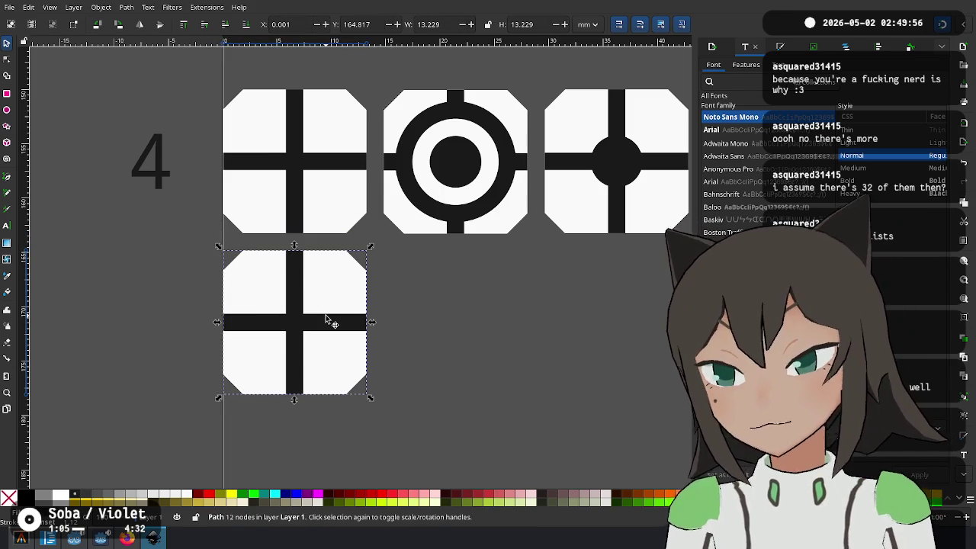
key("Delete")
Drag a black quarter-arc piece into the now blank tile
scroll(586, 239, "down", 5)
scroll(595, 183, "down", 4, "ctrl")
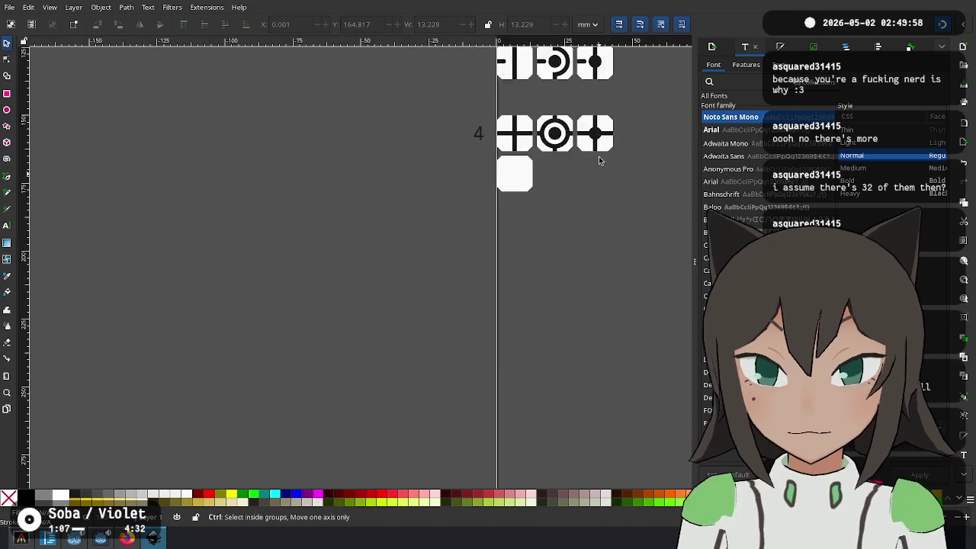
scroll(598, 160, "up", 10)
scroll(305, 259, "right", 7)
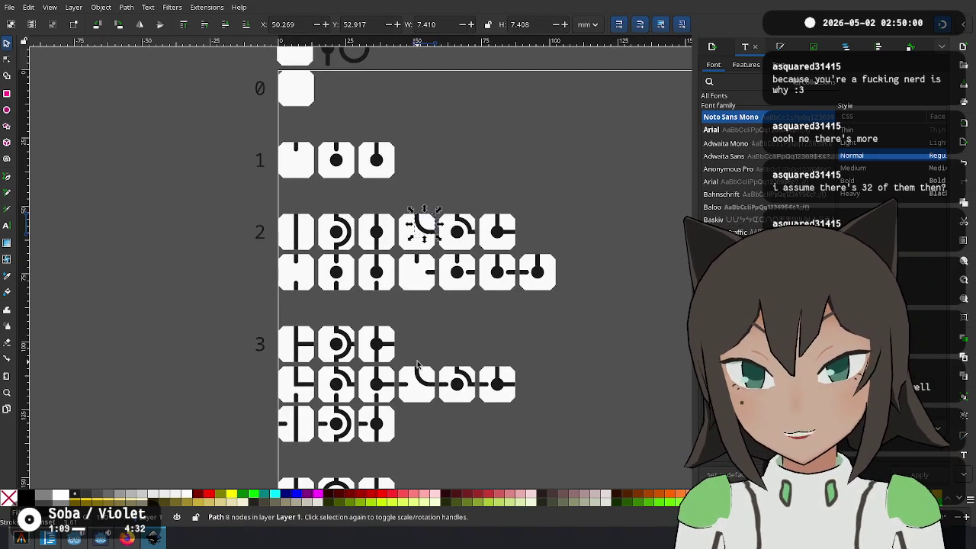
scroll(424, 221, "down", 5)
scroll(276, 329, "up", 4, "ctrl")
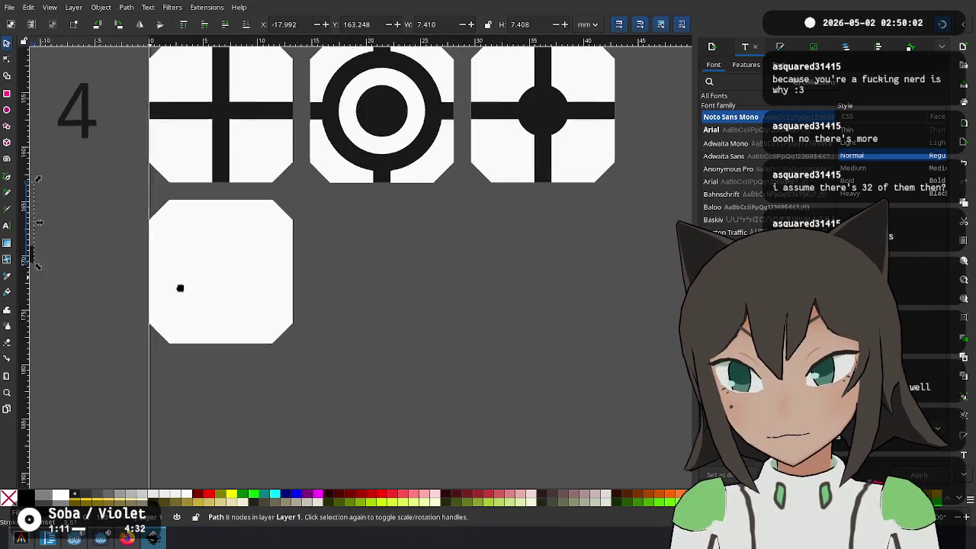
mouse_move(205, 282)
left_mouse_down()
mouse_move(386, 309)
mouse_move(449, 303)
left_mouse_up()
Duplicate the arc, rotate the copy 180° and move it to the tile's lower-left corner
scroll(397, 244, "up", 3, "ctrl")
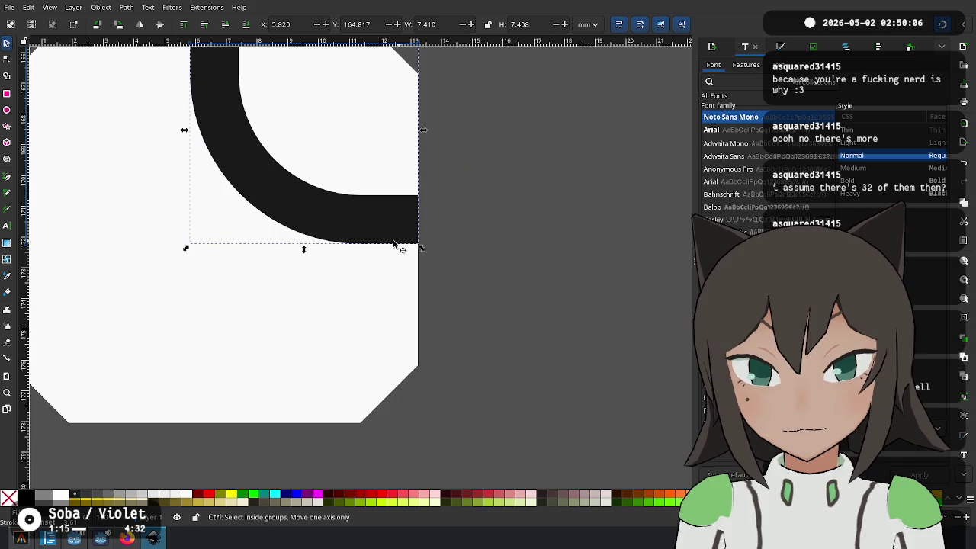
scroll(403, 222, "up", 1, "ctrl")
scroll(359, 290, "down", 2, "ctrl")
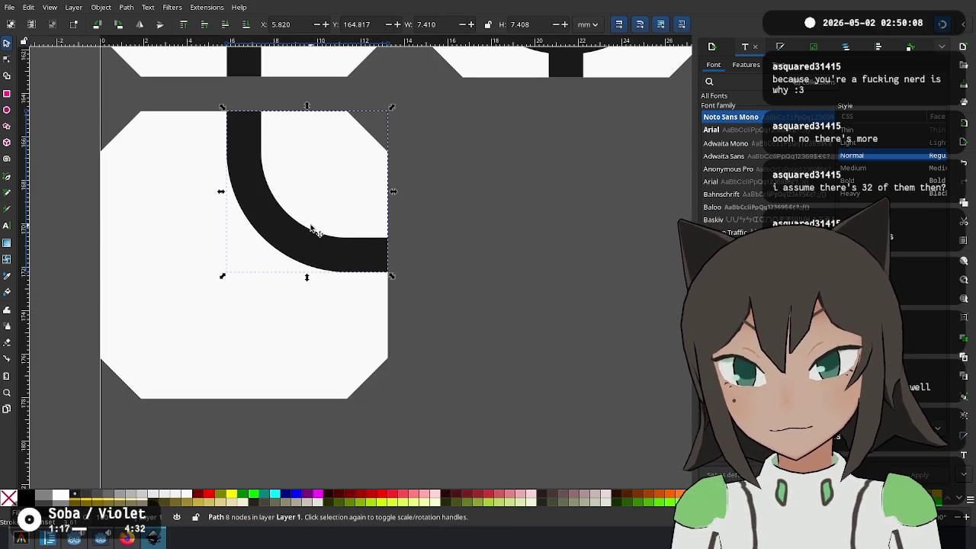
key("Down")
key("Down")
key("Down")
left_click_drag(397, 142, 233, 309)
left_click_drag(366, 198, 234, 290)
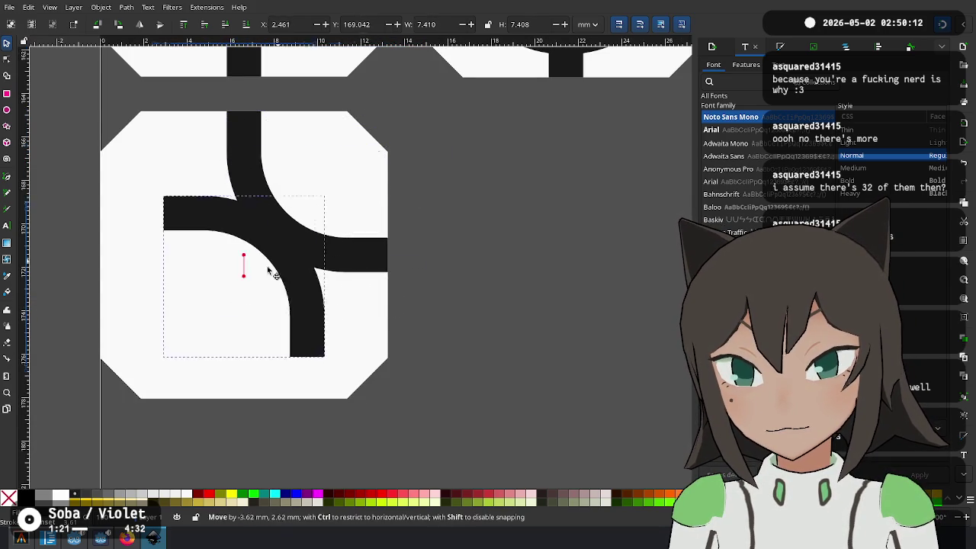
scroll(233, 290, "left", 5)
left_click(580, 406)
Select all pieces of the arc tile and carry it toward the third column
scroll(418, 323, "right", 3)
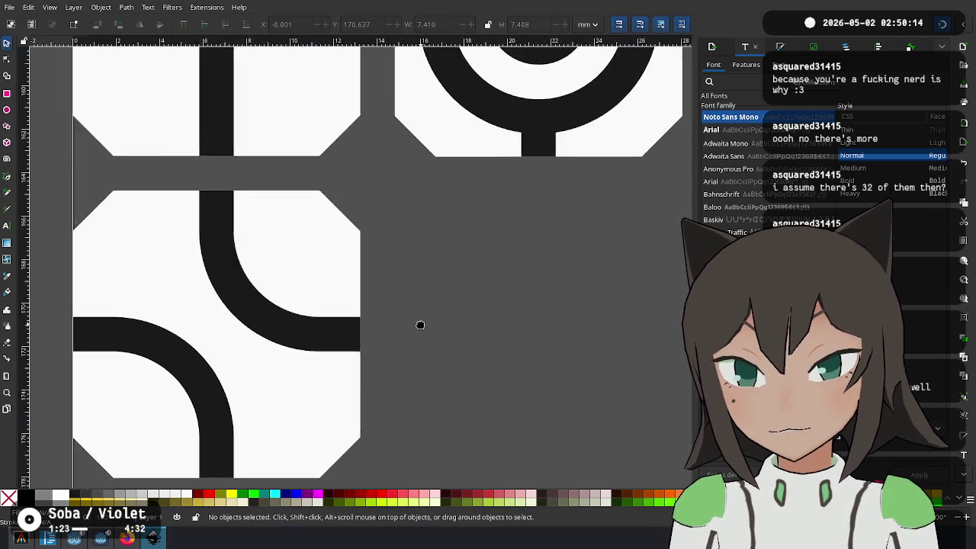
scroll(419, 323, "down", 3, "ctrl")
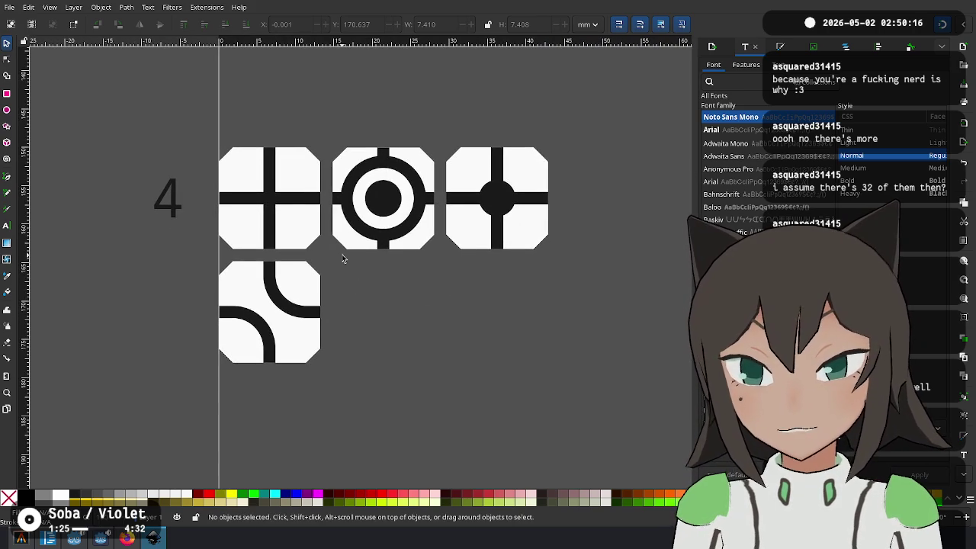
left_click_drag(342, 258, 178, 408)
left_click_drag(299, 300, 527, 299)
Leave an arc-tile copy under the third tile and drop a target-tile copy into the middle gap
key("Escape")
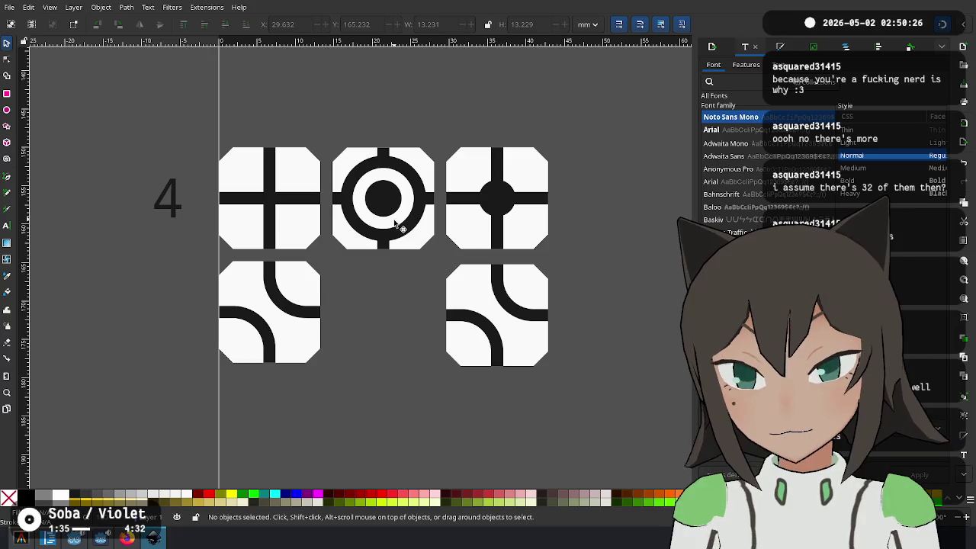
left_click_drag(442, 125, 351, 271)
mouse_move(409, 183)
left_mouse_down()
mouse_move(446, 198)
mouse_move(411, 288)
left_mouse_up()
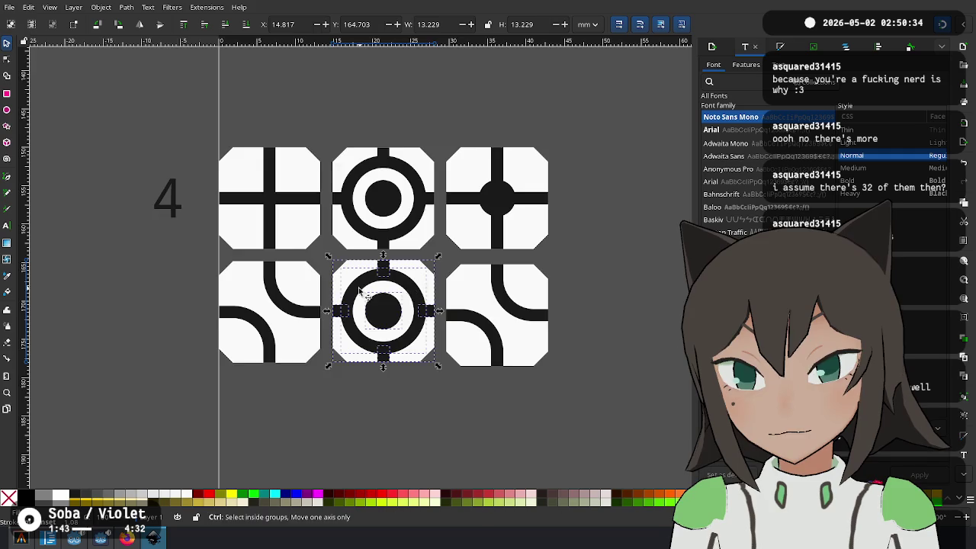
key("plus")
key("plus")
key("plus")
mouse_move(313, 254)
left_mouse_down()
mouse_move(316, 261)
mouse_move(323, 252)
left_mouse_up()
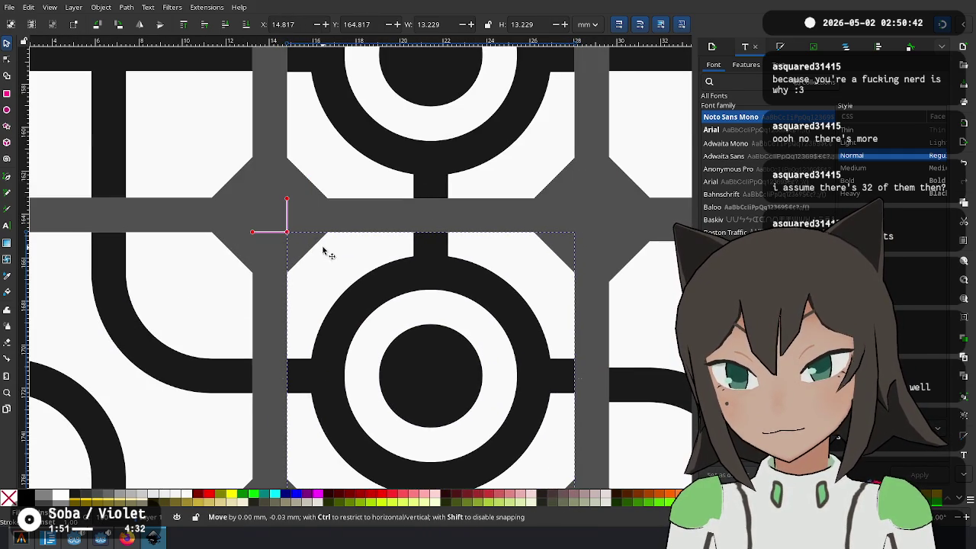
key("minus")
Group the right arc tile's three pieces and line it up with the row
left_click(475, 276)
left_click(557, 305, "shift")
key("ctrl+g")
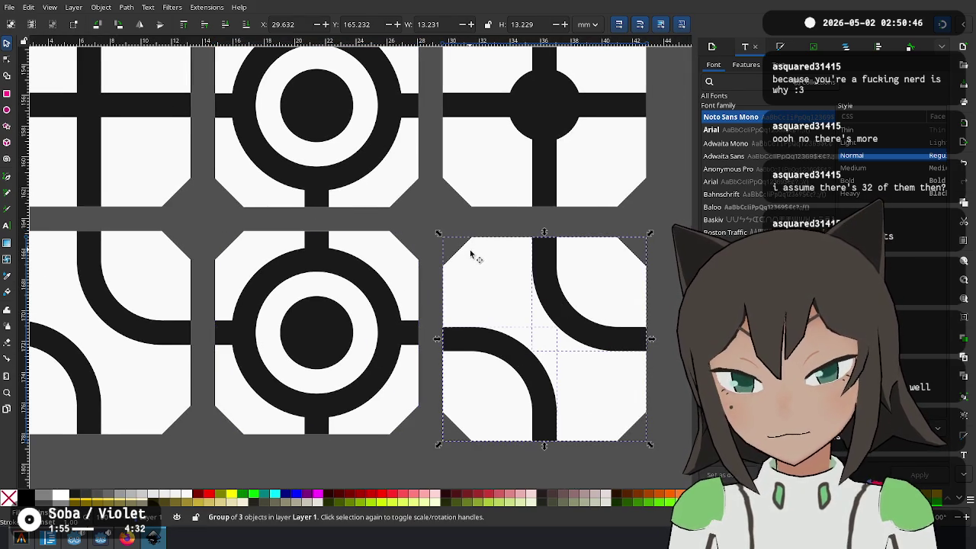
left_click_drag(470, 254, 470, 250)
left_click(424, 264)
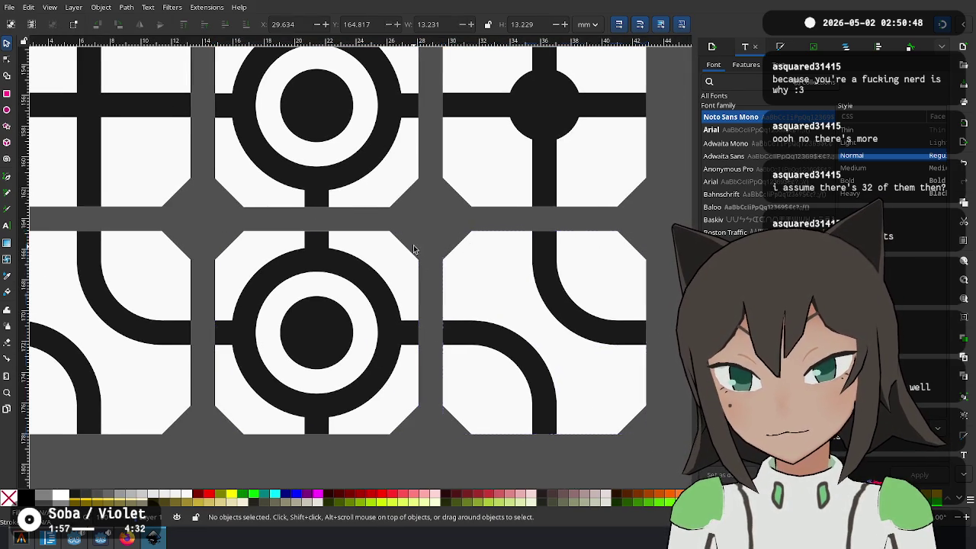
Ungroup the middle target tile and delete its ring and stems, keeping the centre dot
scroll(427, 271, "left", 2)
left_click(436, 278)
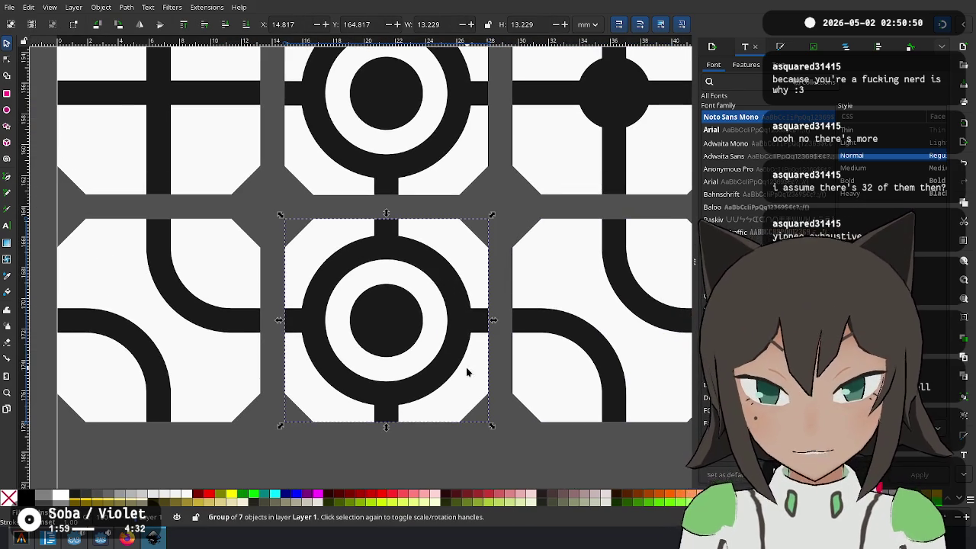
right_click(467, 375)
left_click(496, 297)
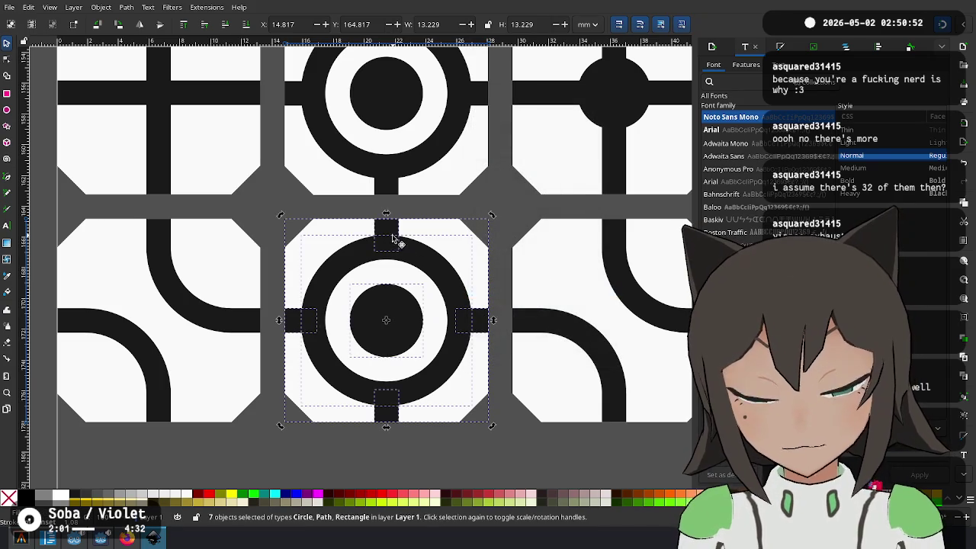
key("Escape")
left_click(402, 246)
left_click(388, 232, "shift")
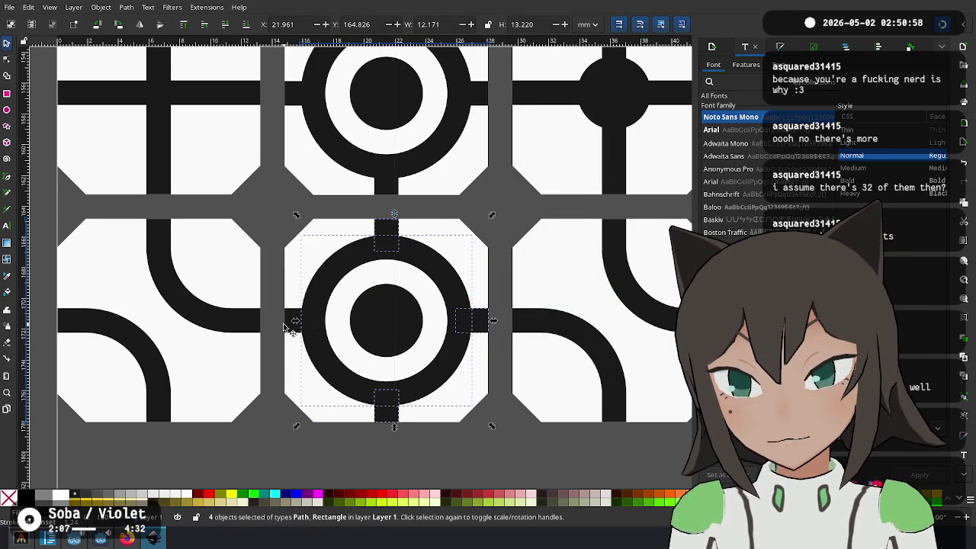
key("Delete")
Select the curved connector piece in the middle tile and flip it
scroll(475, 261, "down", 3)
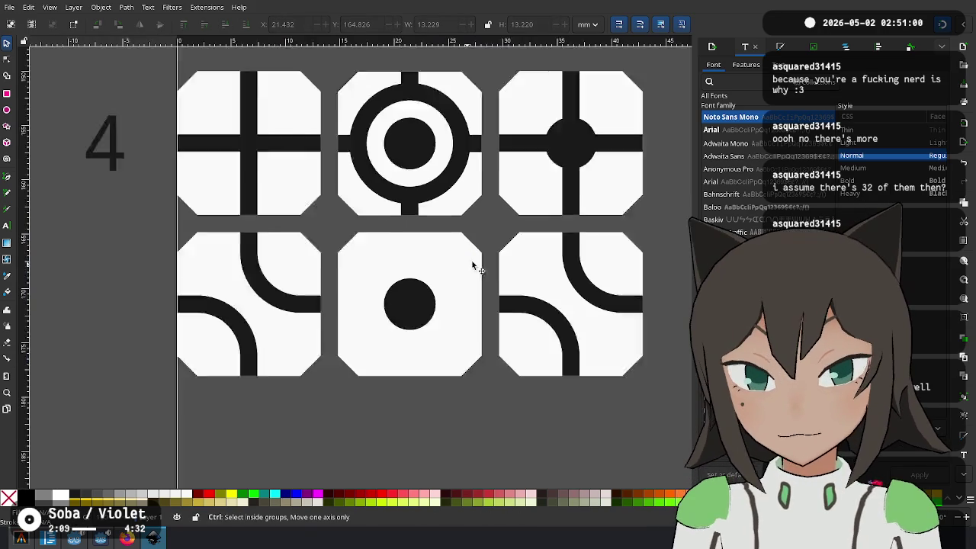
scroll(495, 229, "down", 2)
scroll(513, 183, "down", 2)
scroll(512, 183, "up", 2)
scroll(519, 195, "right", 2)
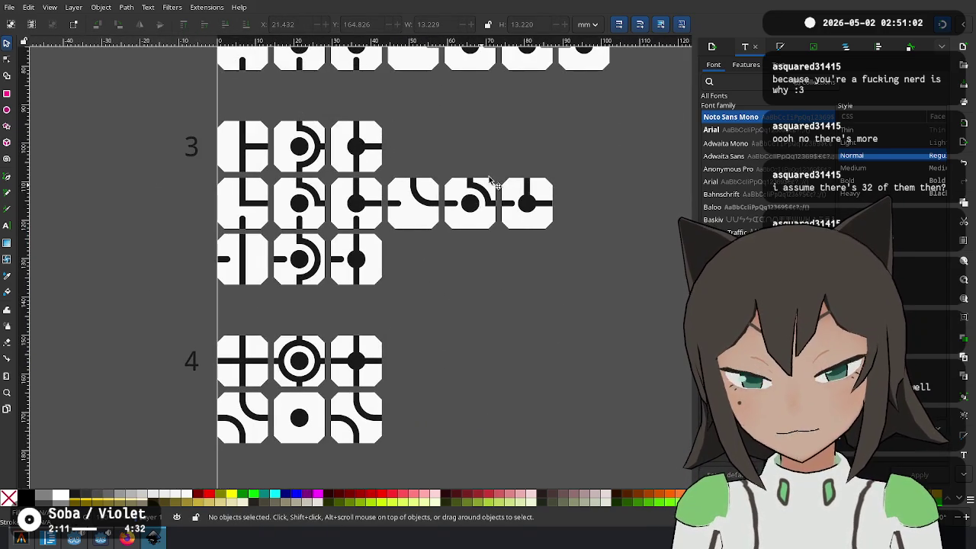
scroll(472, 229, "up", 5)
scroll(442, 319, "right", 3)
scroll(280, 219, "left", 1)
left_click(398, 160)
scroll(435, 290, "down", 1)
scroll(404, 320, "down", 5)
scroll(374, 347, "left", 3)
scroll(370, 344, "up", 4)
left_click(312, 257)
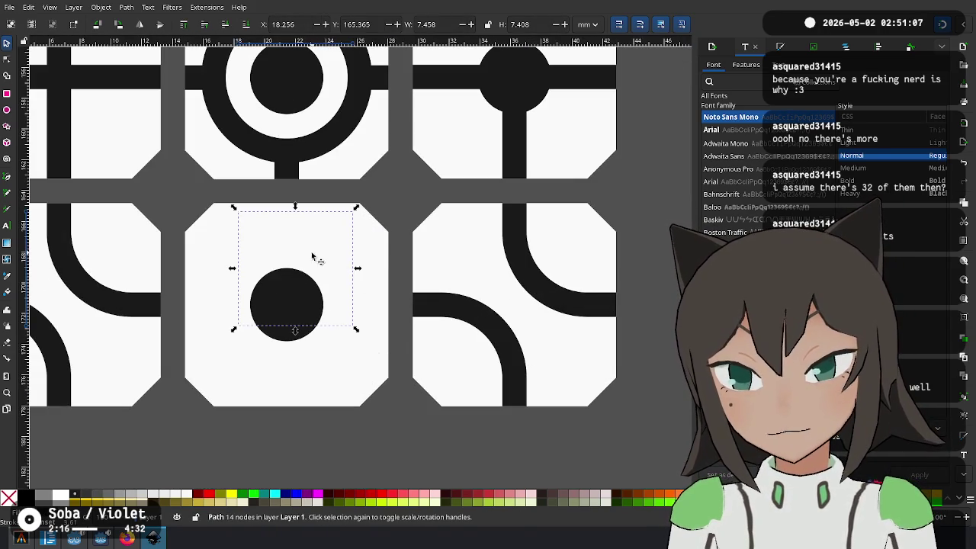
left_click(184, 25)
Rotate the flipped connector 180° and position it to meet the centre dot
left_click_drag(335, 261, 375, 255)
scroll(323, 339, "up", 3)
mouse_move(404, 303)
left_mouse_down()
mouse_move(447, 294)
mouse_move(305, 358)
left_mouse_up()
scroll(447, 295, "down", 3)
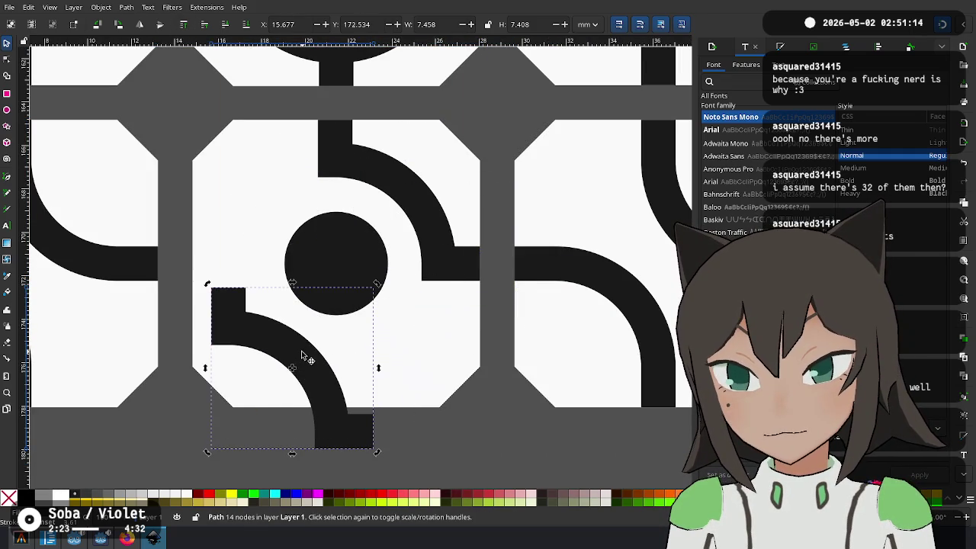
left_click_drag(376, 283, 221, 439)
left_click_drag(226, 311, 218, 269)
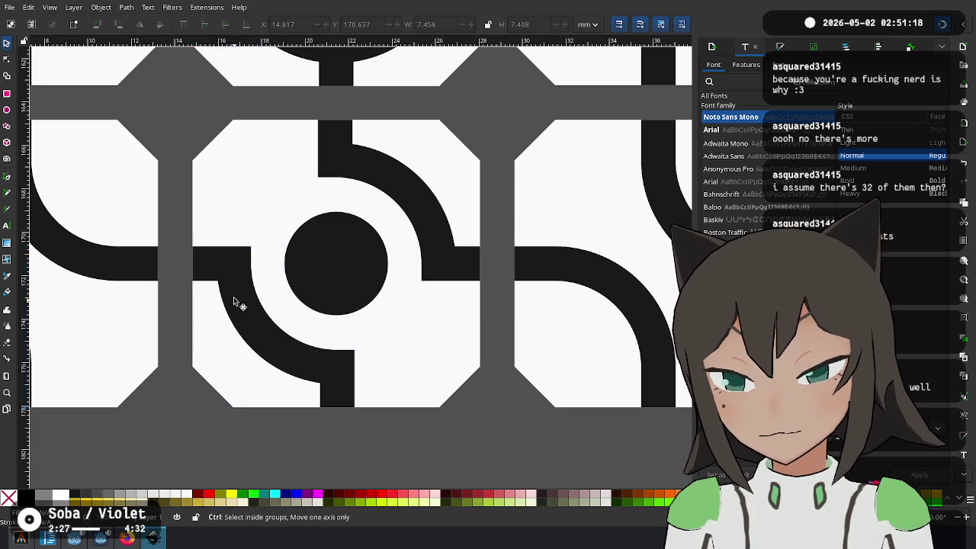
scroll(233, 296, "up", 3)
scroll(404, 262, "down", 3)
scroll(375, 289, "down", 2)
scroll(469, 283, "down", 3)
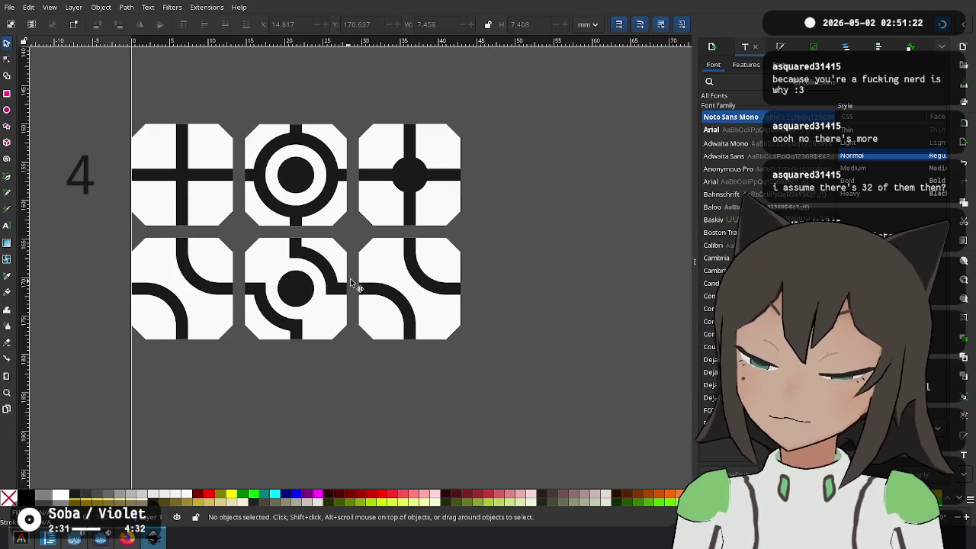
Ungroup the bottom-right arc tile and delete its upper-right arc
left_click(441, 299)
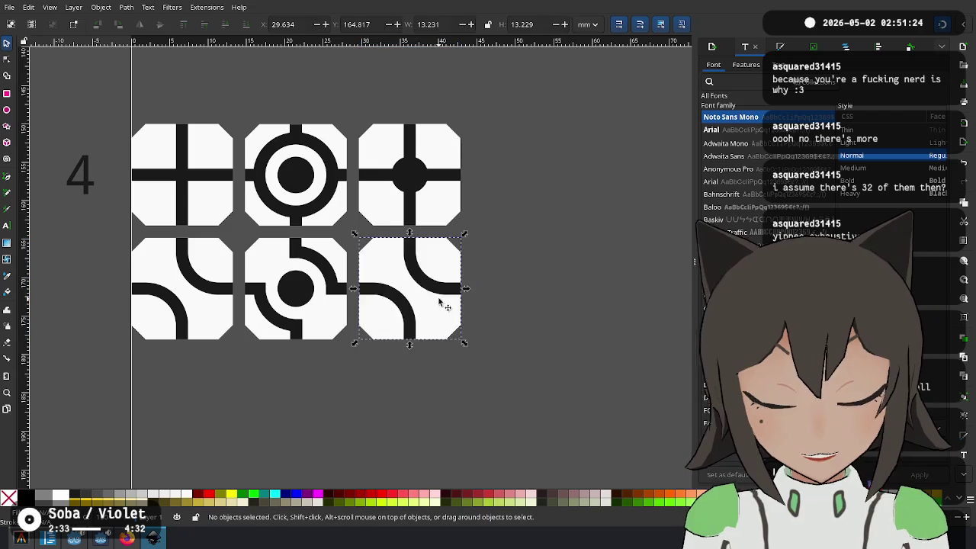
key("Delete")
key("ctrl+z")
right_click(398, 244)
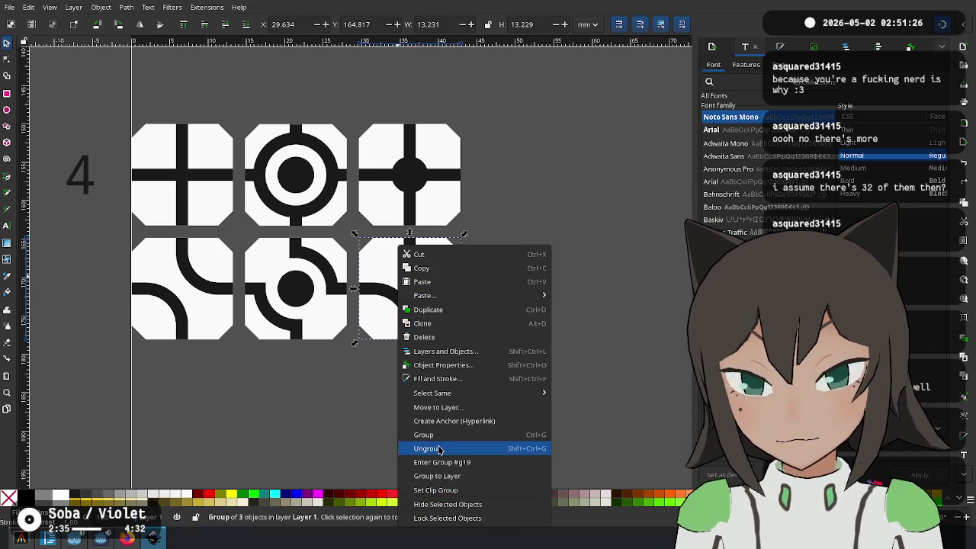
left_click(424, 284)
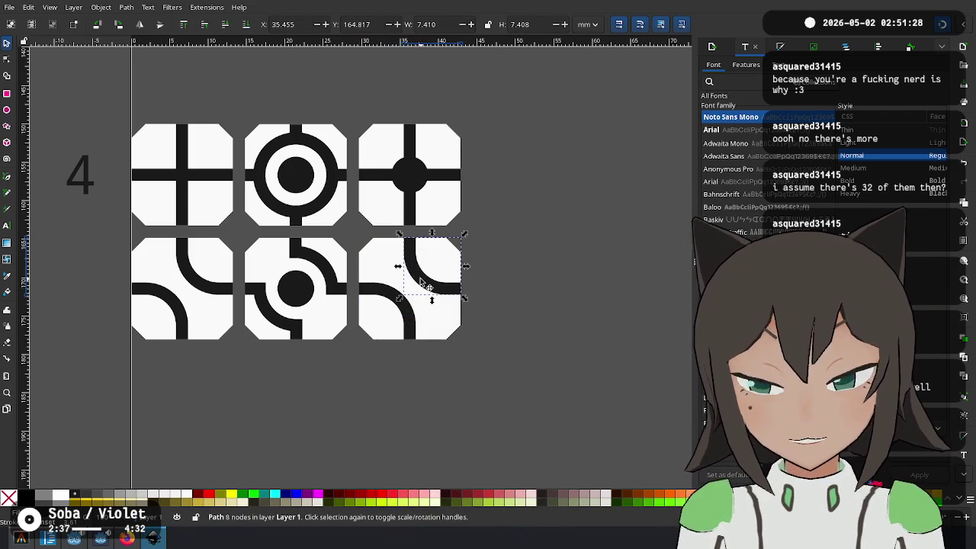
key("Delete")
Copy the centre dot into the bottom-right tile and delete its remaining arc
left_click(300, 293)
left_click_drag(313, 286, 417, 295)
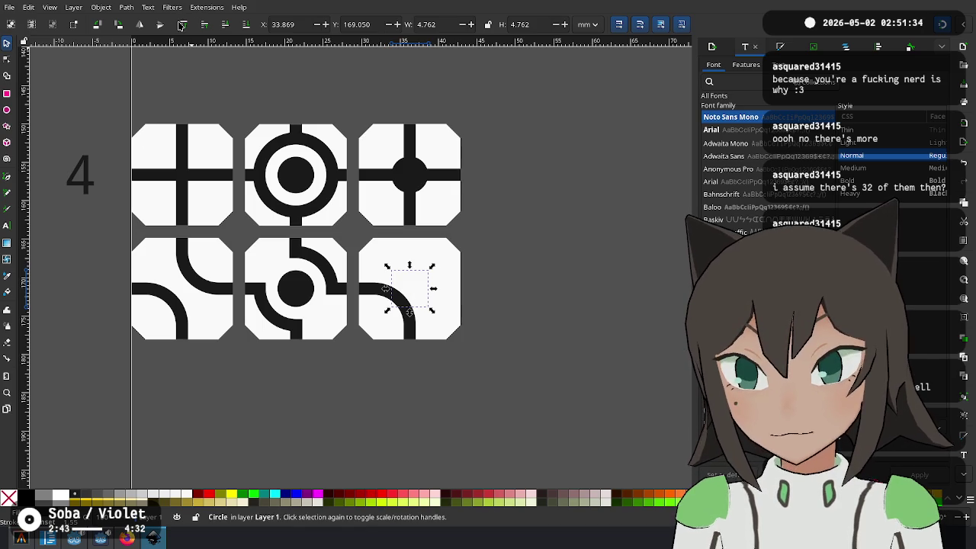
left_click(410, 325)
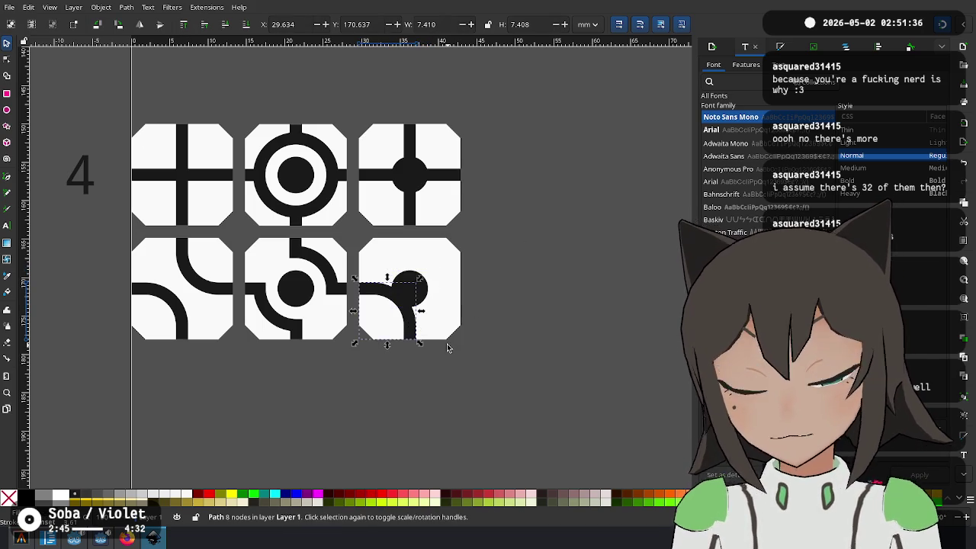
key("Delete")
Duplicate the middle tile's arc and snap the copy into the right tile's left-to-bottom position
left_click(271, 322)
key("ctrl+d")
left_click_drag(277, 326, 395, 324)
scroll(395, 324, "up", 3, "ctrl")
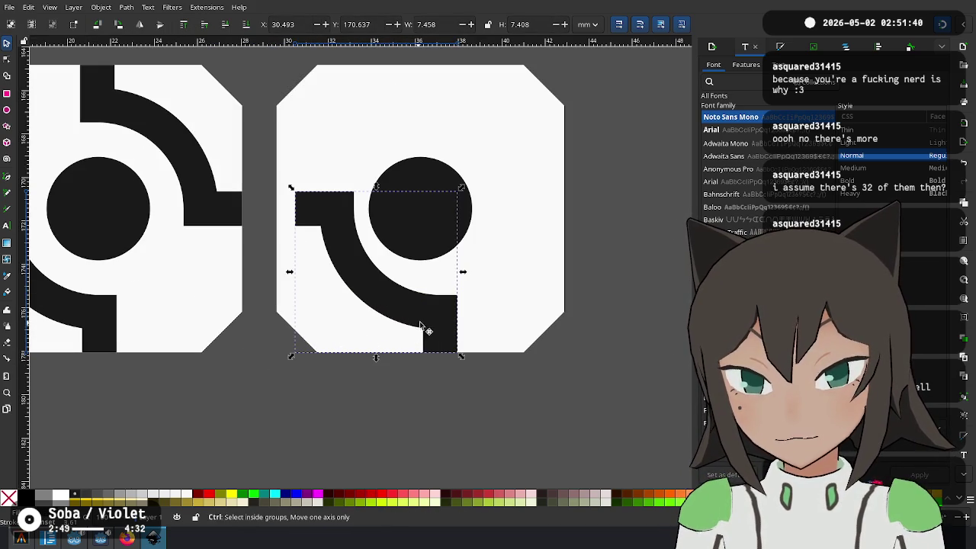
left_click_drag(447, 349, 430, 349)
Select the straight path beside the tile gap and zoom out to check the rows
scroll(446, 339, "down", 4, "ctrl")
scroll(371, 236, "up", 4, "ctrl")
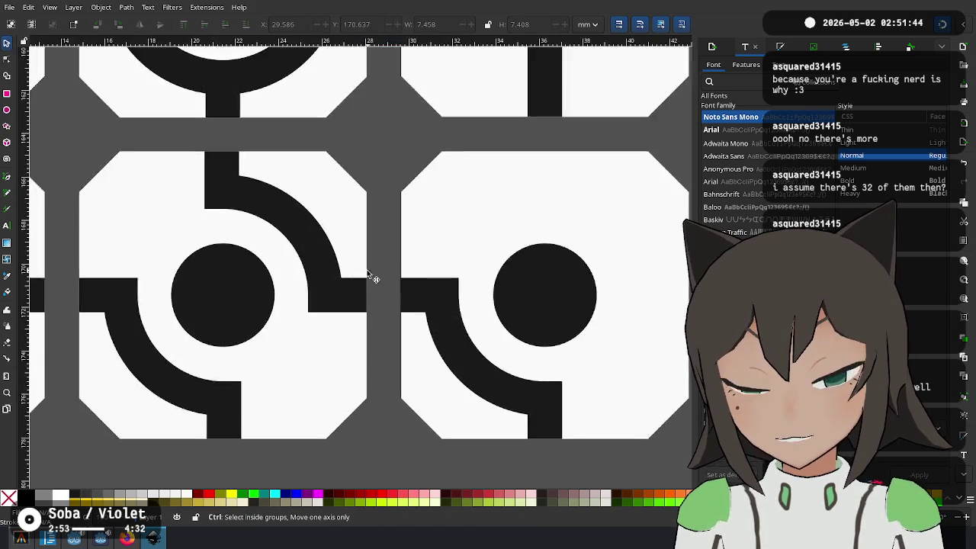
scroll(372, 278, "up", 2, "ctrl")
left_click(442, 321)
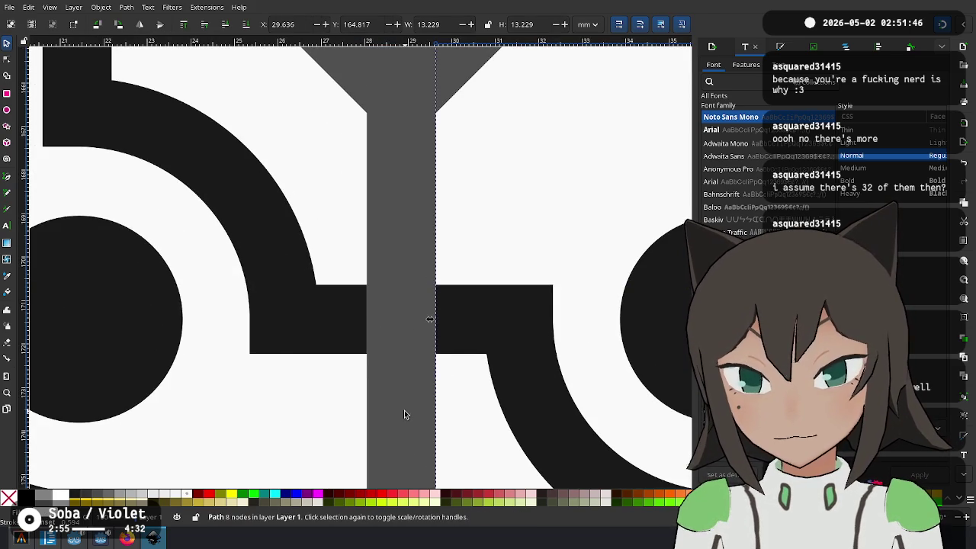
scroll(405, 414, "down", 3, "ctrl")
scroll(215, 372, "up", 2)
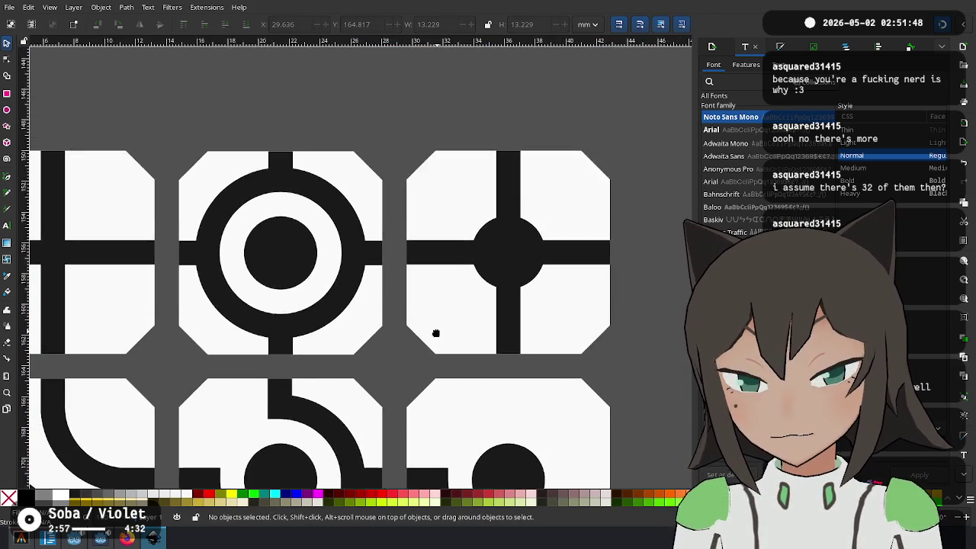
scroll(435, 334, "down", 3, "ctrl")
scroll(398, 375, "up", 4, "ctrl")
scroll(422, 275, "down", 2)
scroll(422, 275, "up", 1, "ctrl")
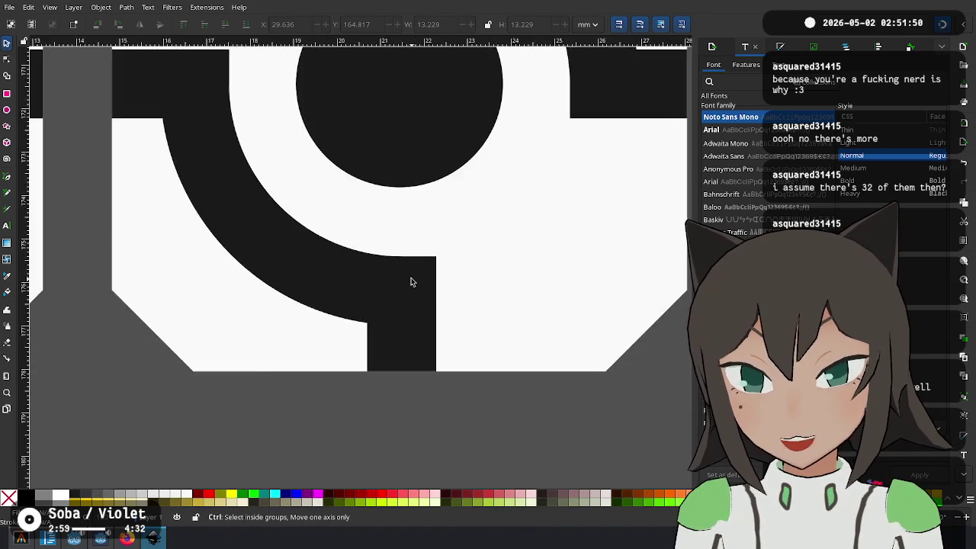
scroll(410, 279, "down", 5, "ctrl")
scroll(312, 279, "up", 1, "ctrl")
scroll(293, 177, "up", 2)
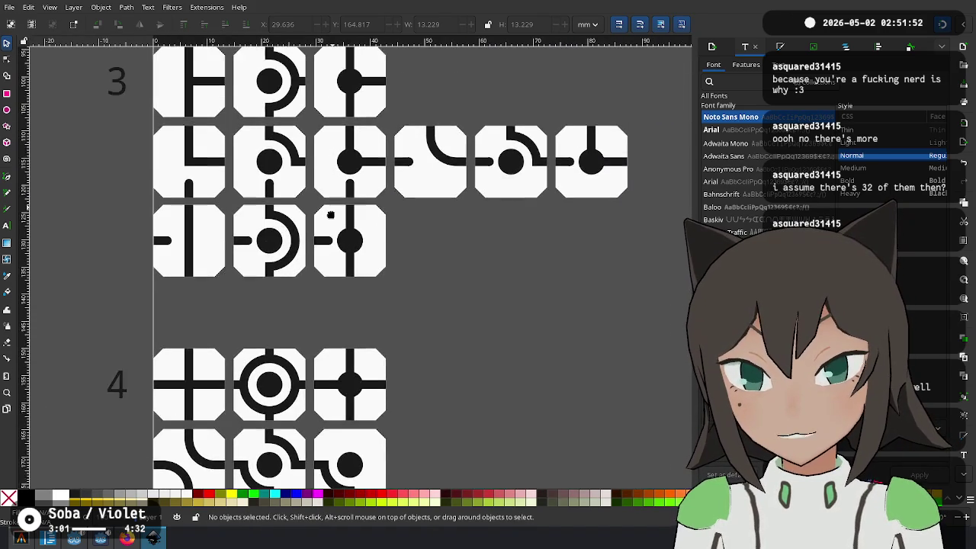
Select the 8-node straight bar path in a row 2 tile
scroll(267, 338, "up", 5)
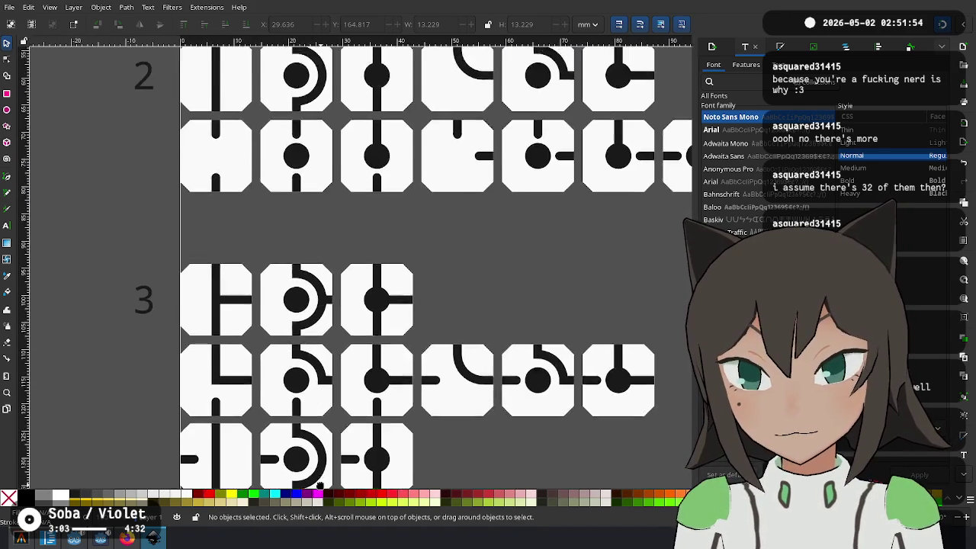
scroll(253, 362, "up", 2)
scroll(427, 282, "up", 2)
scroll(381, 267, "right", 2, "shift")
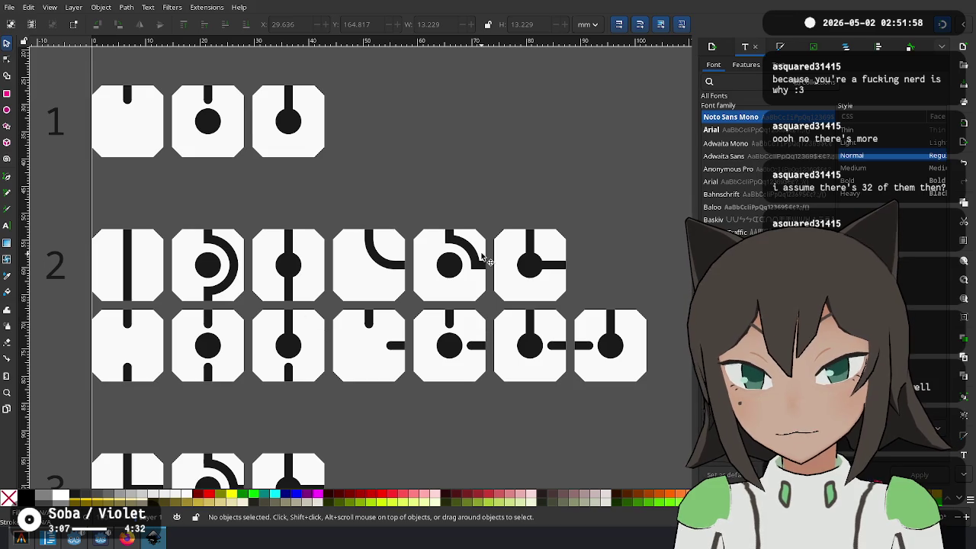
left_click(532, 246)
scroll(455, 400, "down", 6)
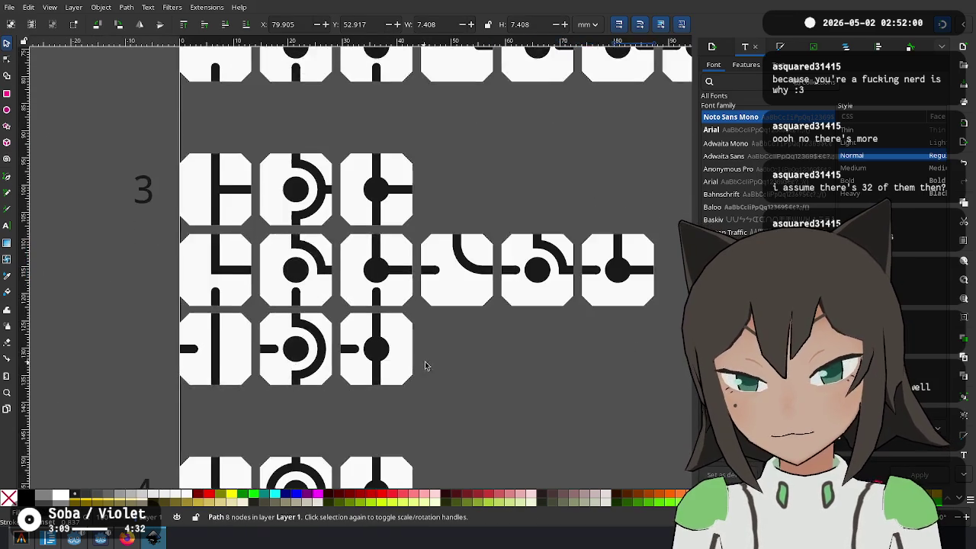
scroll(488, 327, "down", 4)
scroll(472, 346, "up", 3, "ctrl")
Position the pasted stub inside the third tile and lower its white shape behind the black bars
key("ctrl+v")
mouse_move(515, 397)
left_mouse_down()
mouse_move(463, 385)
mouse_move(464, 366)
left_mouse_up()
left_click(186, 27)
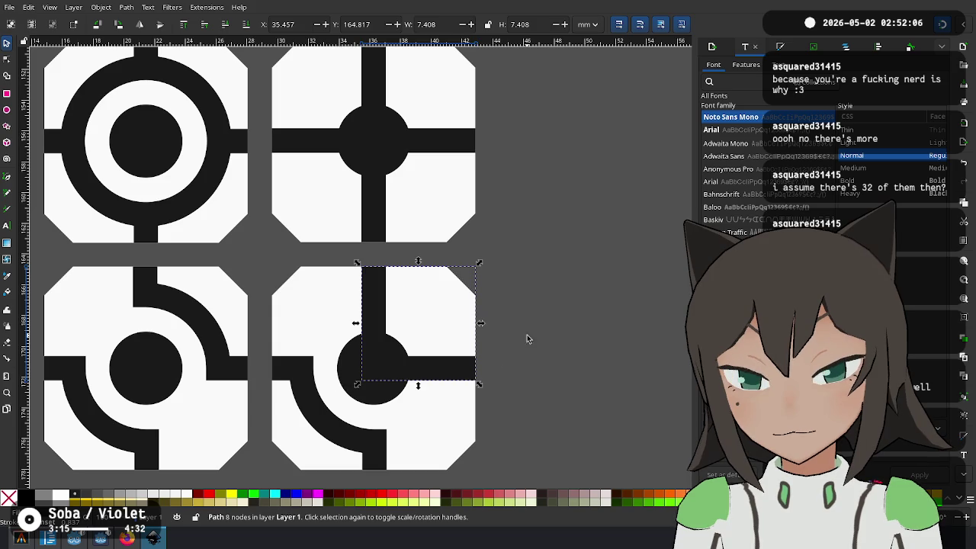
left_click(527, 338)
Duplicate the lower-right tile and move the copy to its right
scroll(580, 328, "down", 2)
left_click_drag(578, 257, 445, 389)
key("ctrl+d")
mouse_move(536, 283)
left_mouse_down()
mouse_move(555, 268)
mouse_move(548, 277)
left_mouse_up()
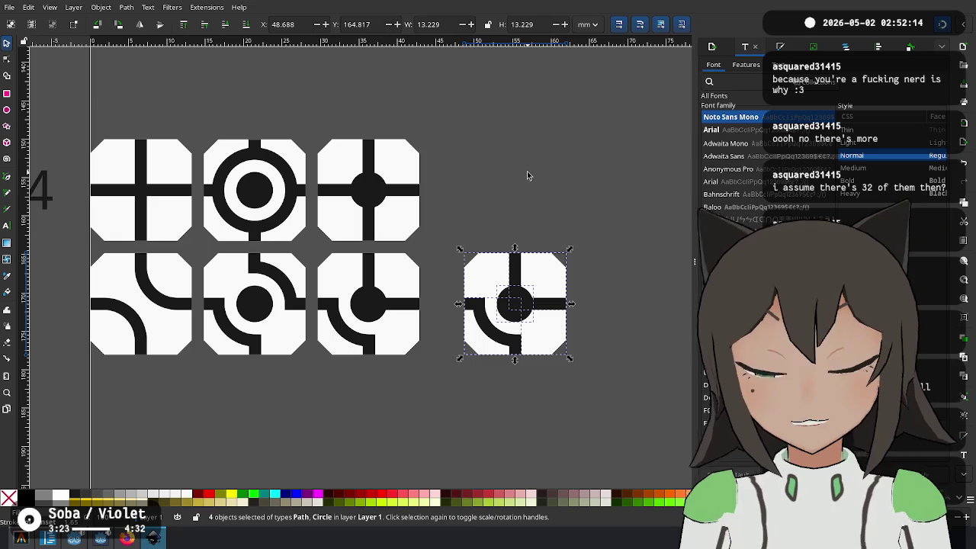
scroll(456, 264, "up", 2)
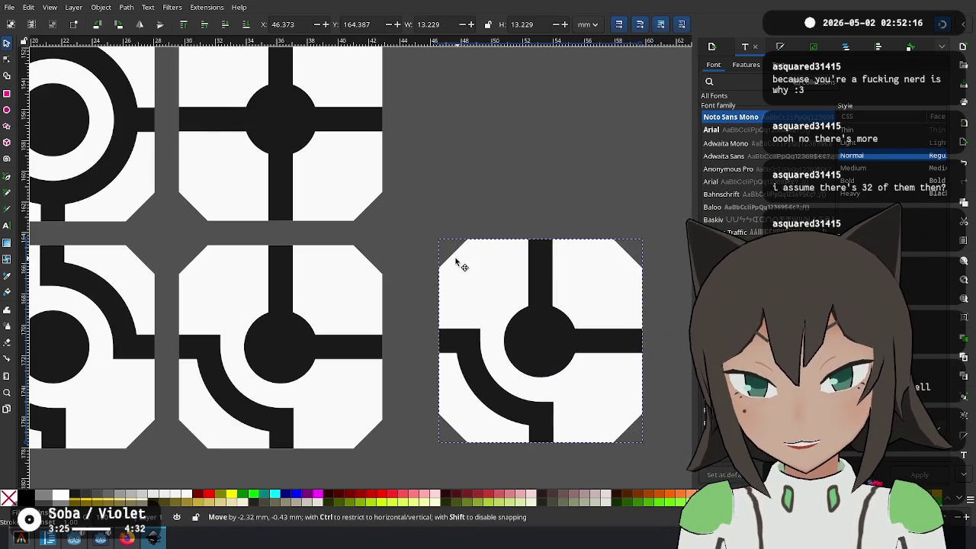
mouse_move(490, 265)
left_mouse_down()
mouse_move(424, 264)
mouse_move(435, 264)
left_mouse_up()
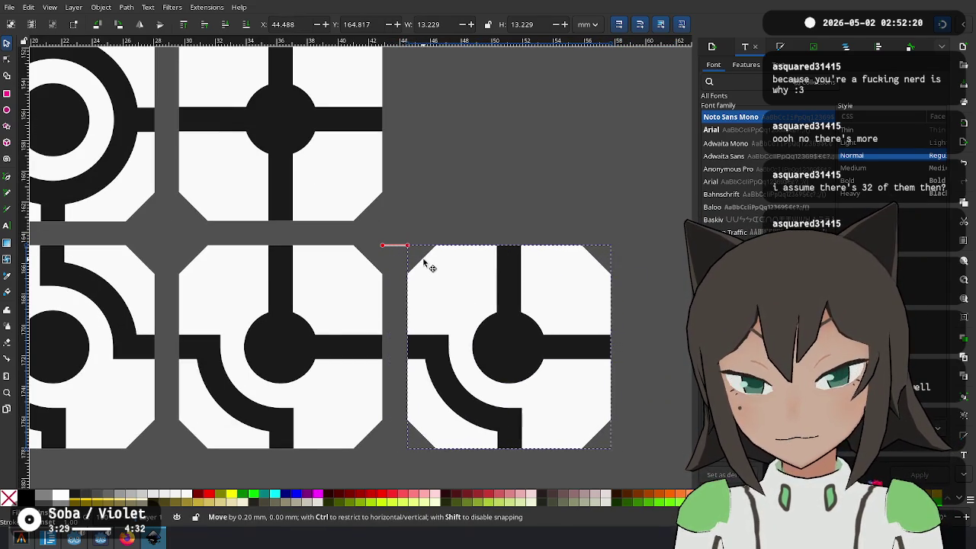
left_click_drag(438, 265, 447, 266)
left_click(473, 202)
Align the new tile against a temporary spacer bar beside the third tile, then delete the spacer
scroll(152, 227, "down", 3)
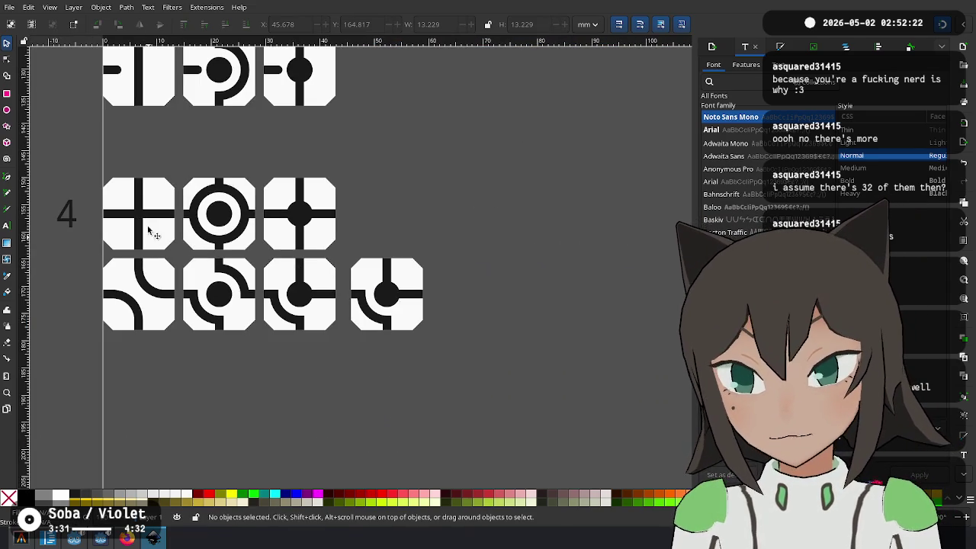
mouse_move(139, 93)
left_mouse_down()
mouse_move(269, 160)
mouse_move(351, 320)
mouse_move(334, 302)
left_mouse_up()
scroll(359, 308, "up", 2)
scroll(368, 297, "up", 2)
left_click_drag(415, 253, 386, 244)
left_click(340, 237)
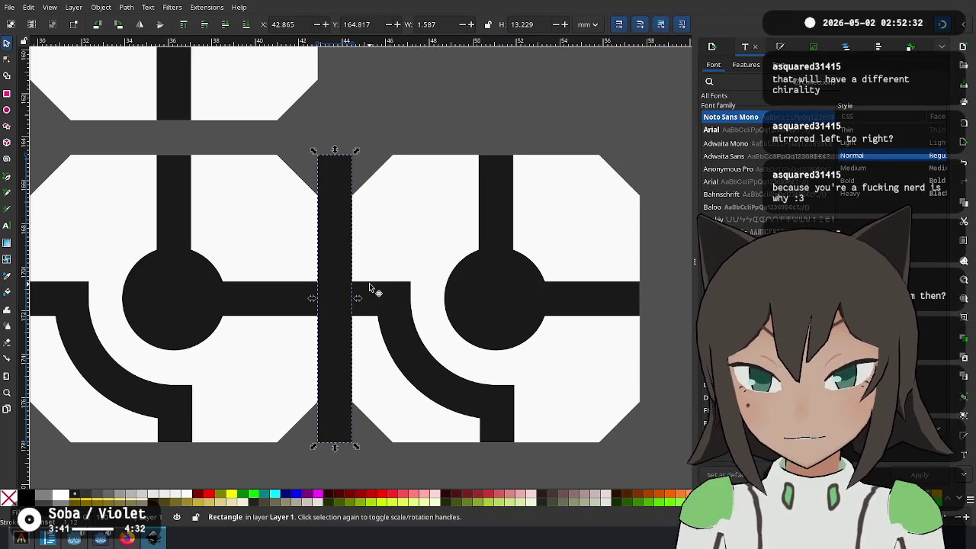
key("Delete")
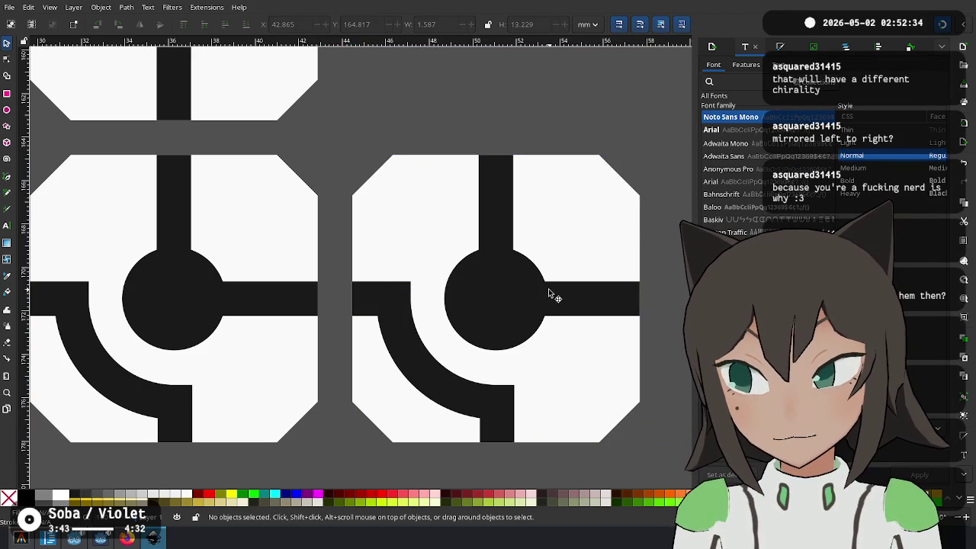
Inside the new tile's group, mirror the arc horizontally and move it to the tile's right side
left_click(502, 245)
right_click(497, 214)
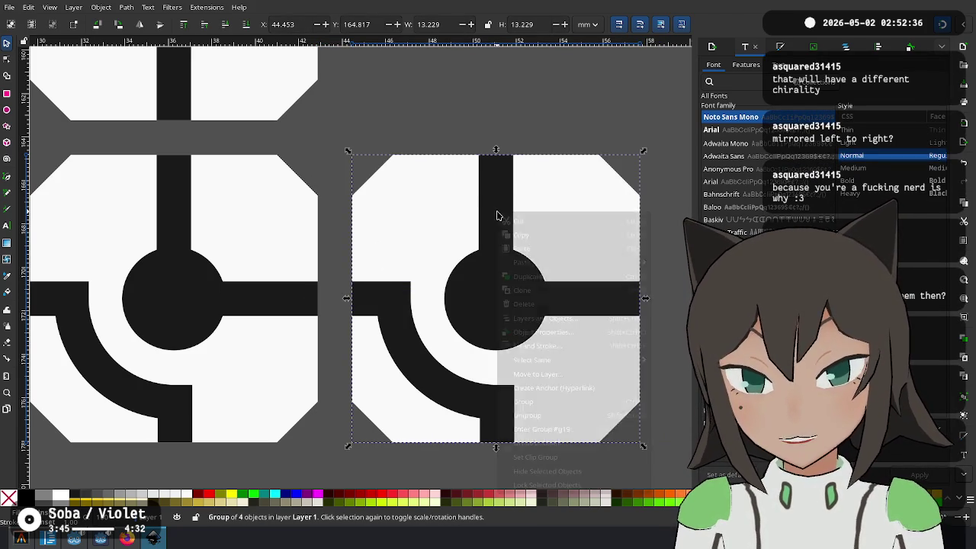
left_click(565, 428)
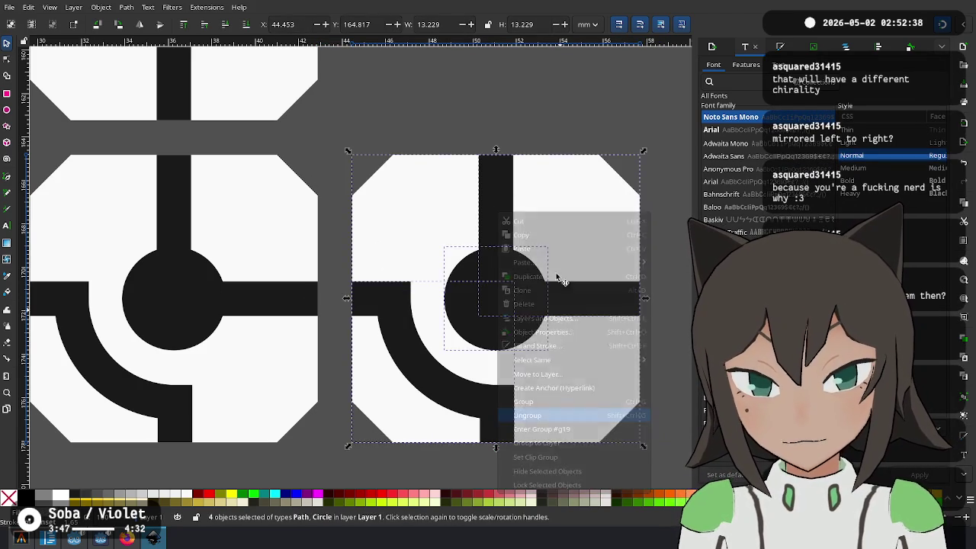
left_click(411, 358)
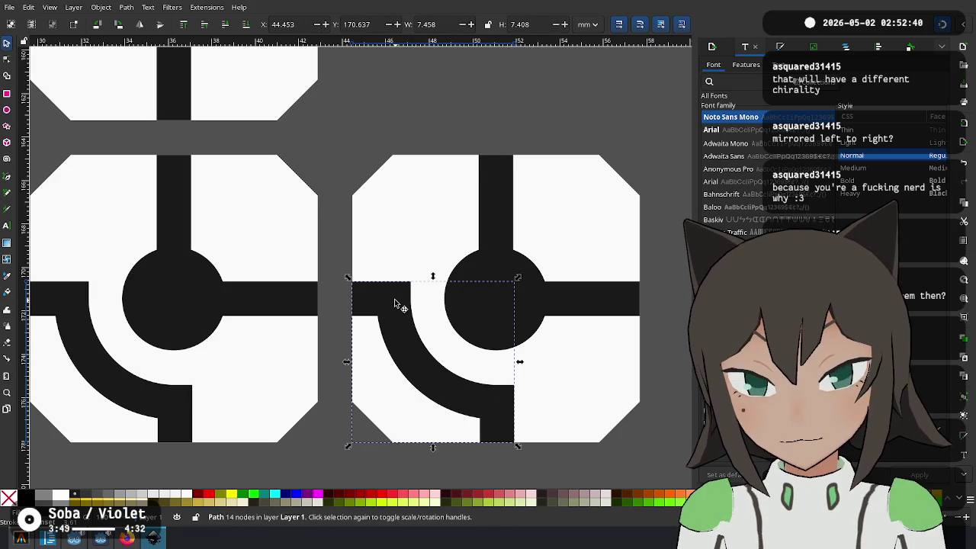
key("h")
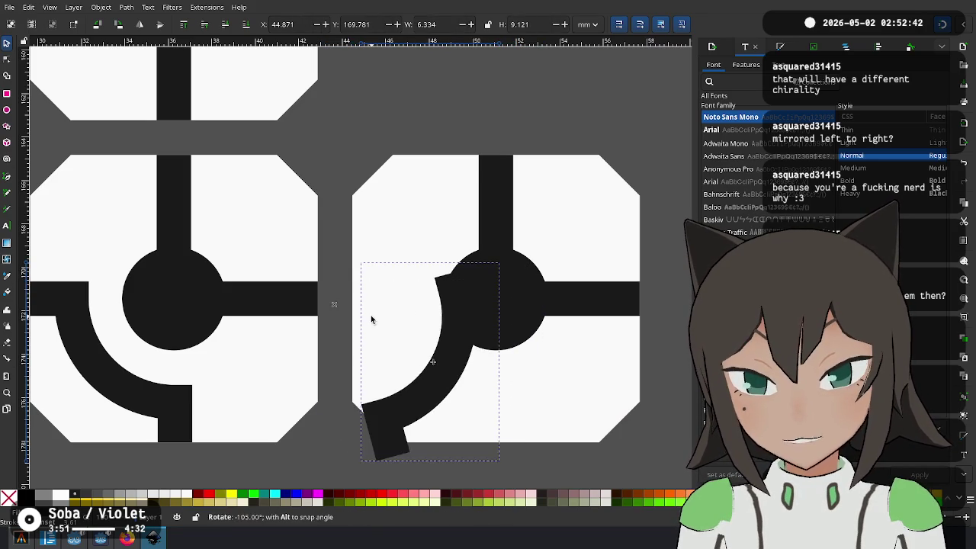
left_click_drag(377, 419, 499, 420)
Rotate the L-shaped bar so its arm points left
left_click(496, 200)
mouse_move(473, 150)
left_mouse_down()
mouse_move(510, 311)
mouse_move(502, 286)
mouse_move(375, 287)
left_mouse_up()
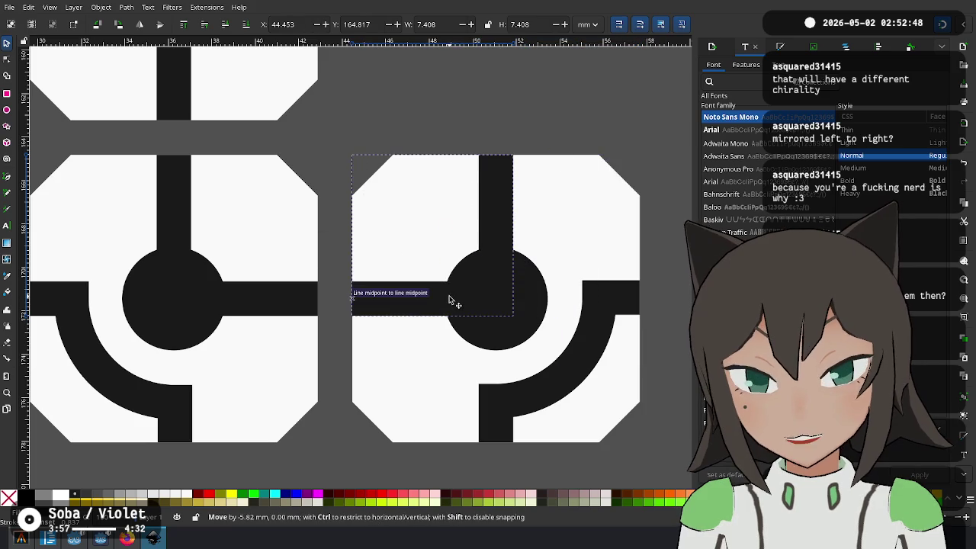
key("Escape")
scroll(592, 381, "down", 1)
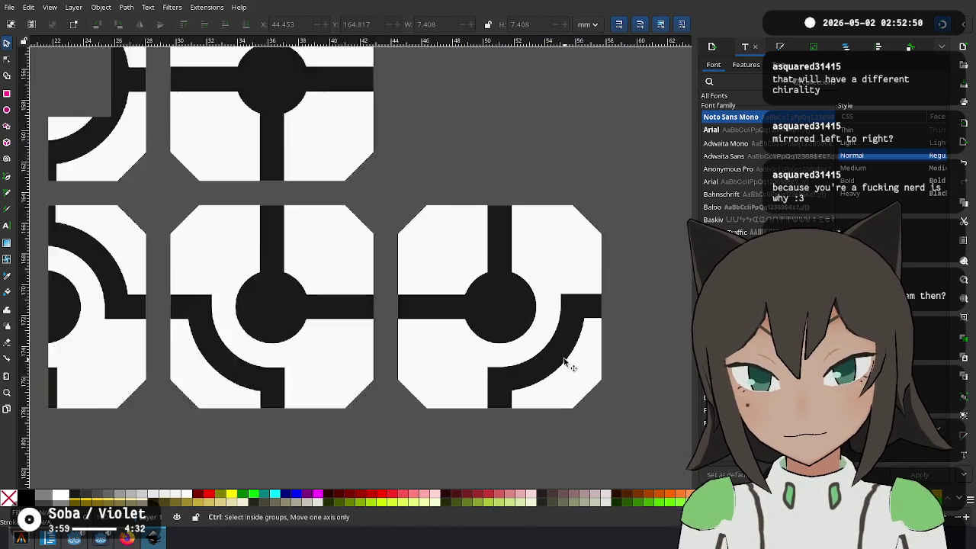
scroll(567, 366, "down", 2)
scroll(427, 414, "up", 1)
scroll(440, 418, "down", 1)
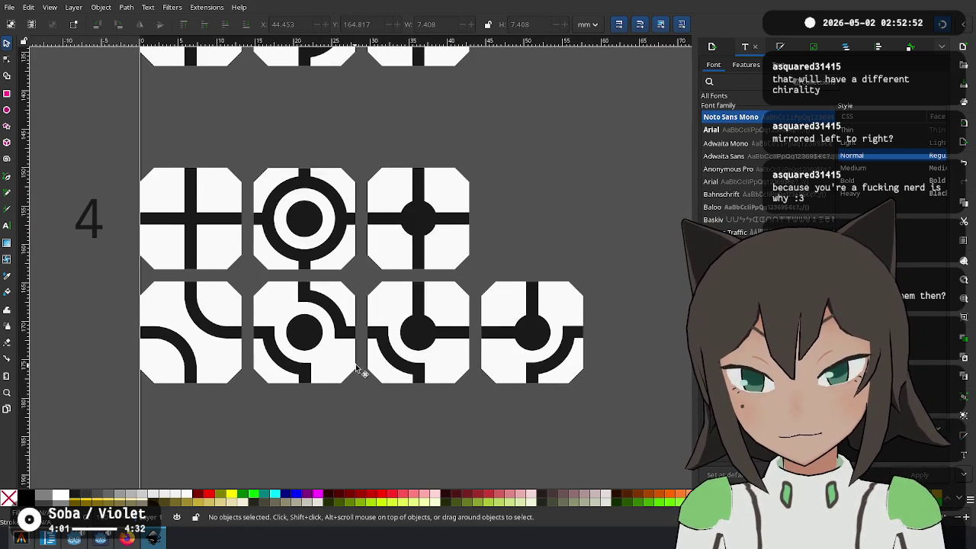
scroll(350, 280, "left", 1)
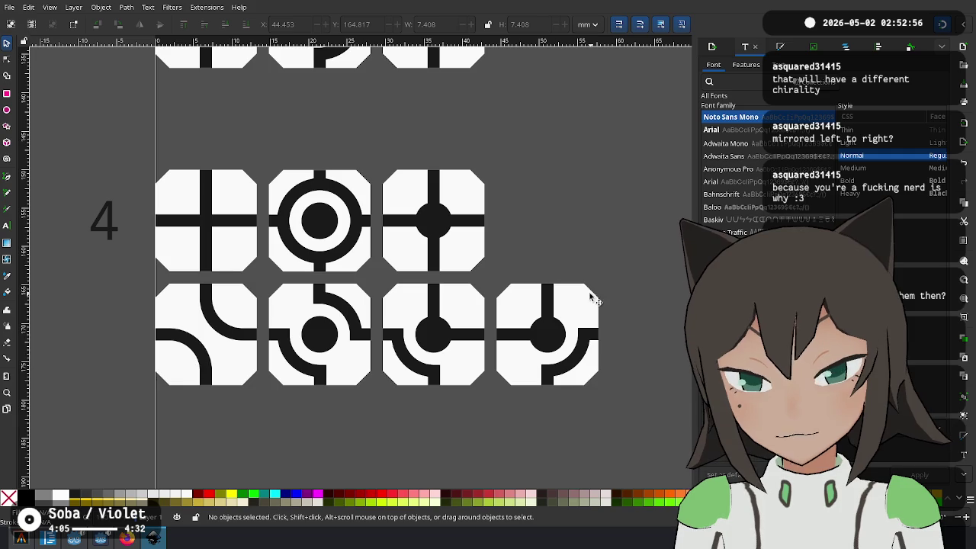
mouse_move(645, 282)
left_mouse_down()
mouse_move(300, 411)
mouse_move(261, 412)
left_mouse_up()
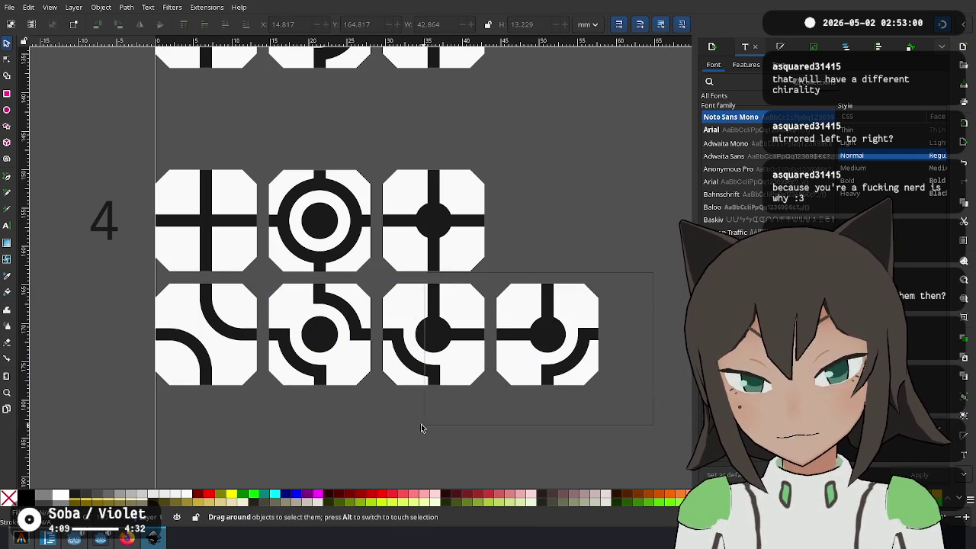
left_click_drag(494, 420, 493, 279)
left_click(463, 331)
left_click(488, 289)
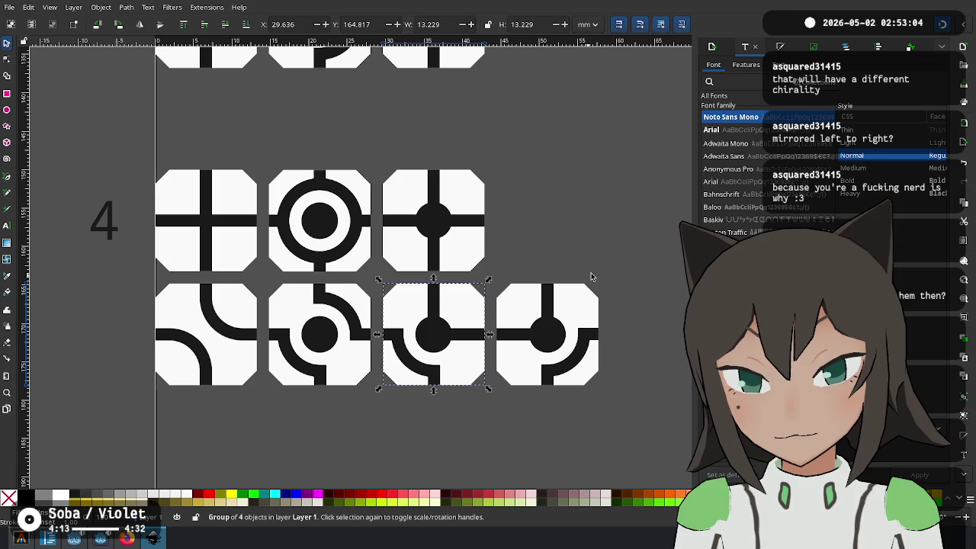
left_click_drag(651, 278, 374, 411)
left_click_drag(427, 338, 634, 344)
left_click(418, 287)
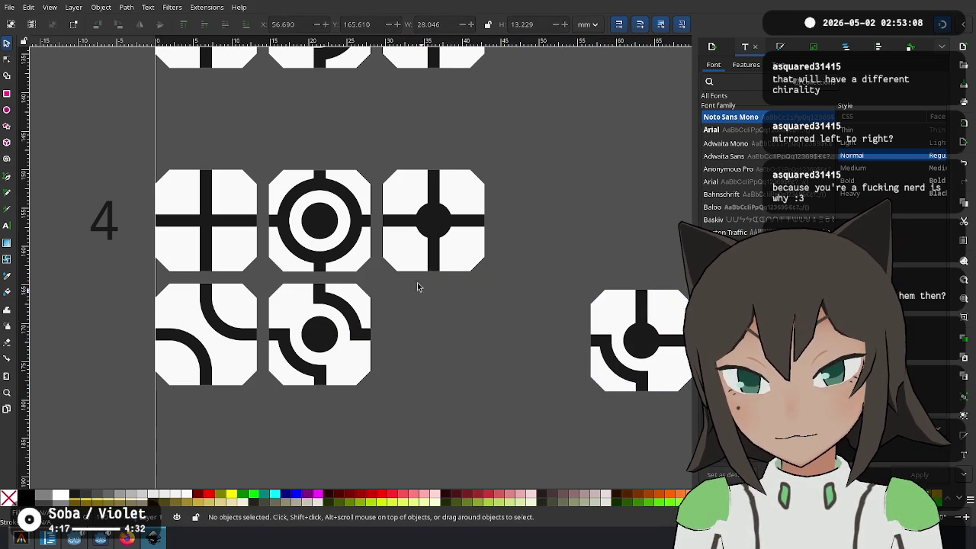
left_click(355, 324)
left_click(325, 337, "shift")
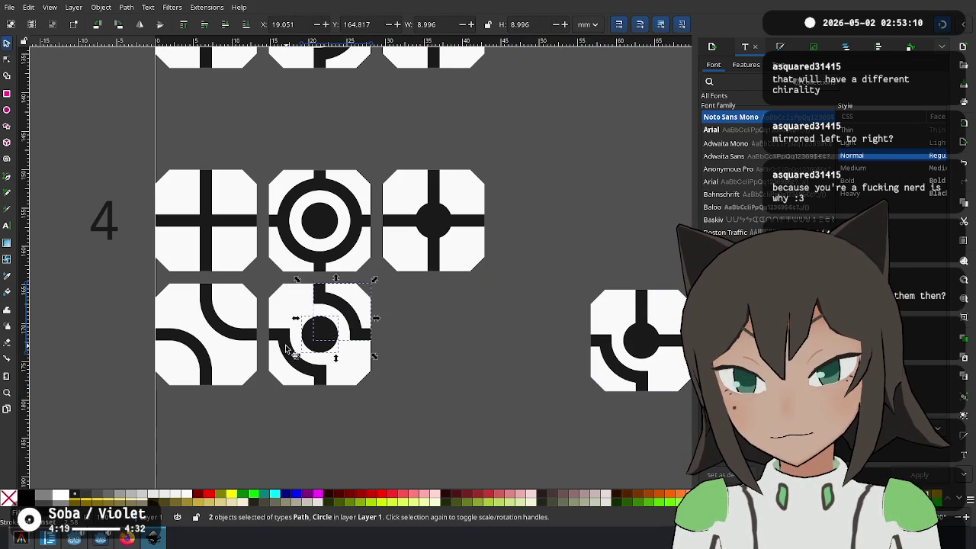
left_click_drag(299, 307, 408, 310)
left_click(282, 377)
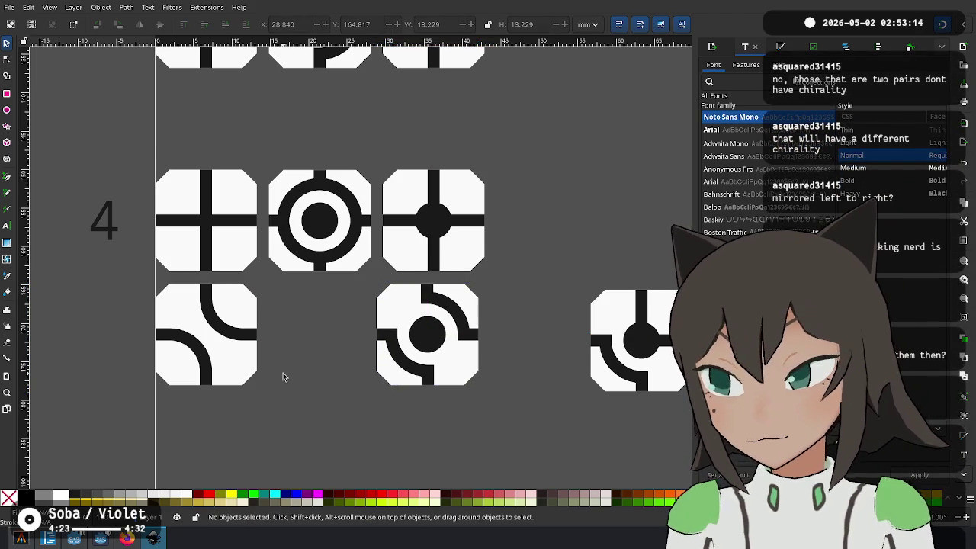
key("ctrl+z")
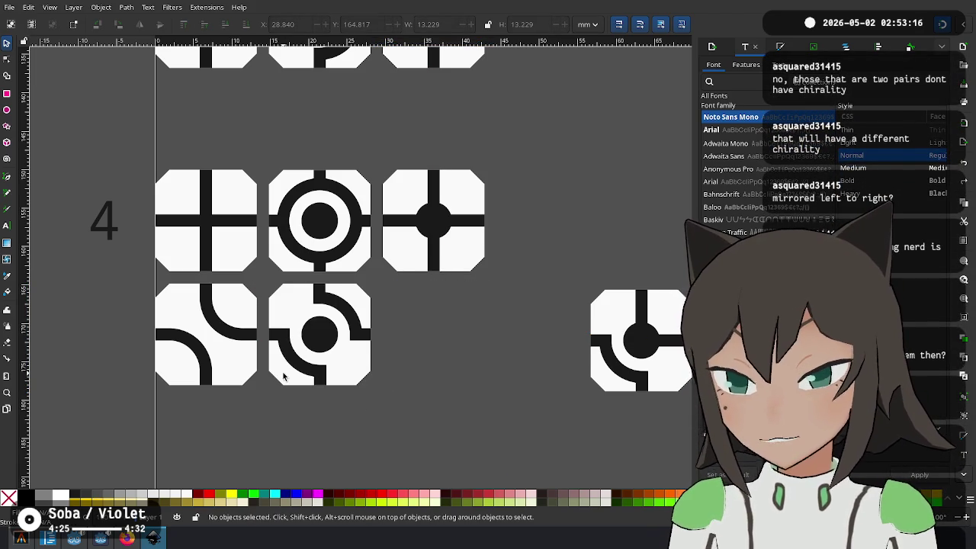
key("ctrl+z")
left_click(233, 332)
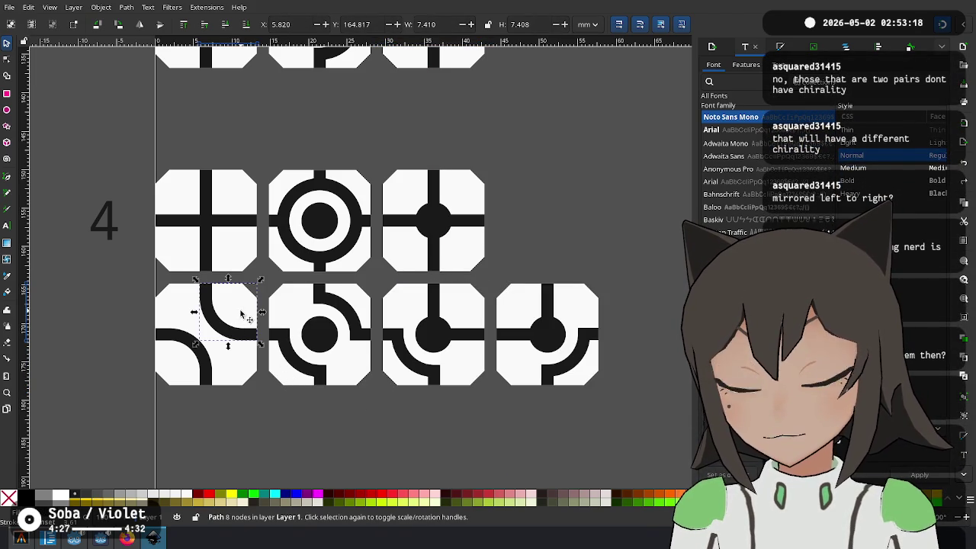
left_click(211, 326, "shift")
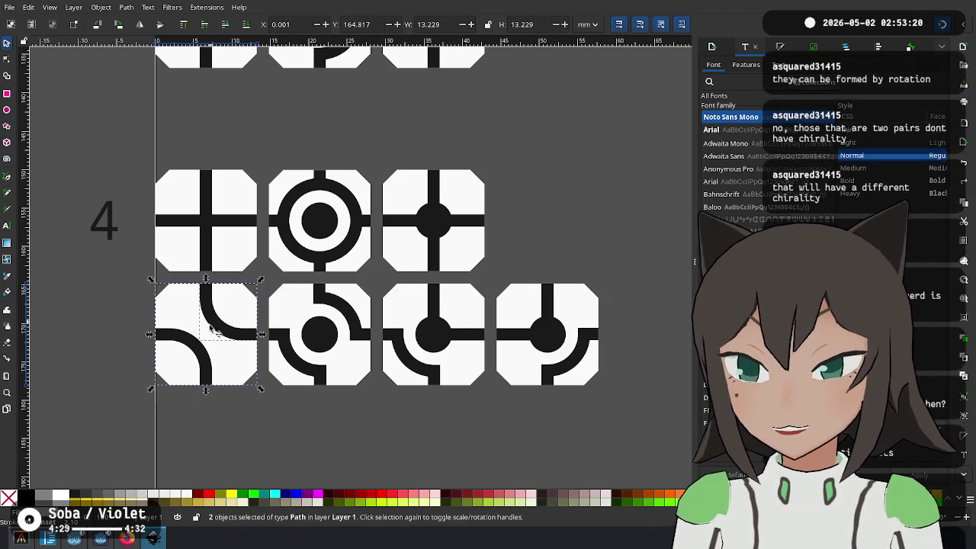
left_click(197, 352, "shift")
key("ctrl+g")
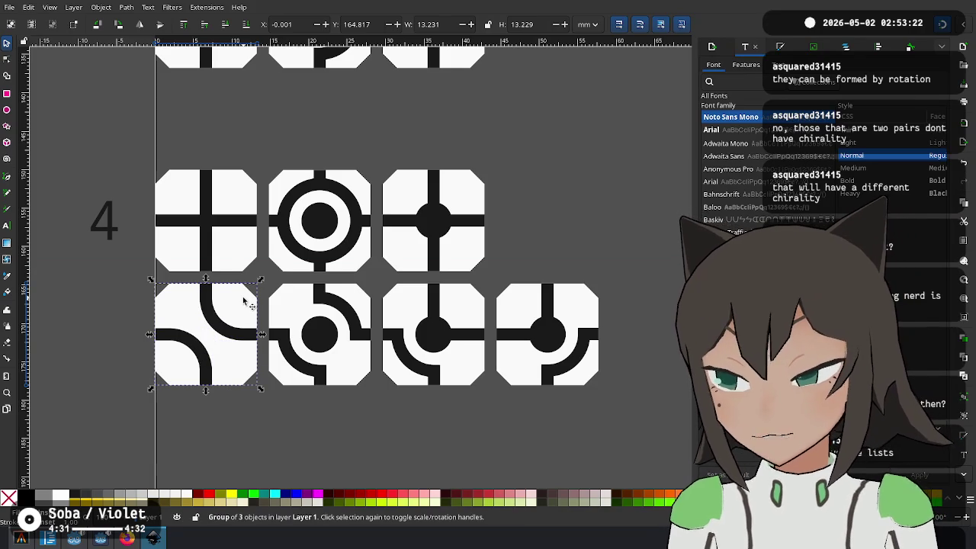
left_click_drag(263, 284, 168, 286)
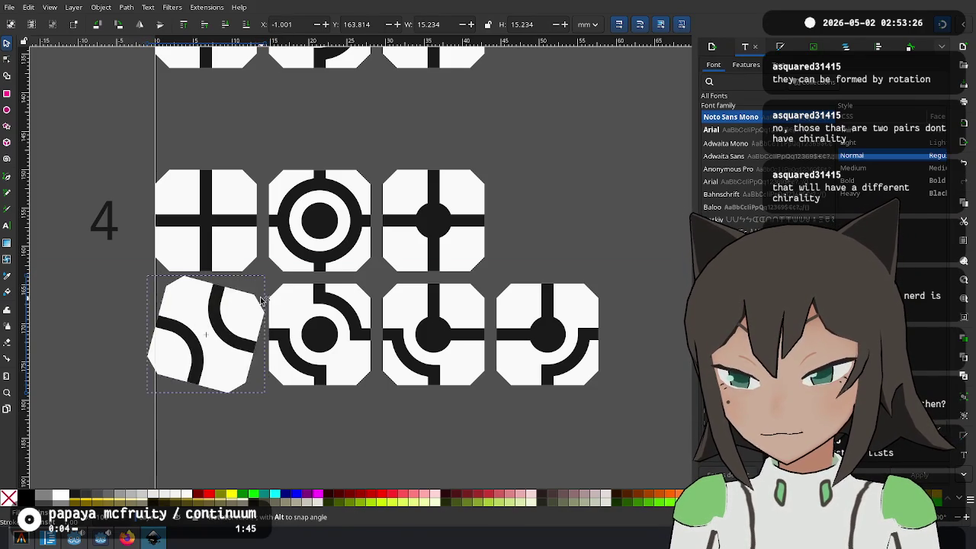
mouse_move(168, 286)
left_mouse_down()
mouse_move(260, 324)
mouse_move(243, 364)
mouse_move(246, 281)
mouse_move(244, 299)
mouse_move(189, 286)
mouse_move(217, 303)
mouse_move(207, 333)
left_mouse_up()
left_click(384, 423)
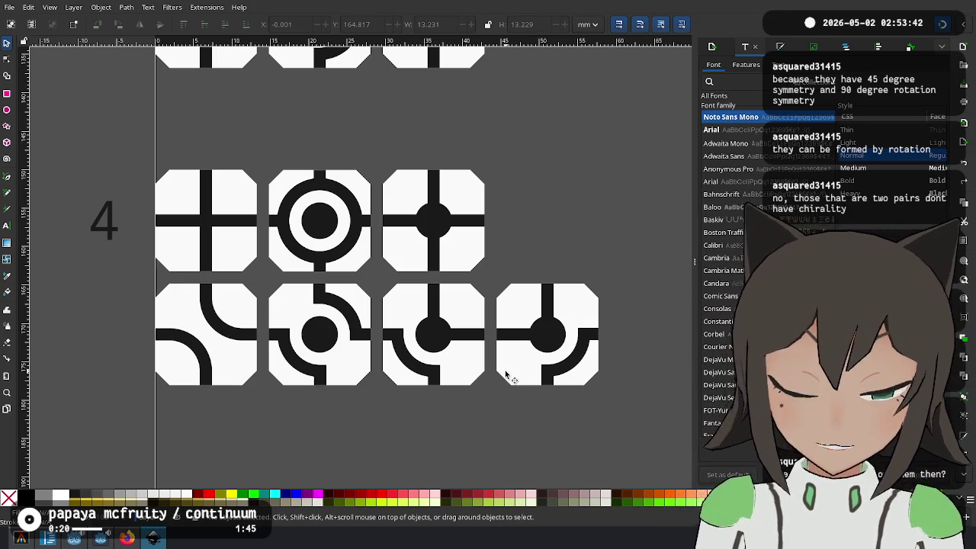
mouse_move(494, 152)
left_mouse_down()
mouse_move(462, 343)
mouse_move(363, 170)
left_mouse_up()
scroll(364, 171, "down", 2)
scroll(297, 341, "up", 1)
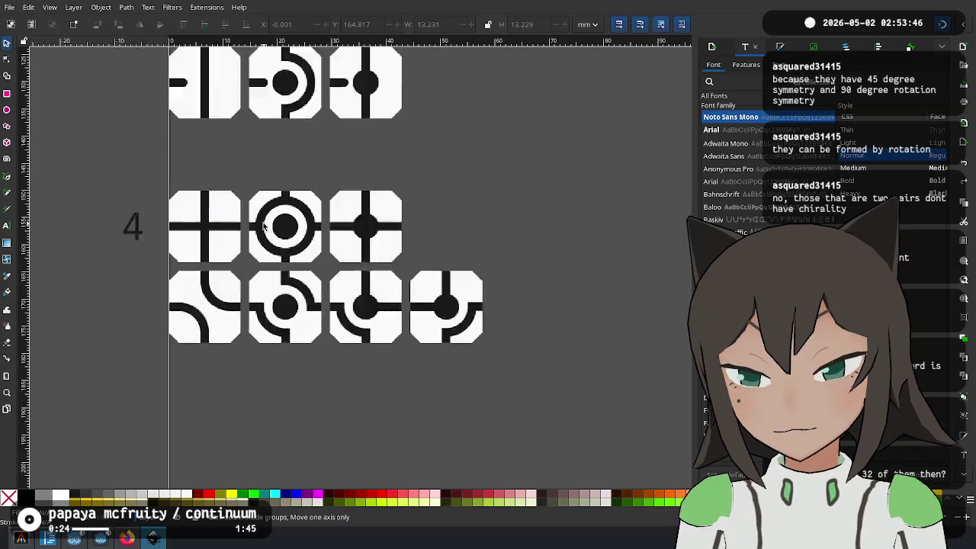
scroll(297, 341, "up", 1)
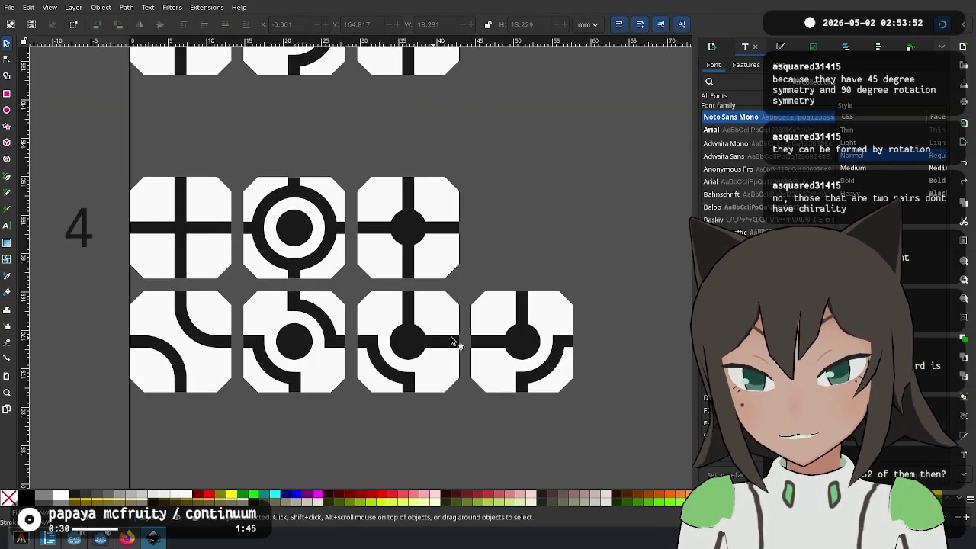
left_click_drag(417, 414, 485, 343)
scroll(305, 200, "down", 2)
scroll(357, 344, "up", 1)
scroll(342, 436, "up", 1)
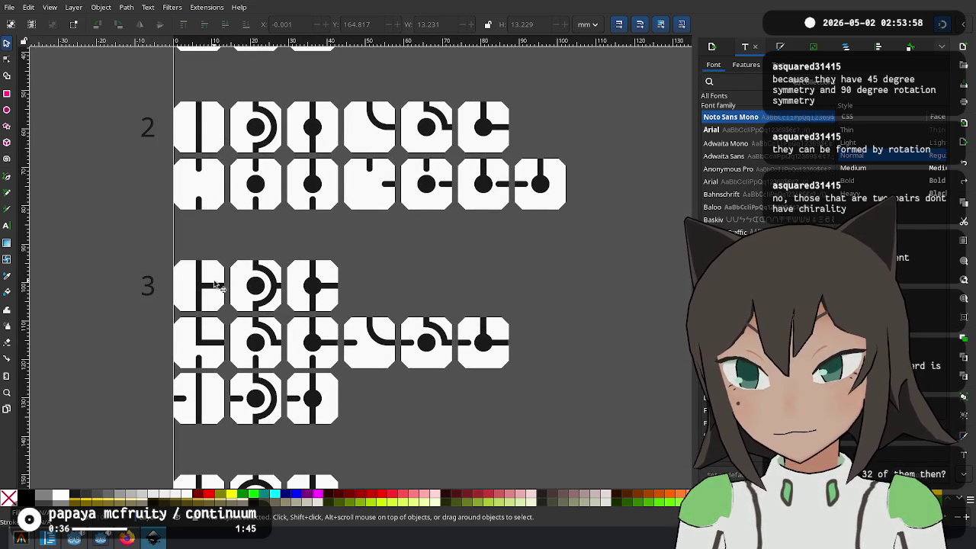
scroll(210, 321, "down", 2)
scroll(213, 267, "down", 4)
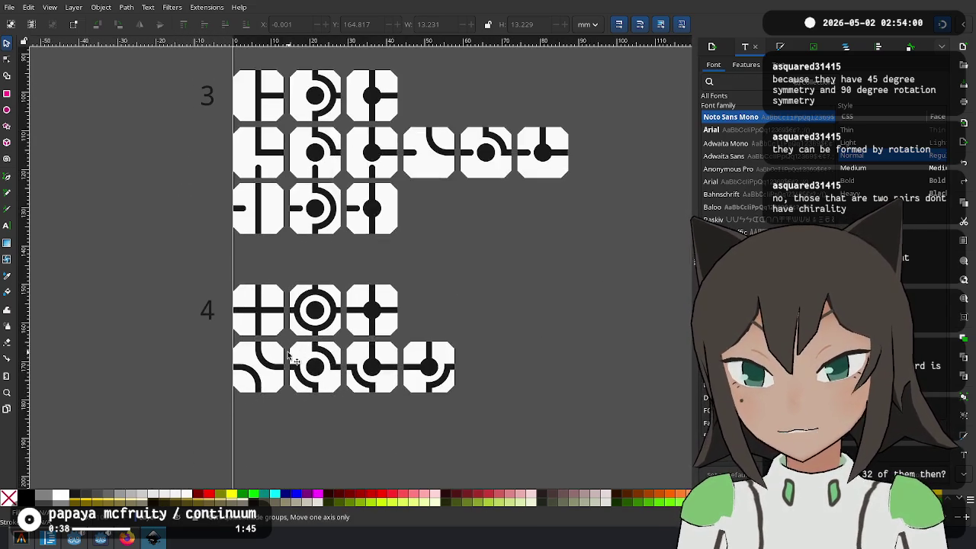
scroll(217, 213, "up", 2)
scroll(221, 189, "down", 2)
left_click(225, 190)
key("ctrl+d")
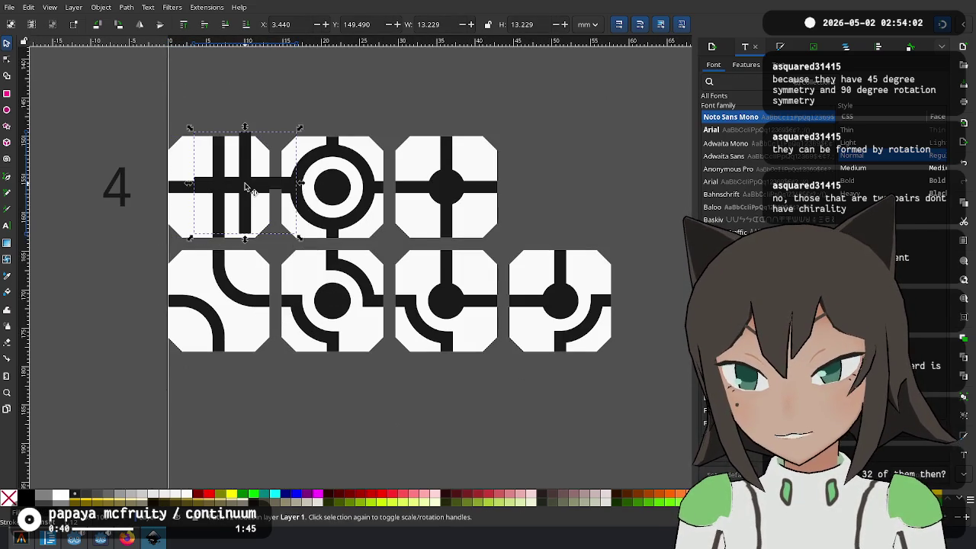
Duplicate the row 4 cross tile below the row and delete the copy's cross lines
left_click_drag(225, 191, 233, 415)
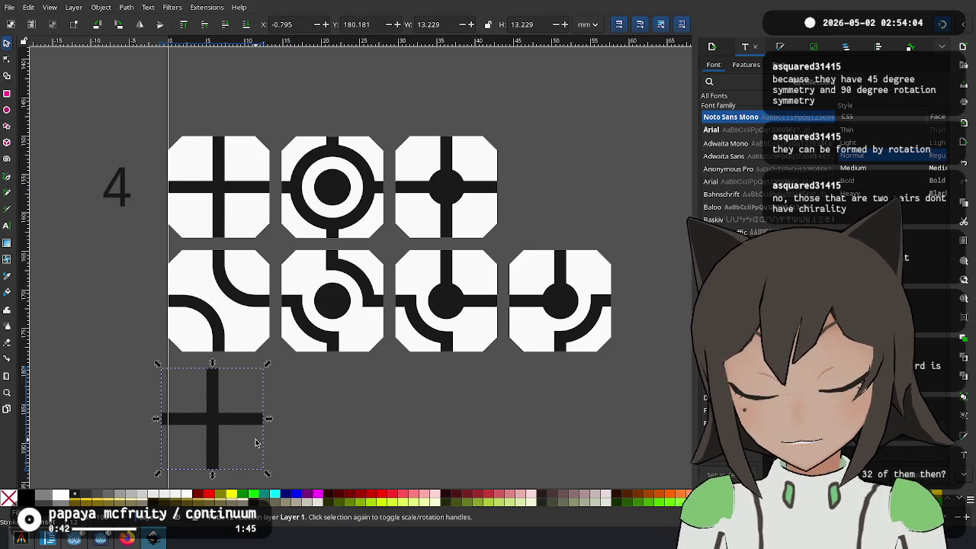
key("Delete")
left_click(225, 179)
key("ctrl+d")
left_click_drag(227, 179, 244, 396)
scroll(261, 353, "up", 1)
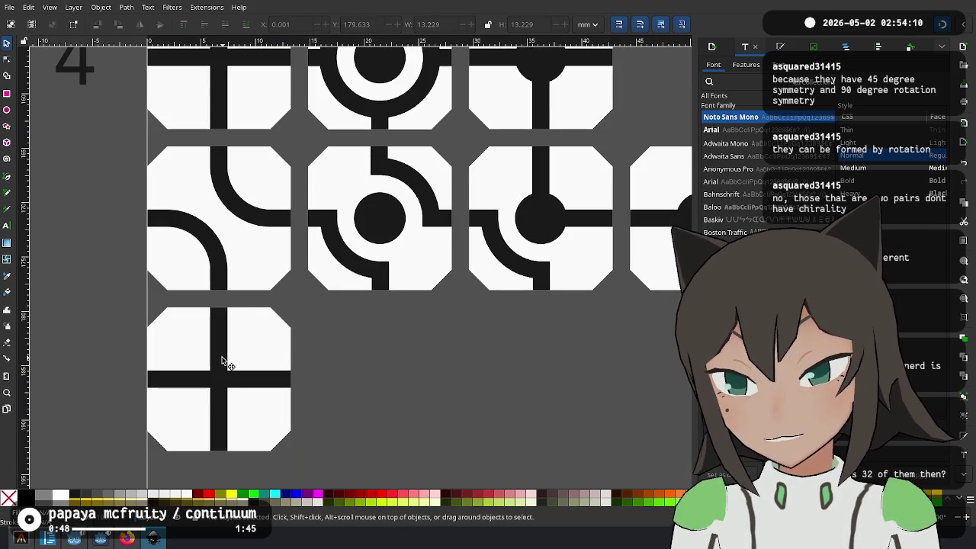
right_click(222, 361)
left_click(220, 361)
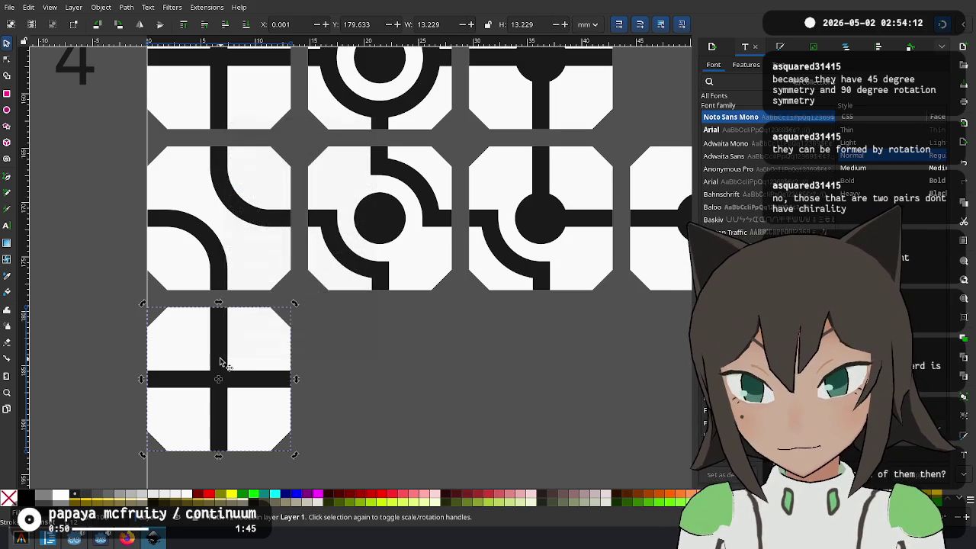
key("Delete")
Copy a vertical bar from another tile and centre it on the blank tile
scroll(399, 267, "up", 5)
scroll(366, 229, "down", 1, "ctrl")
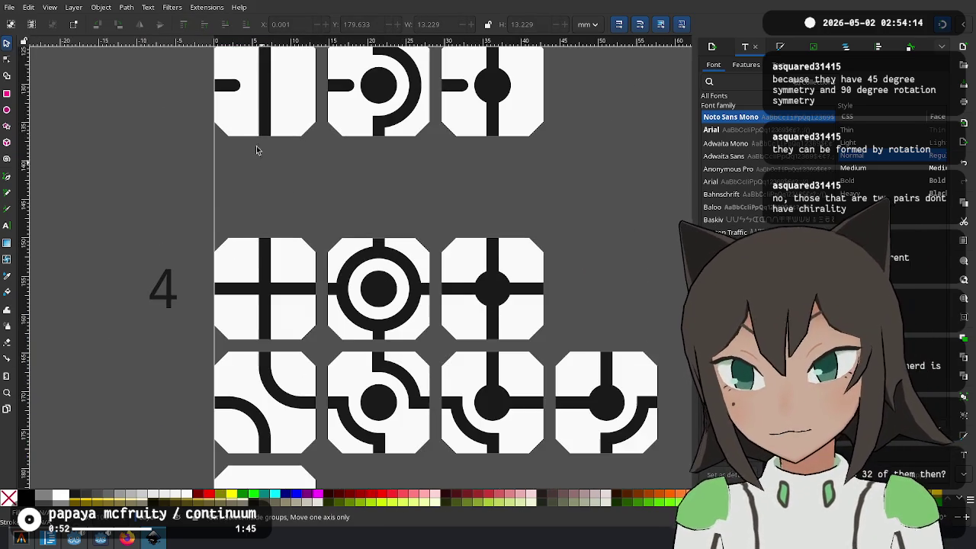
left_click(269, 113)
key("ctrl+c")
scroll(445, 281, "down", 5)
key("ctrl+v")
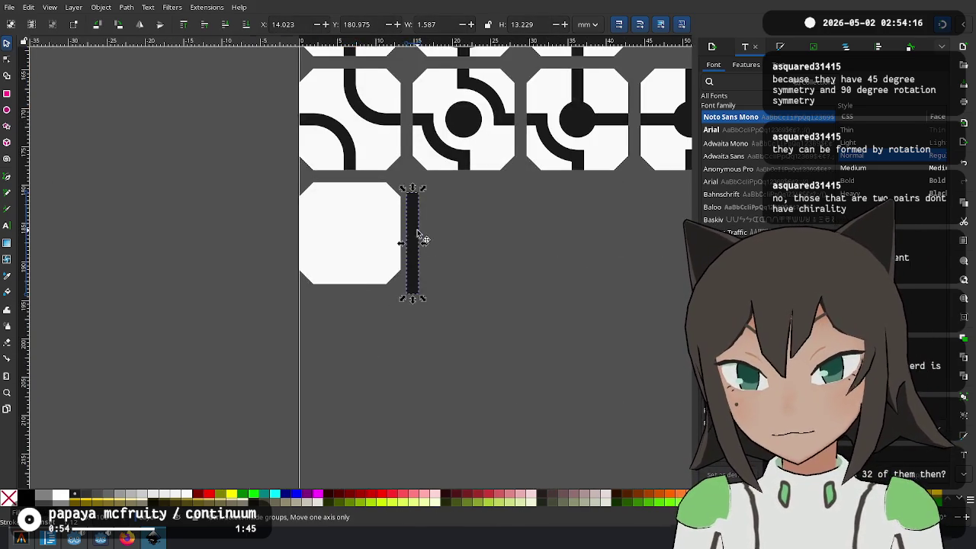
scroll(420, 233, "up", 2, "ctrl")
left_click(405, 263)
mouse_move(408, 214)
left_mouse_down()
mouse_move(404, 263)
mouse_move(286, 202)
left_mouse_up()
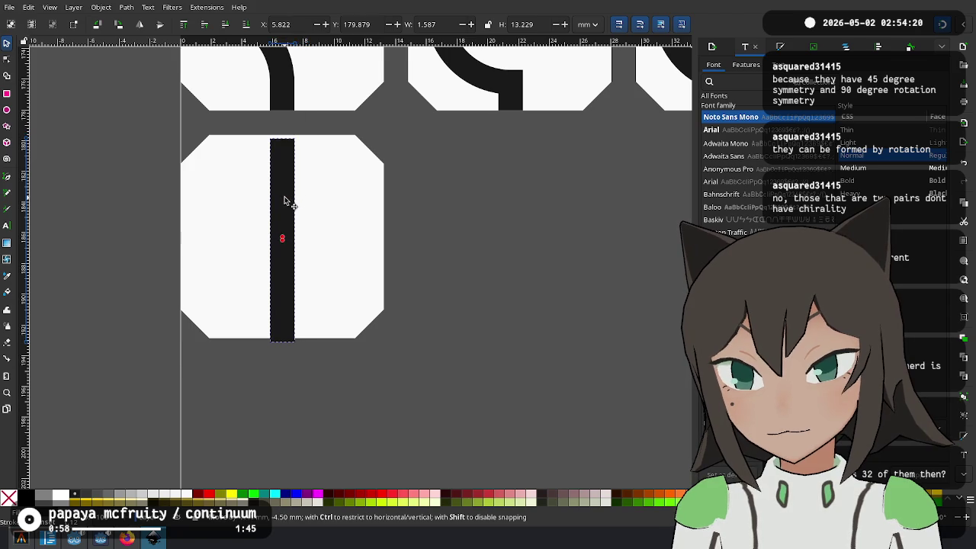
left_click_drag(280, 243, 299, 188)
Rotate a bar copy 90° so it runs horizontally across the tile
mouse_move(306, 99)
left_mouse_down()
mouse_move(342, 216)
mouse_move(347, 205)
mouse_move(332, 238)
mouse_move(258, 259)
mouse_move(378, 242)
mouse_move(366, 243)
left_mouse_up()
scroll(221, 244, "up", 1)
scroll(196, 240, "up", 1)
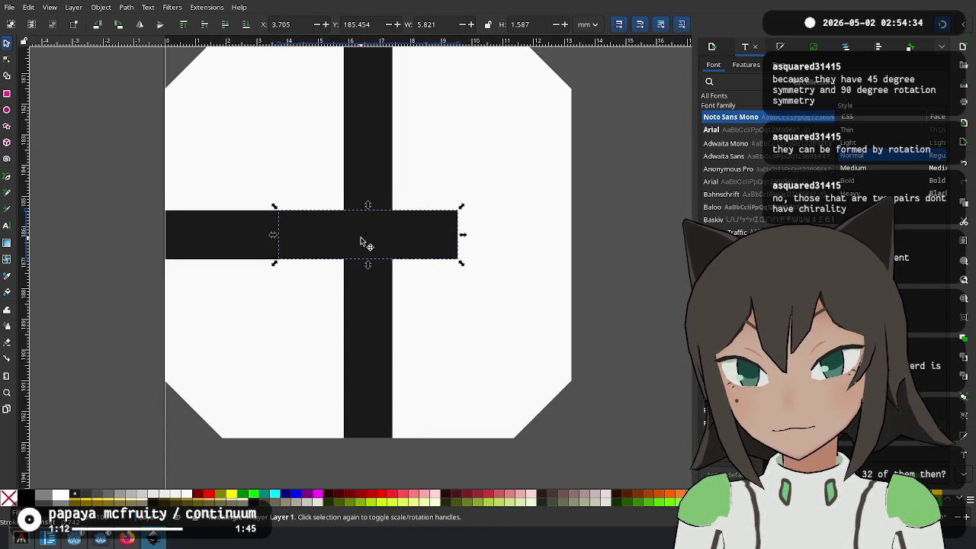
Trim the horizontal bar pieces and set the small piece's width to 9 px
left_click_drag(275, 236, 341, 236)
left_click_drag(461, 238, 399, 254)
left_click(588, 23)
left_click(587, 45)
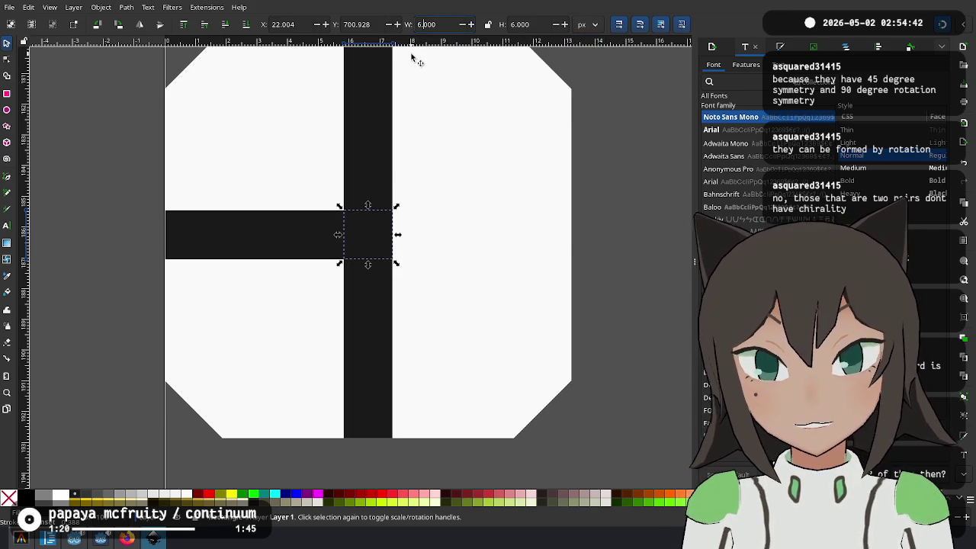
type("9")
key("Return")
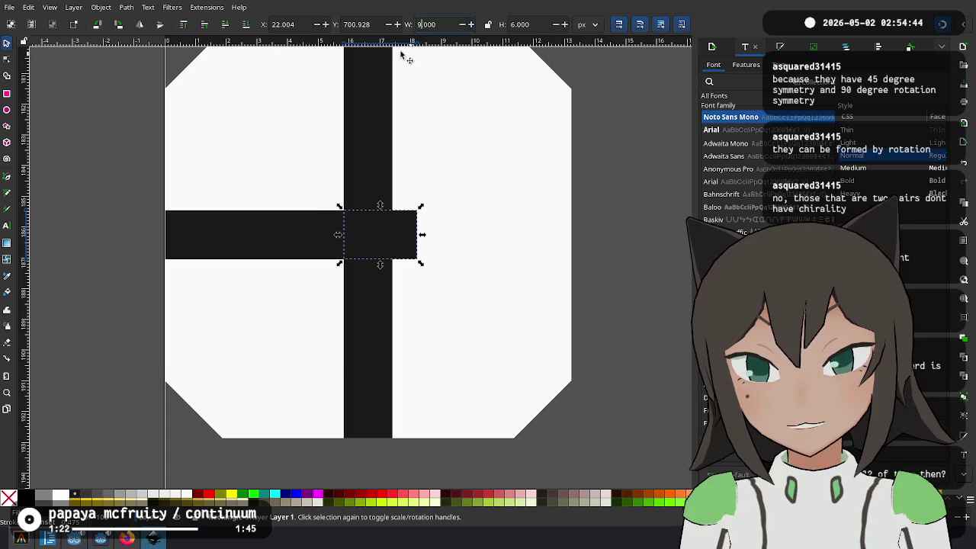
left_click_drag(395, 242, 378, 246)
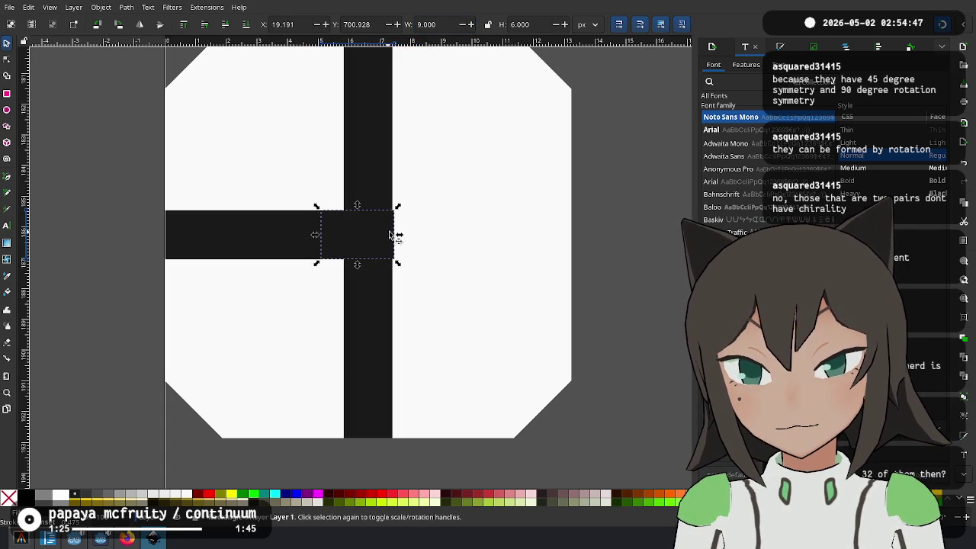
Copy the left horizontal bar to the right of the vertical bar and lay a bar across the centre
left_click(290, 235)
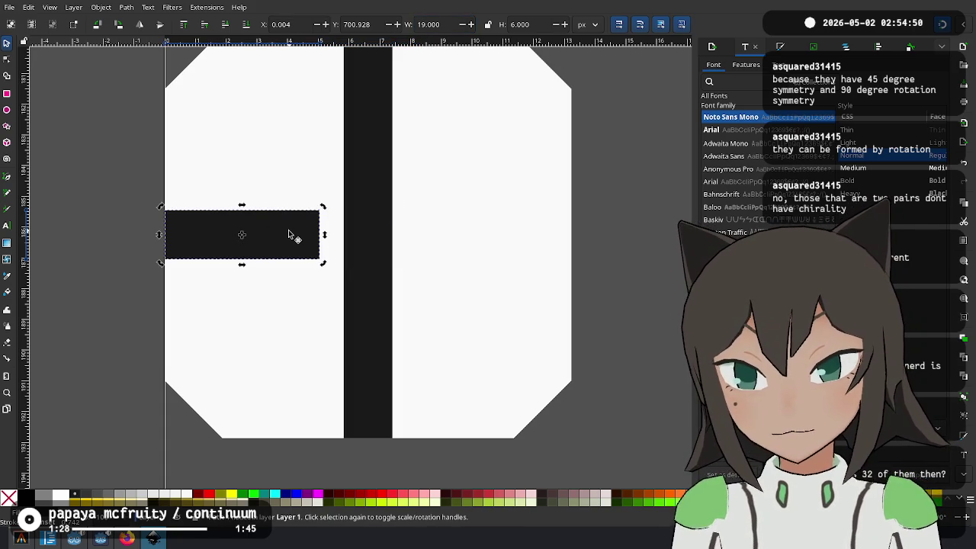
left_click_drag(290, 235, 362, 224)
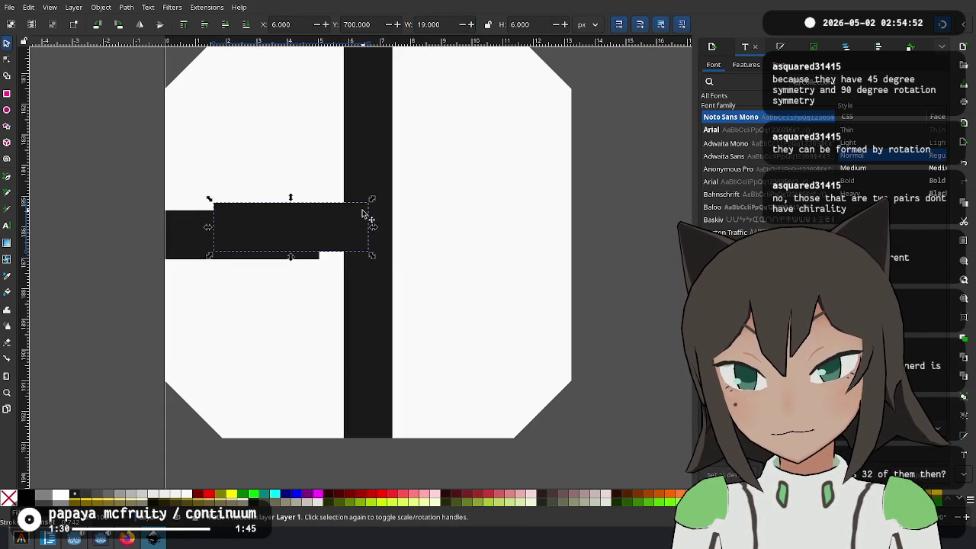
mouse_move(267, 229)
left_mouse_down()
mouse_move(490, 263)
mouse_move(492, 244)
left_mouse_up()
key("Escape")
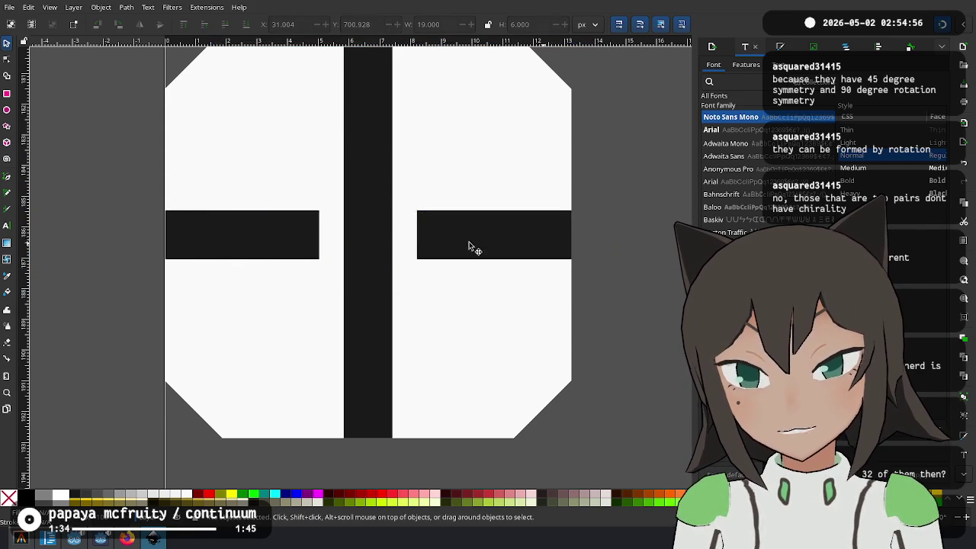
scroll(427, 259, "up", 2)
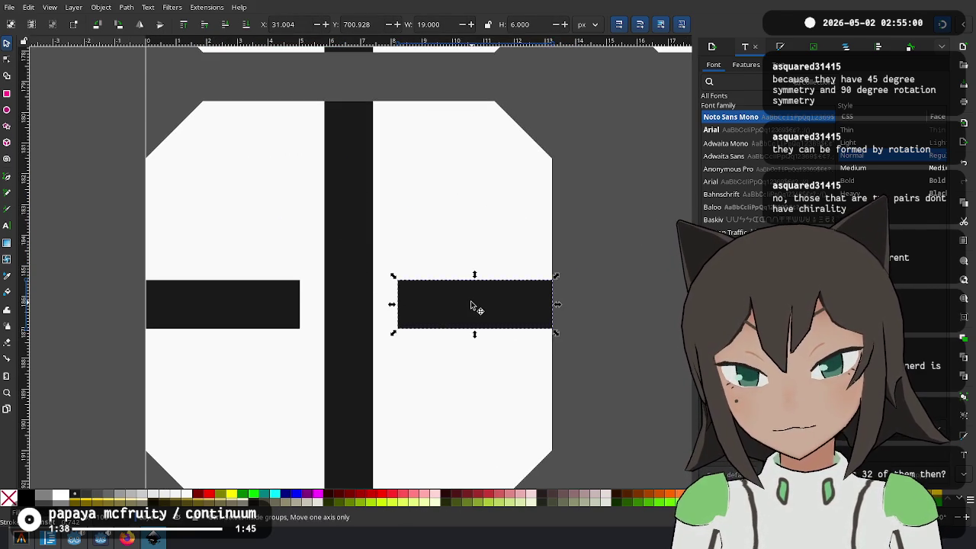
mouse_move(473, 307)
left_mouse_down()
mouse_move(346, 309)
mouse_move(364, 313)
left_mouse_up()
Lower the centre bar, raise the vertical bar above it, and fill the side sections light grey
left_click(232, 28)
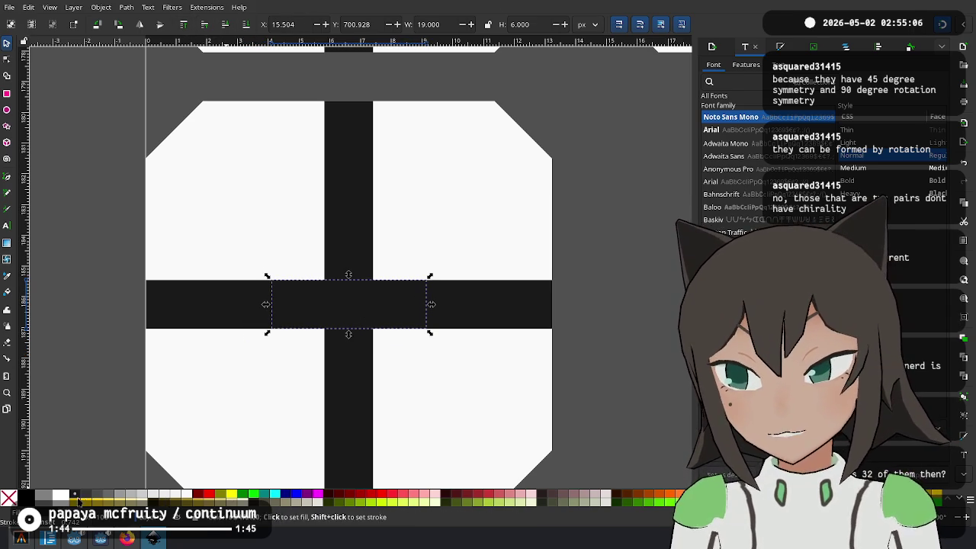
left_click(86, 497)
left_click(348, 223)
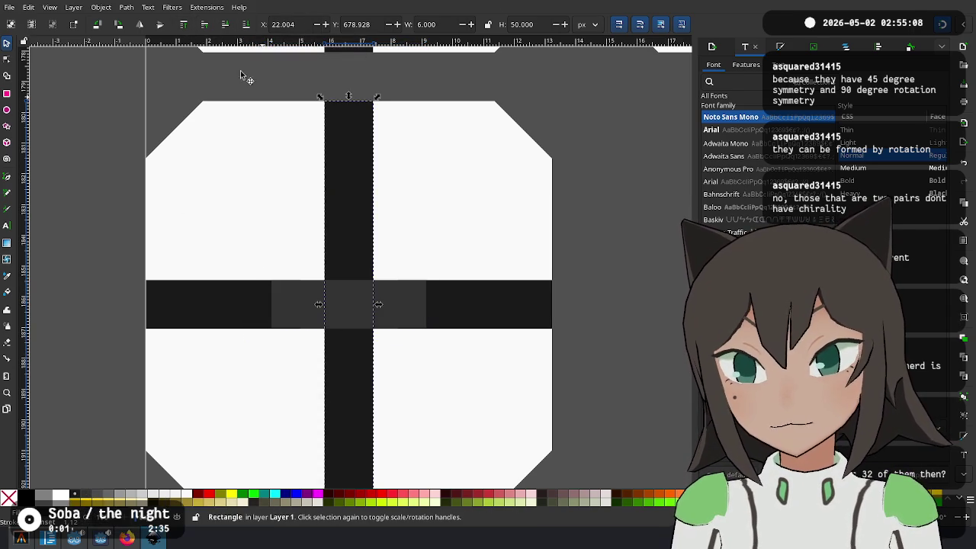
left_click(195, 27)
key("Escape")
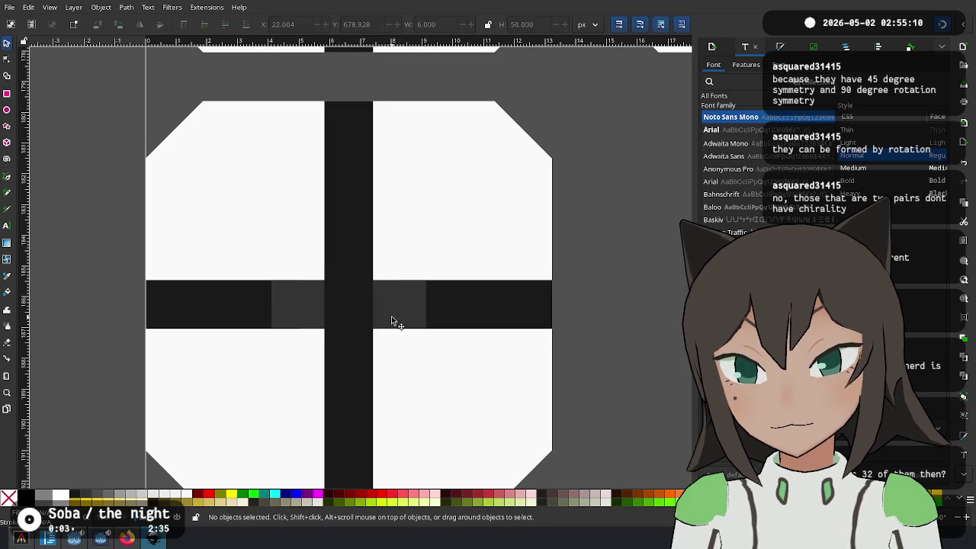
left_click(391, 321)
key("Escape")
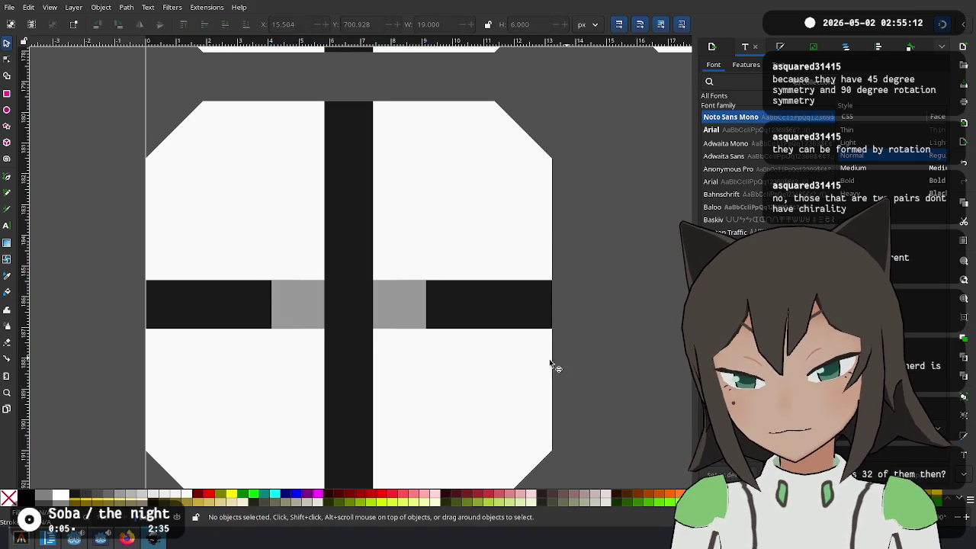
scroll(552, 366, "down", 2)
scroll(382, 328, "right", 3)
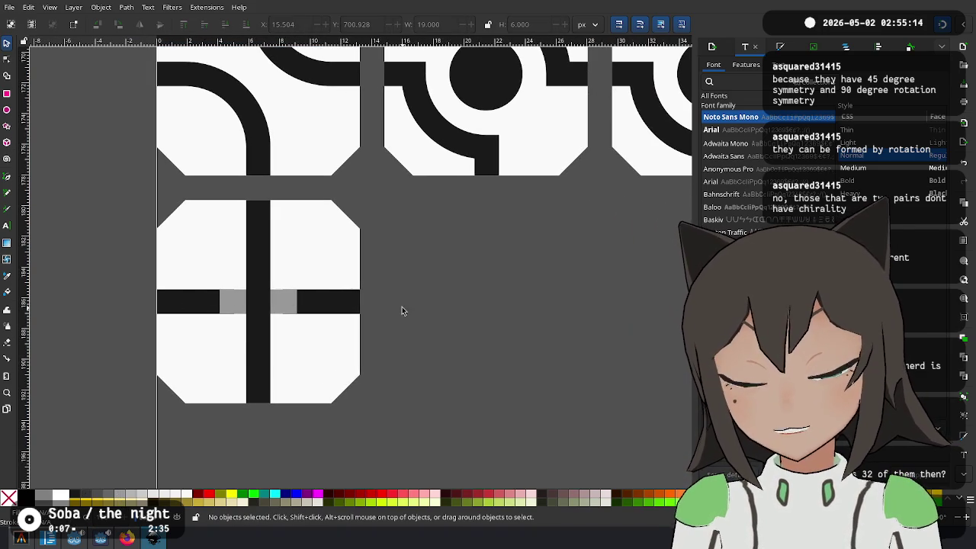
Place a copy of the middle tile's centre circle on the new tile's crossing
scroll(384, 372, "up", 2)
scroll(404, 375, "down", 1)
scroll(443, 377, "right", 2)
scroll(413, 379, "down", 1)
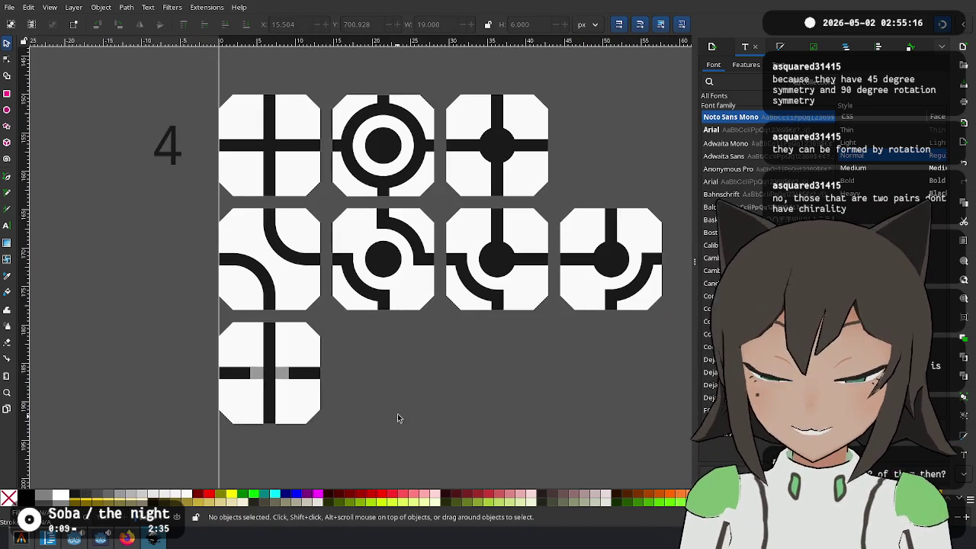
scroll(397, 418, "down", 1)
scroll(397, 418, "right", 1)
scroll(415, 366, "up", 1)
scroll(414, 366, "right", 1)
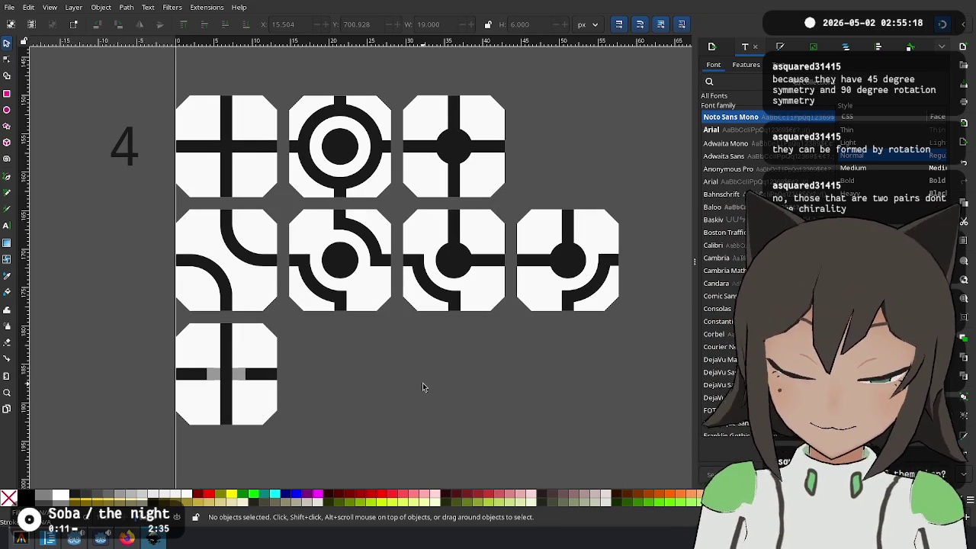
left_click(339, 262)
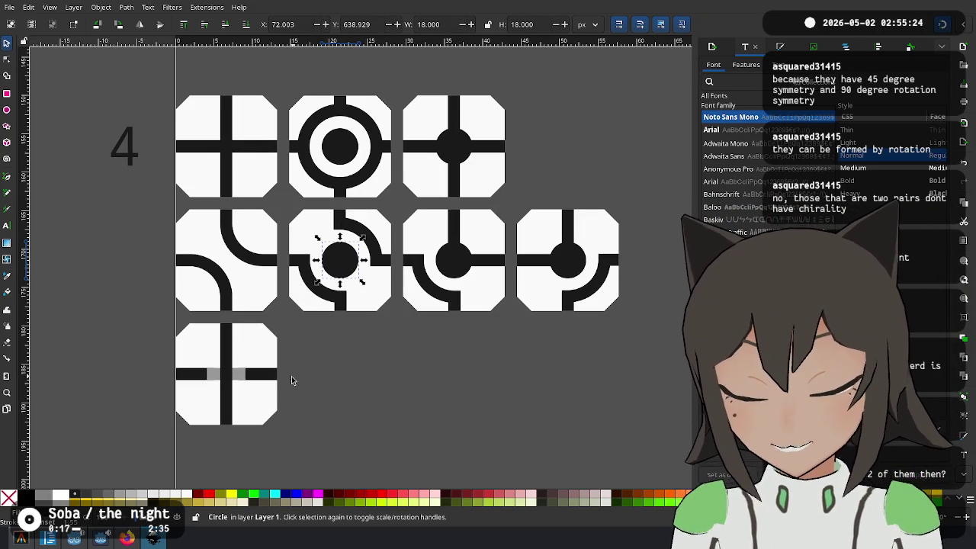
left_click_drag(320, 289, 286, 378)
left_click_drag(320, 280, 307, 381)
left_click(341, 279)
scroll(199, 387, "up", 2)
left_click_drag(404, 364, 270, 354)
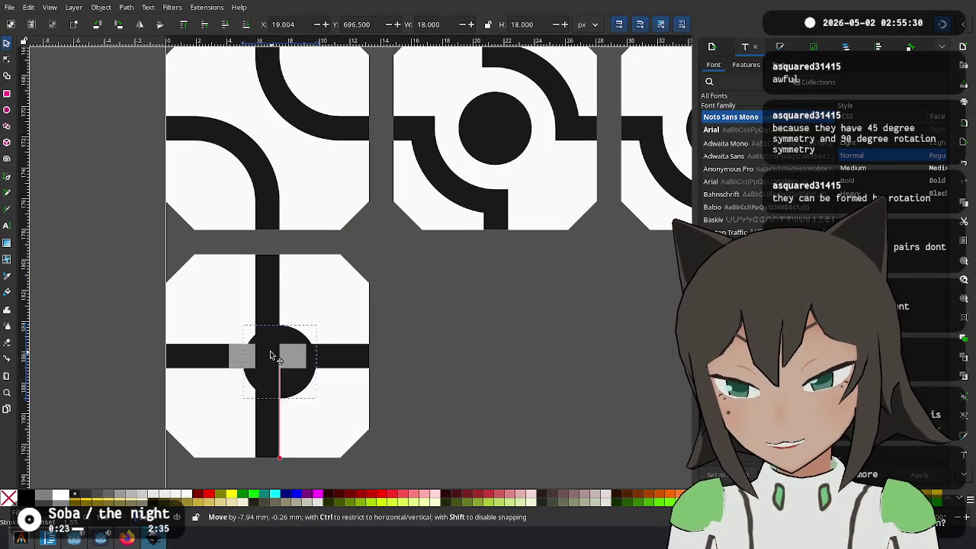
scroll(266, 348, "up", 3)
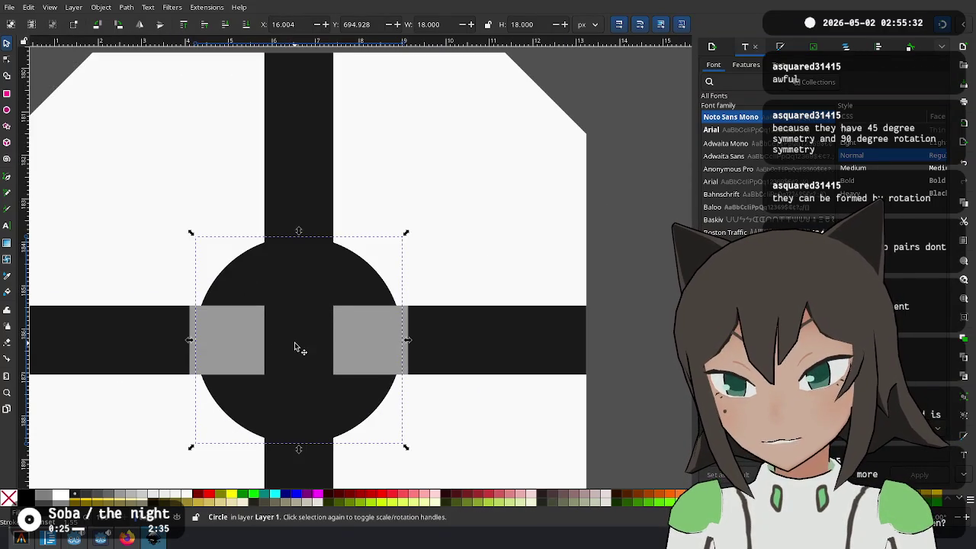
mouse_move(364, 290)
left_mouse_down()
mouse_move(349, 283)
mouse_move(357, 288)
left_mouse_up()
Set the grey bar's width to 24, re-centre it, and delete the black centre circle
left_click(375, 344)
type("24")
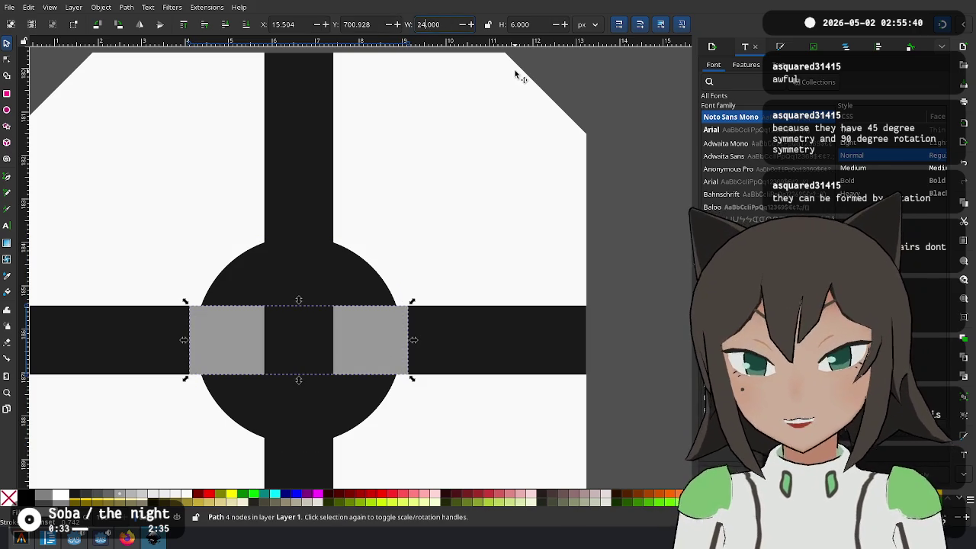
key("Return")
left_click_drag(364, 340, 328, 331)
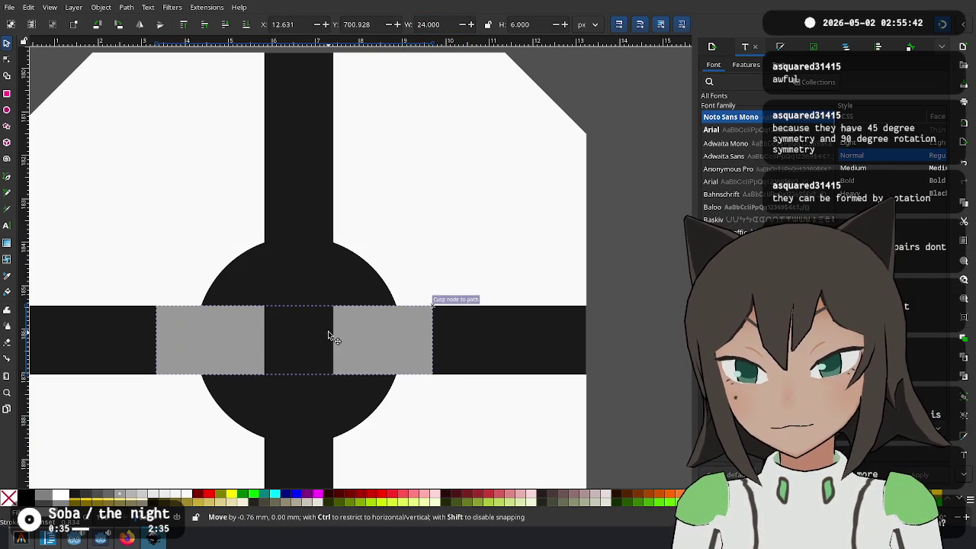
left_click(365, 281)
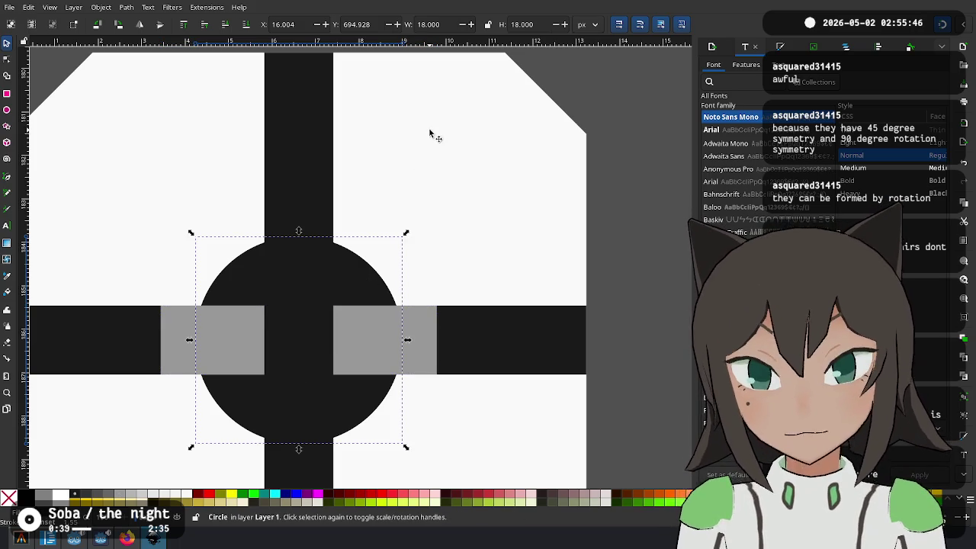
key("Delete")
Select all five parts of the lower tile and move it beside the left tile
scroll(433, 140, "down", 3, "ctrl")
mouse_move(502, 106)
left_mouse_down()
mouse_move(372, 216)
mouse_move(92, 420)
left_mouse_up()
left_click_drag(324, 135, 303, 216)
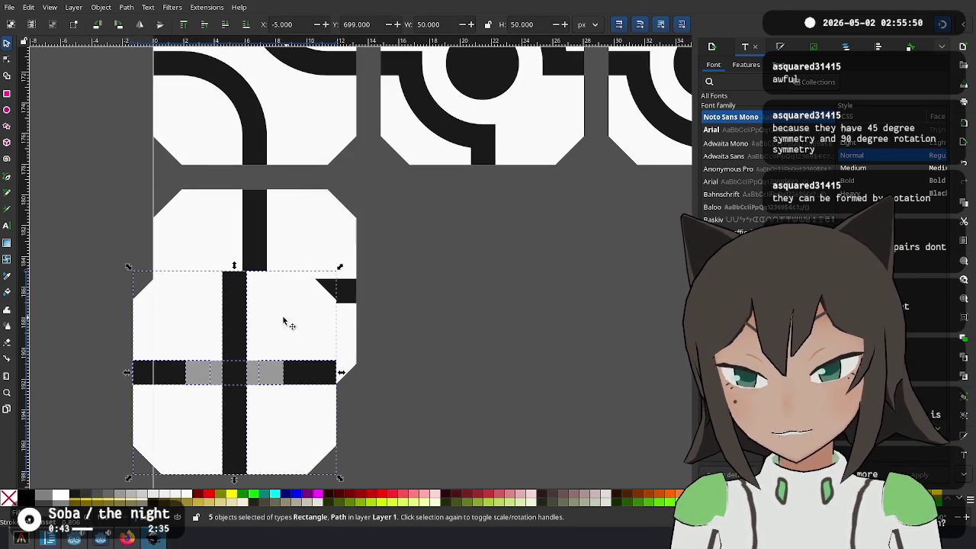
left_click_drag(284, 321, 542, 242)
left_click_drag(414, 218, 403, 208)
scroll(488, 259, "right", 3)
scroll(488, 259, "up", 1)
Move the circle from the tile above onto the lower tile's centre
left_click(569, 314)
left_click(414, 102)
left_click_drag(414, 102, 411, 352)
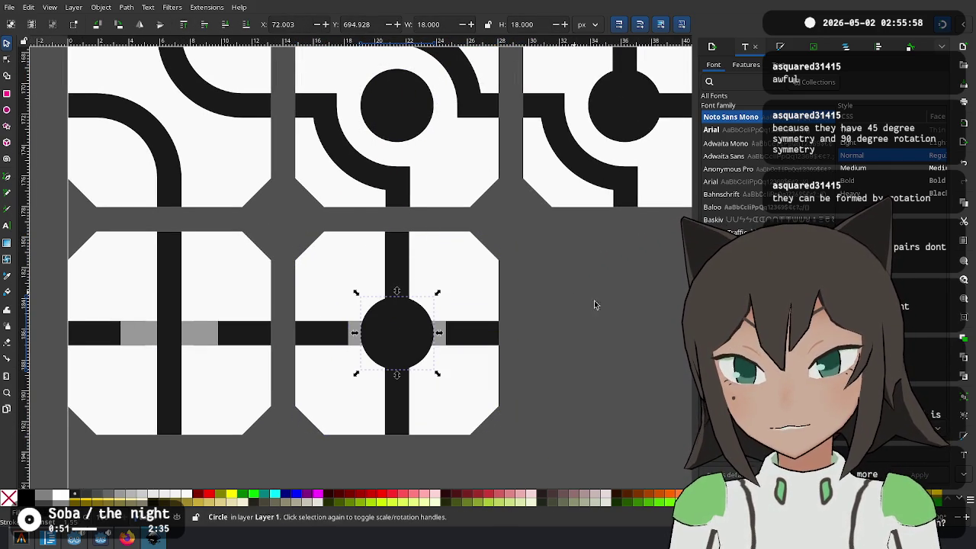
left_click(589, 307)
scroll(584, 315, "down", 2)
left_click_drag(562, 307, 381, 330)
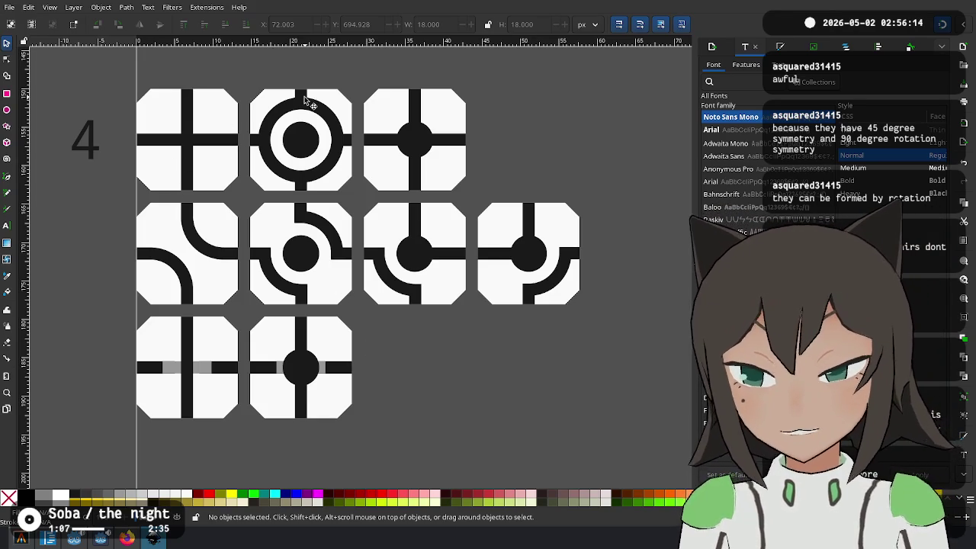
Copy the row 3 vertical-bar-and-left-stub tile and paste it beneath the over-under crossing tile
scroll(325, 372, "up", 5)
scroll(288, 316, "up", 4)
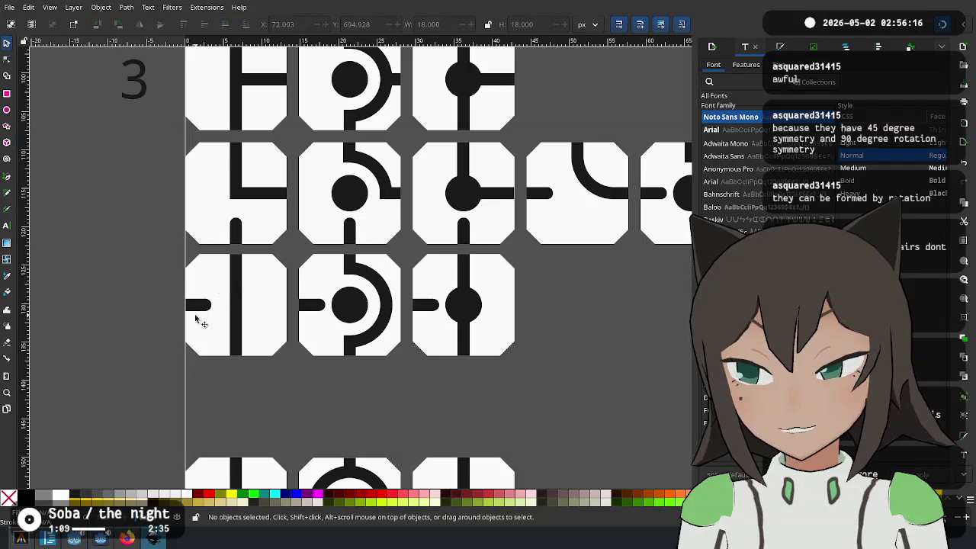
left_click_drag(356, 378, 303, 329)
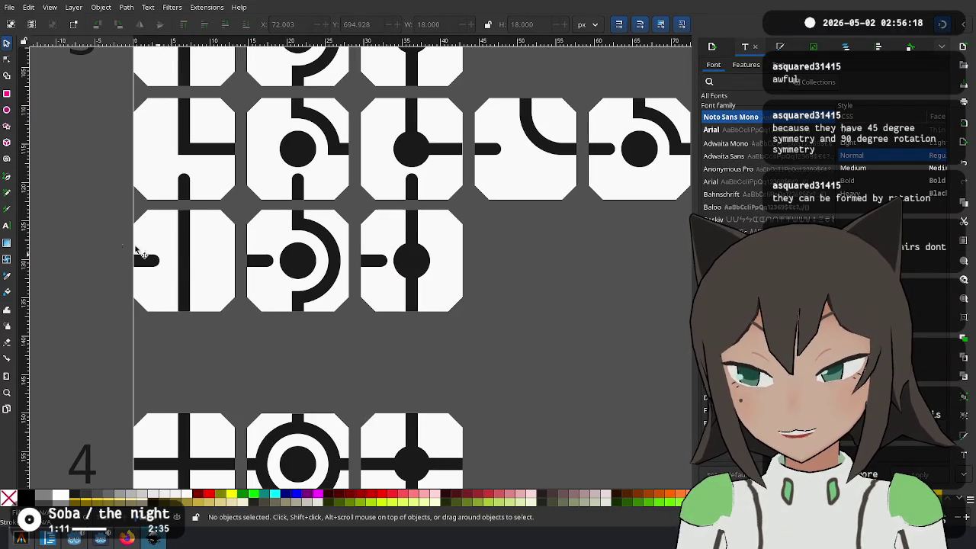
left_click_drag(117, 209, 216, 277)
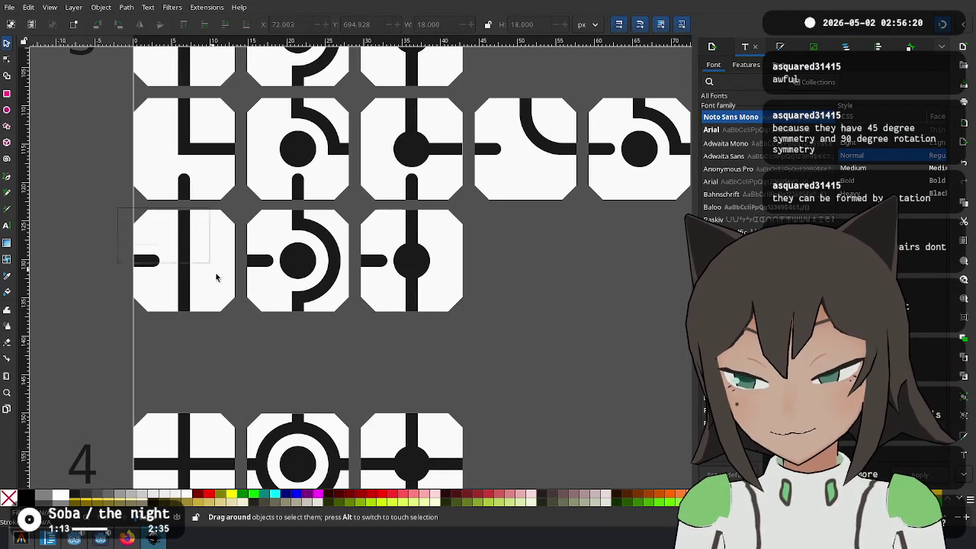
left_click_drag(243, 340, 244, 334)
scroll(321, 346, "down", 5)
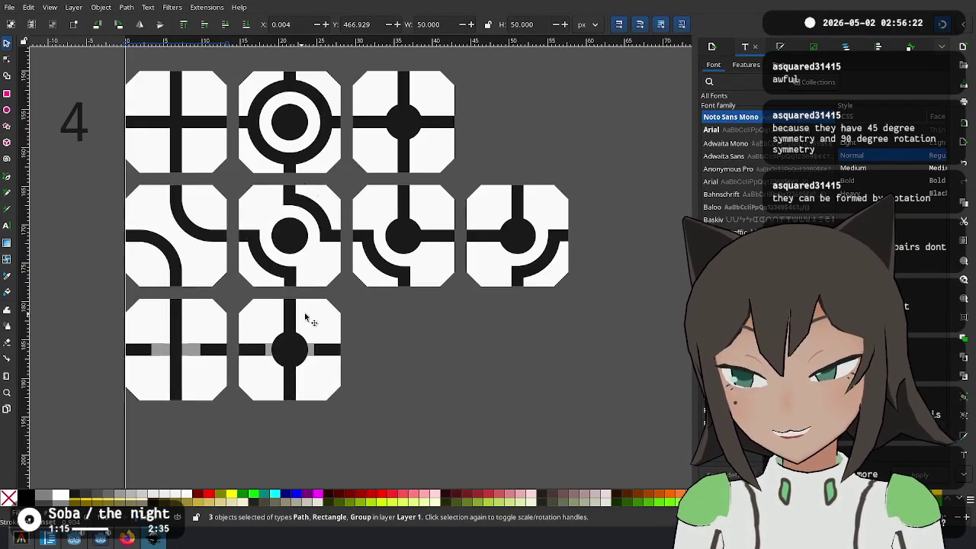
scroll(328, 328, "down", 3)
key("ctrl+v")
mouse_move(322, 315)
left_mouse_down()
mouse_move(203, 305)
mouse_move(209, 312)
left_mouse_up()
scroll(203, 305, "up", 3)
scroll(209, 312, "down", 1)
scroll(139, 135, "down", 2)
scroll(144, 295, "up", 3)
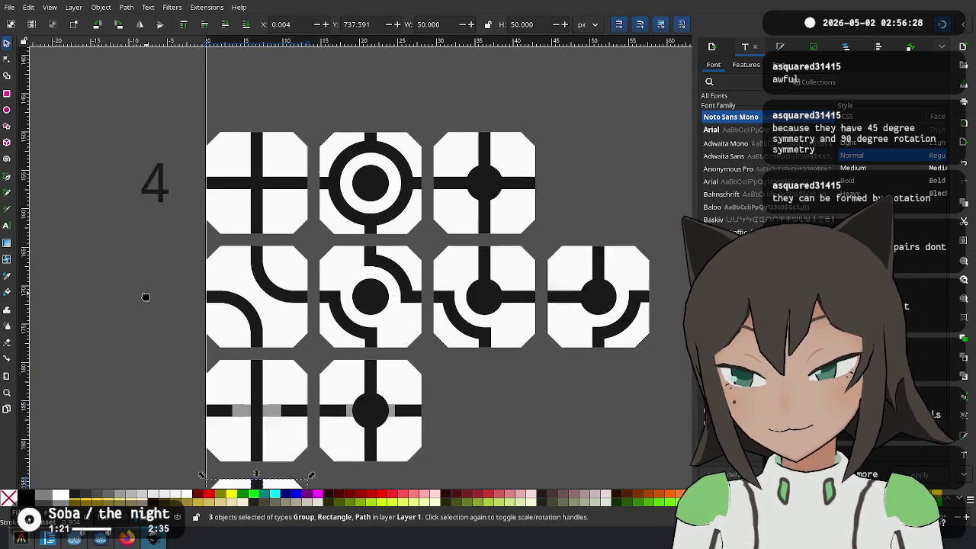
scroll(212, 140, "down", 3)
Lay the copied tile's vertical bar along its top, then move the whole copy up to close the gap
key("Escape")
left_click(257, 290)
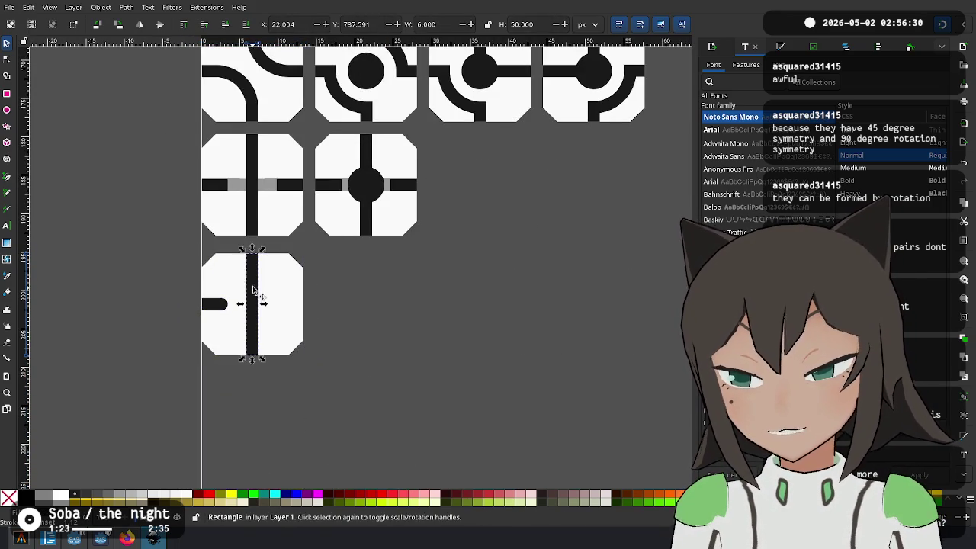
left_click_drag(257, 289, 260, 279)
mouse_move(280, 240)
left_mouse_down()
mouse_move(333, 279)
mouse_move(274, 243)
mouse_move(293, 254)
mouse_move(298, 244)
left_mouse_up()
scroll(274, 243, "up", 3)
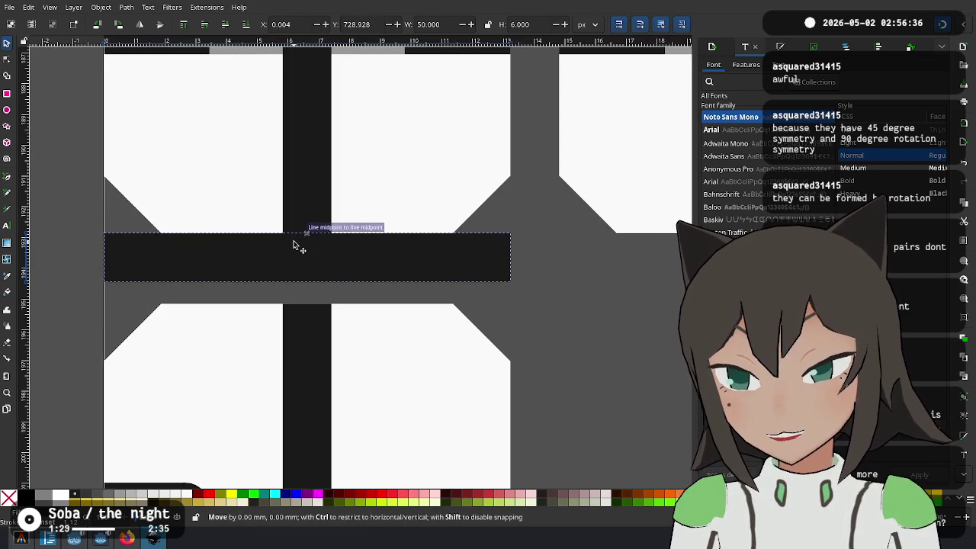
scroll(337, 344, "down", 1)
scroll(401, 203, "down", 1)
left_click_drag(426, 142, 185, 375)
scroll(305, 252, "up", 3)
left_click_drag(283, 282, 283, 267)
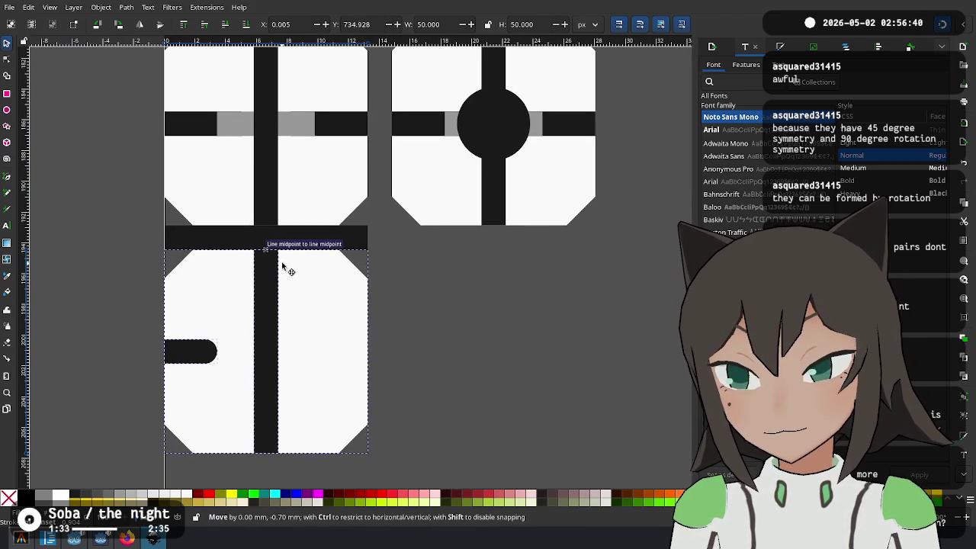
Delete the stray horizontal bar from the copied tile
scroll(444, 299, "up", 1)
scroll(445, 299, "right", 2)
scroll(160, 334, "right", 4)
scroll(160, 333, "up", 1)
scroll(175, 298, "up", 2)
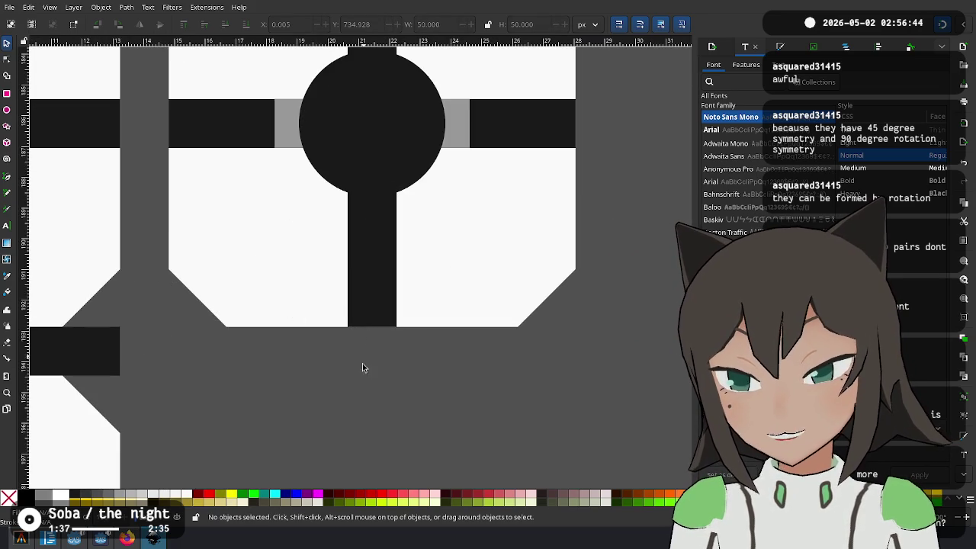
scroll(149, 356, "down", 5)
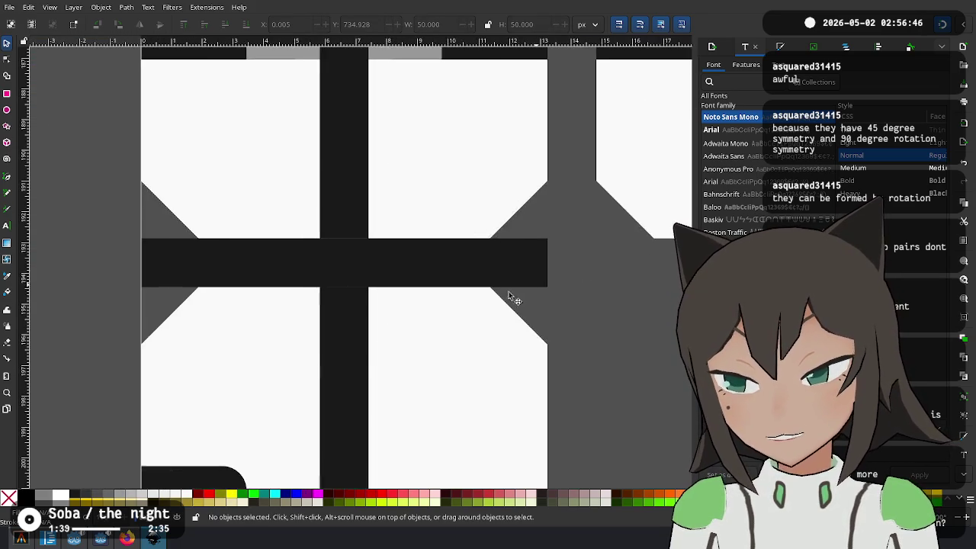
scroll(311, 297, "down", 3)
scroll(412, 399, "up", 5)
scroll(412, 399, "right", 4)
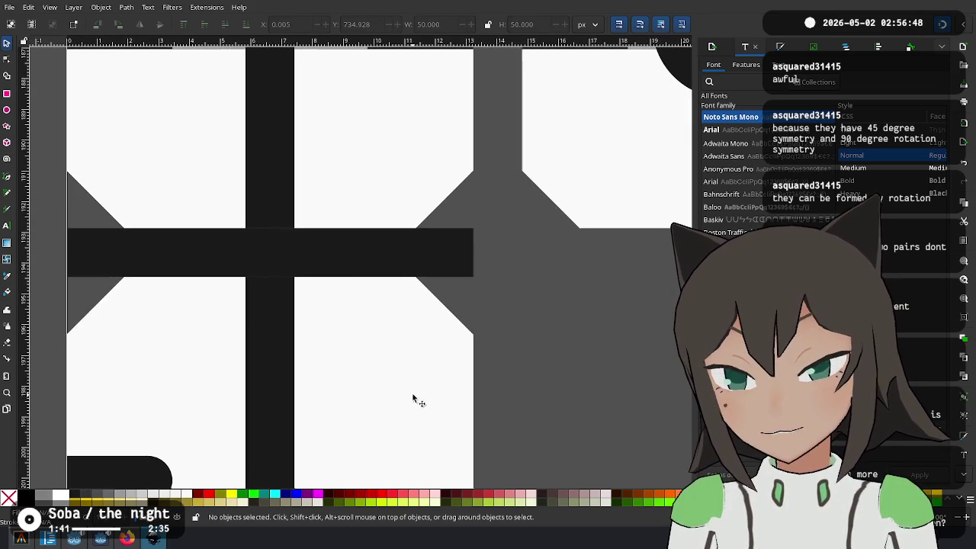
left_click(399, 257)
key("Delete")
Delete the new tile's vertical bar, leaving only its rounded left stub
scroll(400, 257, "down", 1)
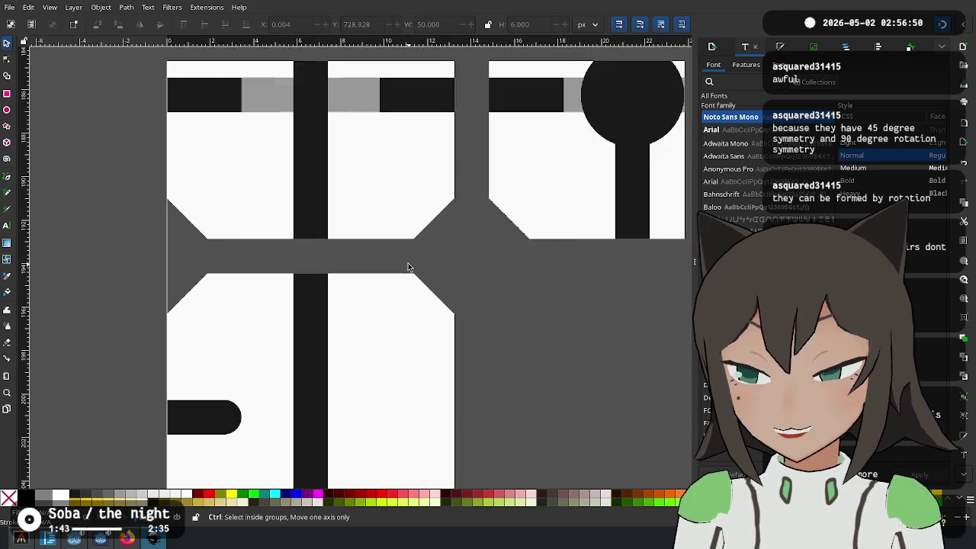
scroll(400, 257, "down", 1)
mouse_move(475, 268)
left_mouse_down()
mouse_move(381, 229)
mouse_move(302, 281)
left_mouse_up()
scroll(380, 232, "down", 1)
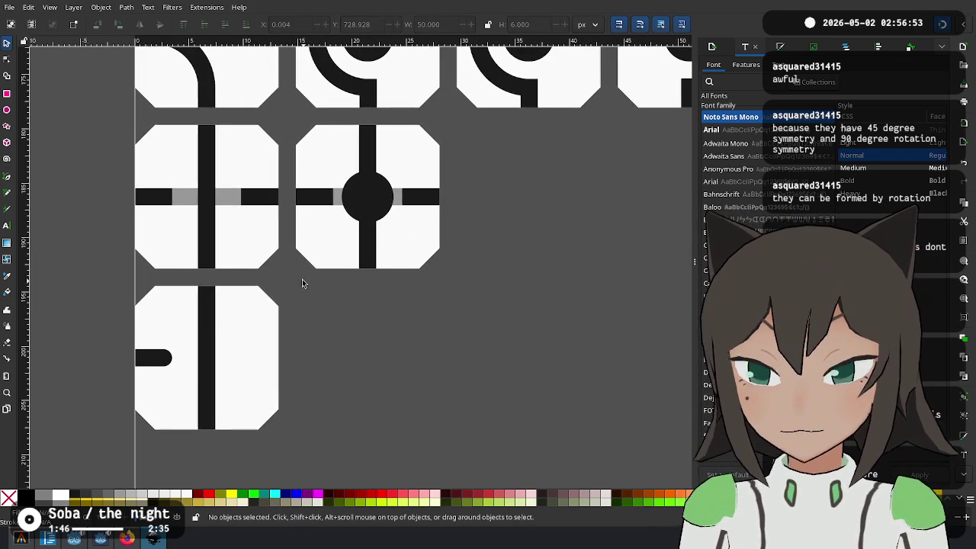
left_click(205, 352)
key("Delete")
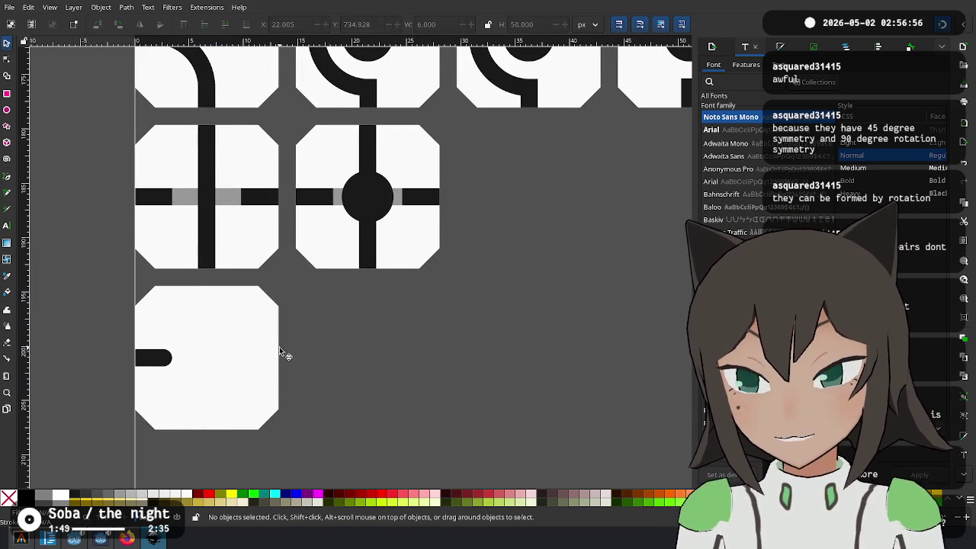
left_click_drag(179, 199, 222, 361)
scroll(323, 236, "up", 4)
Fit the vertical-bar-with-right-arm path into the stub tile and raise it above the background
scroll(124, 157, "down", 1)
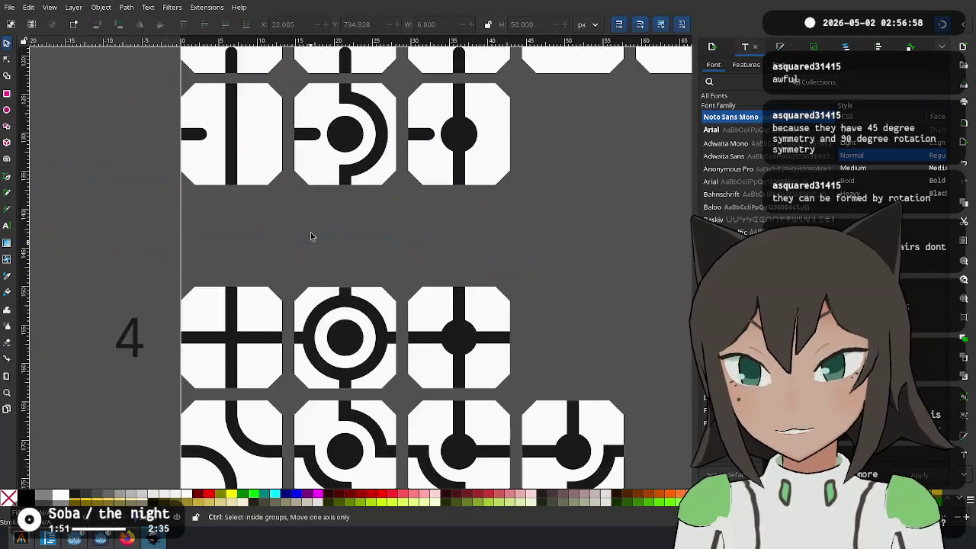
scroll(315, 191, "down", 2)
left_click_drag(349, 155, 321, 323)
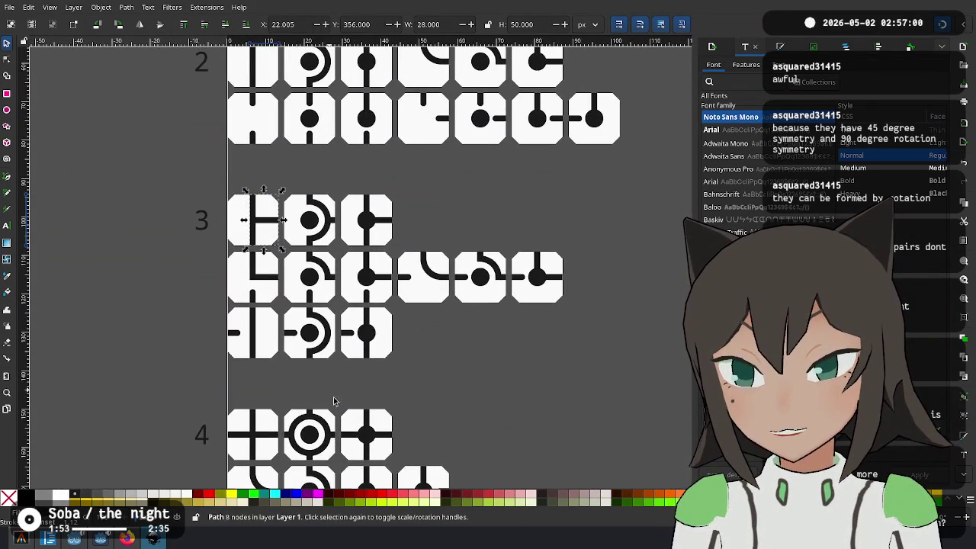
scroll(359, 247, "down", 5)
scroll(343, 278, "up", 3)
left_click(304, 258)
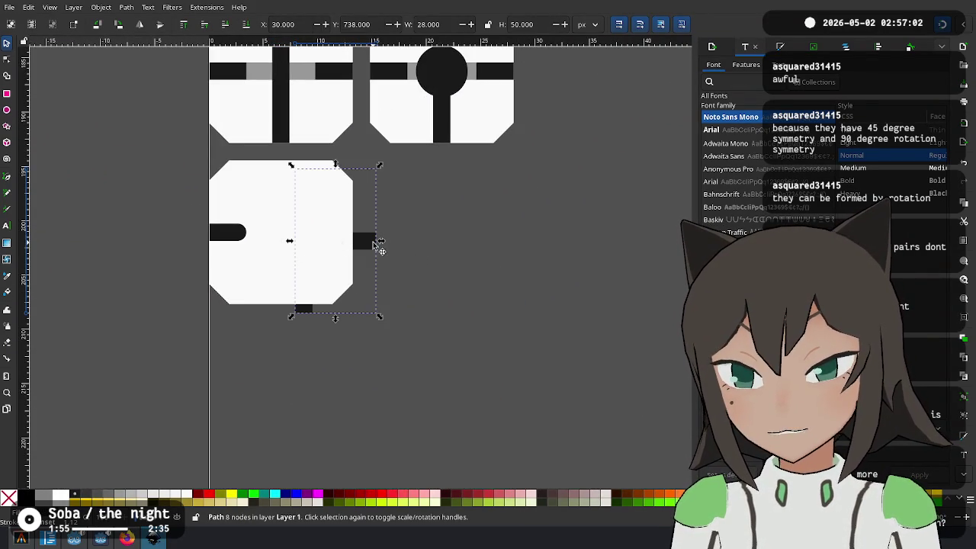
left_click_drag(374, 244, 350, 233)
left_click(185, 29)
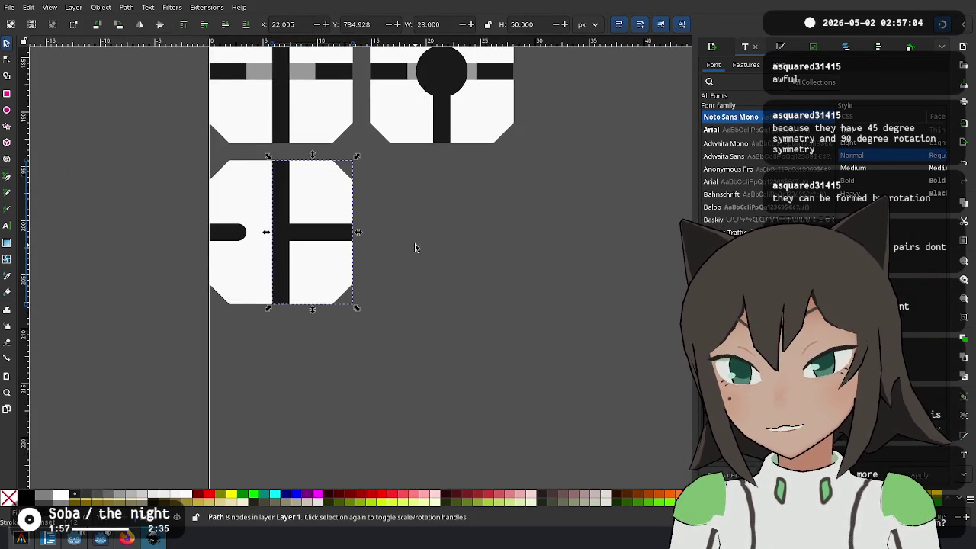
scroll(414, 246, "up", 2)
Duplicate the stub tile beside the original, then delete that duplicate
left_click_drag(369, 215, 120, 429)
key("ctrl+d")
left_click_drag(333, 247, 494, 240)
left_click_drag(425, 218, 442, 224)
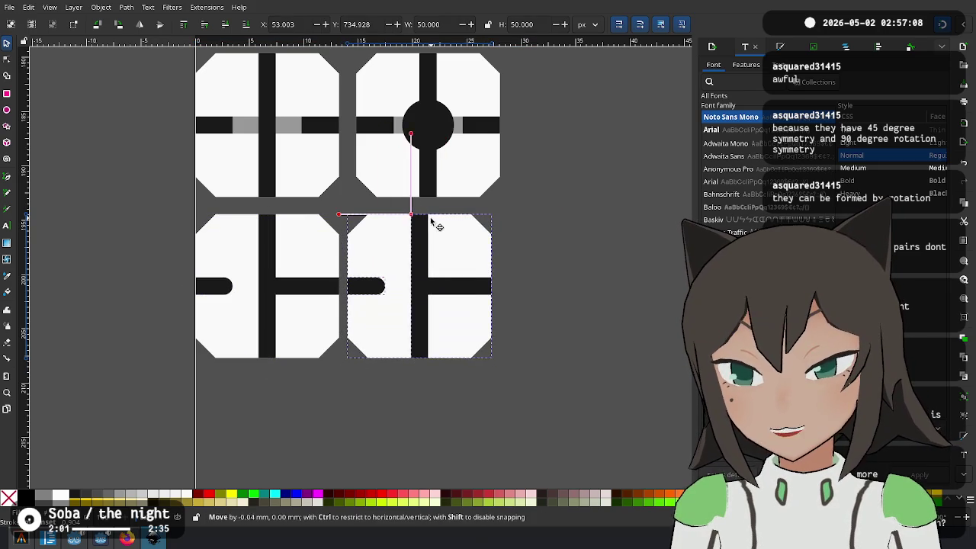
left_click(428, 292)
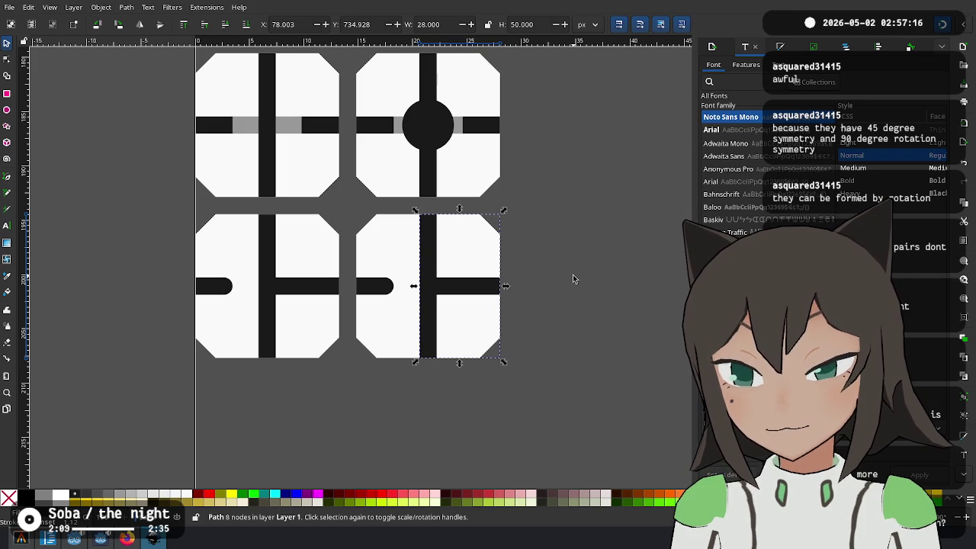
left_click(543, 211)
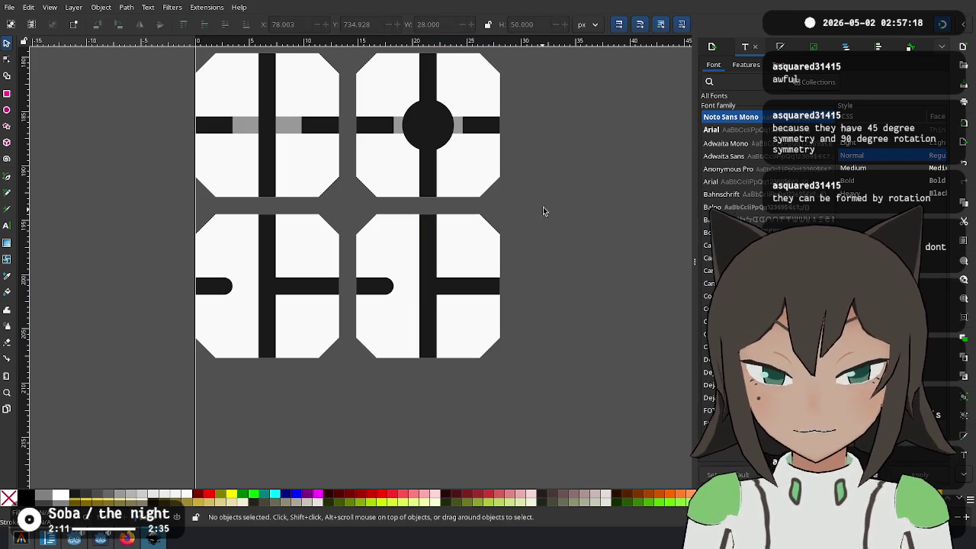
left_click_drag(543, 211, 348, 394)
key("Delete")
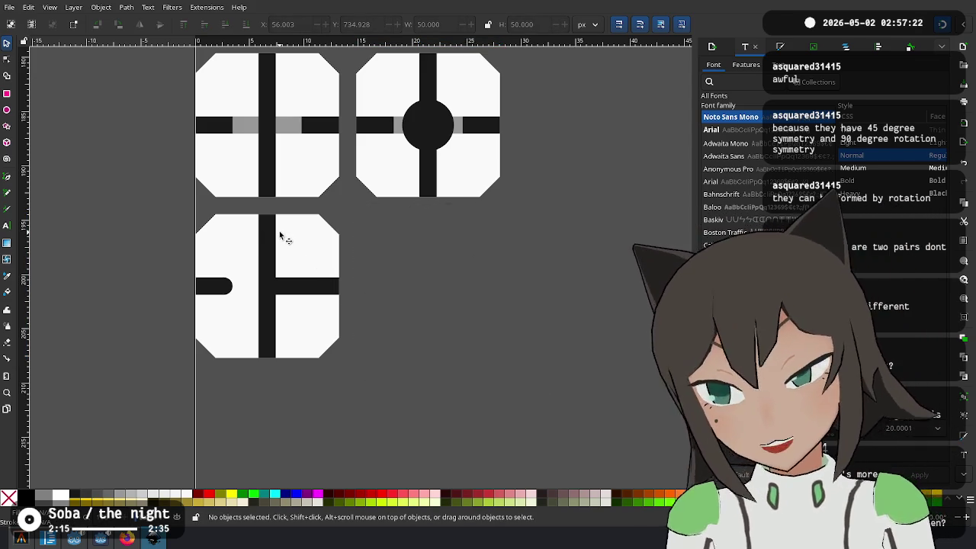
Select the short rounded stub on the left edge of row 4's bottom tile
scroll(318, 233, "up", 1)
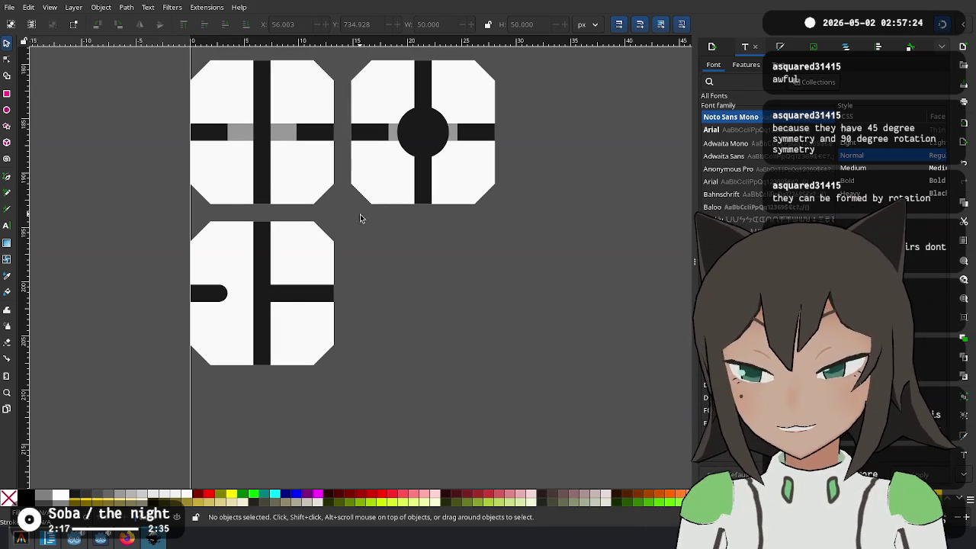
scroll(362, 224, "up", 1)
scroll(362, 240, "down", 1)
scroll(338, 323, "down", 1)
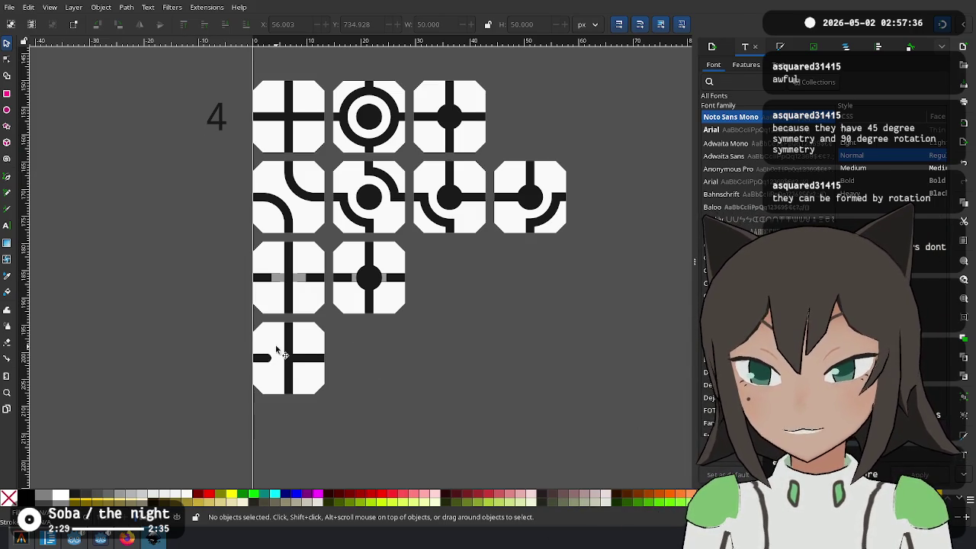
scroll(288, 348, "up", 1)
scroll(285, 348, "up", 1)
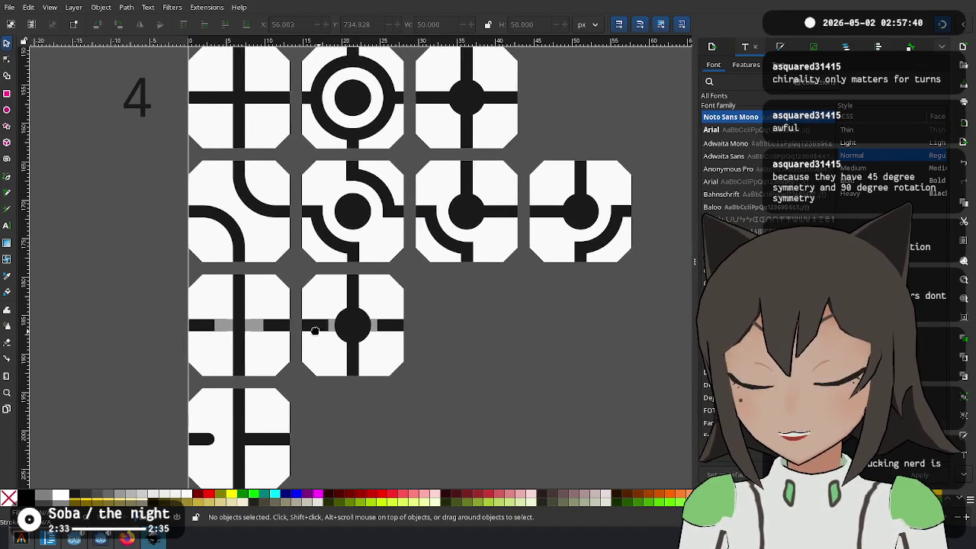
scroll(242, 366, "down", 1)
scroll(240, 367, "up", 1)
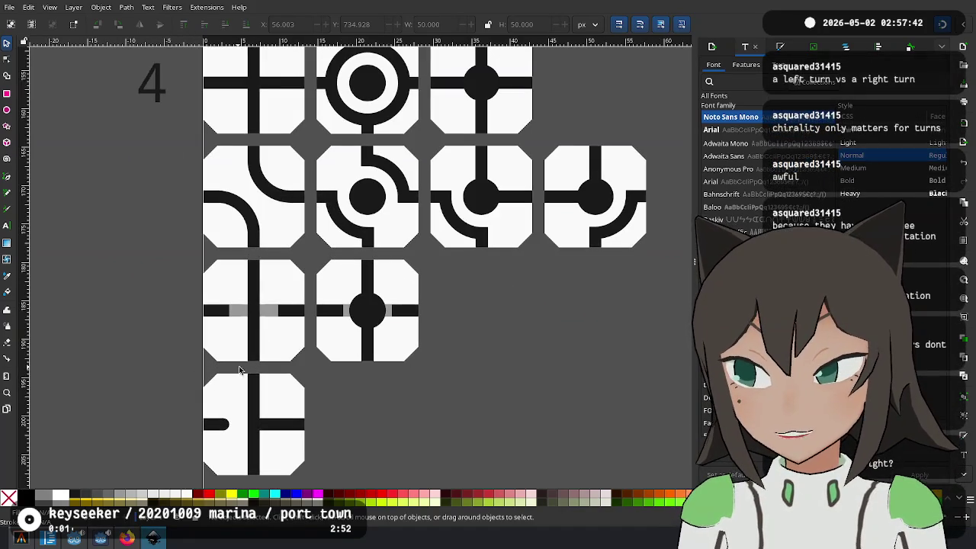
scroll(249, 336, "up", 1)
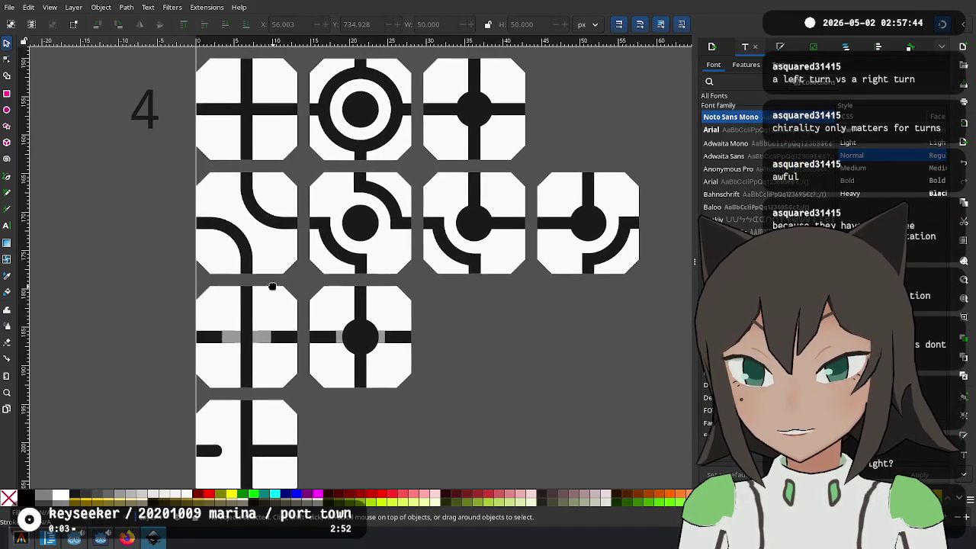
left_click(207, 449)
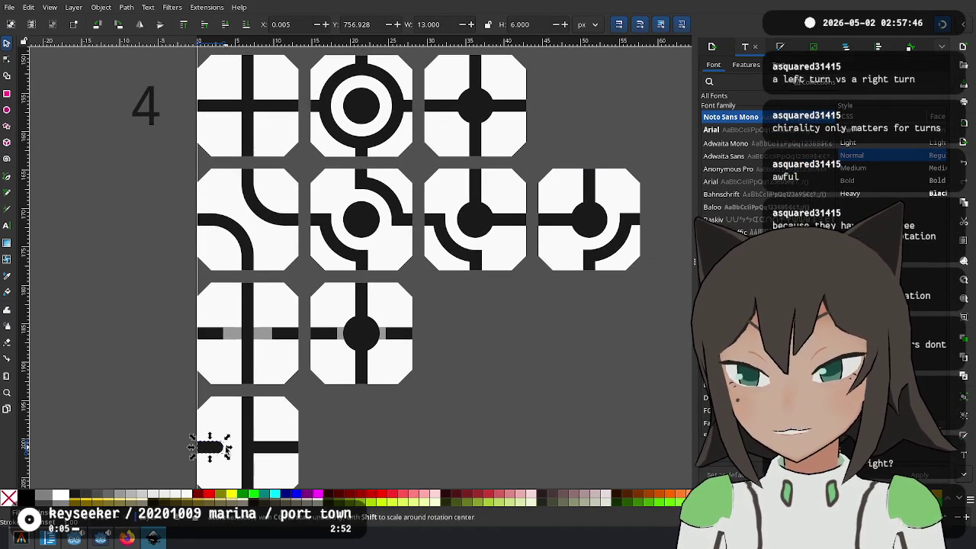
Duplicate the stub tile directly below the original and copy the stub onto its left edge
scroll(219, 373, "down", 3)
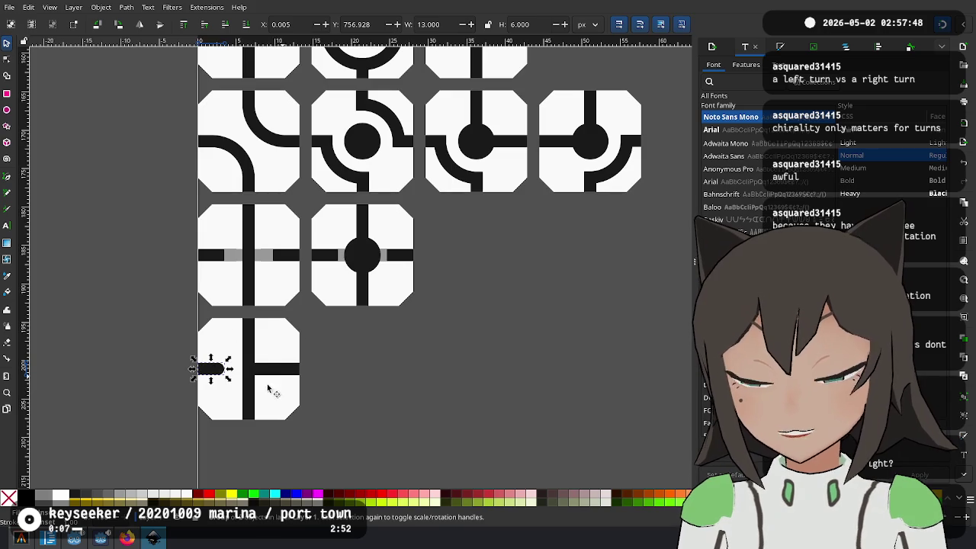
scroll(291, 368, "down", 3)
scroll(414, 359, "down", 2)
left_click(414, 359)
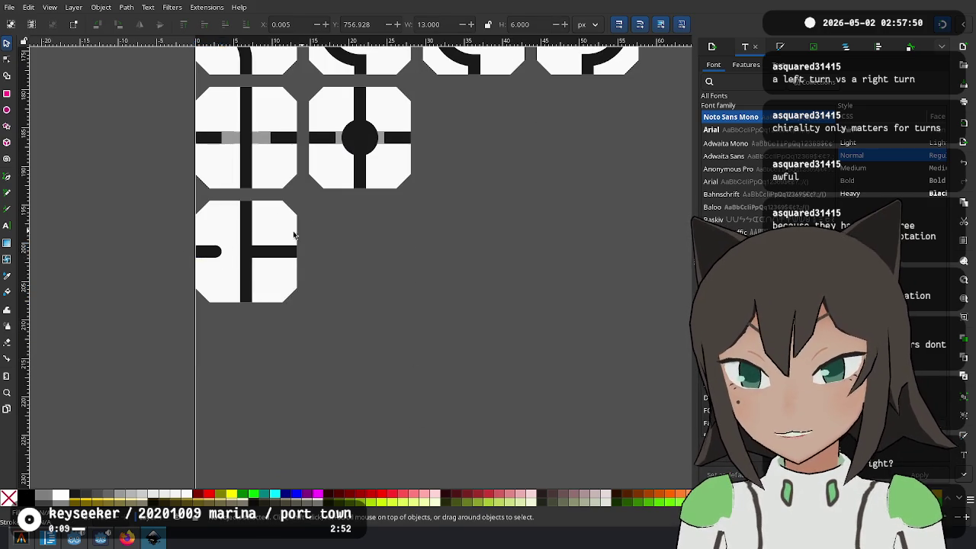
left_click(279, 224)
key("ctrl+d")
left_click_drag(279, 225, 274, 355)
left_click(213, 252)
key("ctrl+d")
left_click_drag(213, 252, 207, 385)
Paste a vertical bar down the middle of the new tile
scroll(364, 355, "up", 3)
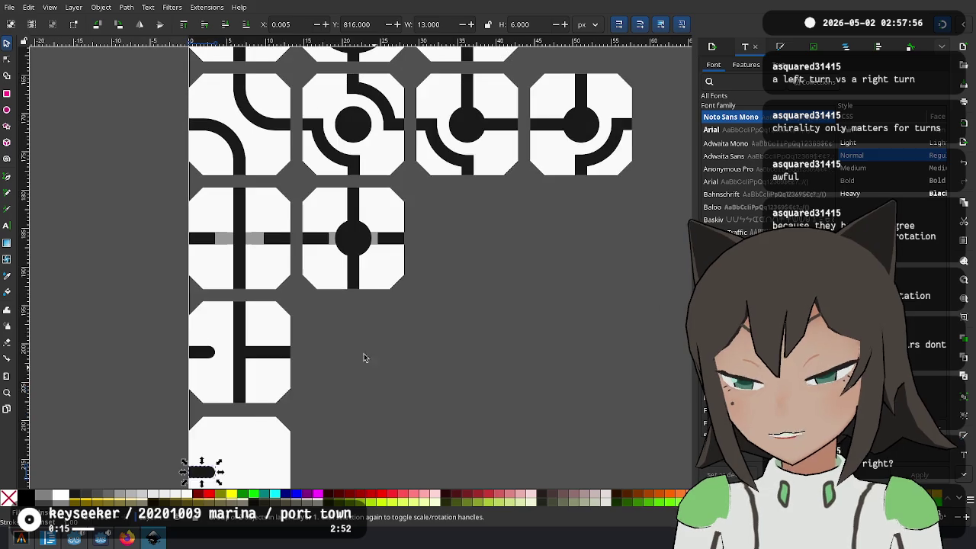
scroll(358, 305, "up", 1)
scroll(229, 297, "up", 1)
scroll(239, 302, "down", 5)
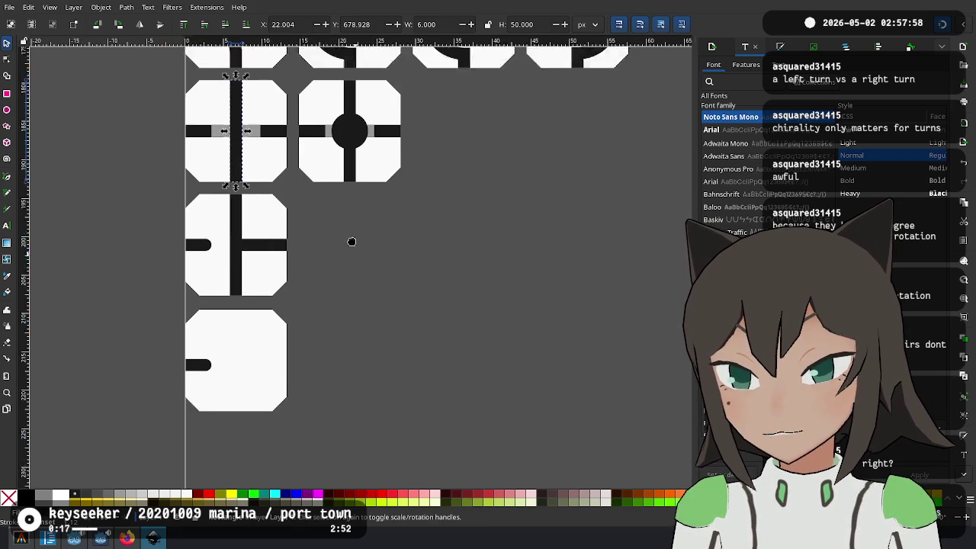
key("Tab")
key("Escape")
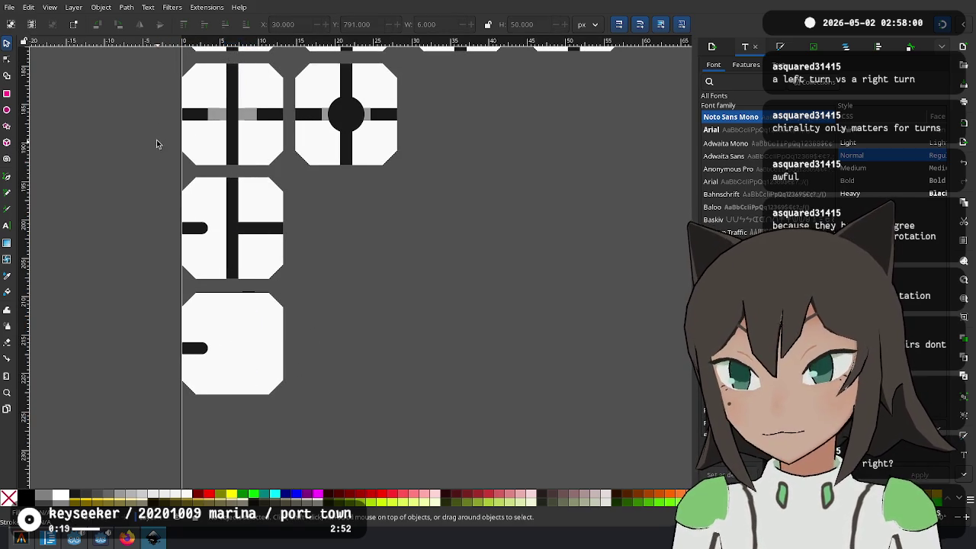
key("ctrl+v")
left_click_drag(264, 191, 234, 362)
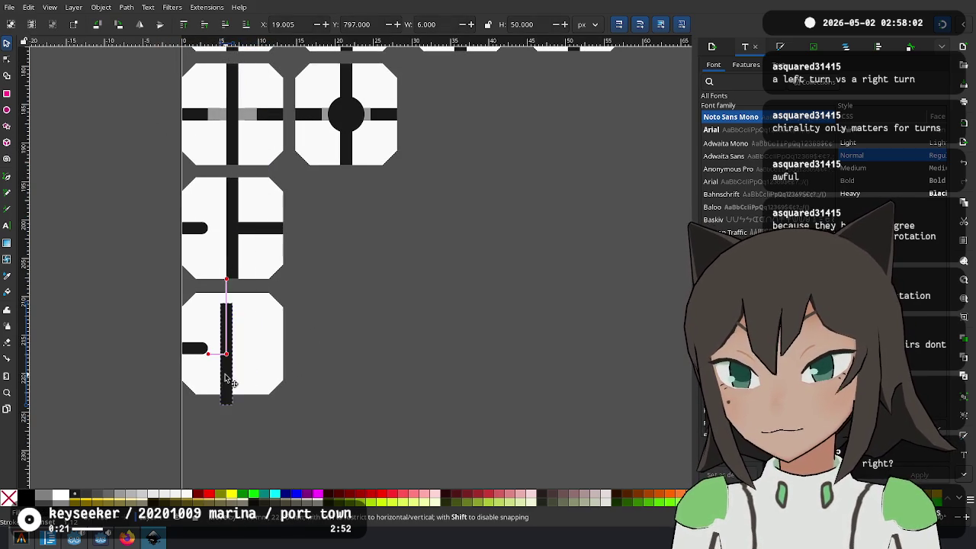
Copy the stub to the new tile's right edge, then delete the whole two-stub tile
left_click(196, 349)
key("ctrl+d")
left_click_drag(196, 350, 215, 368)
key("Escape")
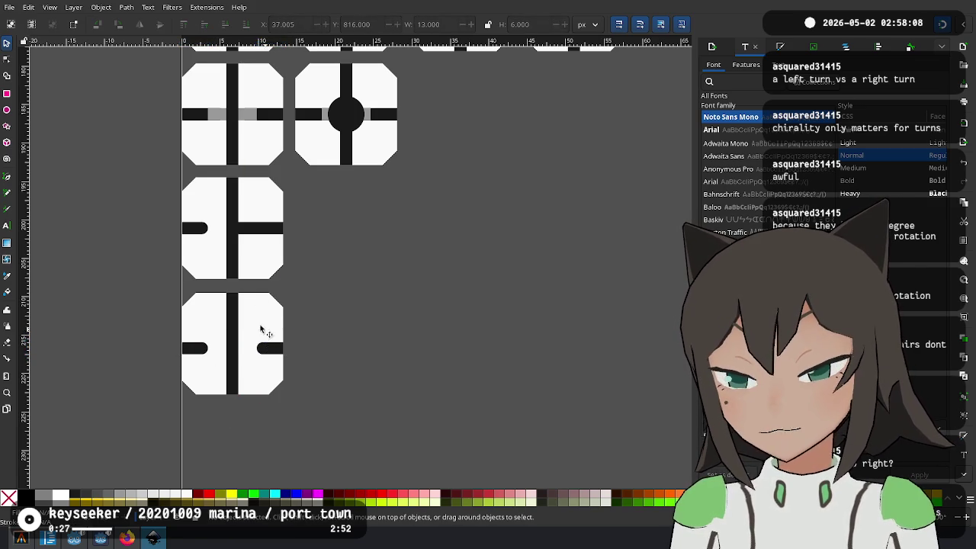
scroll(297, 307, "up", 2)
scroll(297, 307, "left", 2)
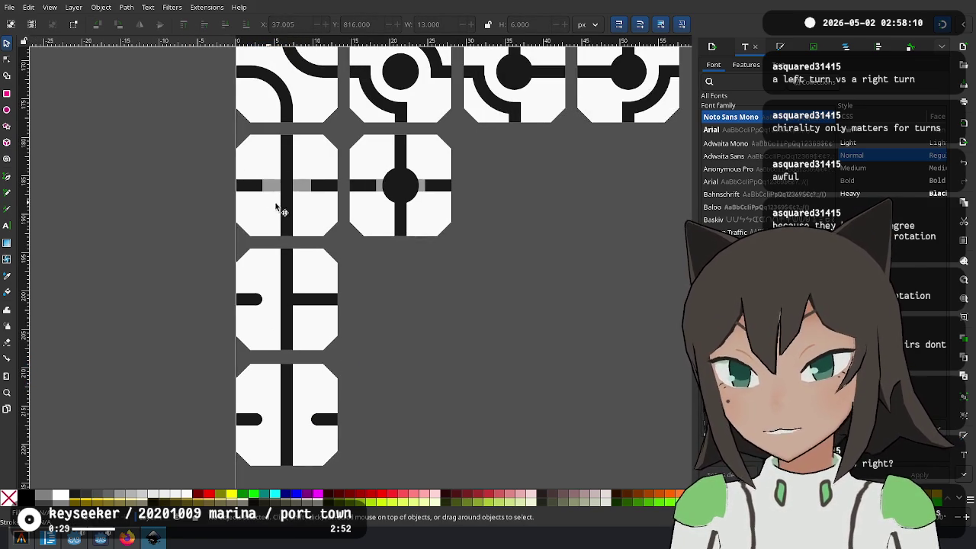
left_click(327, 379)
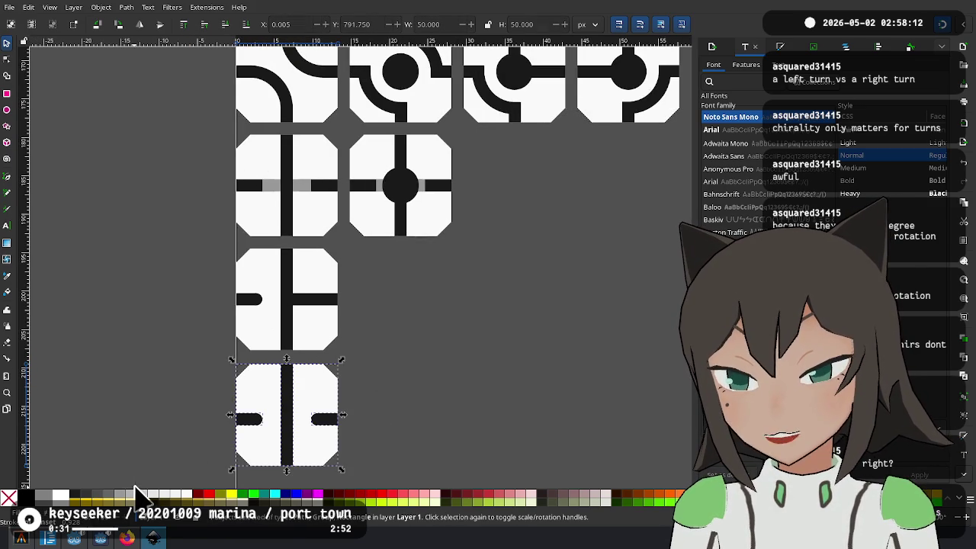
key("Delete")
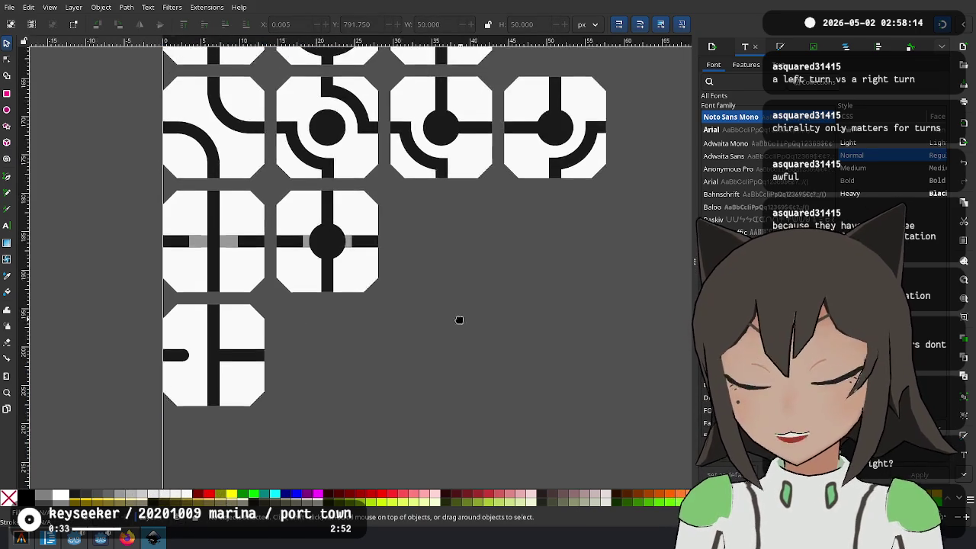
Place two copies of the left-stub tile to its right, aligned with the row spacing
scroll(458, 328, "down", 2)
scroll(457, 328, "up", 1)
scroll(457, 328, "right", 1)
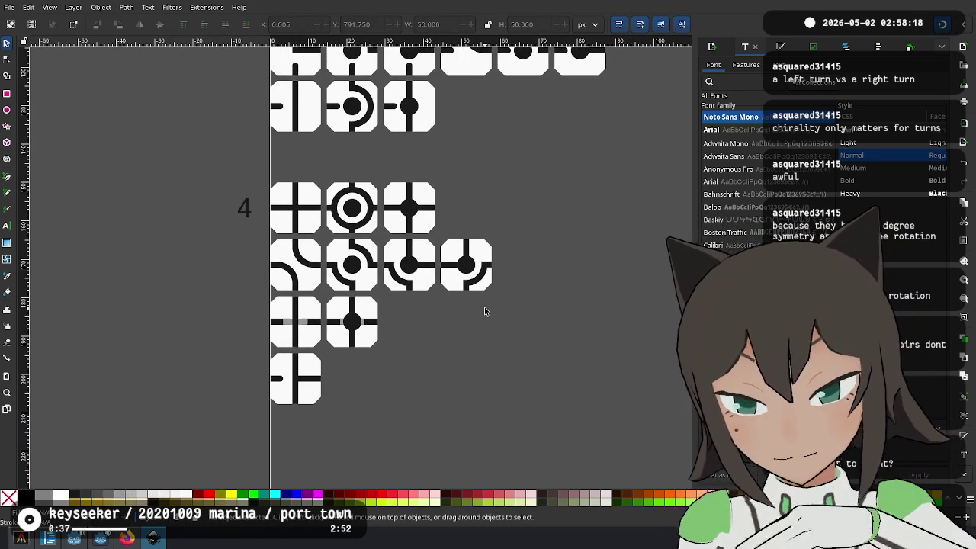
scroll(358, 403, "up", 1)
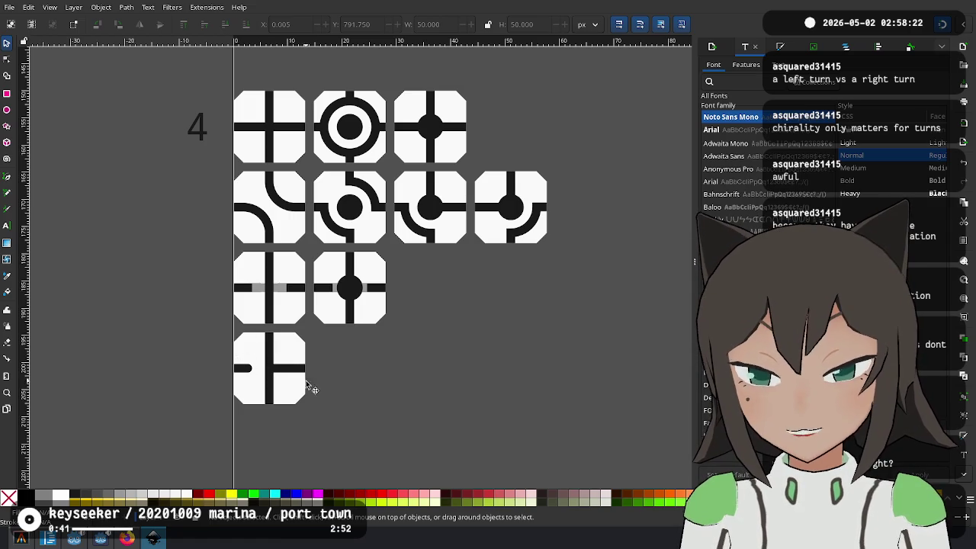
scroll(255, 379, "up", 1)
mouse_move(284, 358)
left_mouse_down()
mouse_move(320, 339)
mouse_move(405, 338)
left_mouse_up()
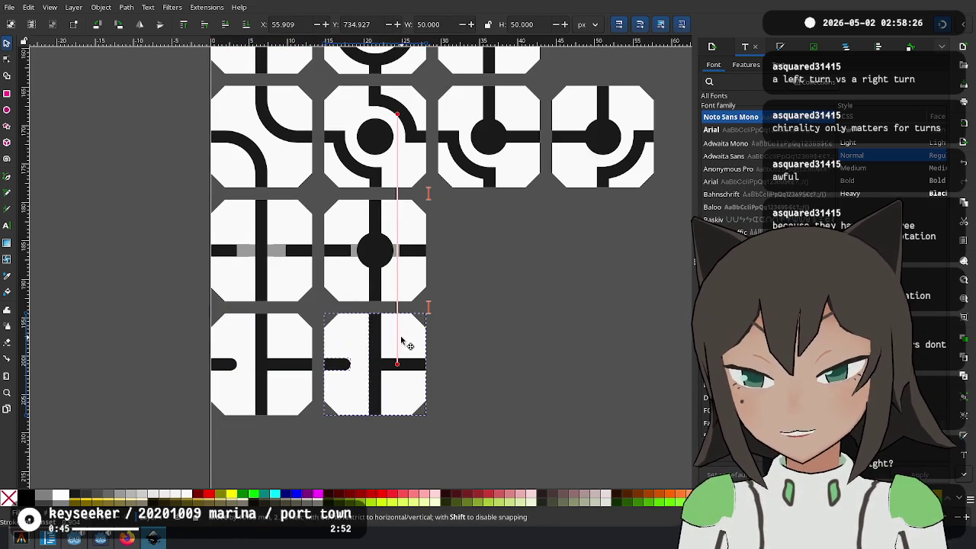
left_click_drag(405, 342, 405, 341)
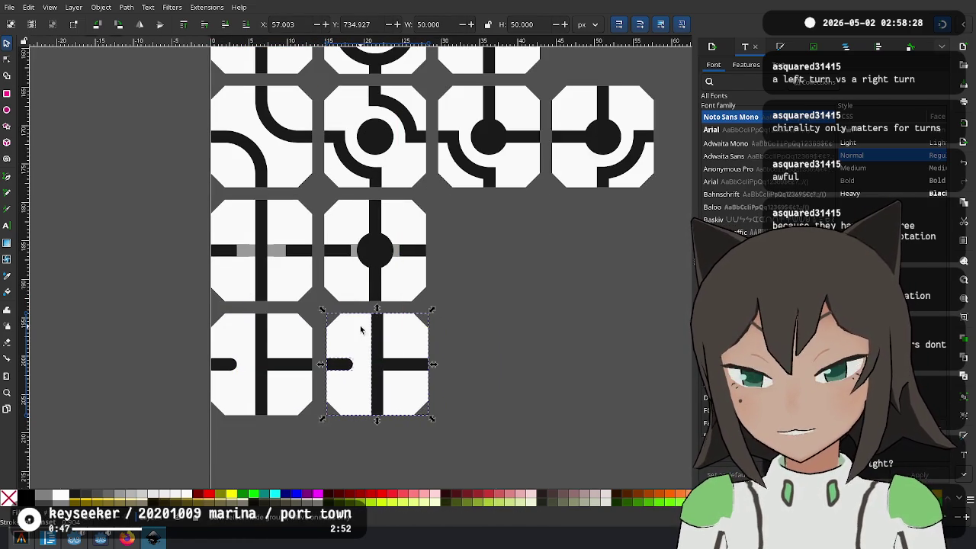
scroll(361, 324, "up", 3)
left_click_drag(291, 312, 285, 314)
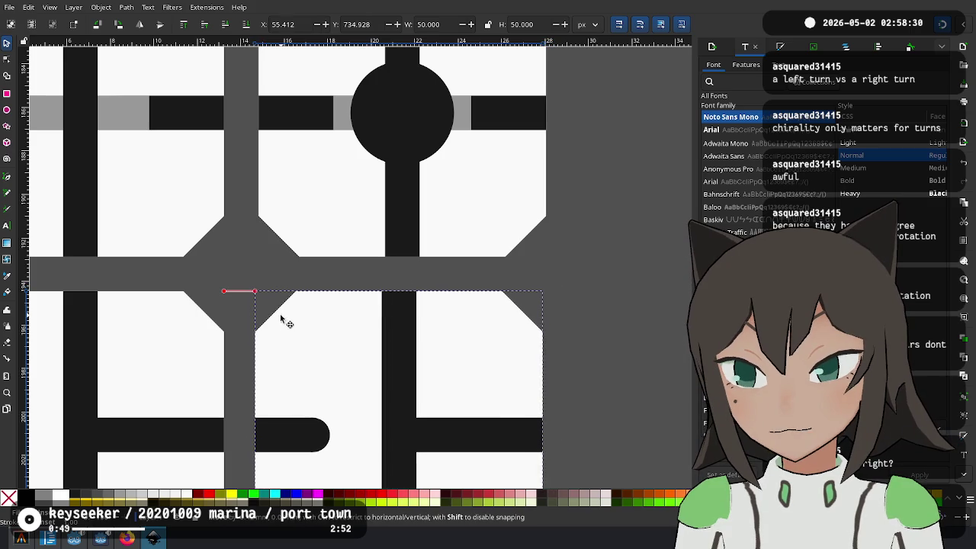
scroll(458, 345, "down", 2)
scroll(557, 361, "right", 2)
left_click_drag(285, 355, 492, 359)
left_click_drag(415, 336, 419, 327)
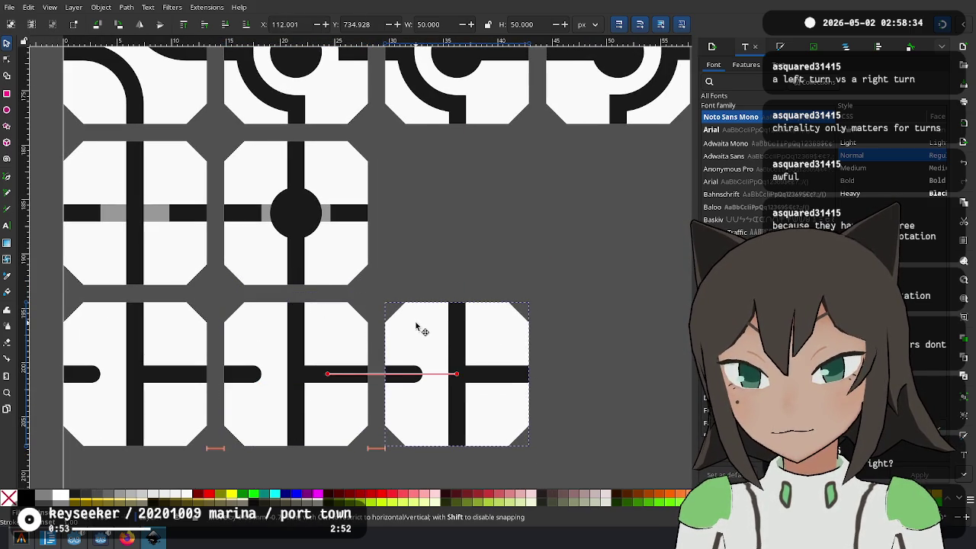
Copy the solid circle onto the rightmost tile's centre and ungroup the middle tile
left_click(442, 276)
scroll(378, 267, "right", 2)
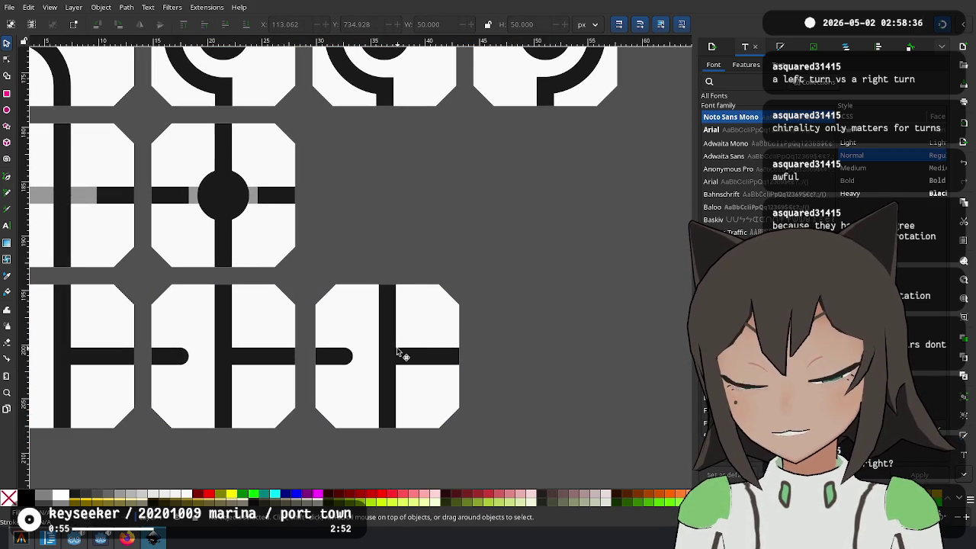
mouse_move(227, 205)
left_mouse_down()
mouse_move(402, 369)
mouse_move(417, 365)
left_mouse_up()
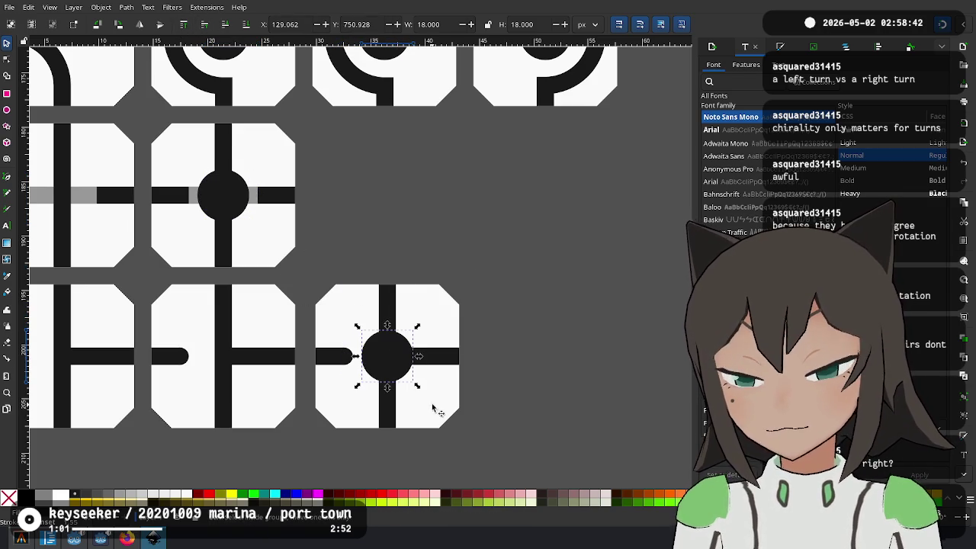
left_click(225, 343)
right_click(225, 343)
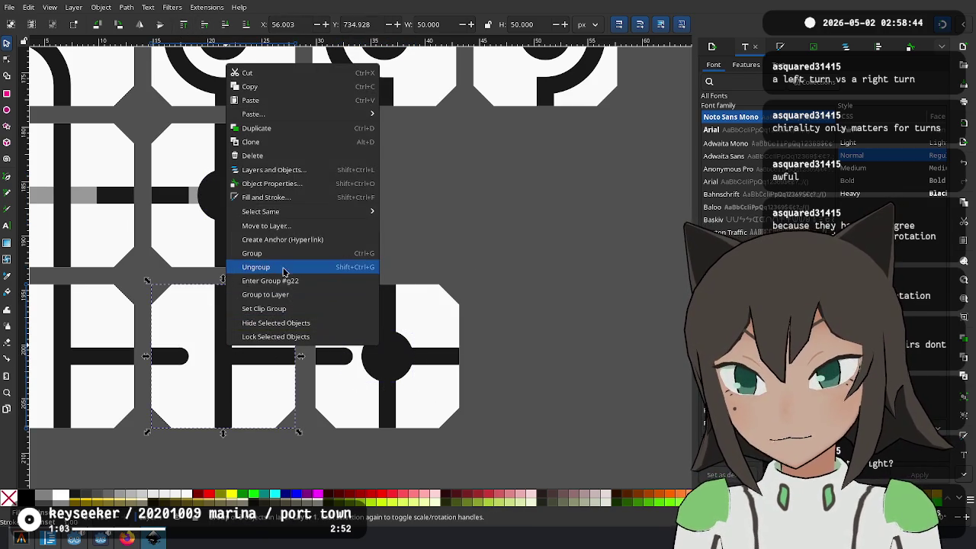
left_click(257, 323)
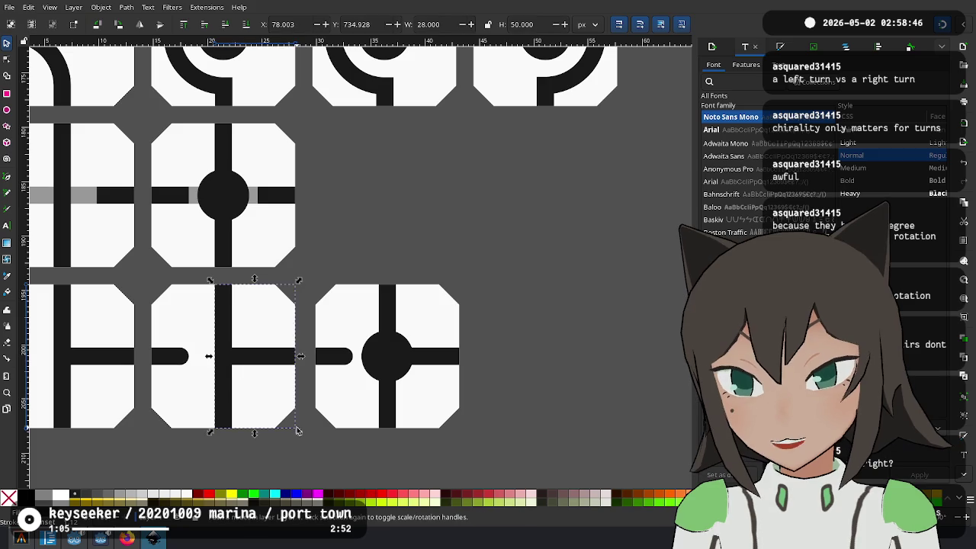
Paste the circle-and-half-ring piece from row 3 onto the middle bottom tile, in front
scroll(298, 431, "down", 3, "ctrl")
scroll(343, 343, "up", 5)
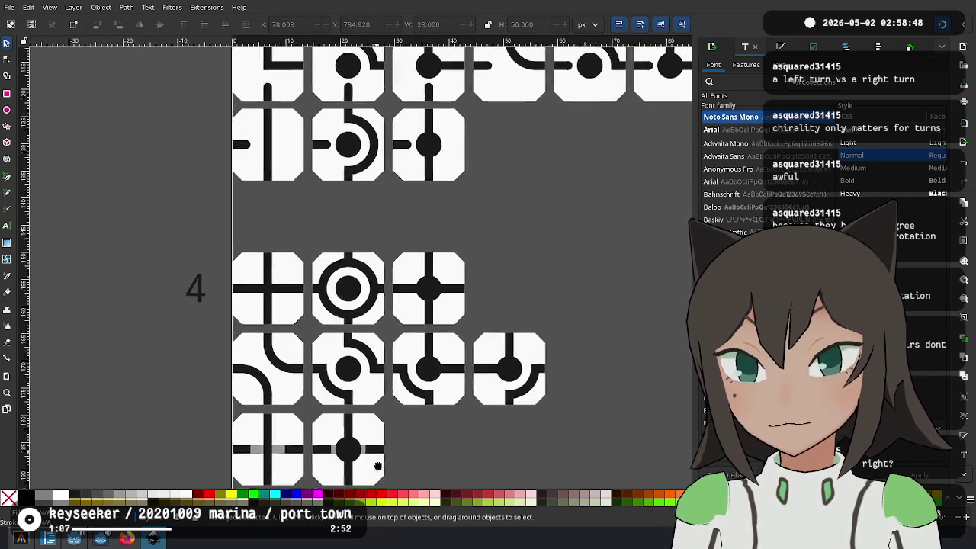
scroll(343, 344, "up", 4)
scroll(457, 248, "up", 4)
scroll(466, 320, "up", 2)
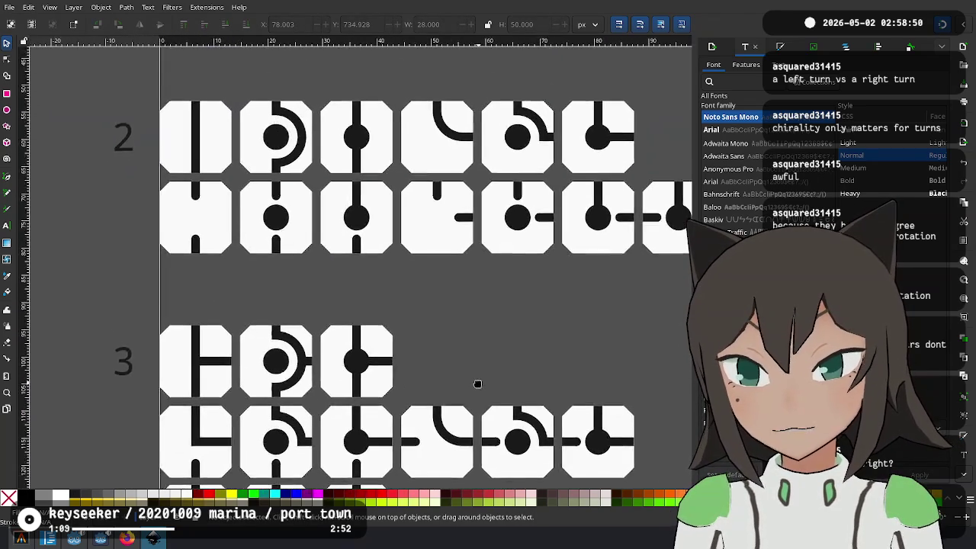
scroll(475, 381, "down", 4)
scroll(477, 271, "up", 3)
scroll(477, 271, "right", 2)
left_click(226, 327)
scroll(364, 415, "down", 5)
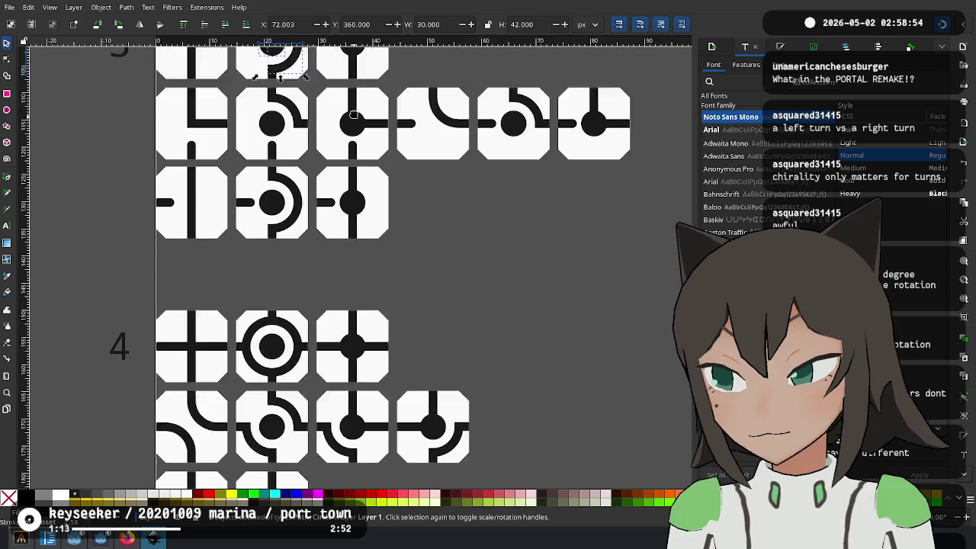
scroll(364, 416, "down", 2)
scroll(365, 416, "down", 3)
scroll(364, 415, "up", 2)
scroll(323, 272, "up", 2)
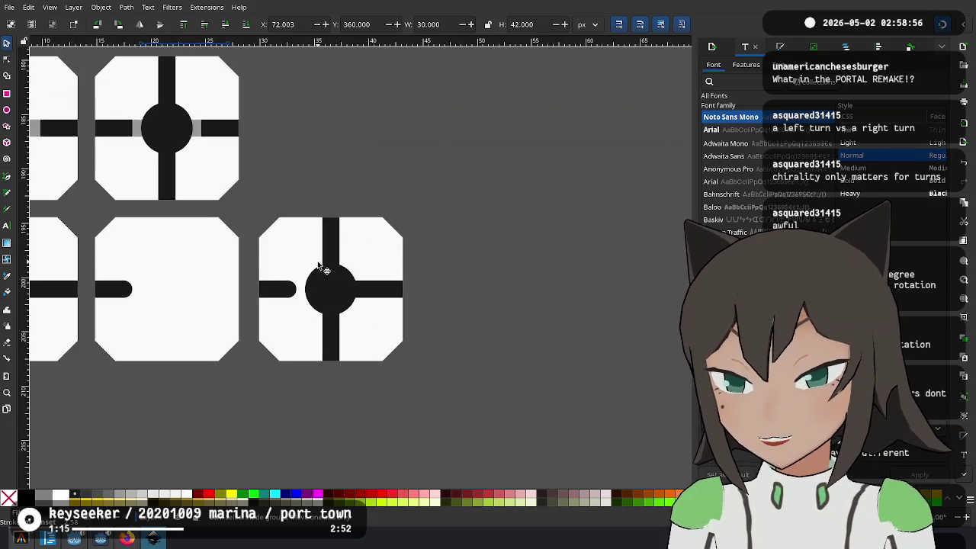
key("ctrl+v")
scroll(374, 268, "up", 2)
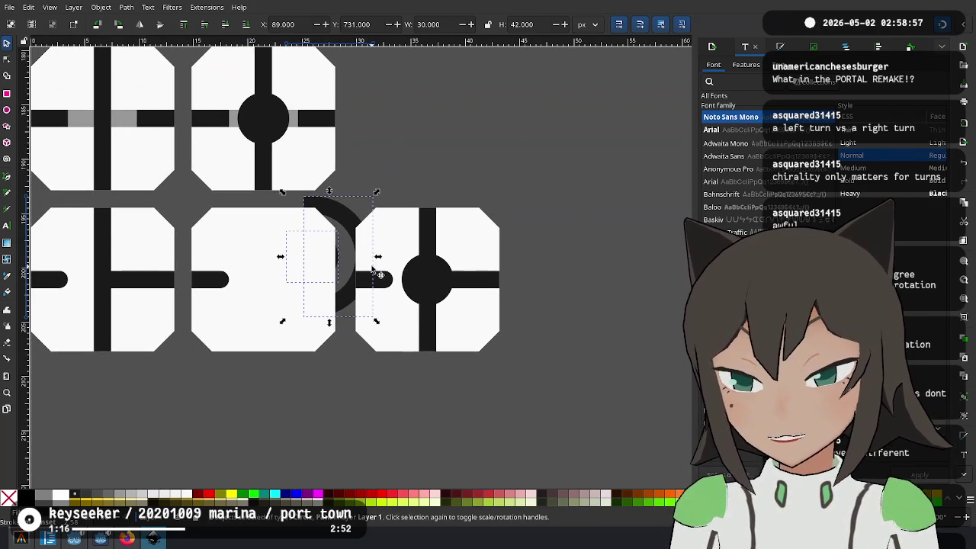
left_click(186, 25)
left_click_drag(342, 302, 262, 279)
left_click(376, 116)
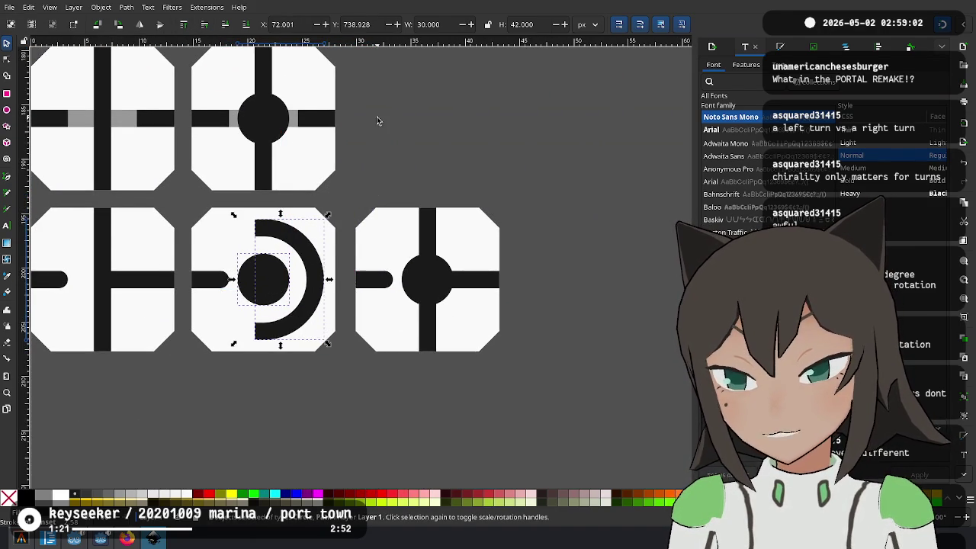
Bring a vertical bar in front, align it with the circle and shorten it to a top stub
scroll(377, 116, "up", 3)
scroll(393, 211, "down", 3)
scroll(358, 195, "up", 1)
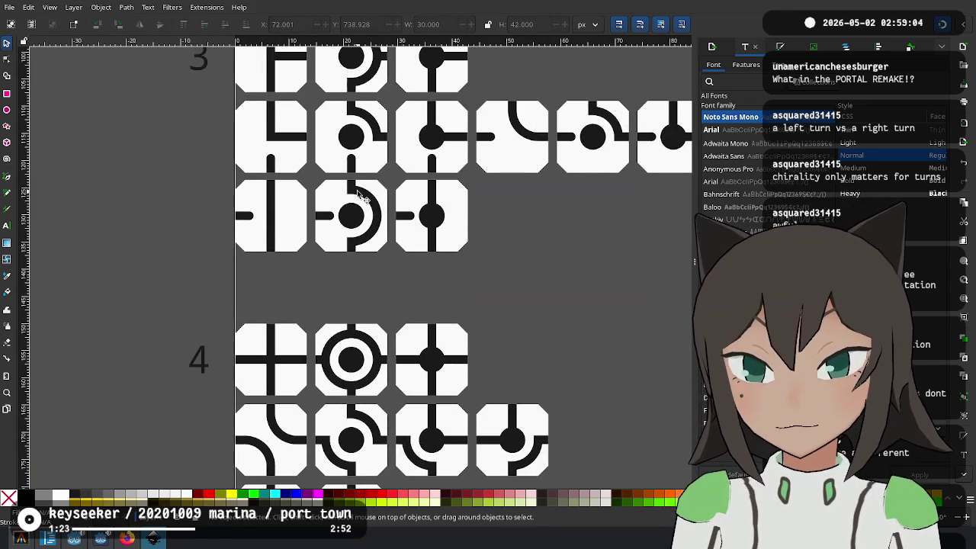
scroll(385, 337, "down", 4)
scroll(387, 321, "down", 1)
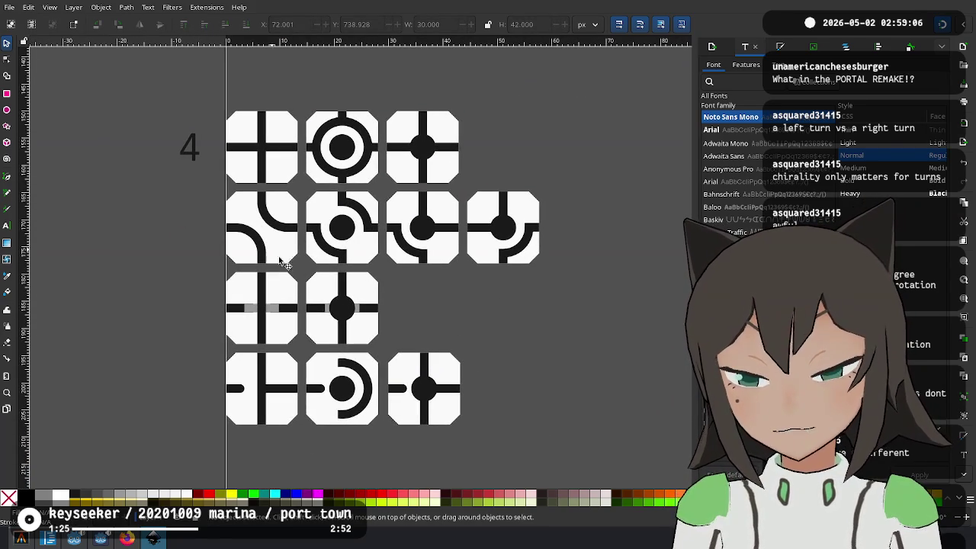
scroll(339, 283, "down", 1)
scroll(338, 321, "up", 4)
left_click(338, 168)
left_click_drag(339, 170, 316, 209)
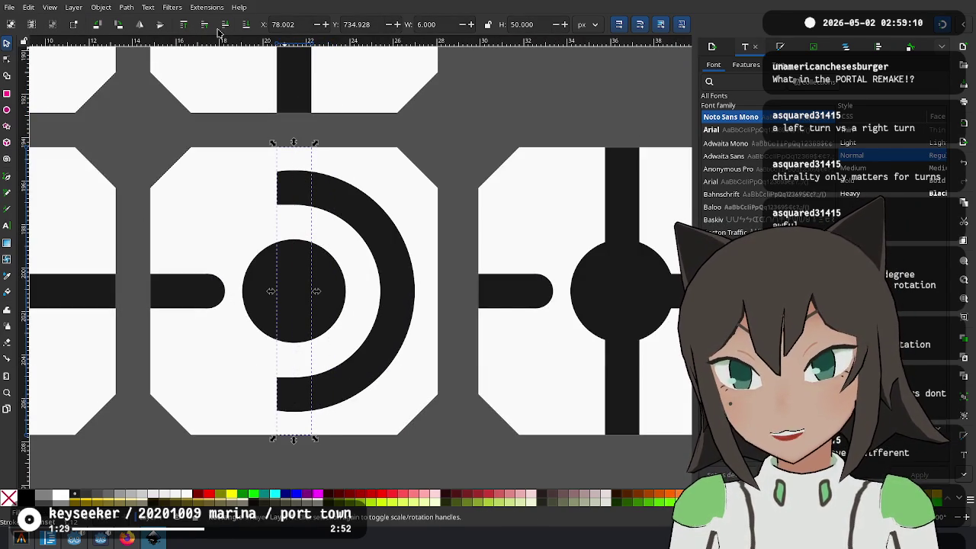
left_click(184, 25)
mouse_move(295, 442)
left_mouse_down()
mouse_move(299, 197)
mouse_move(300, 427)
mouse_move(436, 280)
left_mouse_up()
Add a horizontal stub copy at the ring's right, then group the ring with its stubs
key("ctrl+d")
left_click(435, 281)
left_click_drag(455, 316, 460, 326)
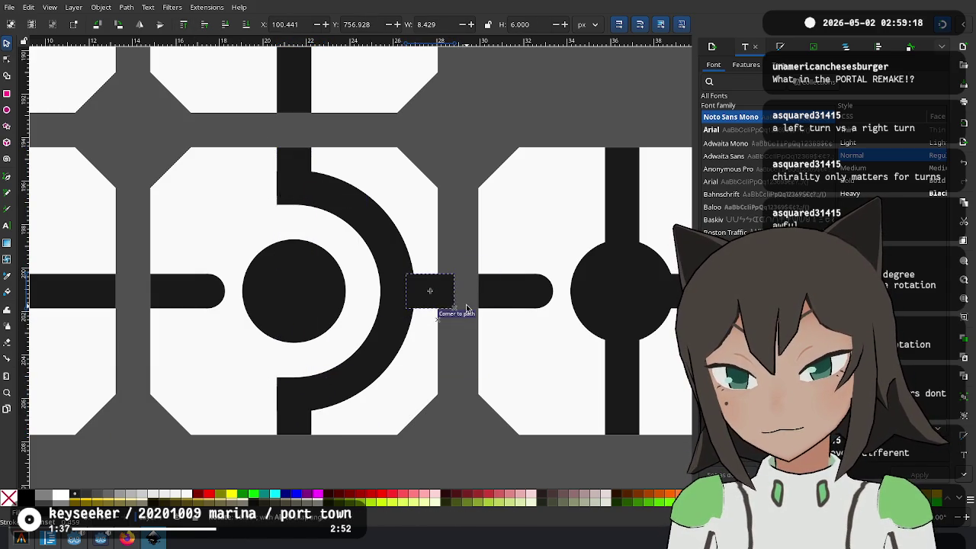
left_click_drag(443, 294, 427, 297)
left_click(437, 292)
left_click(290, 155, "shift")
left_click(370, 229, "shift")
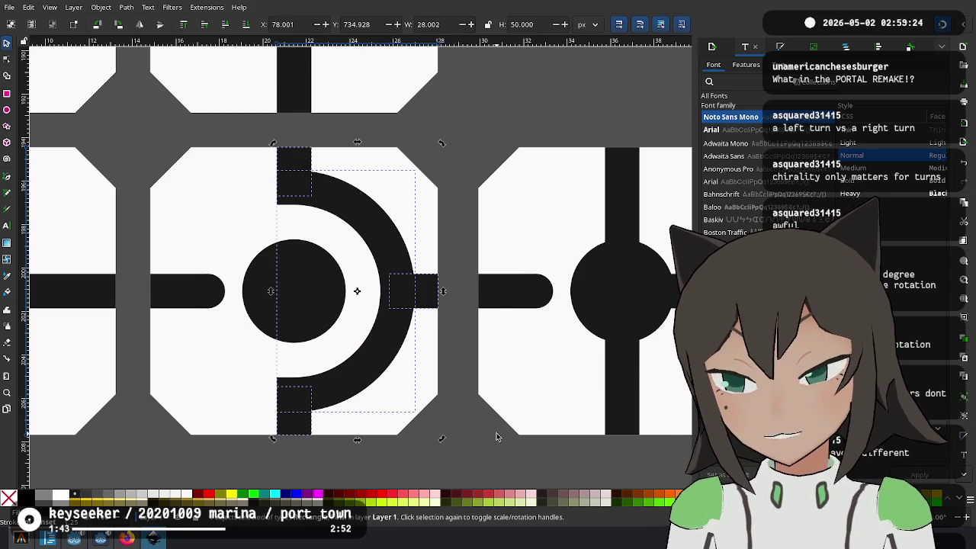
key("ctrl+g")
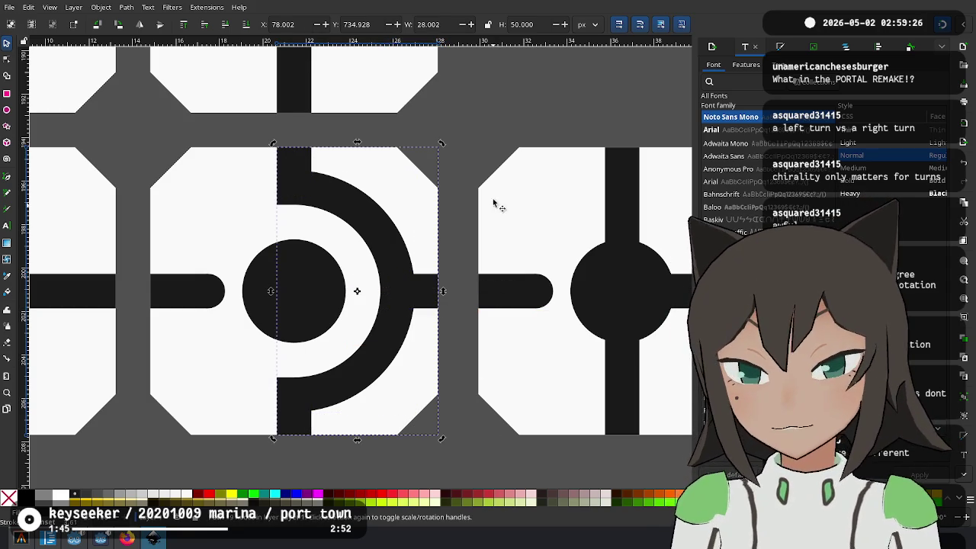
scroll(482, 157, "down", 3)
scroll(501, 168, "down", 2)
scroll(445, 376, "down", 2)
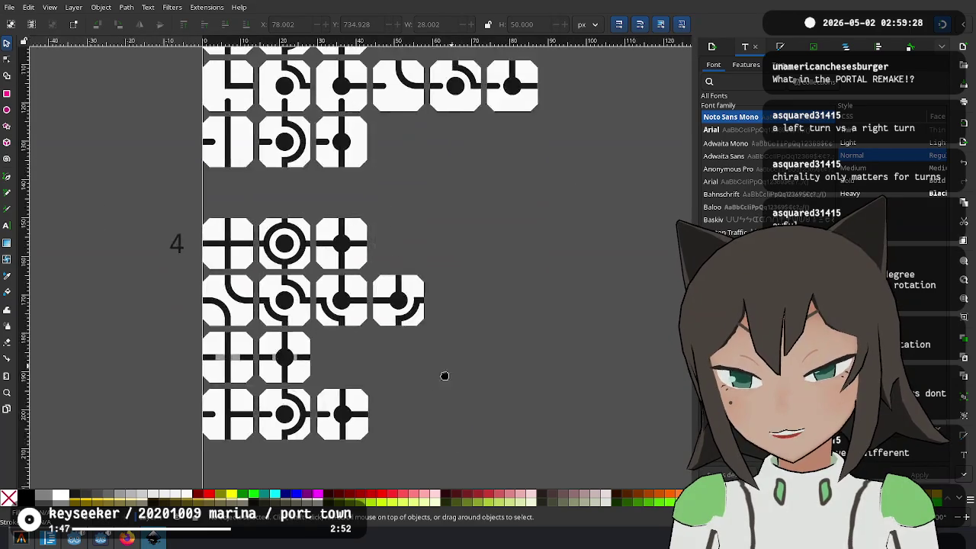
scroll(445, 376, "up", 2)
scroll(435, 285, "down", 3)
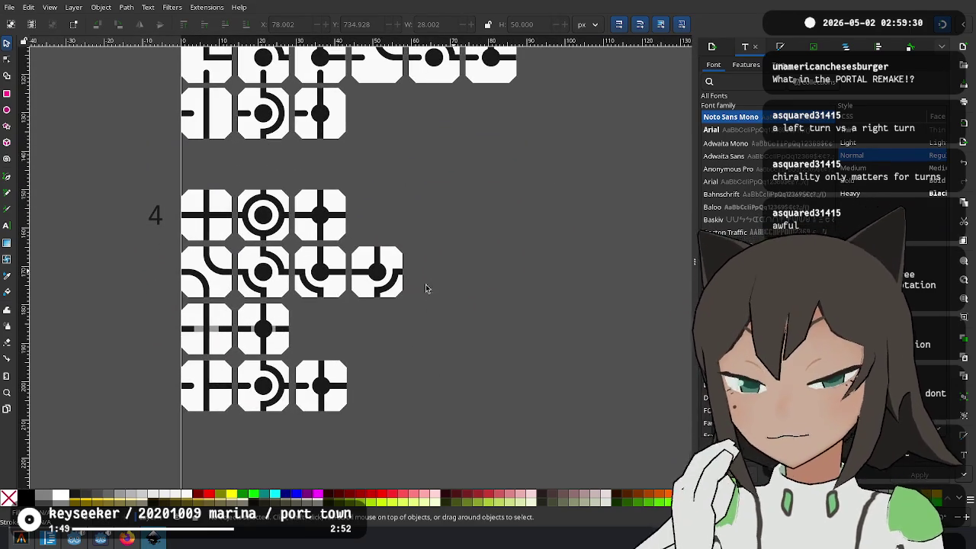
left_click(276, 386)
left_click(433, 329)
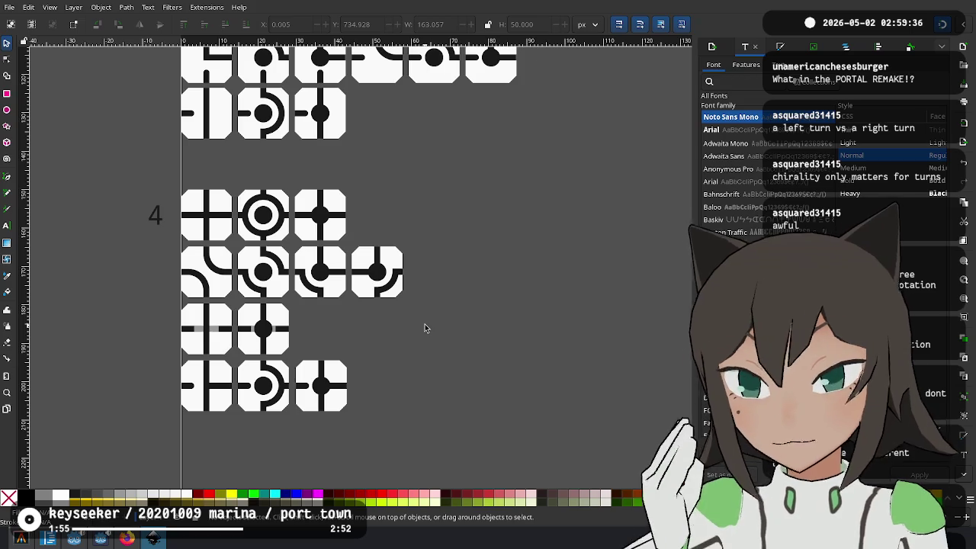
scroll(457, 351, "down", 1, "ctrl")
scroll(471, 363, "up", 4)
scroll(471, 363, "down", 4, "ctrl")
scroll(536, 285, "up", 2, "ctrl")
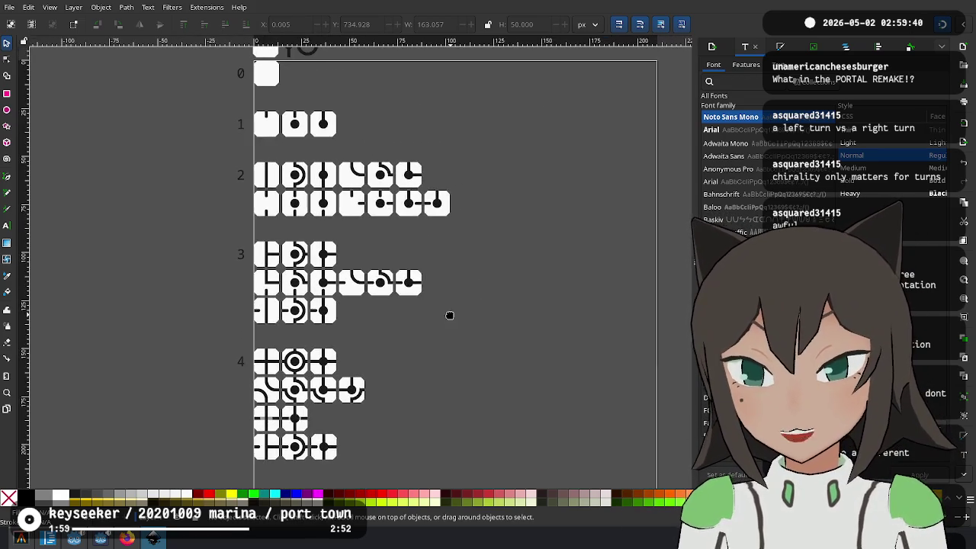
left_click_drag(495, 292, 410, 323)
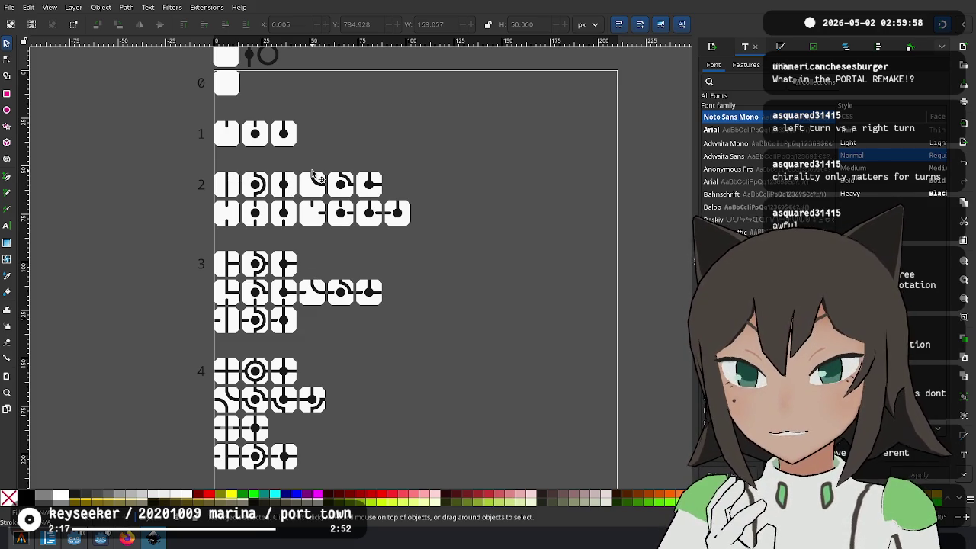
scroll(330, 183, "up", 3)
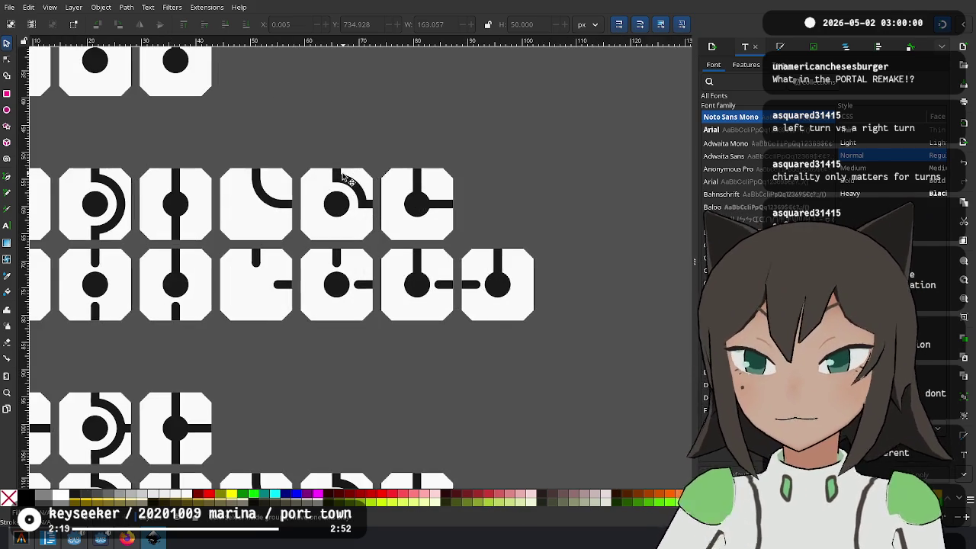
Duplicate row 2's curve, arc and L-junction tiles and place the copies at the row's end
left_click_drag(501, 139, 217, 250)
key("ctrl+d")
left_click_drag(255, 212, 495, 214)
scroll(495, 213, "up", 3)
left_click_drag(436, 283, 439, 288)
scroll(439, 288, "up", 2)
scroll(438, 289, "right", 4)
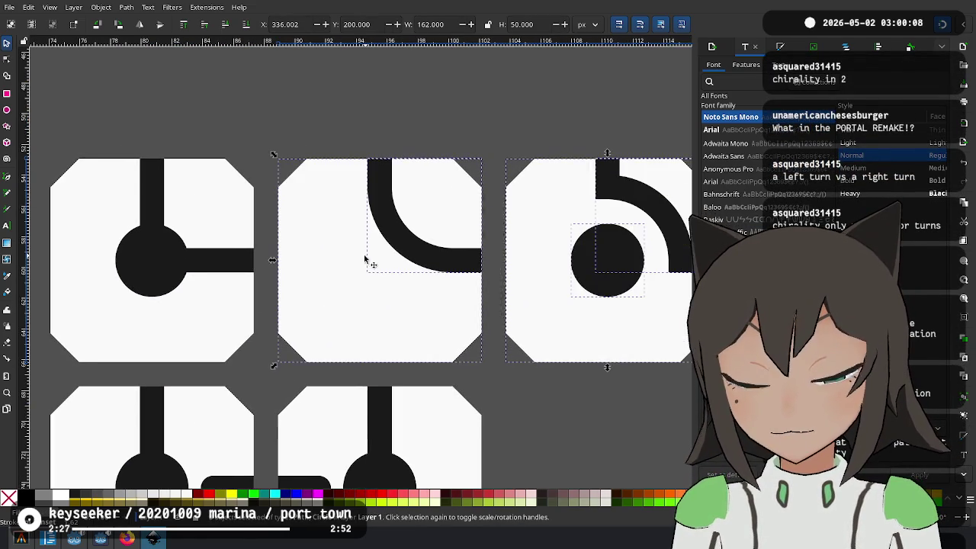
Mirror the curve in the first copied tile horizontally and place it in the tile's top-left
left_click(385, 204)
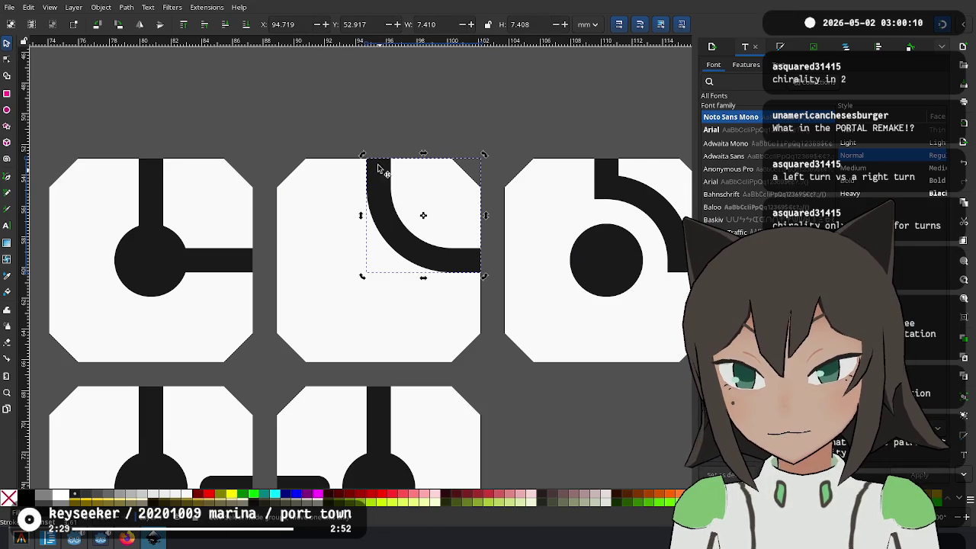
key("h")
left_click_drag(448, 236, 278, 266)
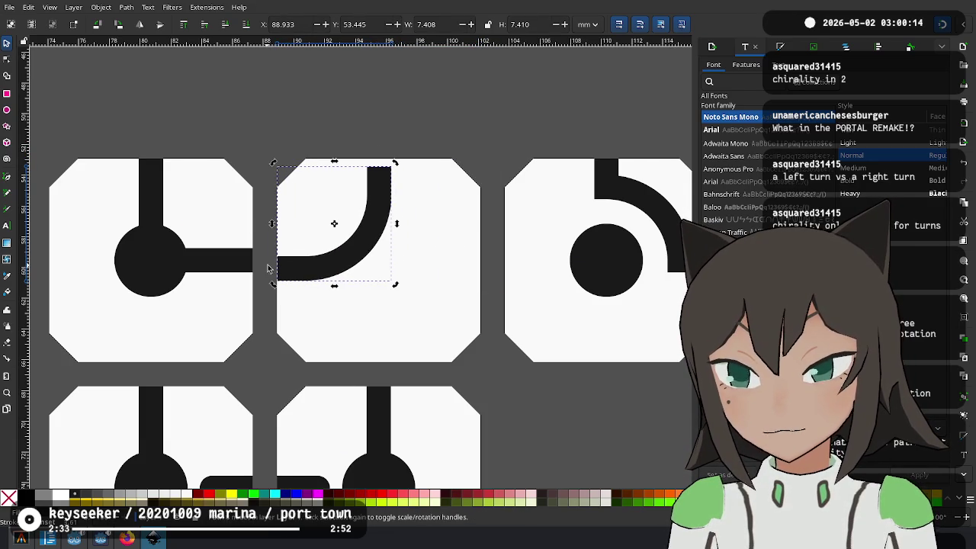
scroll(516, 112, "right", 5)
Rotate the arc in the second copied tile and move it to the top-left
left_click(305, 212)
key("ctrl+[")
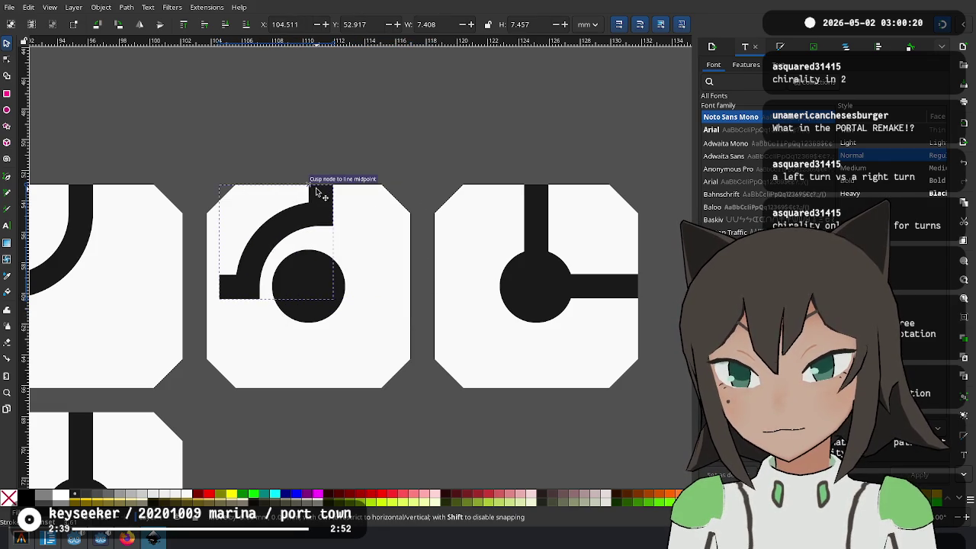
left_click_drag(412, 203, 320, 188)
scroll(360, 166, "right", 6)
Rotate the L-shaped connector in the third copy so it meets the top and left edges
left_click(269, 214)
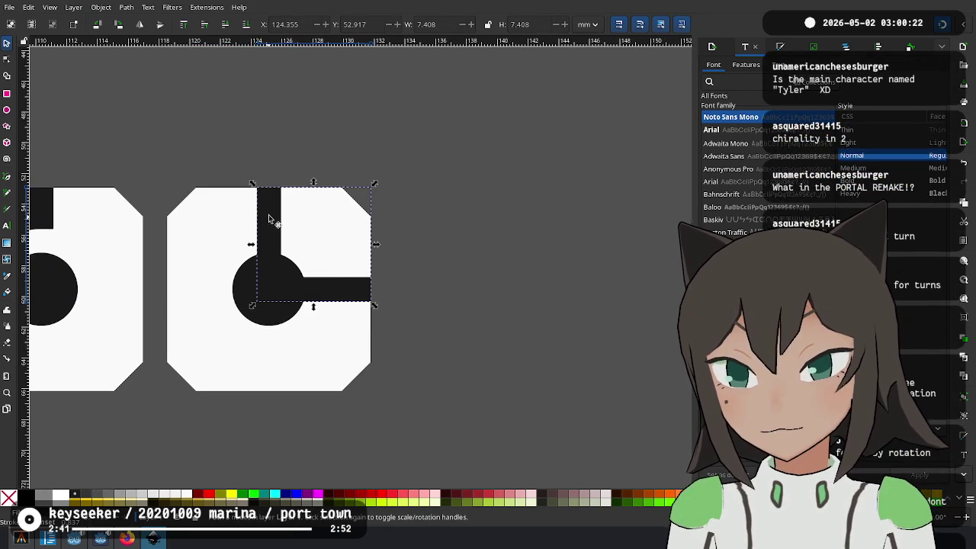
mouse_move(252, 306)
left_mouse_down()
mouse_move(222, 299)
mouse_move(229, 320)
left_mouse_up()
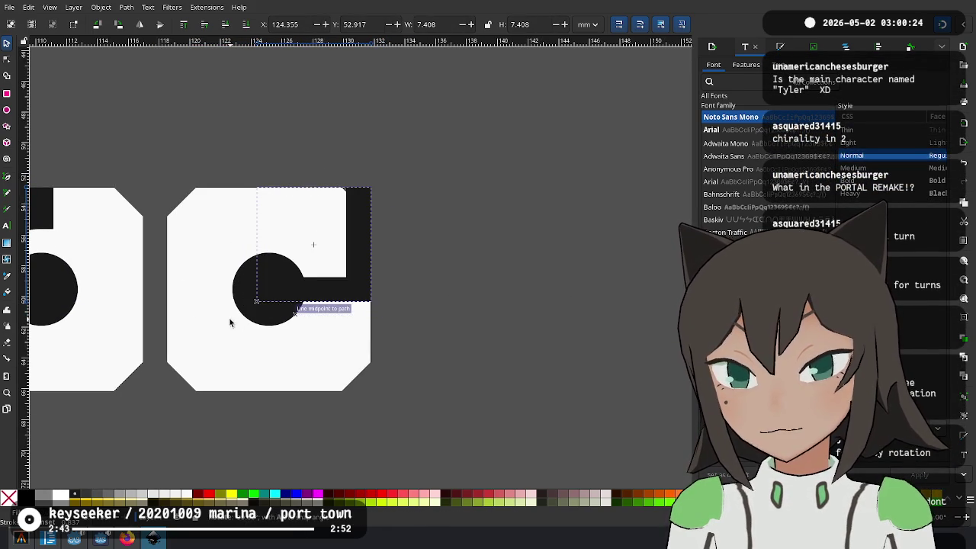
mouse_move(355, 272)
left_mouse_down()
mouse_move(252, 276)
mouse_move(283, 196)
left_mouse_up()
left_click_drag(174, 289, 181, 296)
scroll(422, 150, "down", 1)
scroll(422, 150, "down", 3)
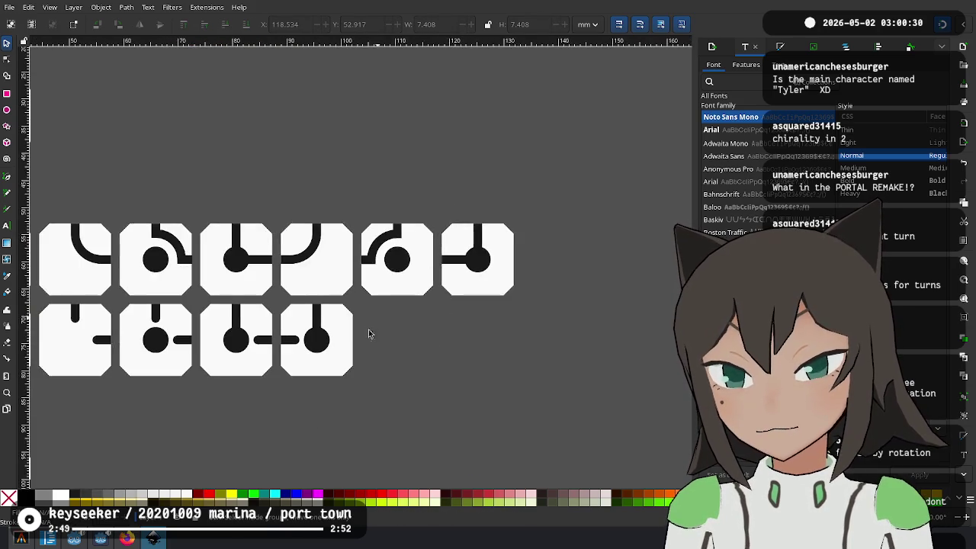
scroll(422, 150, "down", 2)
mouse_move(288, 315)
left_mouse_down()
mouse_move(418, 315)
mouse_move(408, 249)
left_mouse_up()
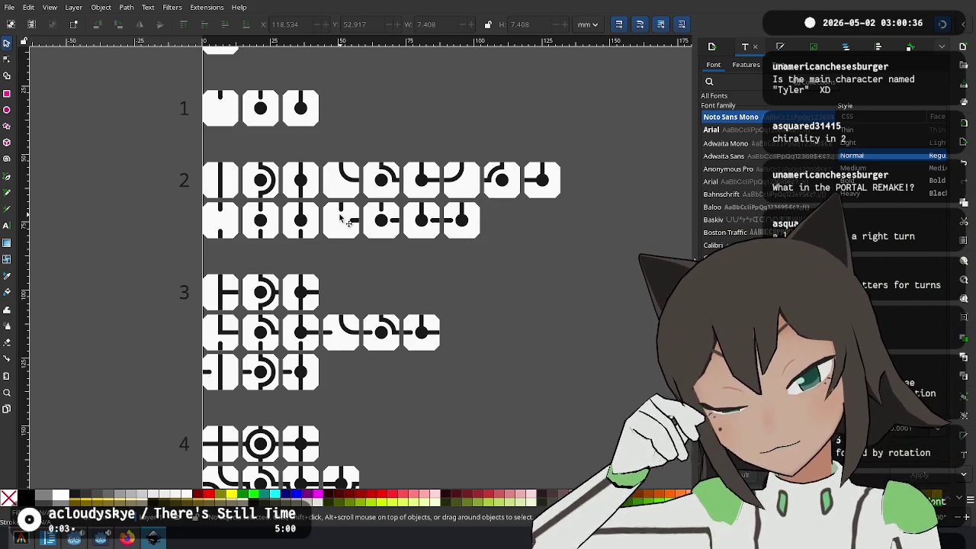
Select and rotate the stub tile in row 2
scroll(355, 210, "up", 3, "ctrl")
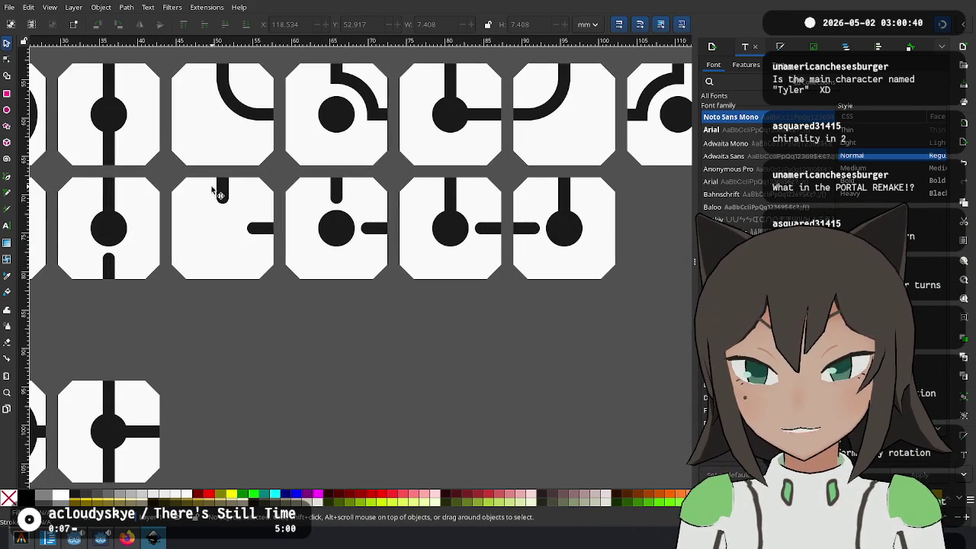
left_click_drag(279, 176, 254, 212)
left_click_drag(166, 301, 168, 297)
left_click(273, 201)
left_click_drag(283, 174, 186, 191)
left_click(398, 340)
Select the circle-and-bars tile group in row 2 and look over the row
left_click_drag(509, 229, 442, 251)
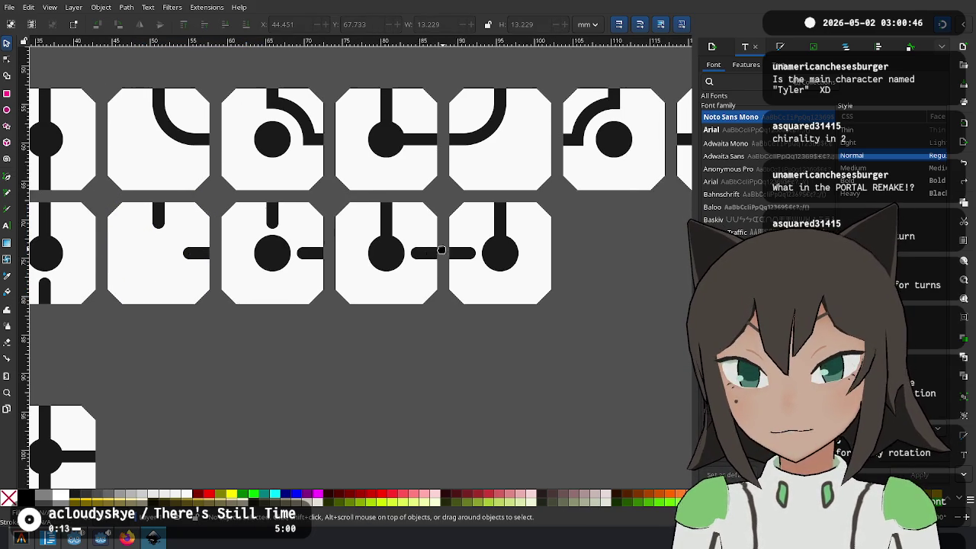
left_click_drag(439, 196, 394, 281)
left_click_drag(334, 325, 333, 326)
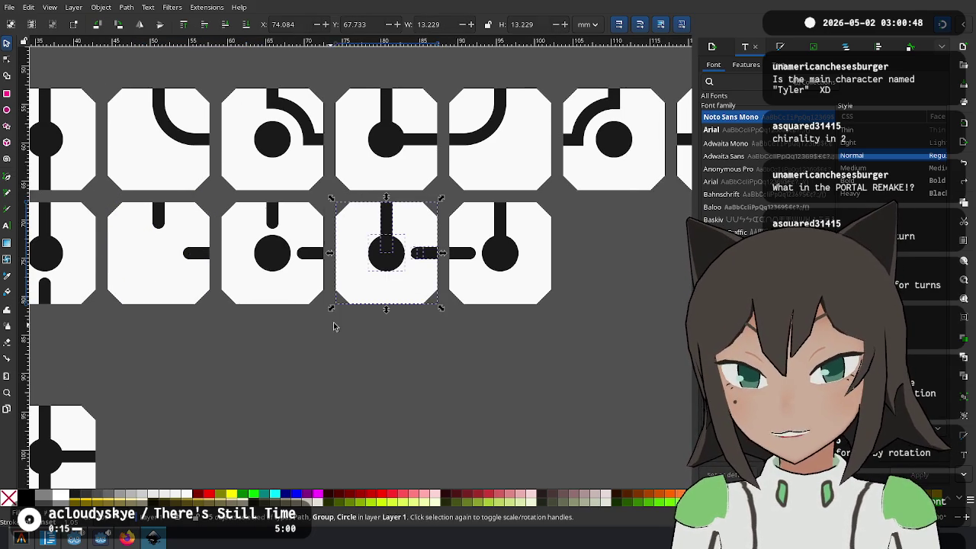
mouse_move(586, 196)
left_mouse_down()
mouse_move(425, 329)
mouse_move(436, 329)
left_mouse_up()
left_click(564, 315)
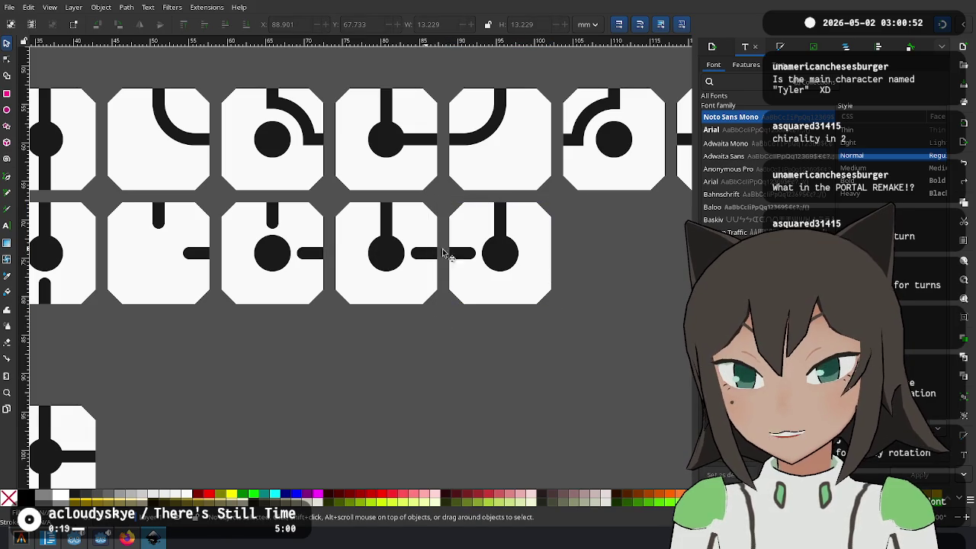
scroll(386, 359, "down", 3)
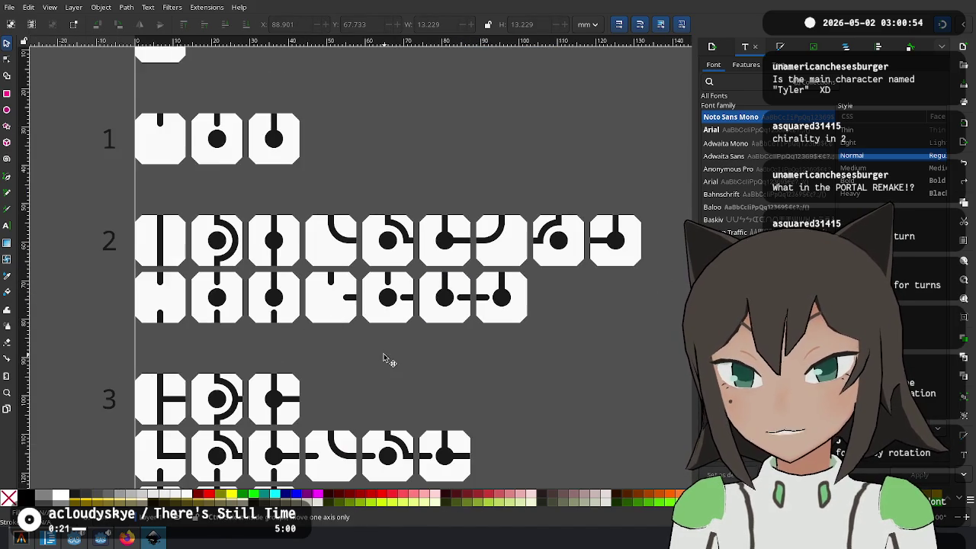
scroll(404, 374, "up", 1)
left_click_drag(411, 318, 412, 310)
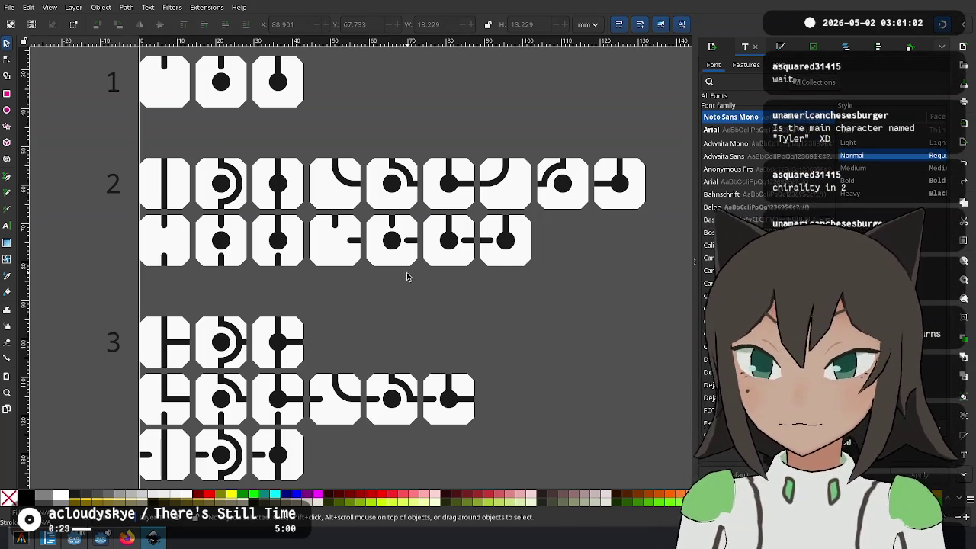
scroll(404, 273, "down", 2)
scroll(363, 280, "down", 1)
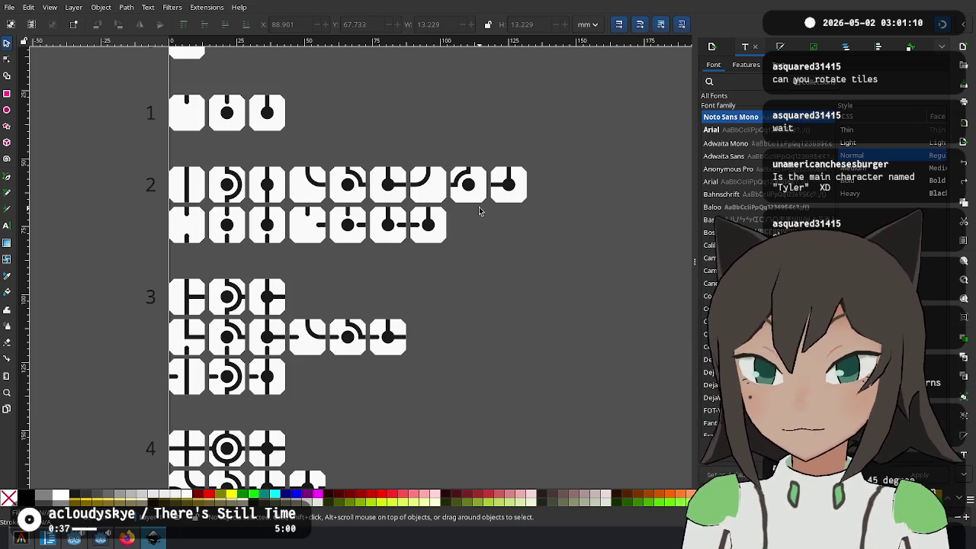
scroll(355, 130, "up", 2)
Delete the curve in the first added tile, then the empty tile itself
left_click_drag(545, 182, 512, 261)
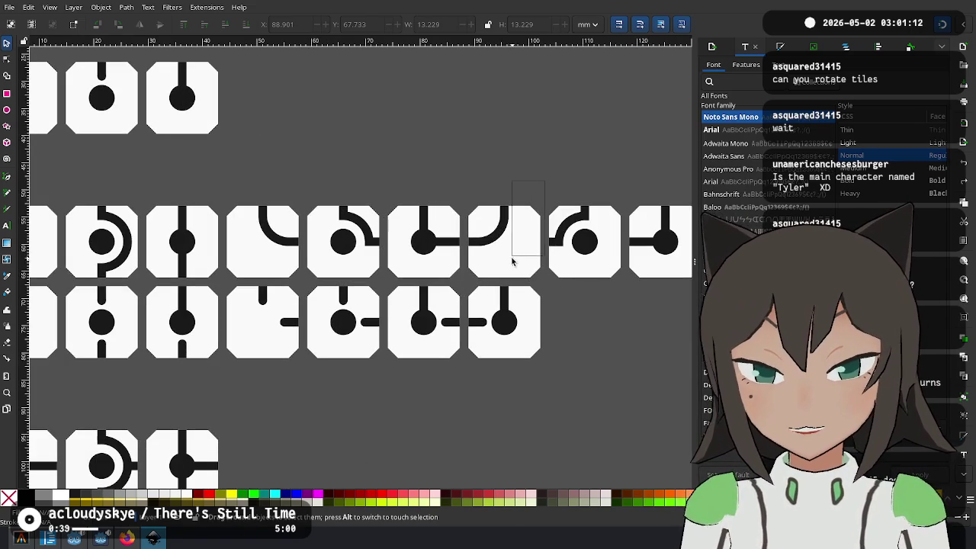
left_click_drag(460, 286, 468, 276)
key("Delete")
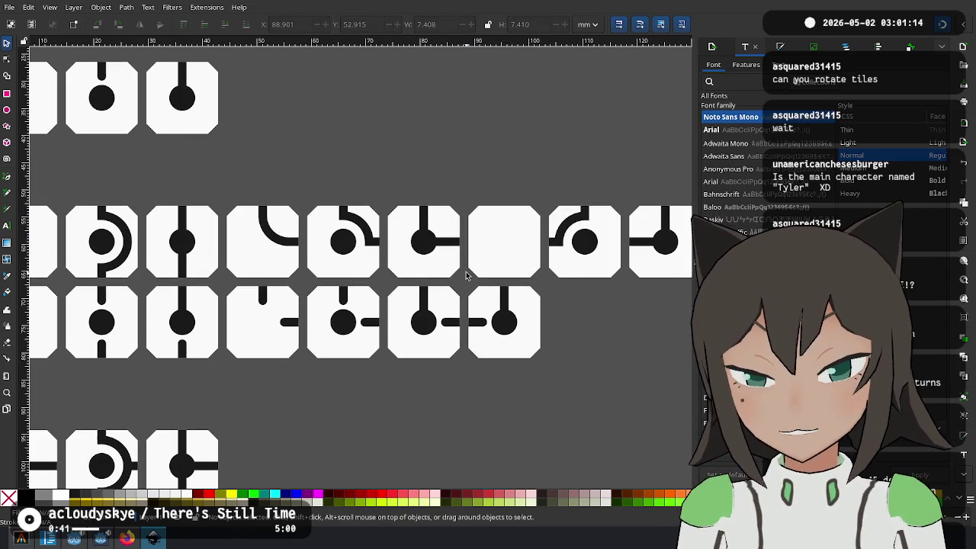
left_click(504, 243)
key("Delete")
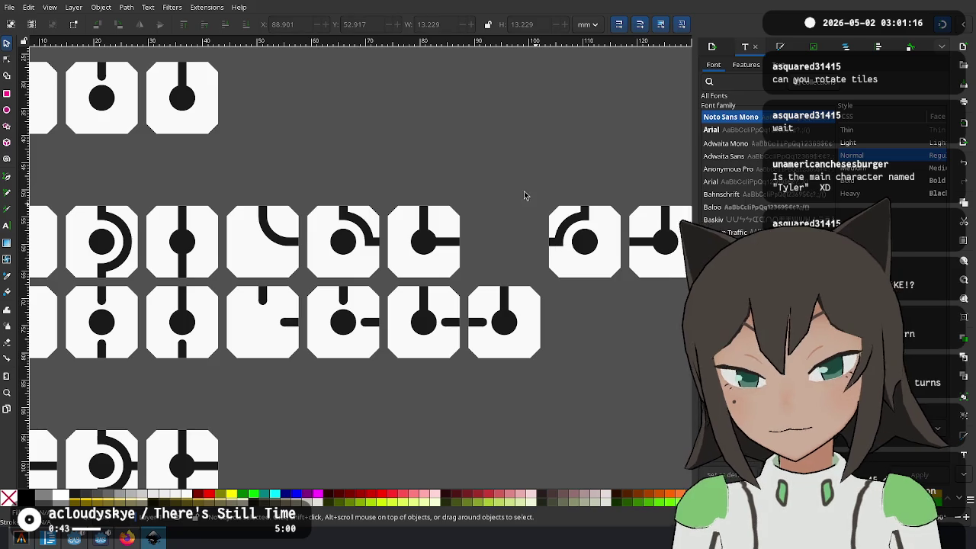
Delete the two remaining added tiles and frame the whole sheet
scroll(577, 183, "right", 1)
scroll(479, 182, "right", 4)
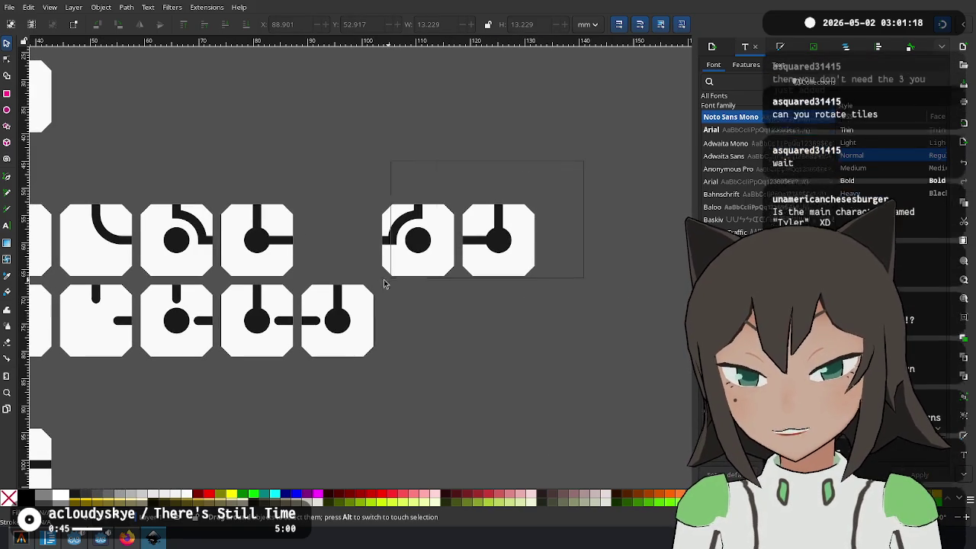
left_click_drag(536, 164, 378, 282)
key("Delete")
scroll(213, 242, "down", 2, "ctrl")
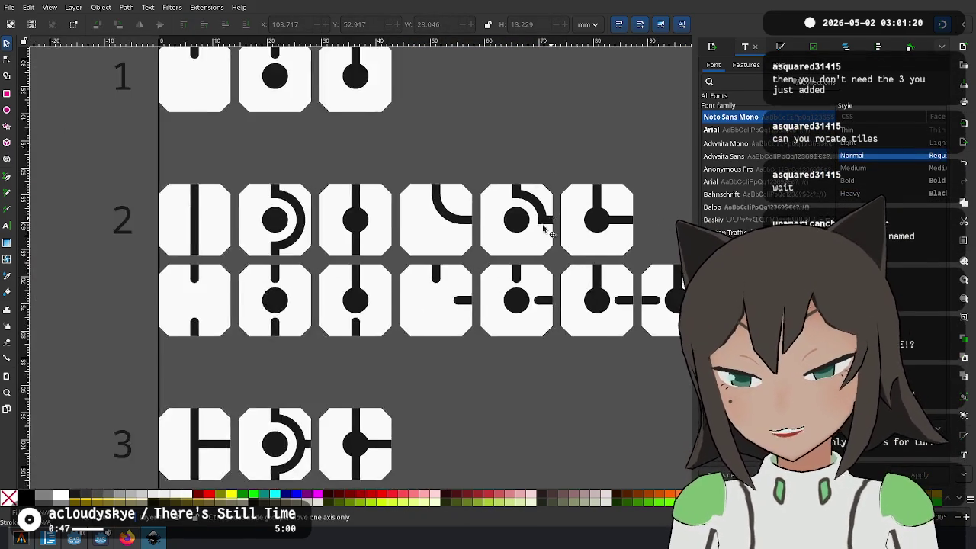
scroll(222, 191, "down", 2, "ctrl")
scroll(228, 137, "up", 1, "ctrl")
scroll(235, 111, "up", 1, "ctrl")
scroll(234, 111, "up", 1, "ctrl")
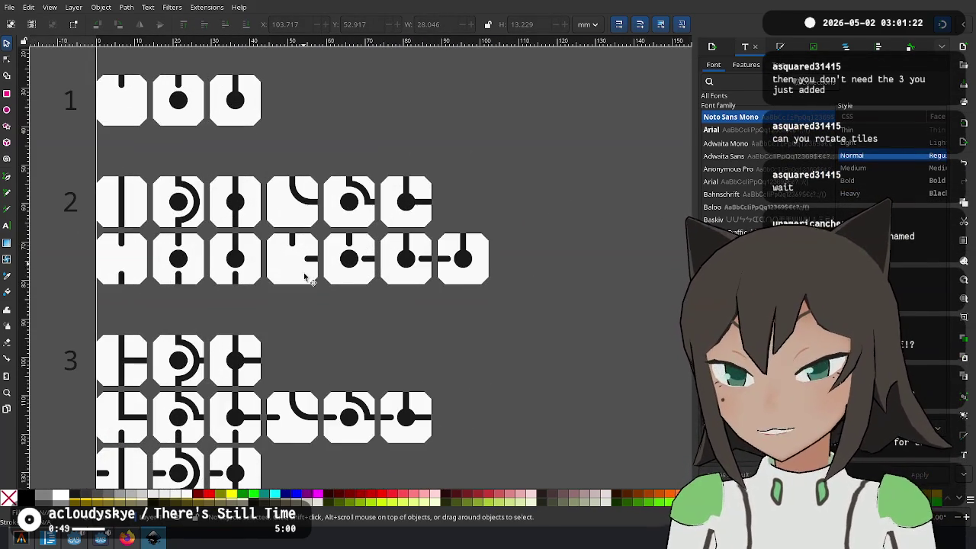
scroll(373, 335, "down", 2)
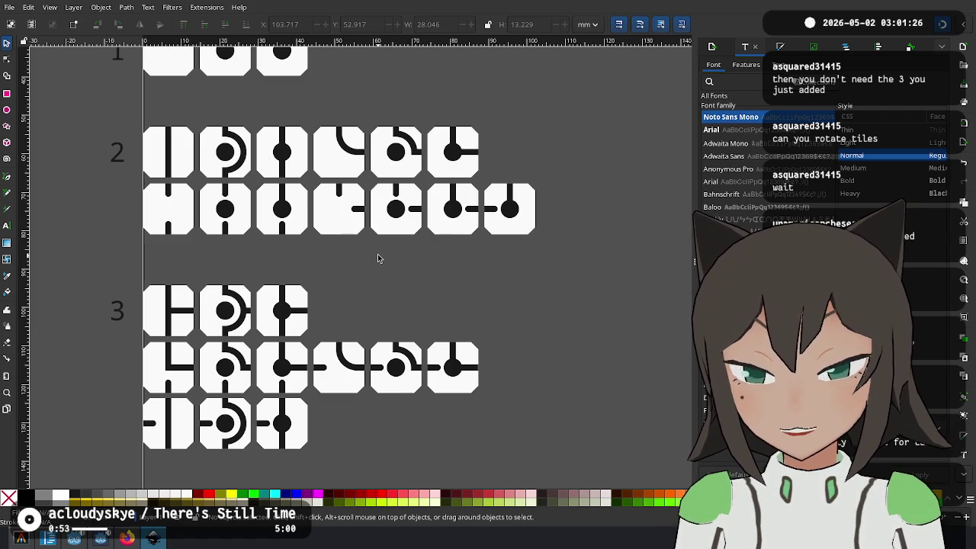
scroll(378, 259, "down", 1, "ctrl")
scroll(377, 263, "down", 1, "ctrl")
scroll(379, 272, "up", 1, "ctrl")
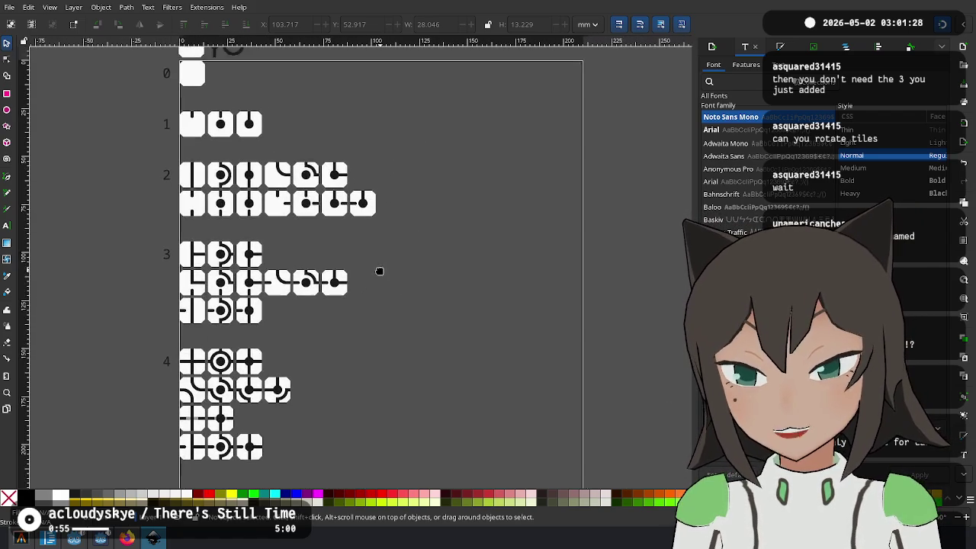
scroll(380, 282, "up", 1, "ctrl")
mouse_move(380, 289)
left_mouse_down()
mouse_move(371, 272)
mouse_move(384, 285)
left_mouse_up()
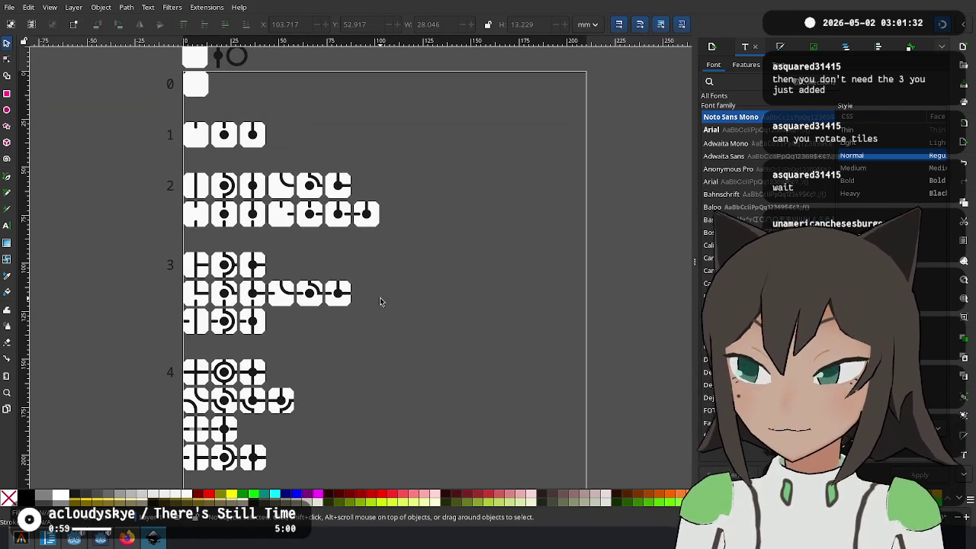
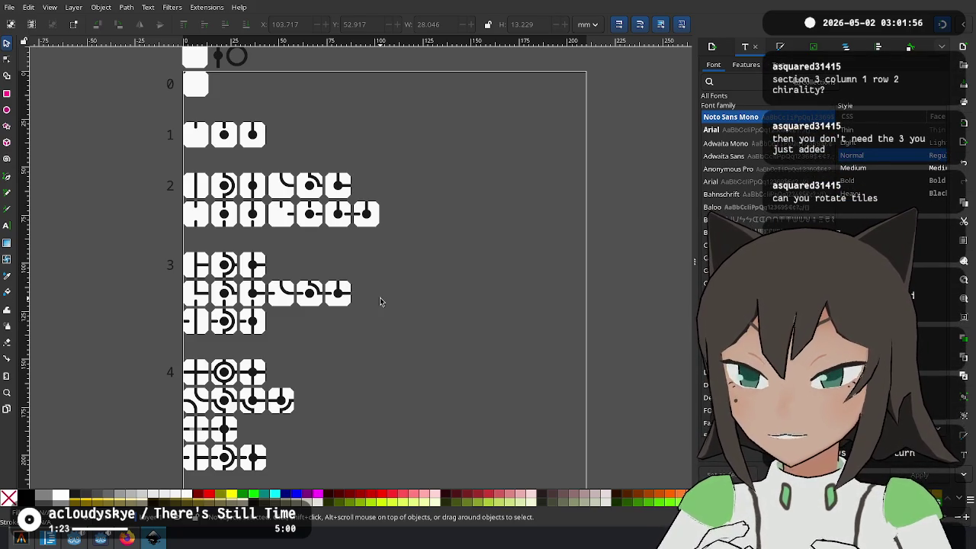
Zoom into section 3 and try selecting tiles in its middle row
scroll(221, 308, "up", 3, "ctrl")
scroll(221, 309, "up", 1, "ctrl")
left_click(227, 246)
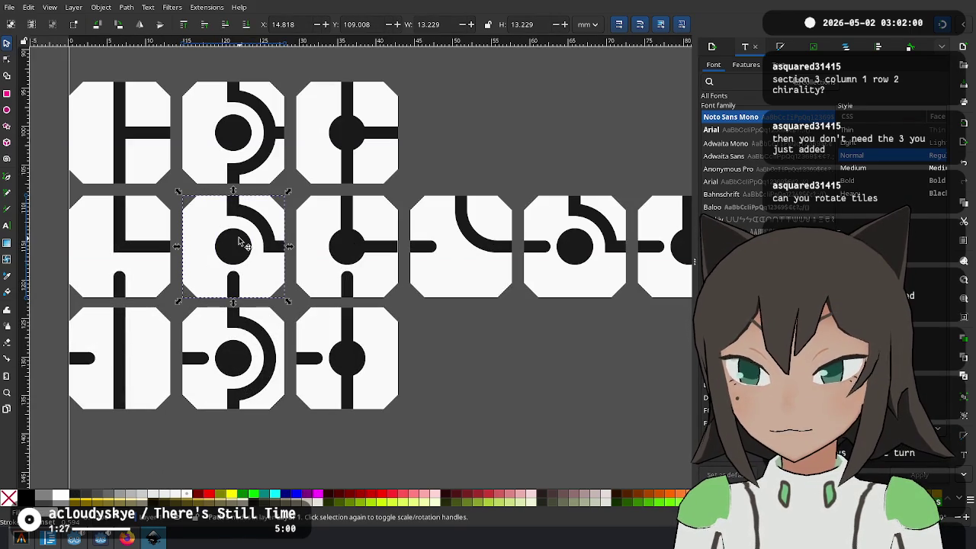
scroll(276, 238, "down", 1, "ctrl")
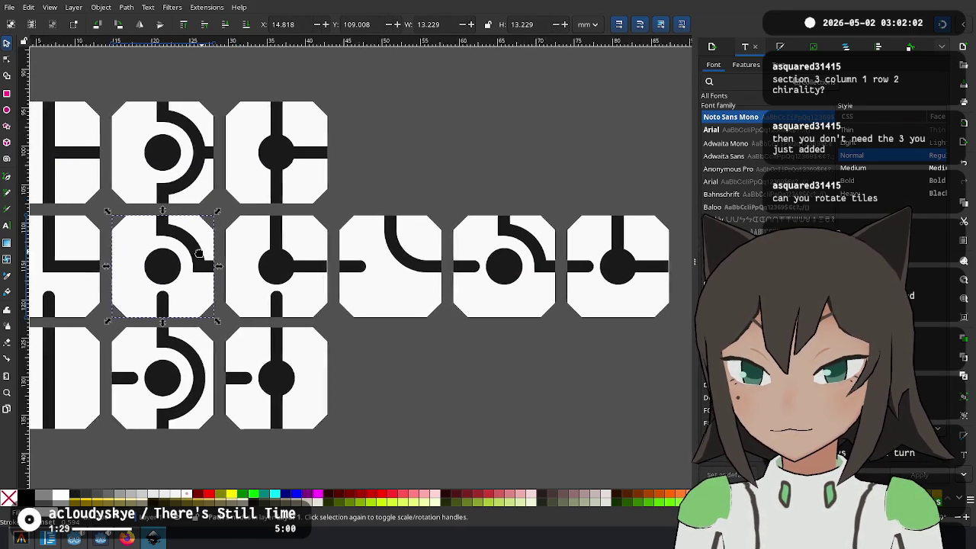
scroll(233, 248, "down", 1, "ctrl")
scroll(190, 258, "down", 1, "ctrl")
left_click(320, 257)
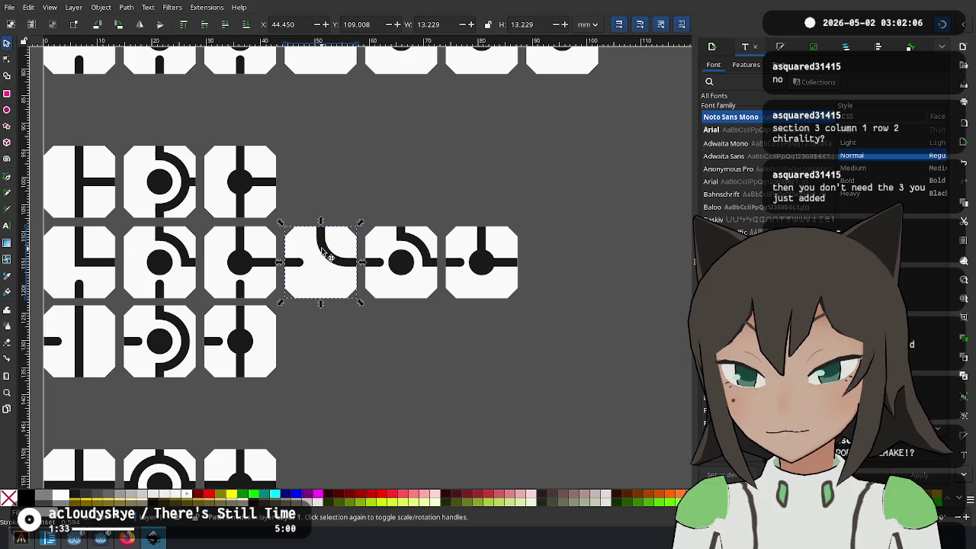
left_click_drag(319, 288, 379, 283)
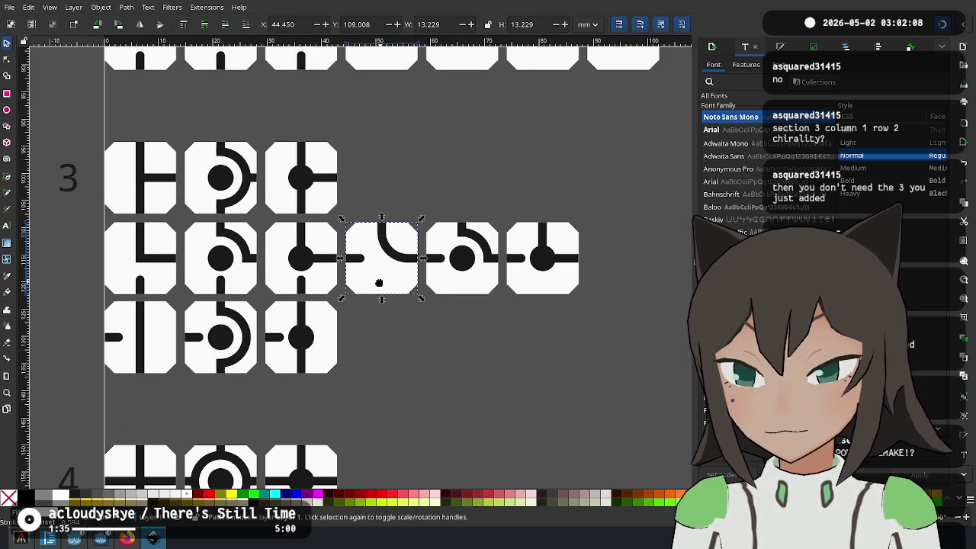
left_click_drag(595, 197, 317, 343)
left_click(366, 342)
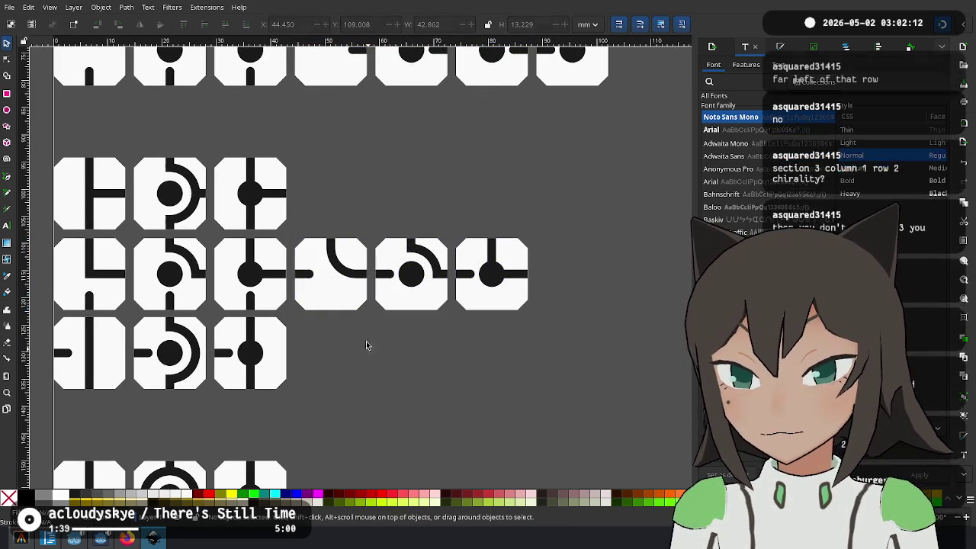
Bring all of section 3 into view and rubber-band select the middle row's right tiles
left_click_drag(202, 285, 229, 273)
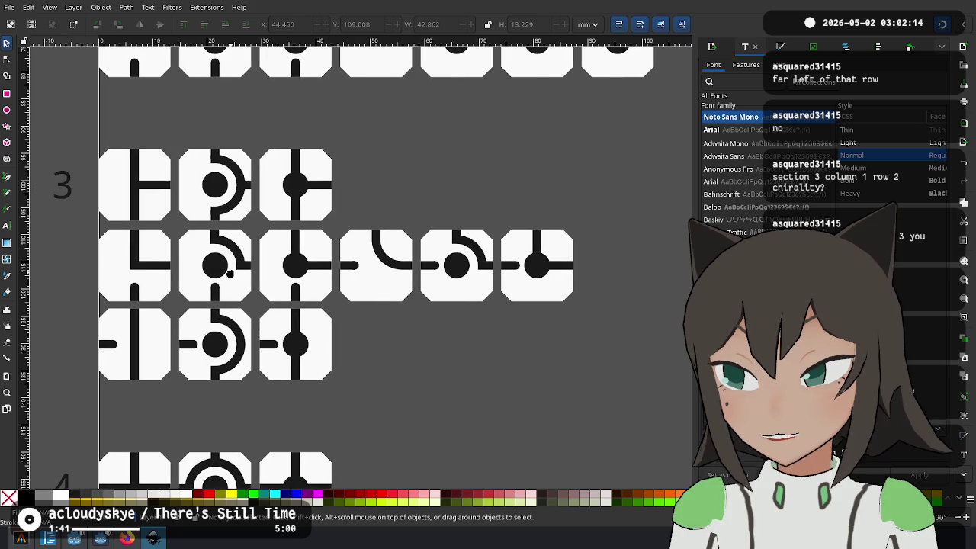
left_click_drag(604, 212, 333, 308)
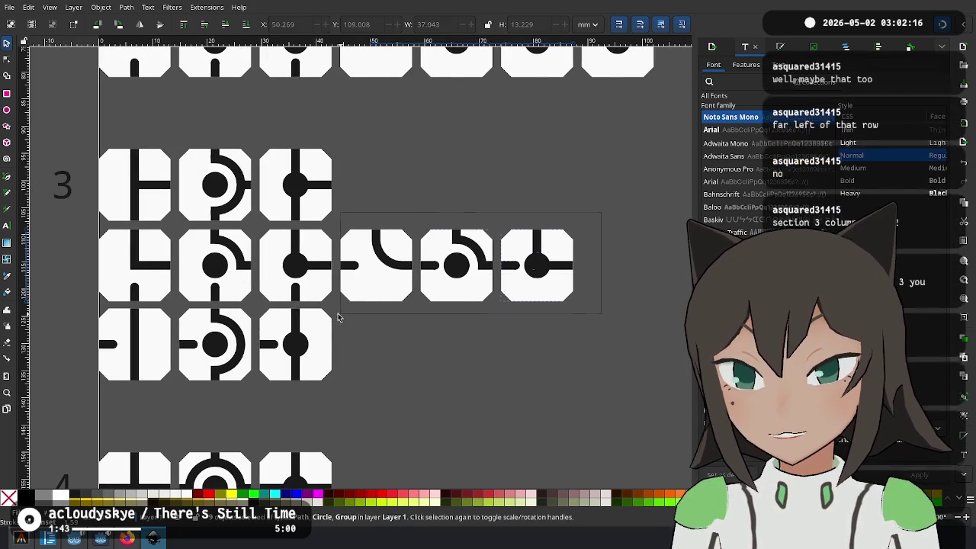
mouse_move(339, 227)
left_mouse_down()
mouse_move(181, 284)
mouse_move(48, 309)
left_mouse_up()
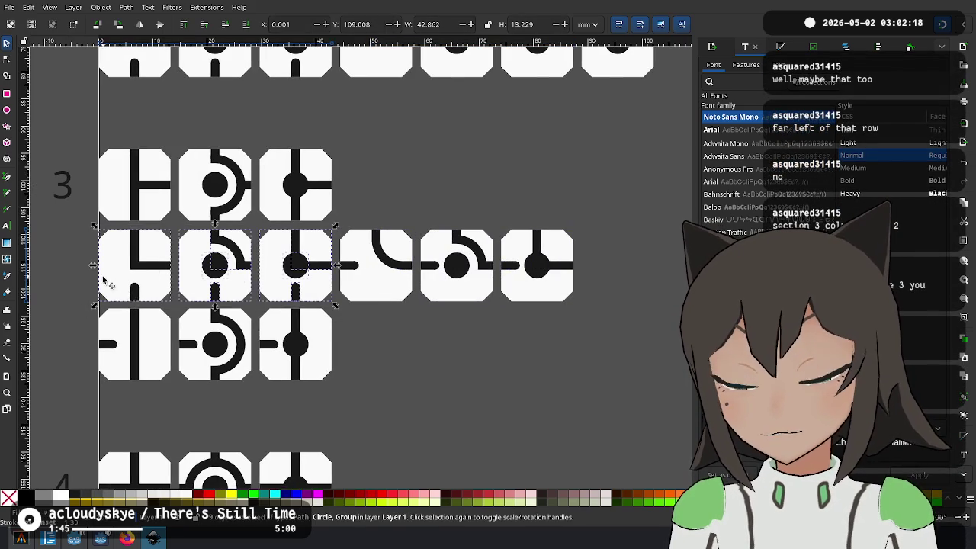
left_click(424, 376)
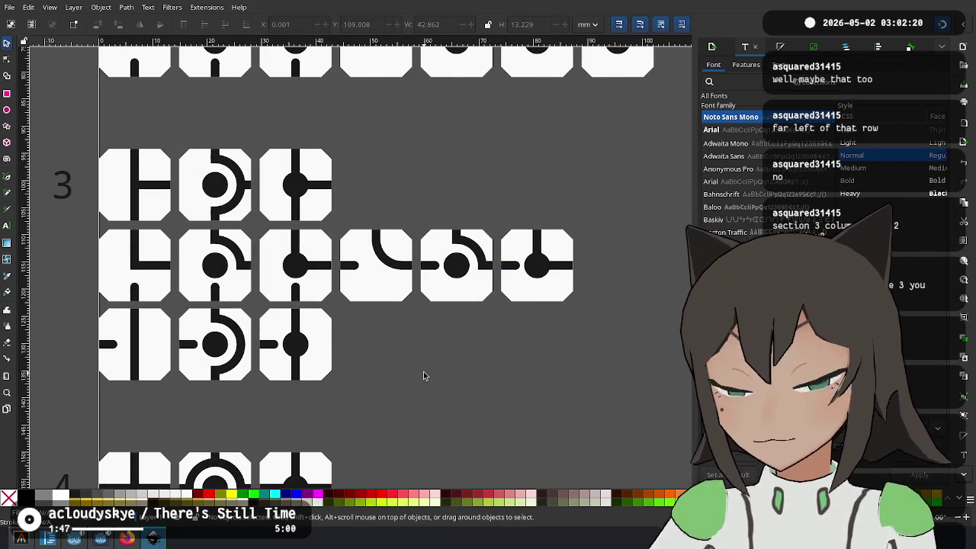
Reposition and quarter-turn the fifth tile's arc piece, then reselect the three right tiles
left_click_drag(479, 250, 511, 275)
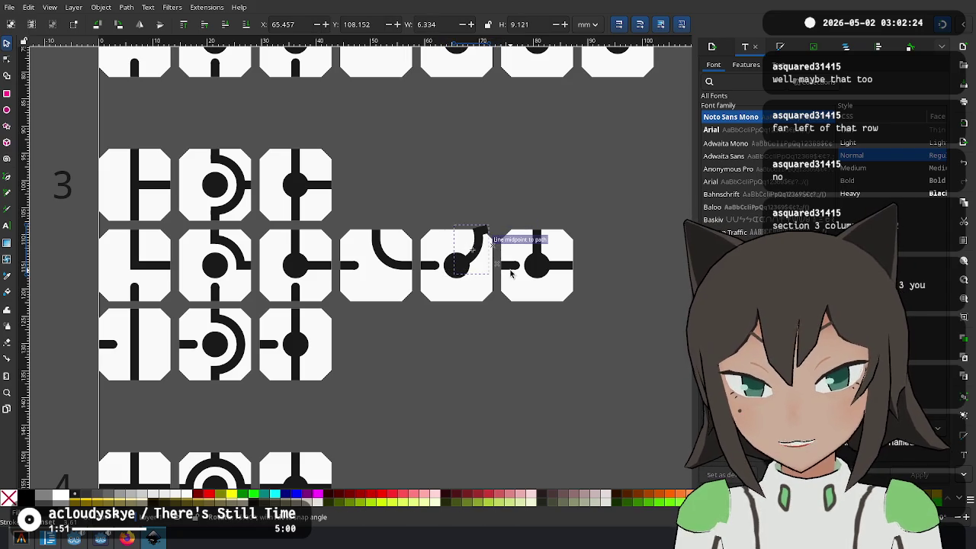
left_click_drag(507, 278, 479, 284)
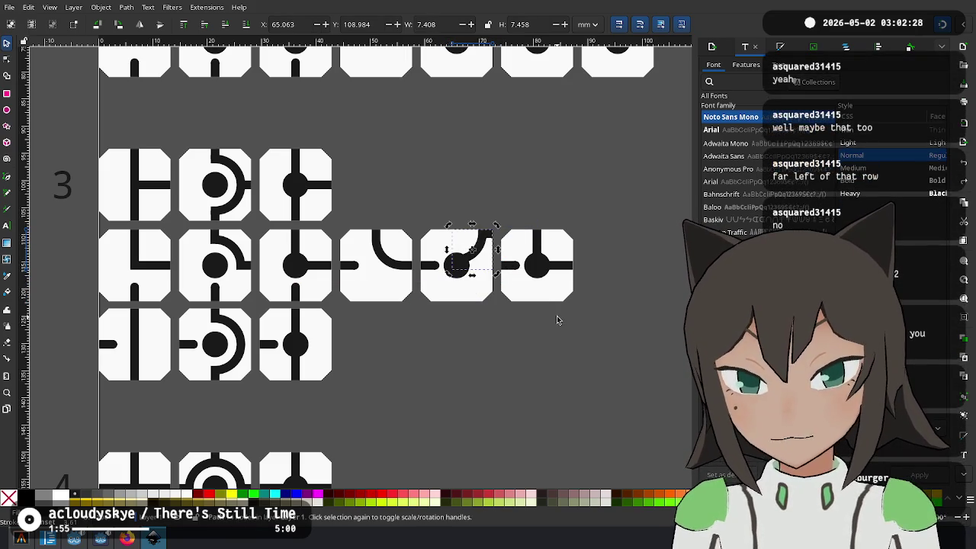
key("ctrl+]")
left_click_drag(606, 204, 333, 334)
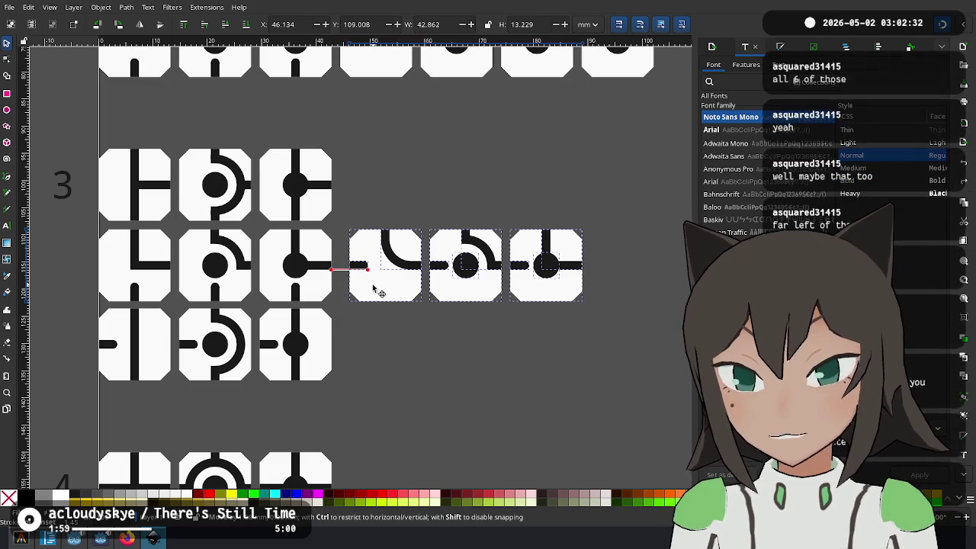
Push the curved-line tiles further right and move the L, arc and T tiles into the gap
left_click_drag(363, 286, 640, 297)
left_click(408, 228)
mouse_move(408, 227)
left_mouse_down()
mouse_move(111, 315)
mouse_move(69, 313)
left_mouse_up()
left_click_drag(148, 276, 374, 260)
scroll(370, 258, "up", 3, "ctrl")
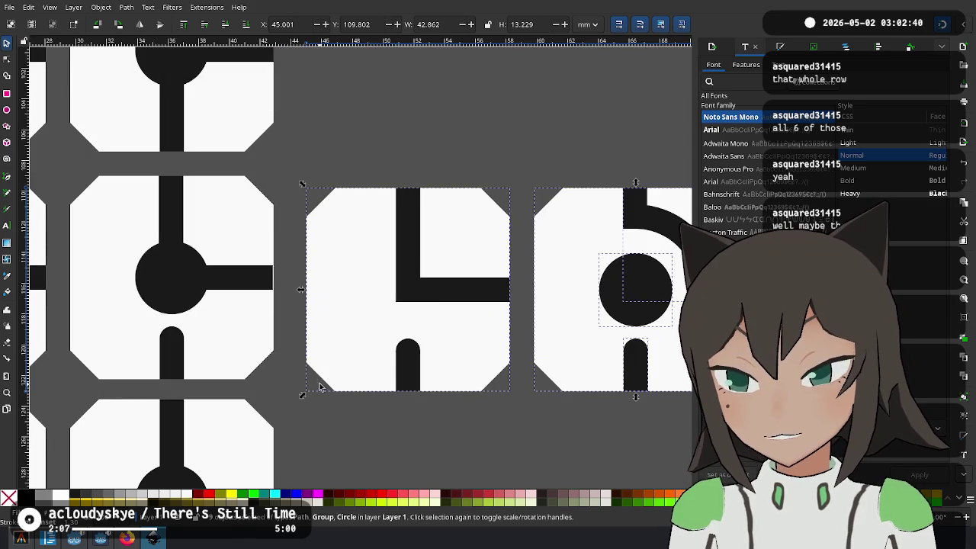
left_click_drag(320, 386, 329, 371)
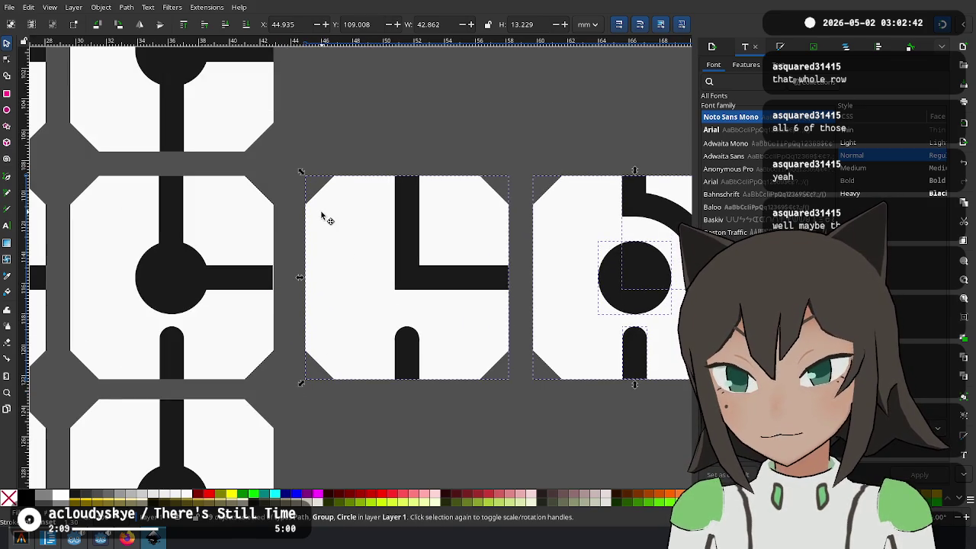
left_click_drag(329, 371, 329, 220)
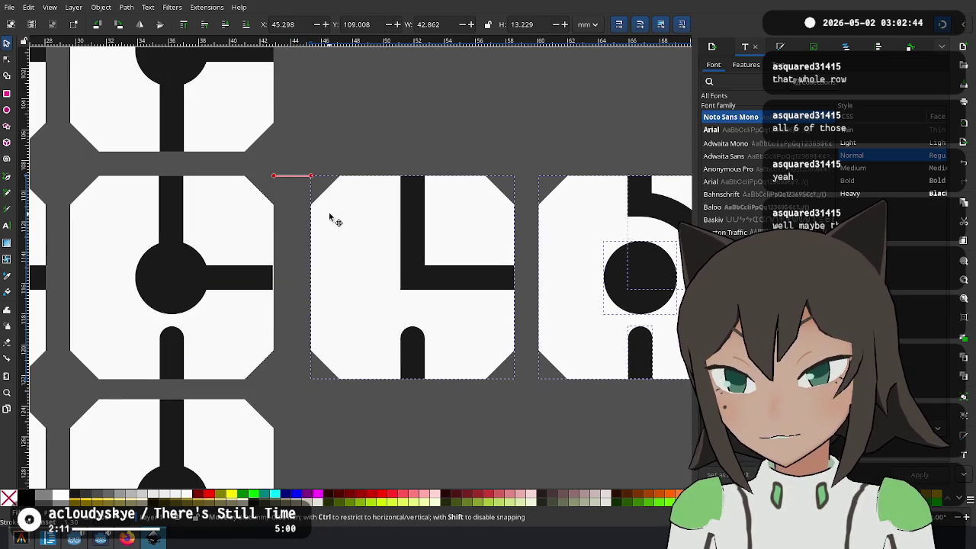
scroll(329, 221, "down", 2, "ctrl")
Move the small stem below the circle into the gap beside the tile
left_click(245, 287)
mouse_move(246, 289)
left_mouse_down()
mouse_move(306, 263)
mouse_move(327, 280)
left_mouse_up()
scroll(307, 263, "up", 4, "ctrl")
scroll(451, 262, "down", 2, "ctrl")
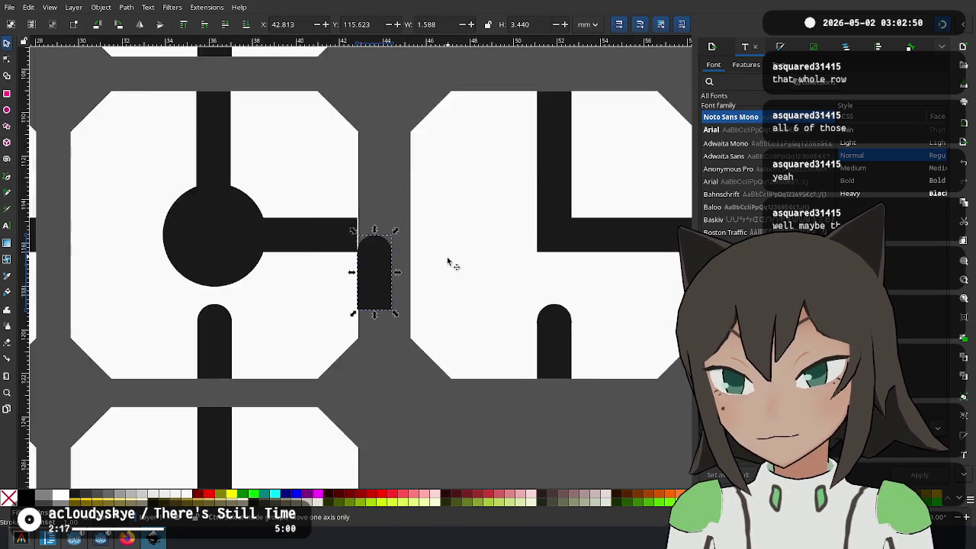
scroll(432, 273, "down", 1, "ctrl")
scroll(322, 318, "up", 5, "ctrl")
left_click_drag(322, 317, 324, 326)
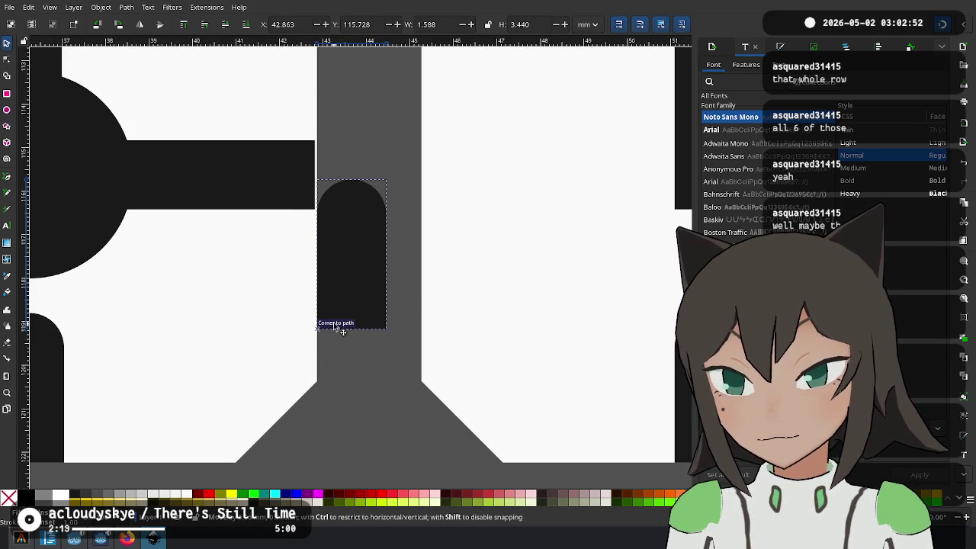
scroll(240, 332, "right", 5)
scroll(240, 331, "up", 1)
scroll(240, 332, "down", 4, "ctrl")
scroll(491, 273, "down", 2, "ctrl")
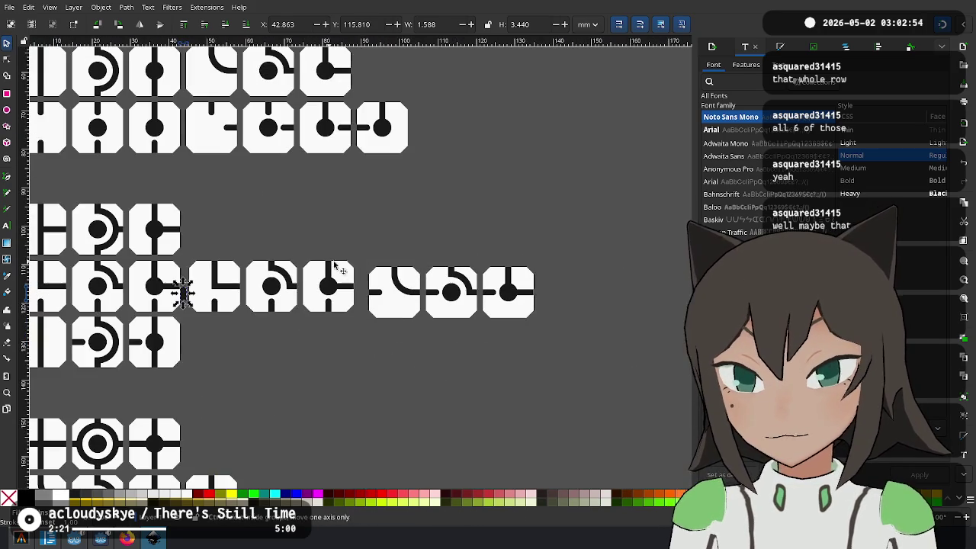
Level the three-tile group with the row and delete the stray stem
left_click_drag(185, 355, 185, 355)
scroll(213, 226, "up", 6, "ctrl")
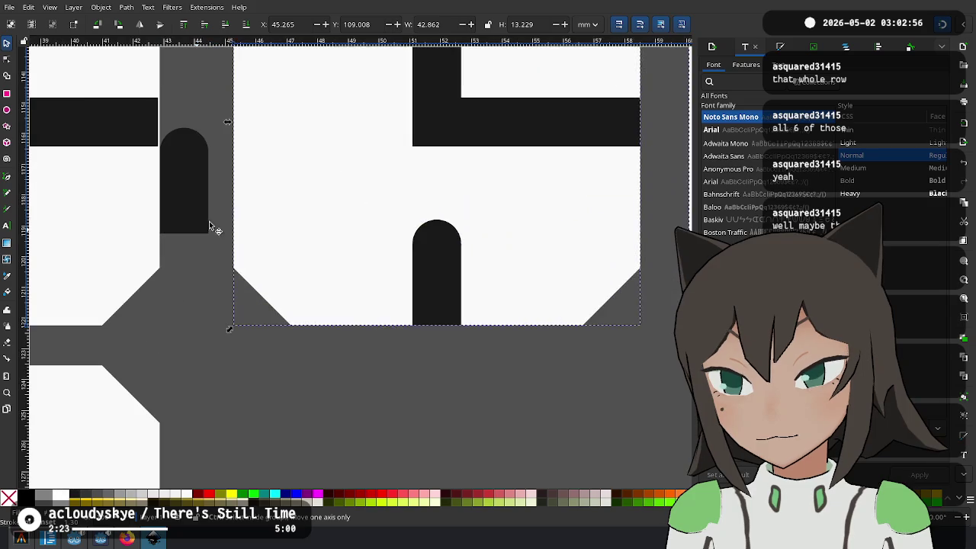
left_click_drag(220, 211, 221, 202)
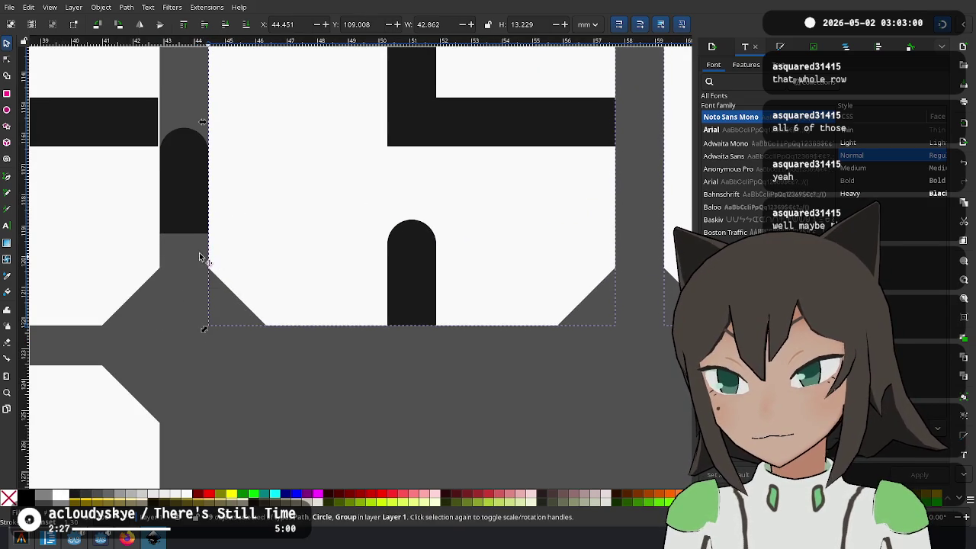
key("Delete")
scroll(300, 136, "down", 2)
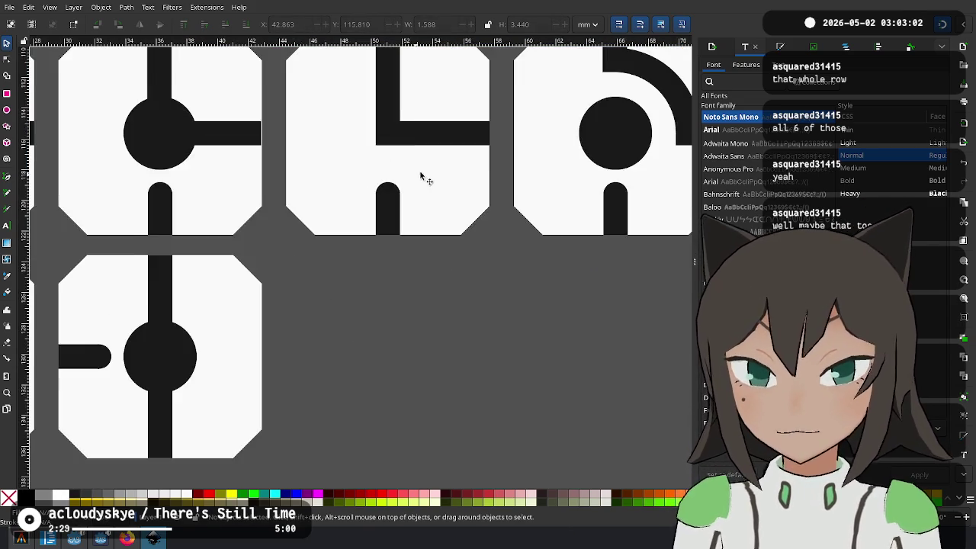
scroll(425, 175, "down", 2)
scroll(414, 239, "down", 2)
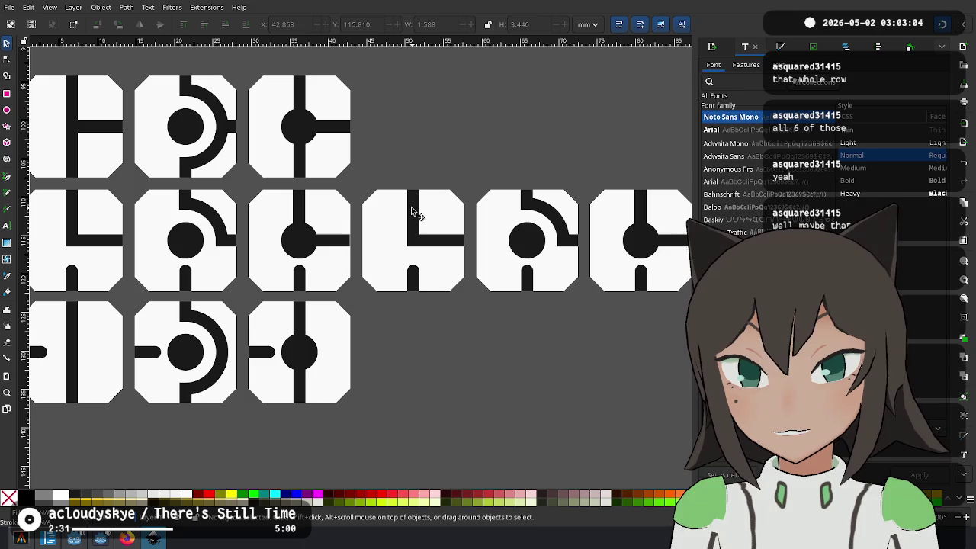
right_click(411, 212)
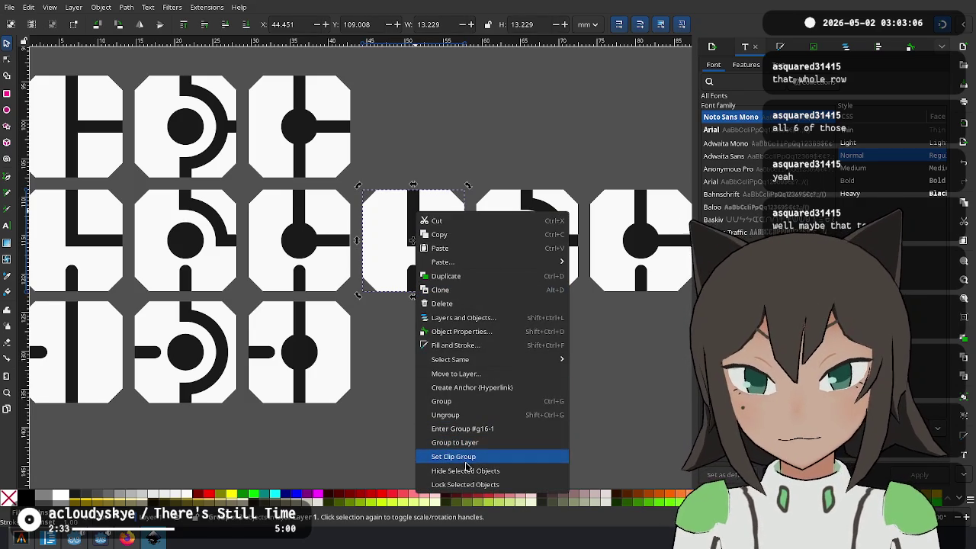
Rotate the added L-shaped line a quarter turn counter-clockwise
left_click(472, 415)
double_click(417, 217)
key("Escape")
left_click(417, 207)
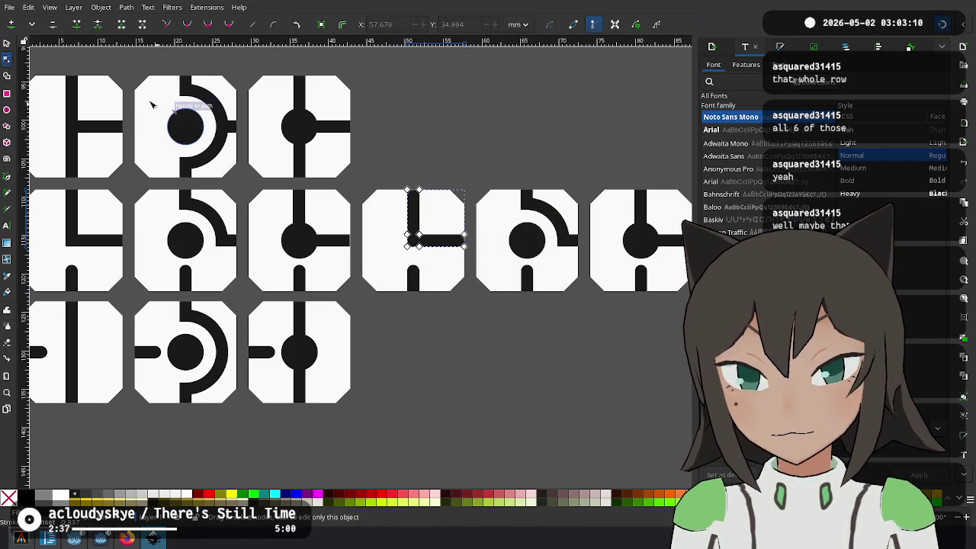
left_click(8, 42)
left_click(425, 236)
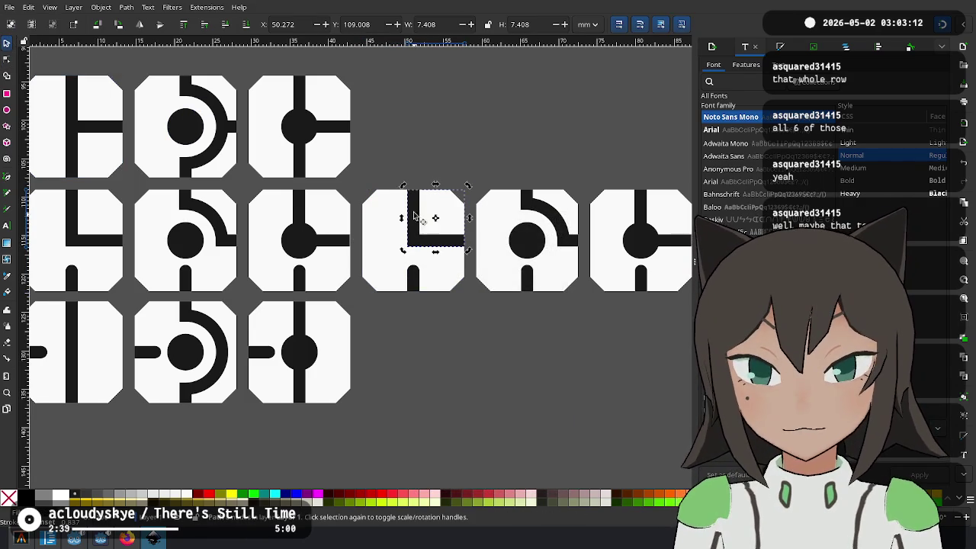
mouse_move(404, 187)
left_mouse_down()
mouse_move(403, 250)
mouse_move(370, 244)
left_mouse_up()
left_click(462, 145)
Rotate the arc a quarter turn counter-clockwise and fit it back onto its dot
scroll(382, 174, "right", 3)
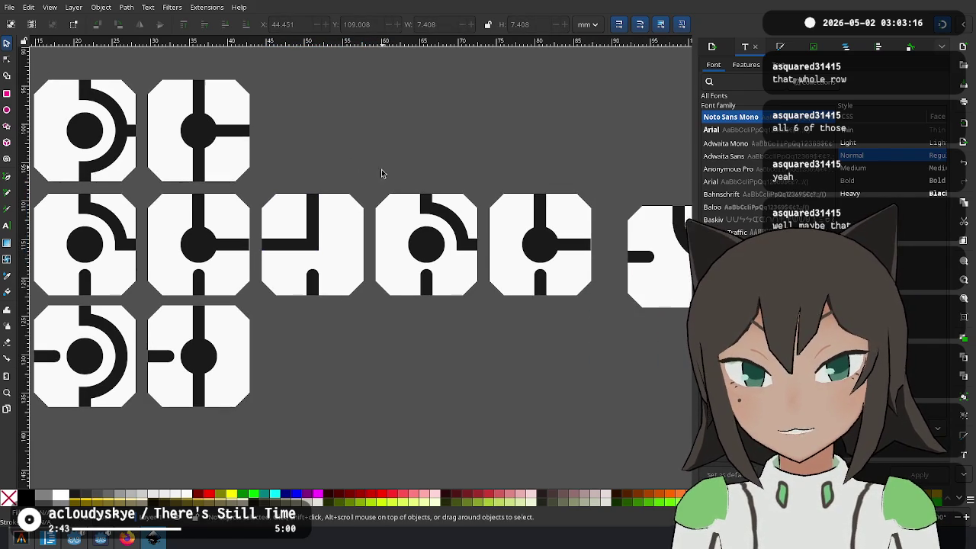
left_click(433, 212)
left_click_drag(420, 193, 413, 252)
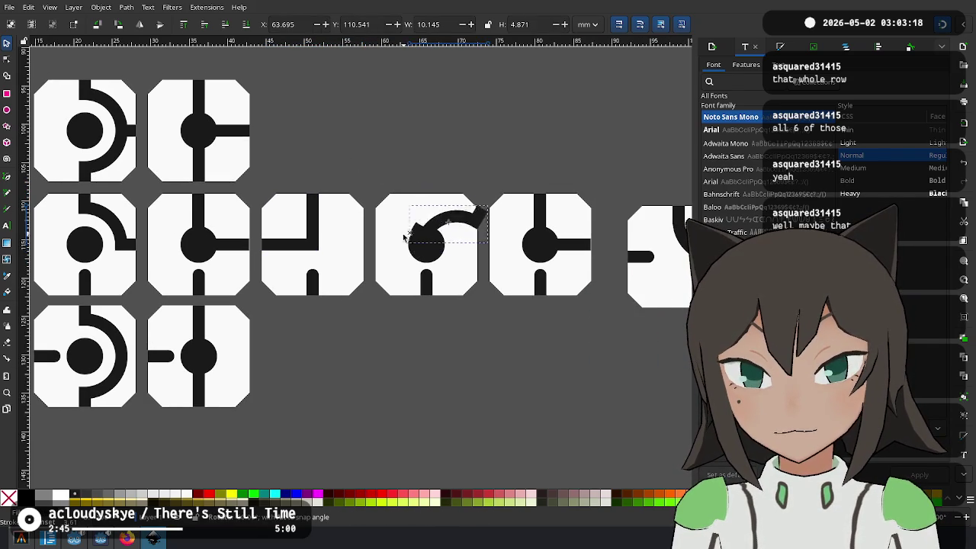
left_click_drag(446, 223, 412, 222)
Rotate the T-shaped piece a quarter turn counter-clockwise and settle it in its tile
left_click(541, 213)
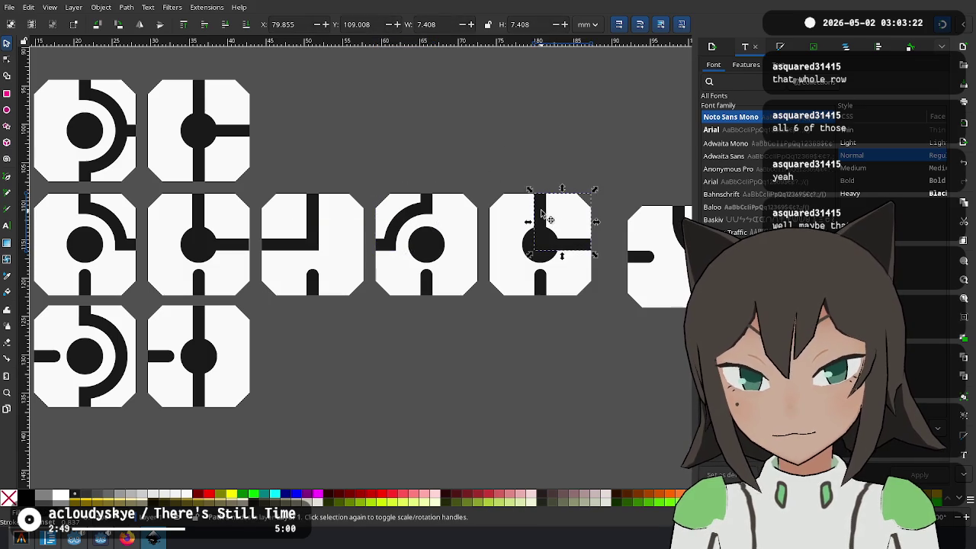
mouse_move(531, 189)
left_mouse_down()
mouse_move(529, 253)
mouse_move(541, 245)
left_mouse_up()
mouse_move(621, 148)
left_mouse_down()
mouse_move(221, 150)
mouse_move(571, 332)
left_mouse_up()
scroll(166, 248, "up", 2)
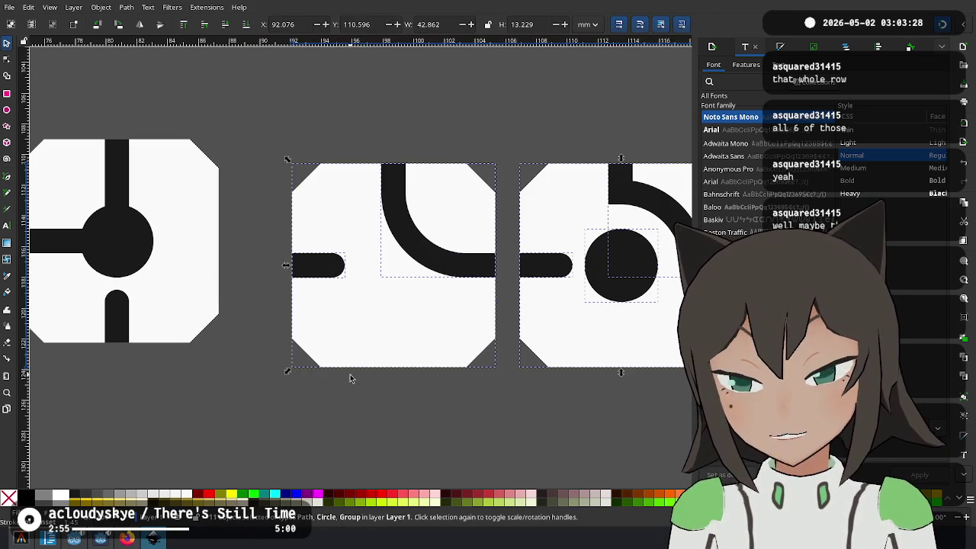
scroll(275, 298, "down", 2)
left_click_drag(279, 211, 664, 373)
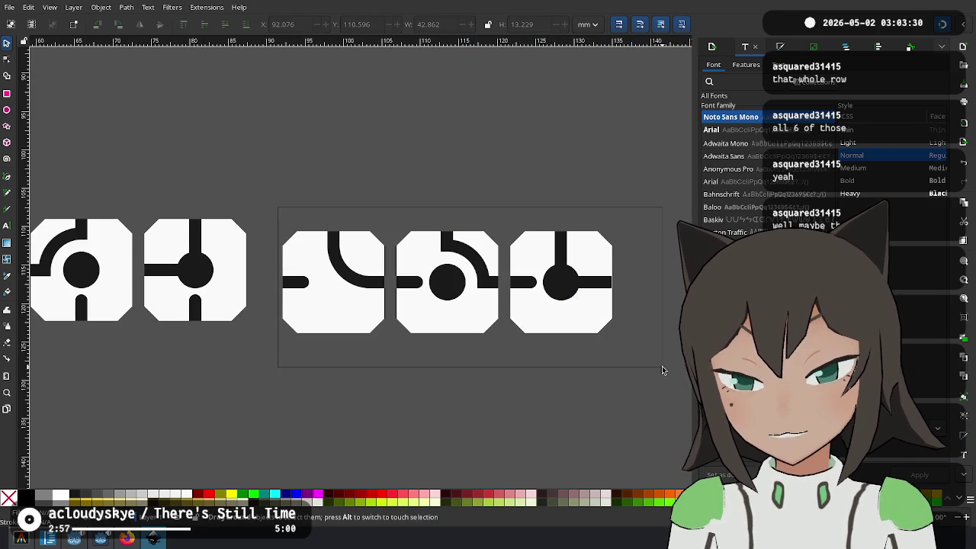
Snap the three new tiles against their neighbour and delete the stray dark stub
scroll(238, 260, "up", 2)
left_click_drag(355, 388, 313, 357)
key("Escape")
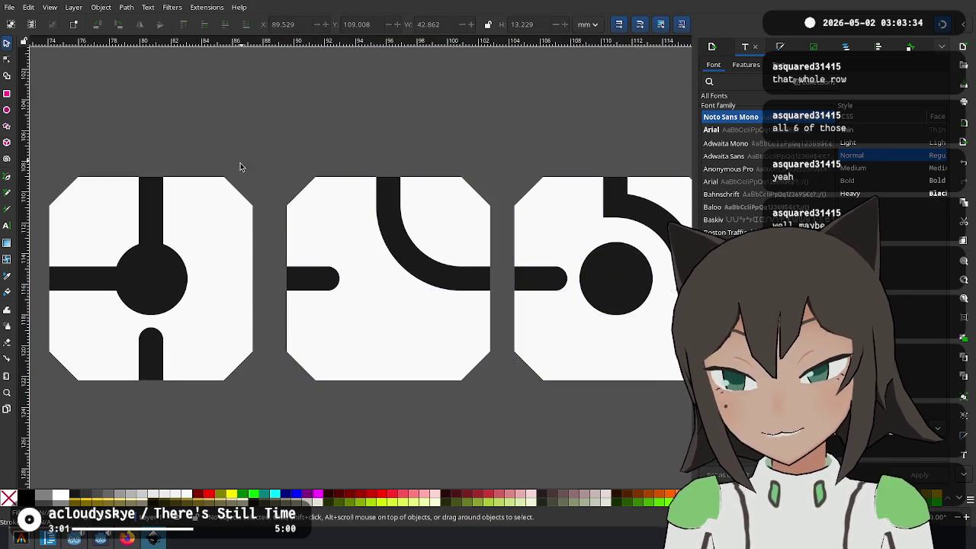
mouse_move(147, 376)
left_mouse_down()
mouse_move(252, 350)
mouse_move(266, 359)
left_mouse_up()
scroll(253, 350, "up", 3)
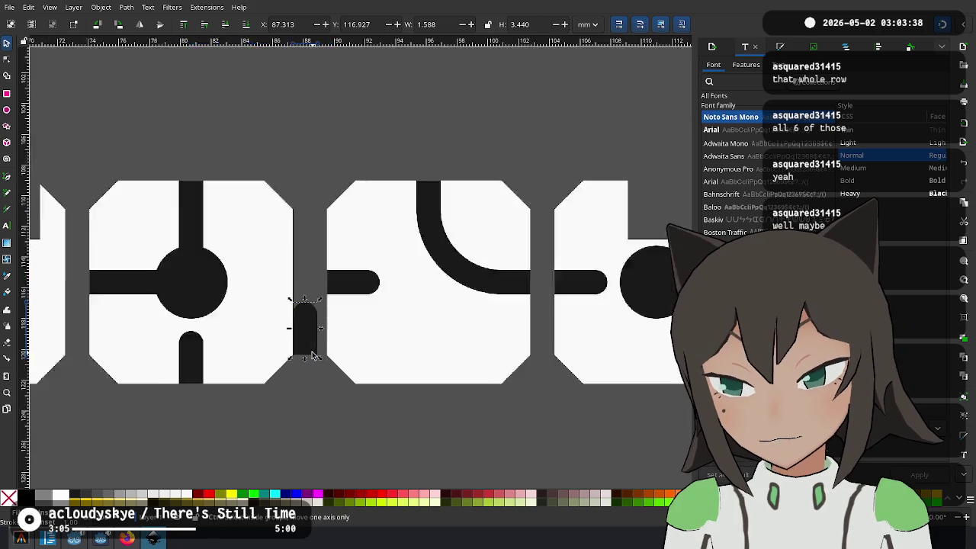
scroll(266, 359, "down", 4)
left_click_drag(303, 426, 303, 407)
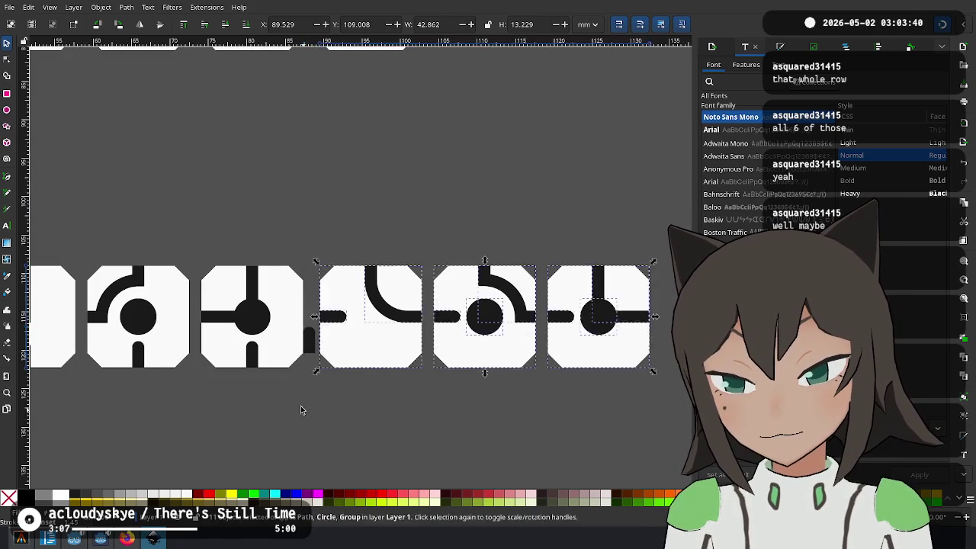
scroll(392, 212, "up", 5)
scroll(387, 214, "up", 2)
mouse_move(387, 213)
left_mouse_down()
mouse_move(366, 222)
mouse_move(355, 212)
left_mouse_up()
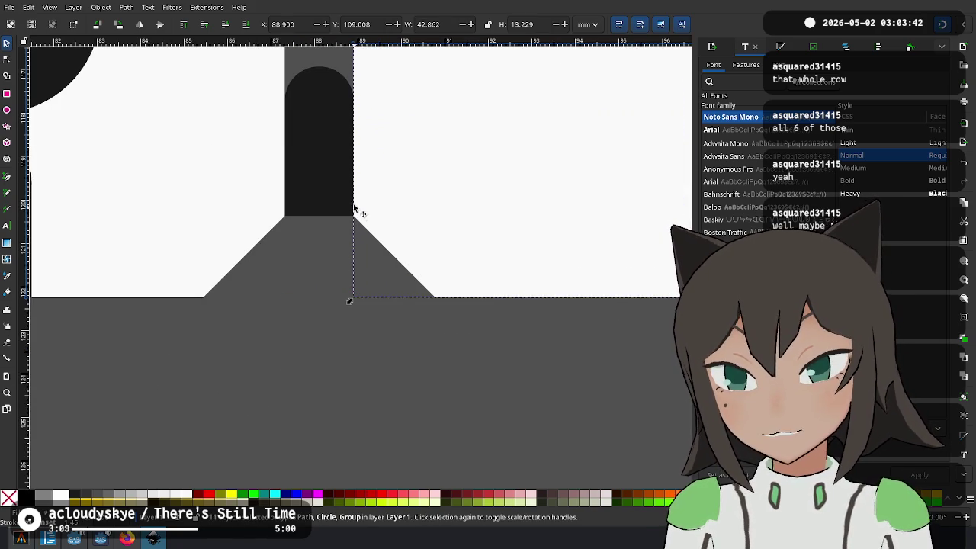
key("Delete")
Turn the first new tile's curve and move it into the tile's lower half
scroll(376, 226, "down", 2)
scroll(338, 196, "up", 2)
scroll(266, 360, "up", 1)
scroll(267, 360, "down", 3)
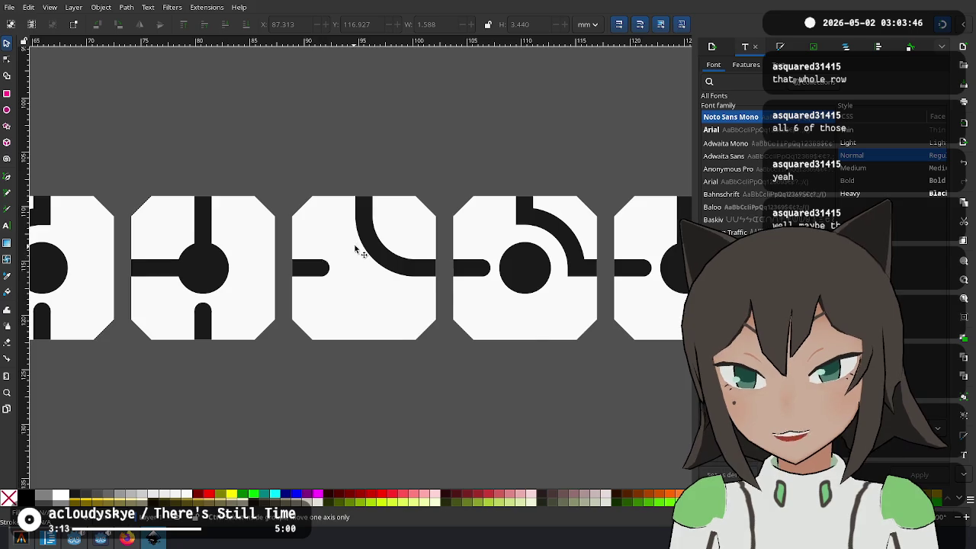
scroll(355, 246, "down", 2)
scroll(336, 268, "up", 2)
left_click(336, 269)
scroll(339, 271, "down", 1)
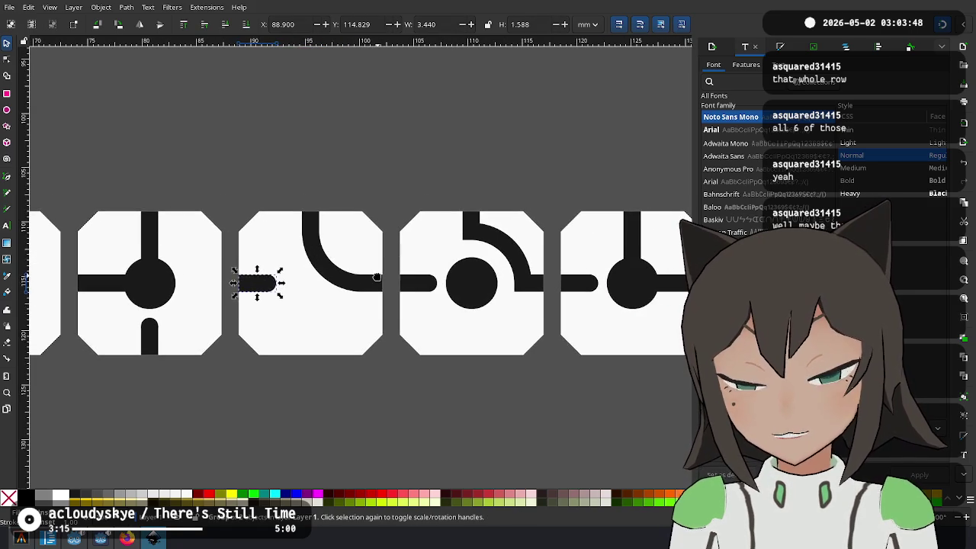
scroll(344, 274, "down", 2)
scroll(328, 274, "down", 1)
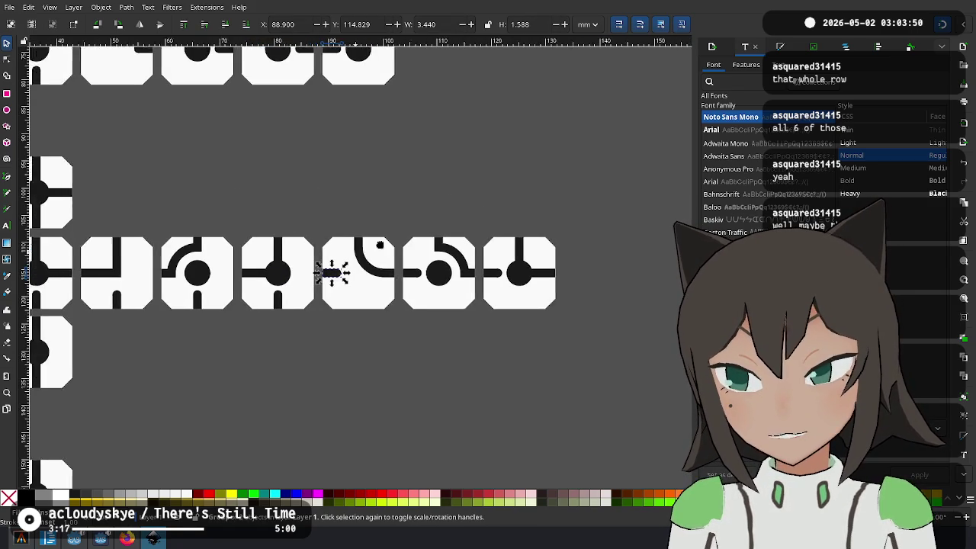
scroll(442, 251, "down", 1)
scroll(428, 260, "up", 2)
left_click(447, 248)
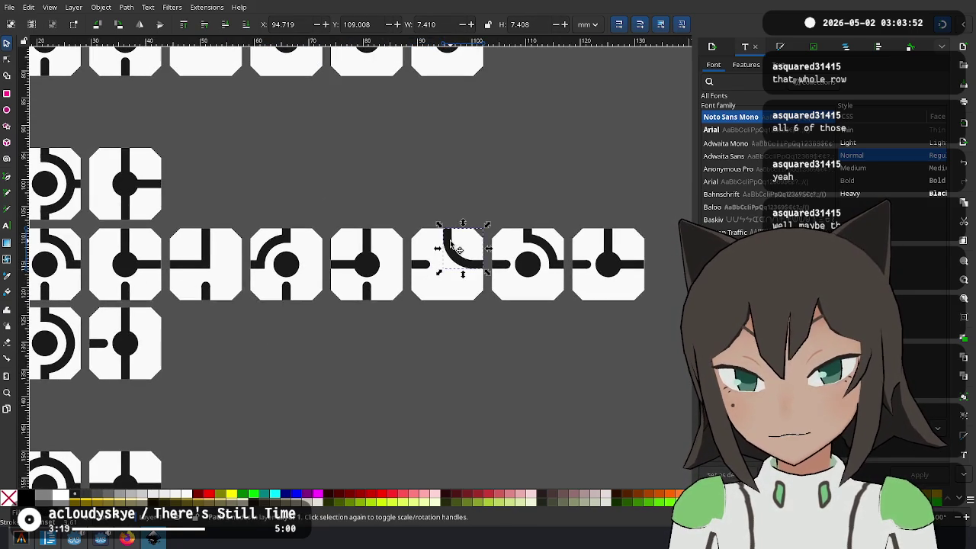
mouse_move(439, 224)
left_mouse_down()
mouse_move(488, 221)
mouse_move(462, 280)
mouse_move(307, 410)
left_mouse_up()
scroll(462, 280, "up", 3)
scroll(421, 327, "up", 2)
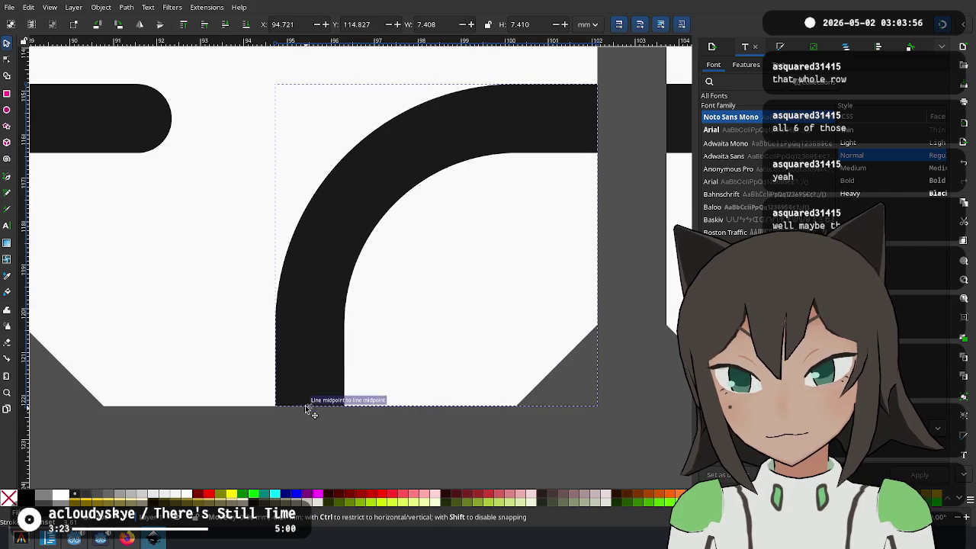
scroll(305, 404, "down", 2)
scroll(201, 356, "down", 1)
scroll(388, 229, "down", 1)
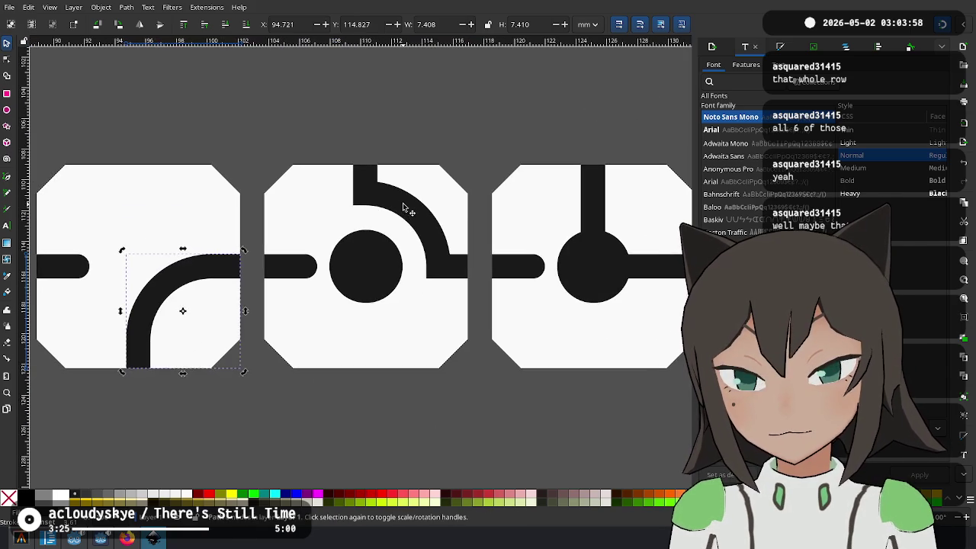
key("n")
left_click(155, 83)
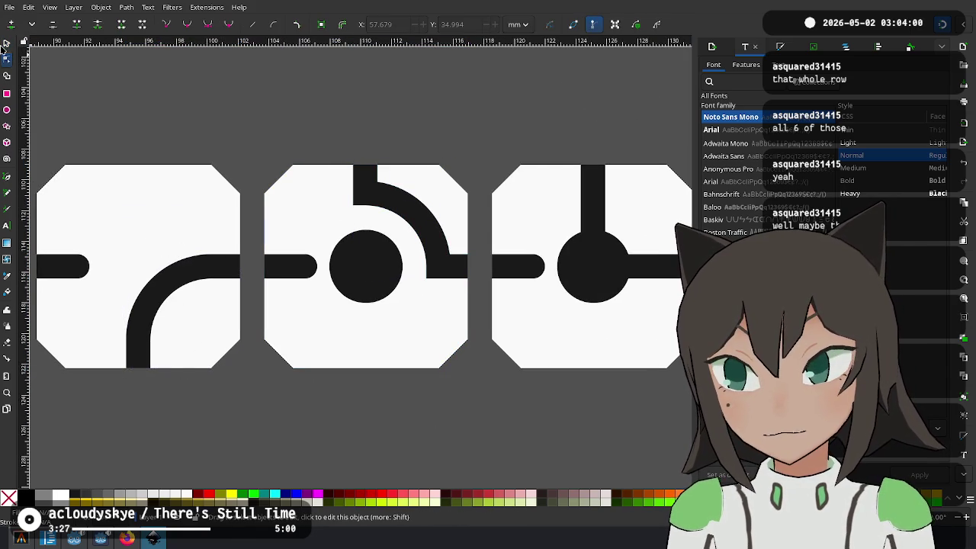
left_click(8, 44)
Rotate the middle tile's arc a quarter turn clockwise and move it into the lower half
left_click(399, 204)
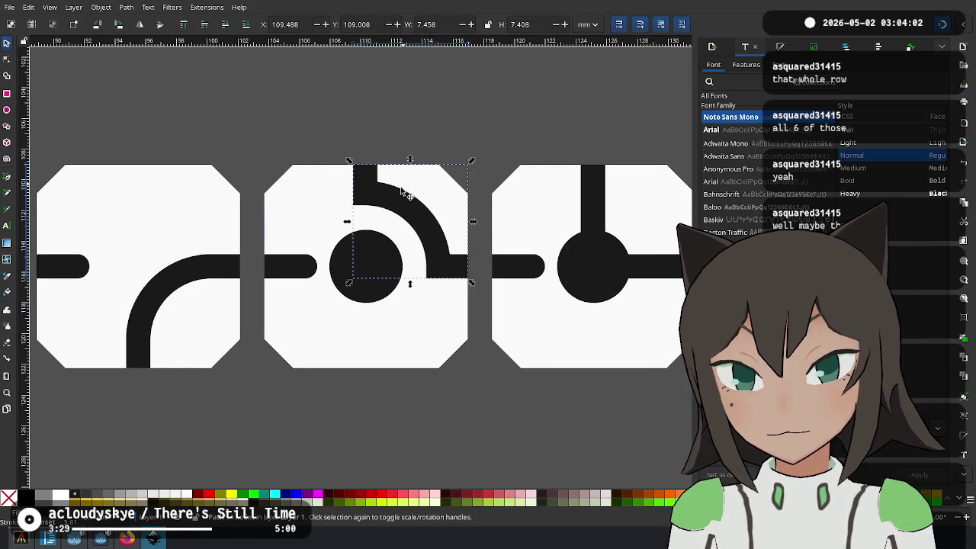
left_click(391, 196)
left_click_drag(349, 161, 467, 160)
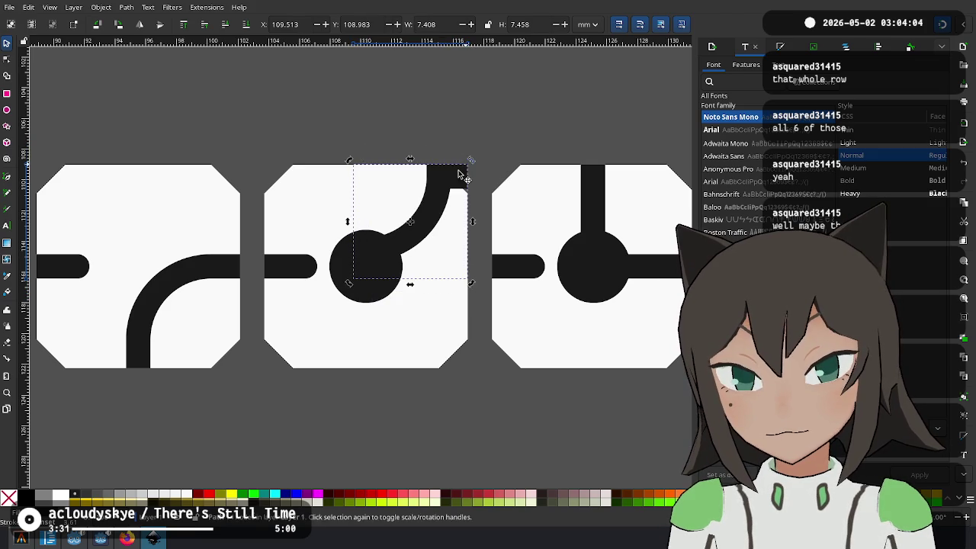
left_click(437, 222)
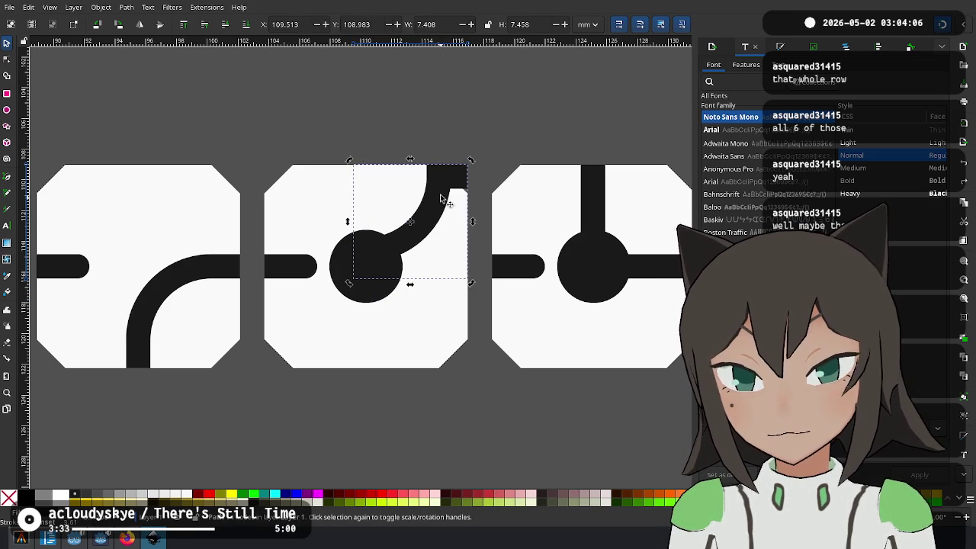
left_click_drag(440, 198, 440, 294)
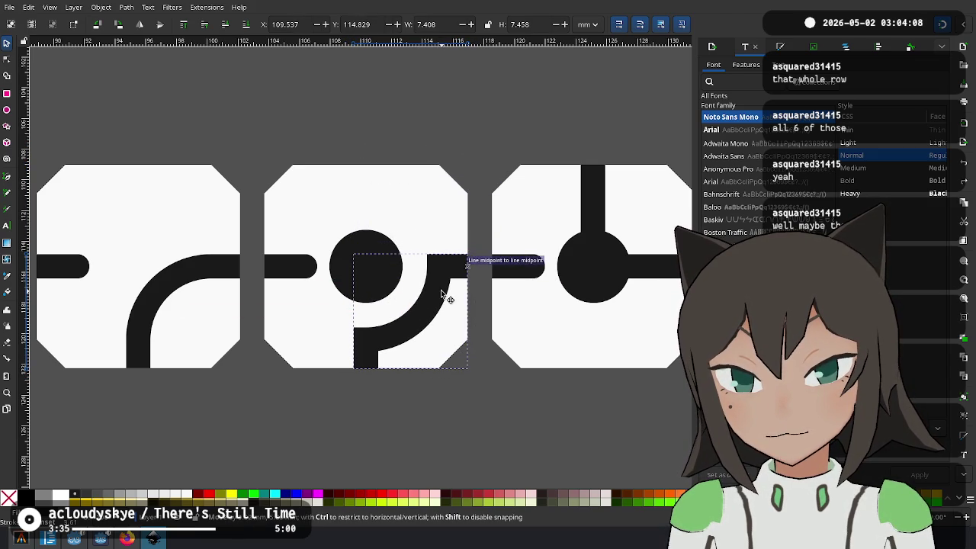
Rotate the right tile's T-piece a quarter turn clockwise and move it down
scroll(427, 252, "right", 3)
scroll(396, 190, "right", 4)
left_click(381, 205)
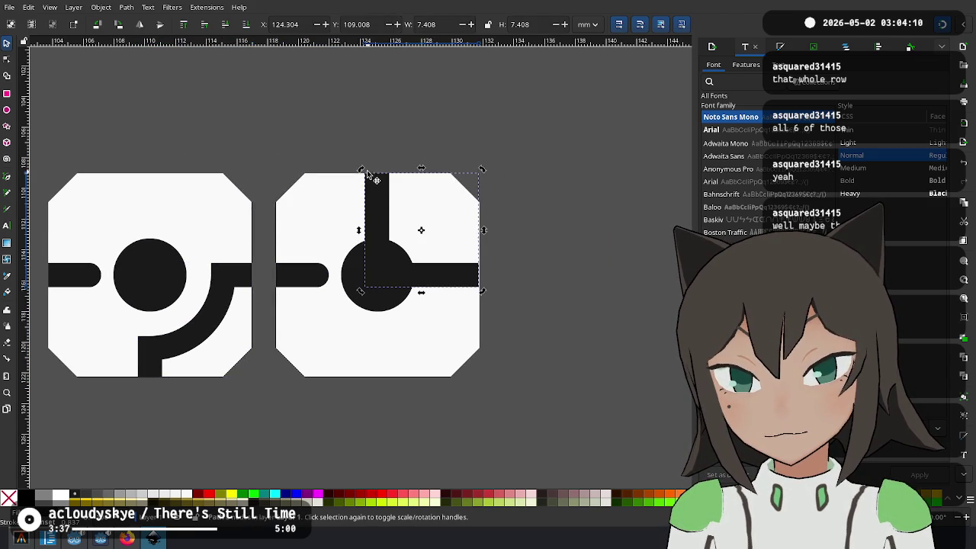
left_click_drag(367, 174, 501, 150)
left_click_drag(464, 179, 469, 268)
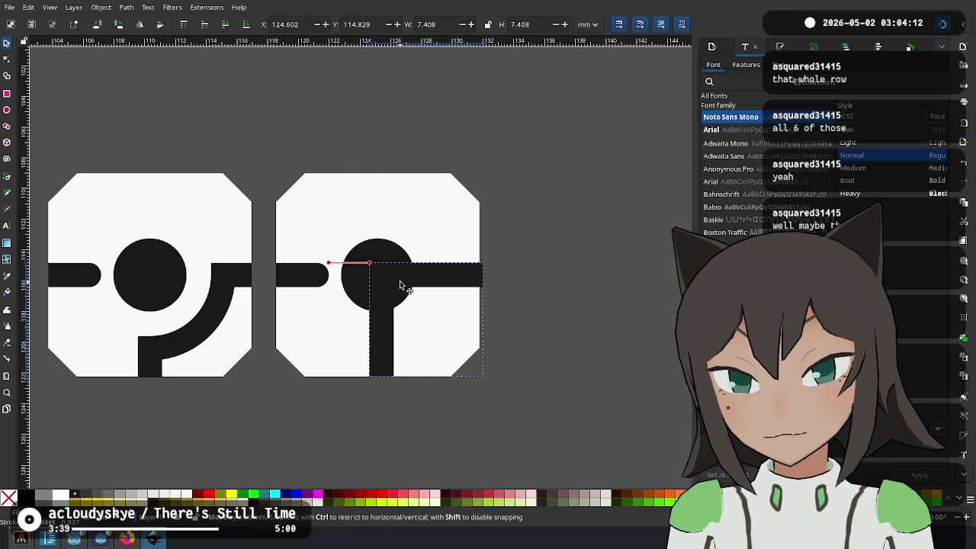
left_click(519, 233)
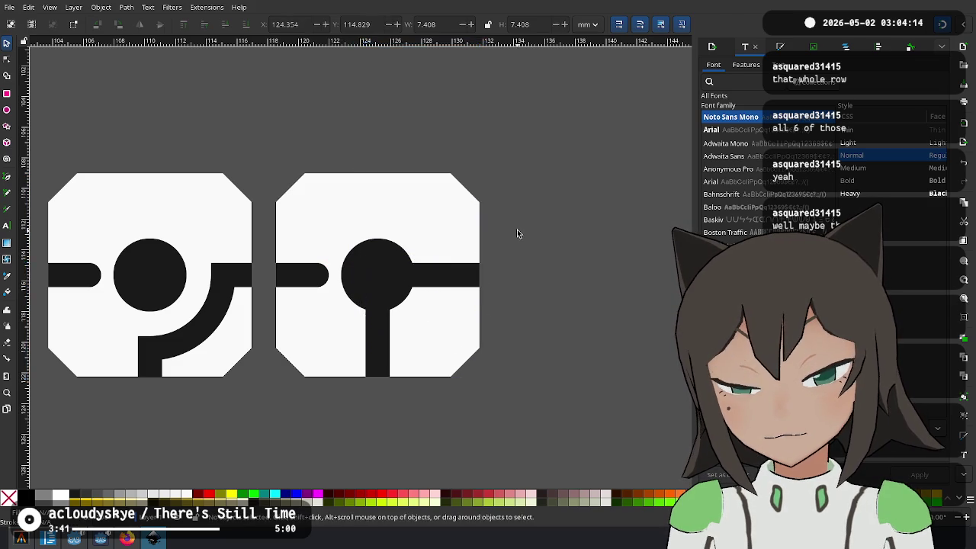
scroll(519, 233, "down", 5)
scroll(363, 342, "left", 4)
scroll(485, 355, "left", 1)
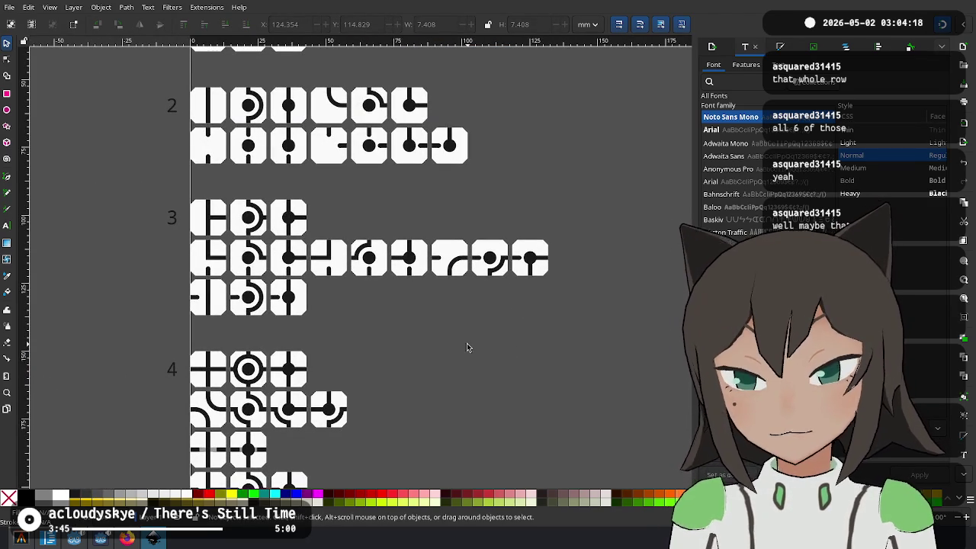
scroll(467, 347, "up", 1)
mouse_move(467, 348)
left_mouse_down()
mouse_move(414, 270)
mouse_move(435, 283)
left_mouse_up()
scroll(417, 275, "down", 1)
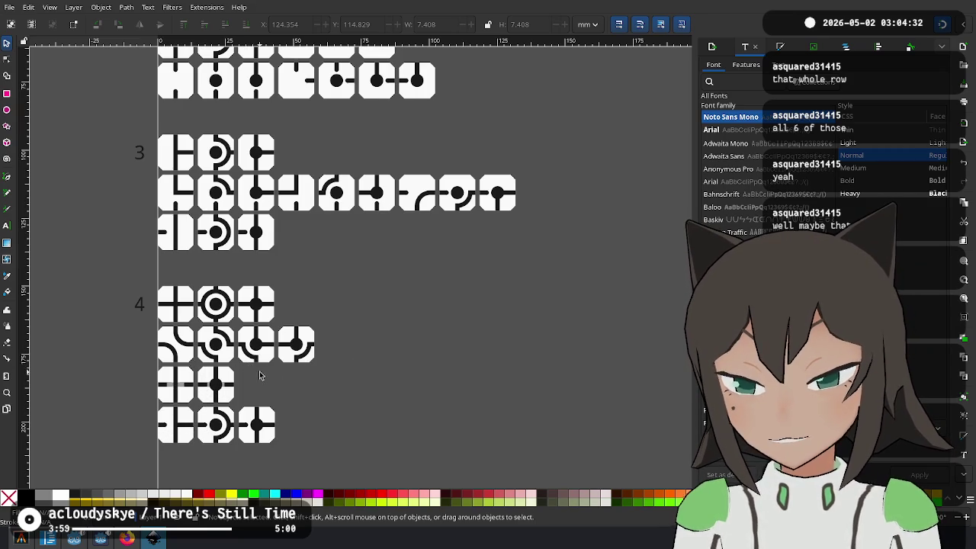
left_click_drag(260, 378, 148, 392)
scroll(112, 401, "up", 3, "ctrl")
key("Escape")
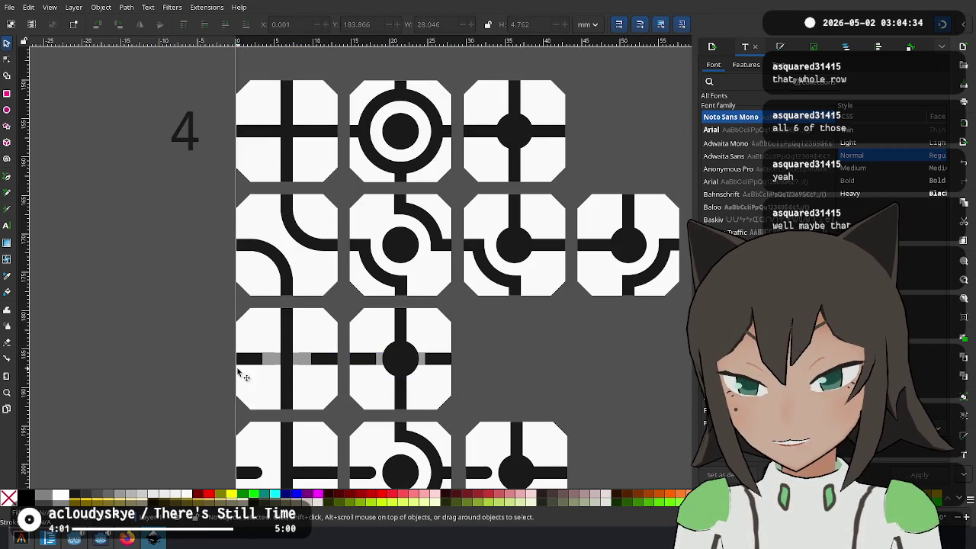
scroll(471, 335, "right", 1)
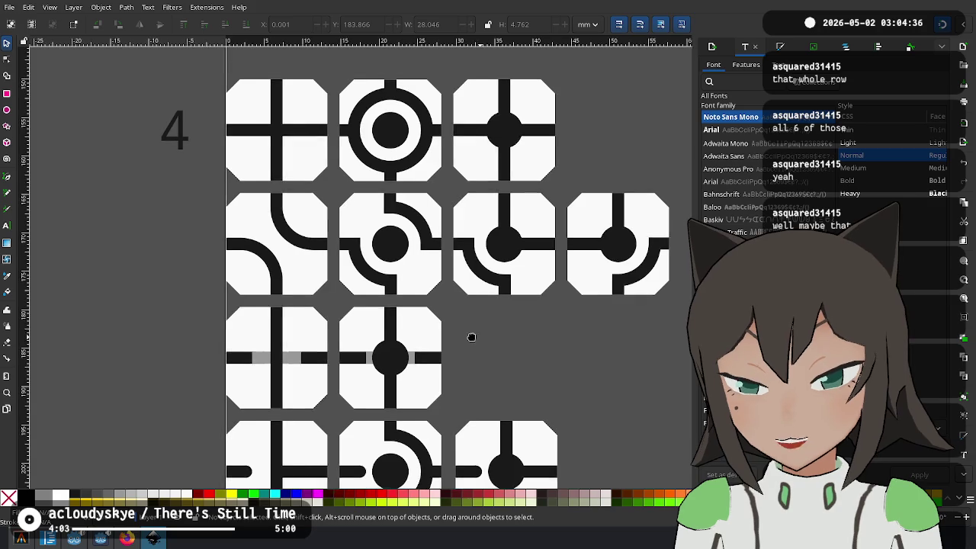
scroll(469, 313, "right", 2)
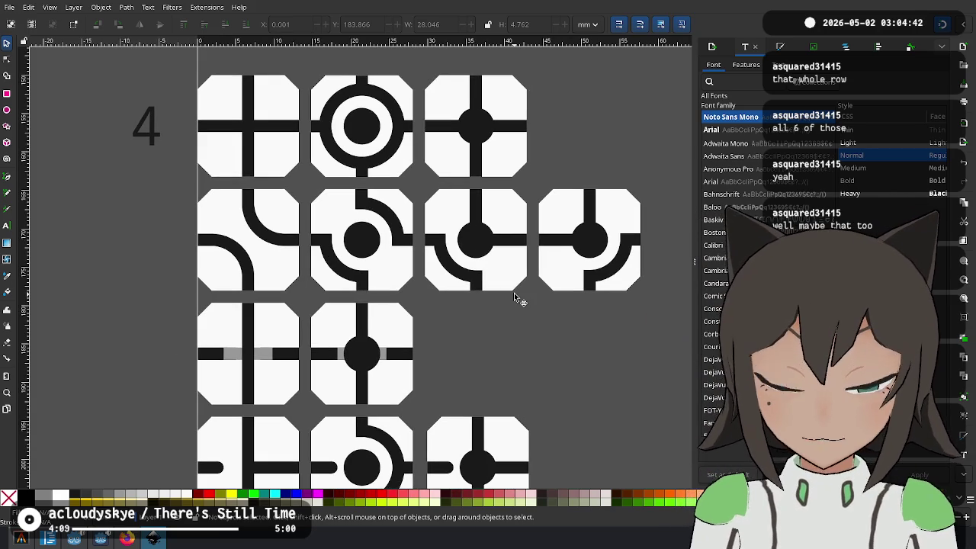
mouse_move(497, 340)
left_mouse_down()
mouse_move(453, 249)
mouse_move(435, 257)
left_mouse_up()
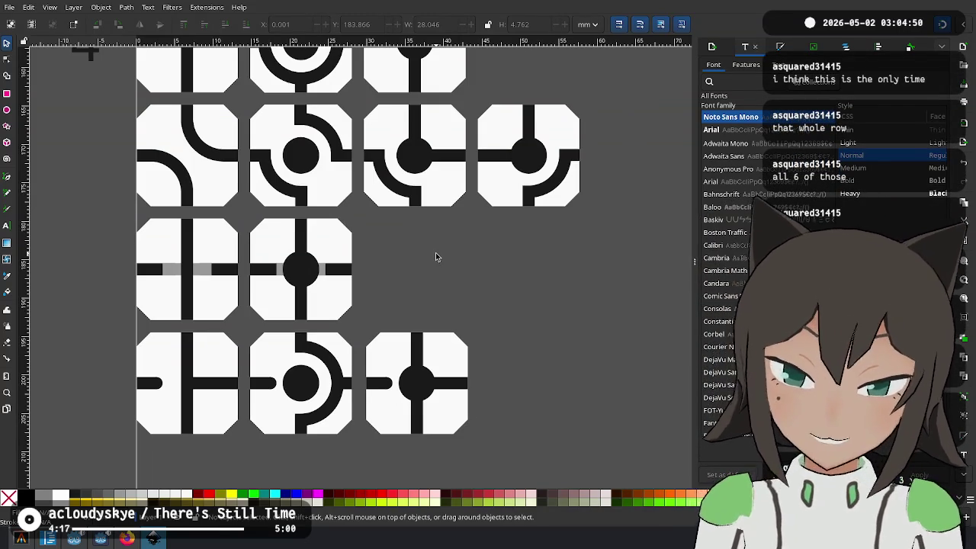
left_click_drag(442, 236, 428, 265)
scroll(399, 291, "down", 3)
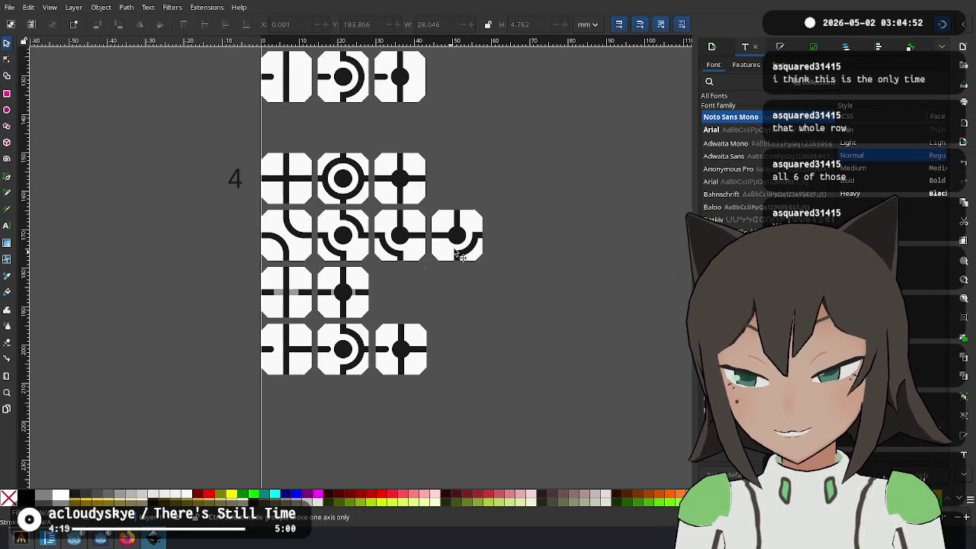
scroll(414, 288, "up", 2)
scroll(414, 288, "down", 2)
scroll(402, 320, "up", 2)
scroll(401, 319, "right", 1)
scroll(412, 309, "down", 1)
left_click_drag(474, 330, 479, 326)
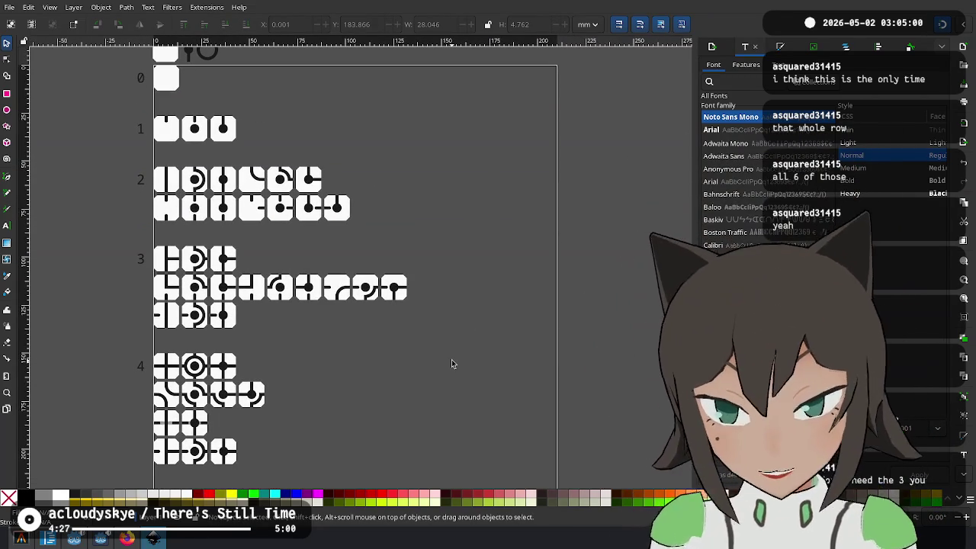
Delete the T-shaped line from the tile and lift a copy of the sixth tile's corner curve
scroll(256, 294, "up", 4)
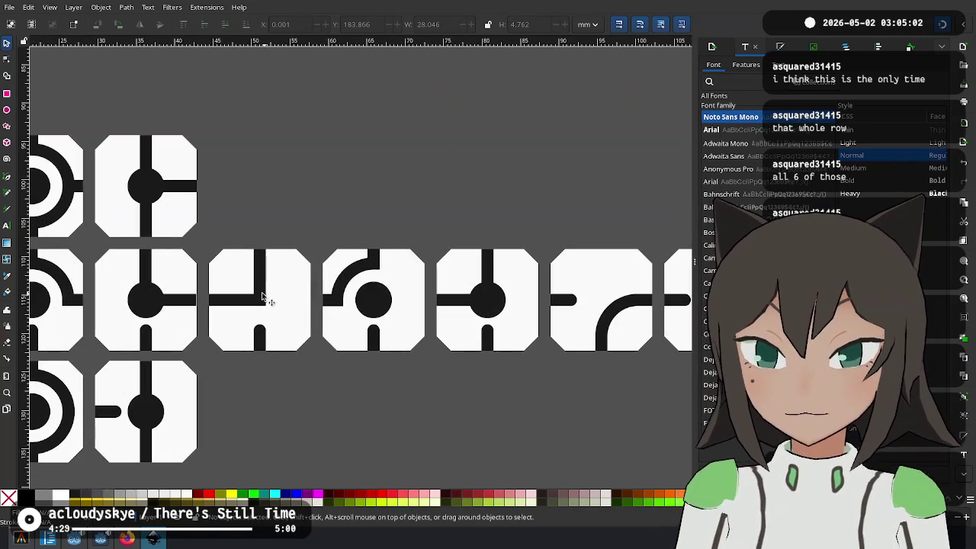
left_click(262, 298)
key("Delete")
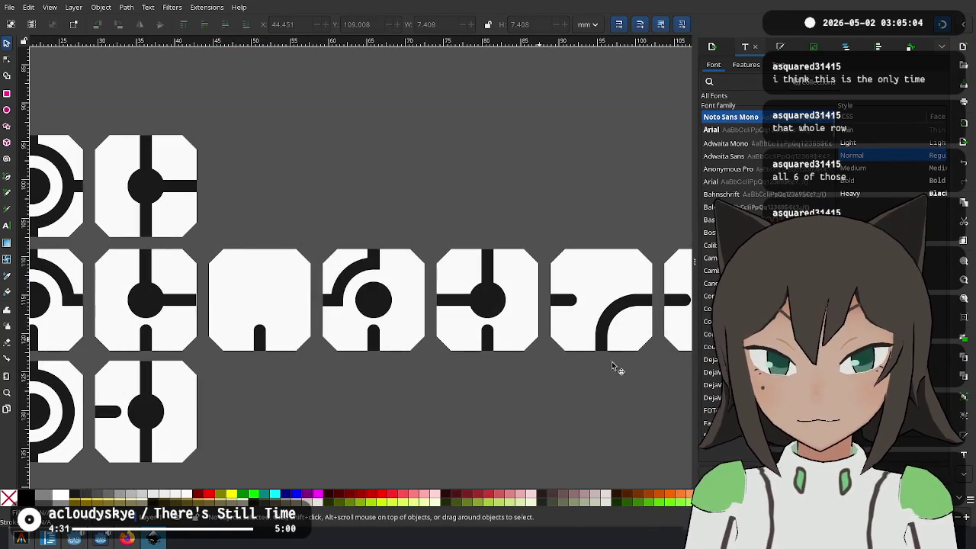
left_click(618, 307)
mouse_move(618, 307)
left_mouse_down()
mouse_move(640, 289)
mouse_move(243, 217)
left_mouse_up()
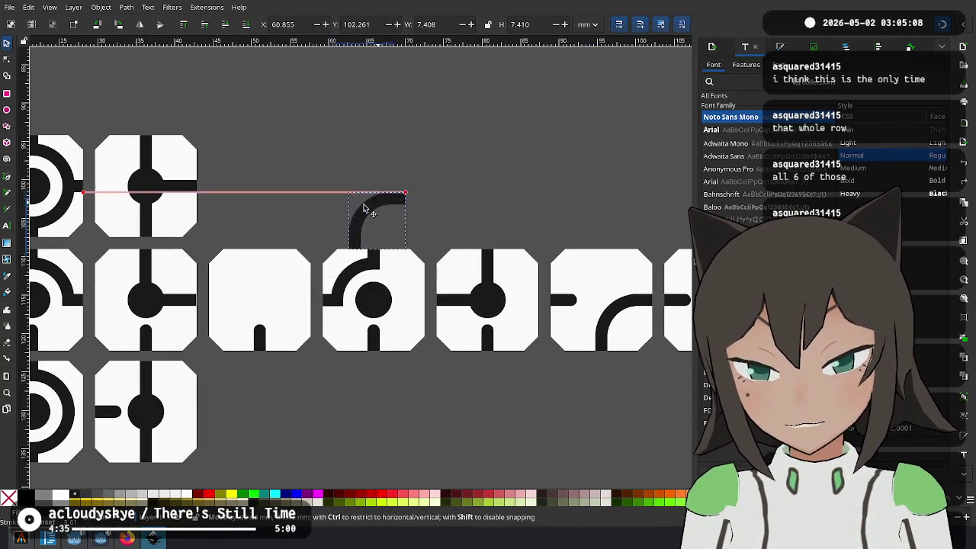
Rotate the copied curve half a turn and snap it into the emptied tile
key("ctrl+bracketright")
key("ctrl+bracketright")
left_click_drag(247, 255, 259, 295)
scroll(236, 290, "up", 3)
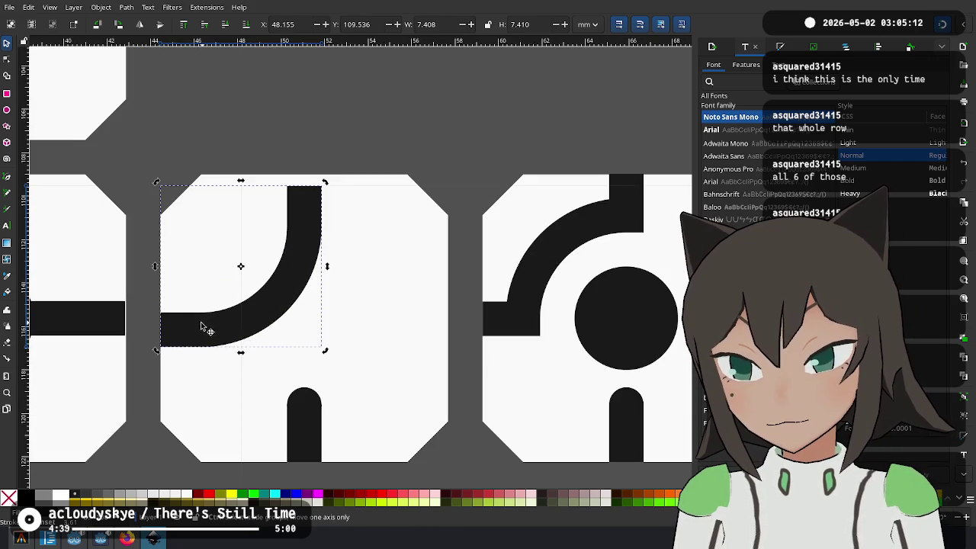
mouse_move(148, 337)
left_mouse_down()
mouse_move(363, 353)
mouse_move(336, 337)
left_mouse_up()
scroll(394, 400, "down", 3)
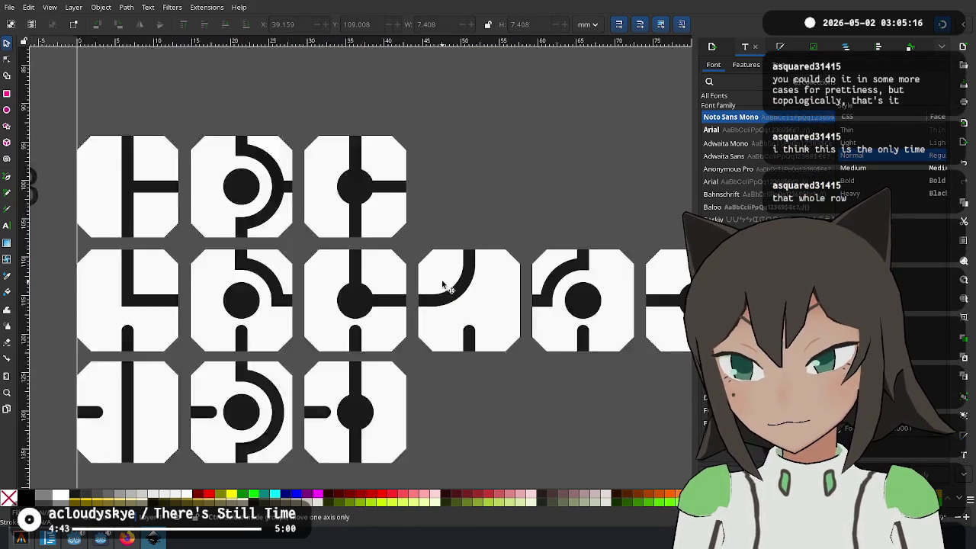
scroll(394, 400, "down", 3)
scroll(394, 401, "right", 4)
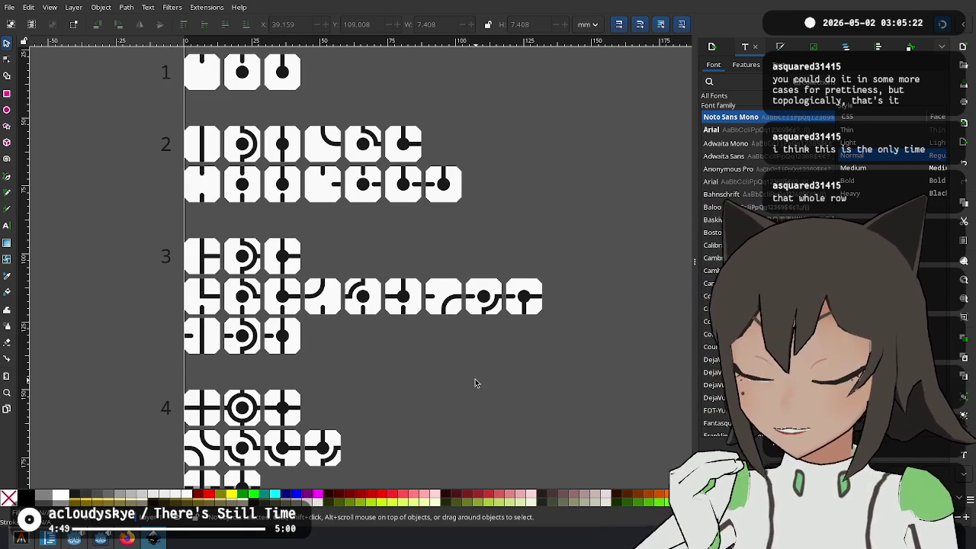
scroll(487, 200, "up", 2)
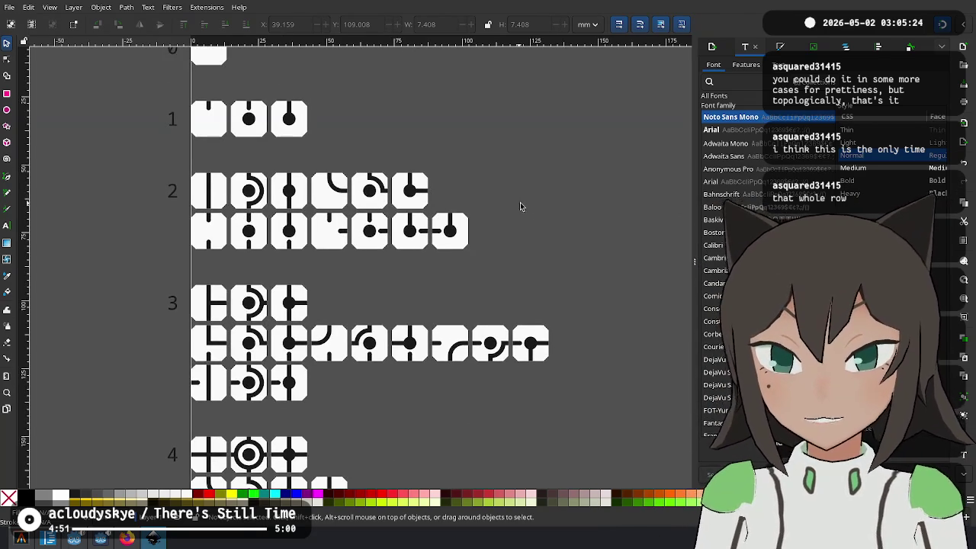
scroll(522, 213, "down", 3)
scroll(442, 286, "up", 1)
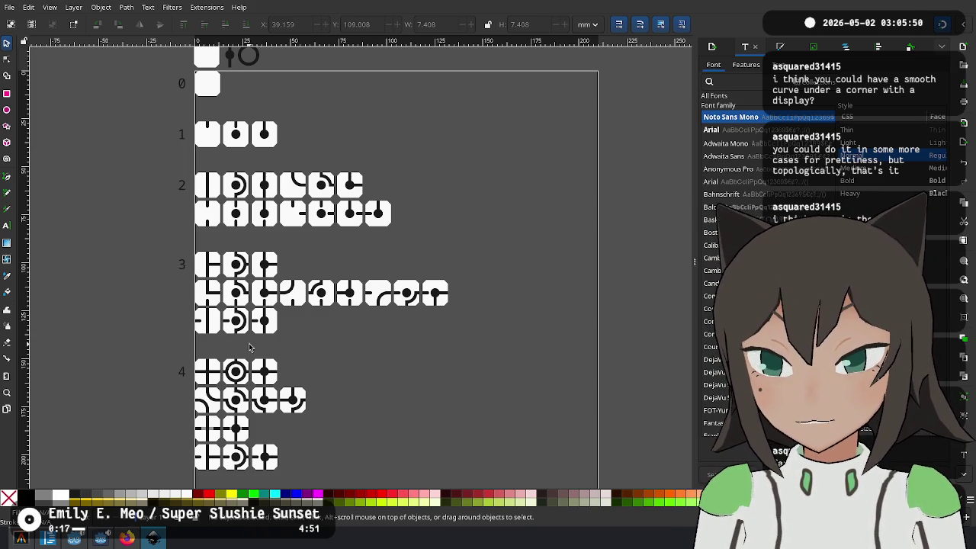
scroll(193, 311, "down", 2)
scroll(323, 277, "up", 1, "ctrl")
scroll(407, 169, "down", 3)
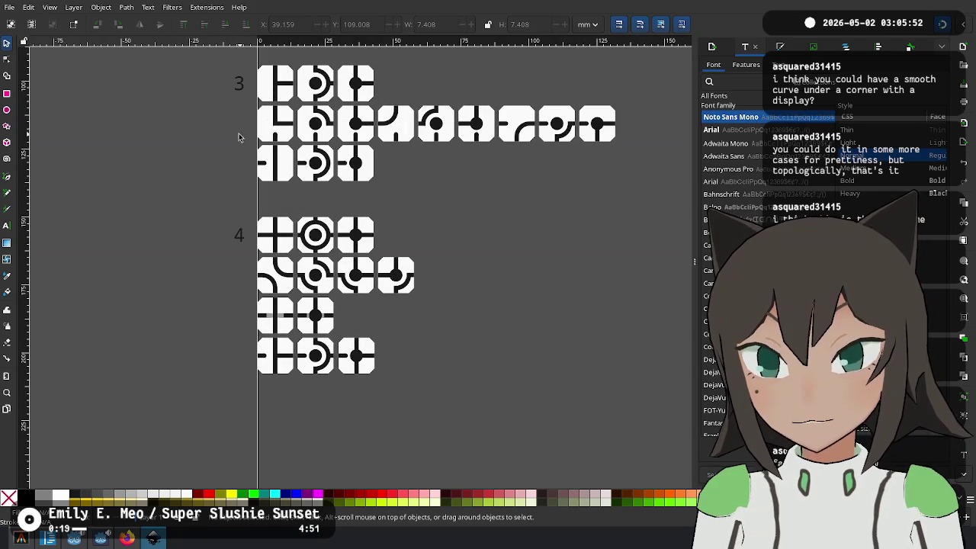
mouse_move(244, 154)
left_mouse_down()
mouse_move(248, 183)
mouse_move(458, 411)
left_mouse_up()
Drag section 3's bottom row and section 4 downward below the middle row
left_click_drag(280, 188, 302, 309)
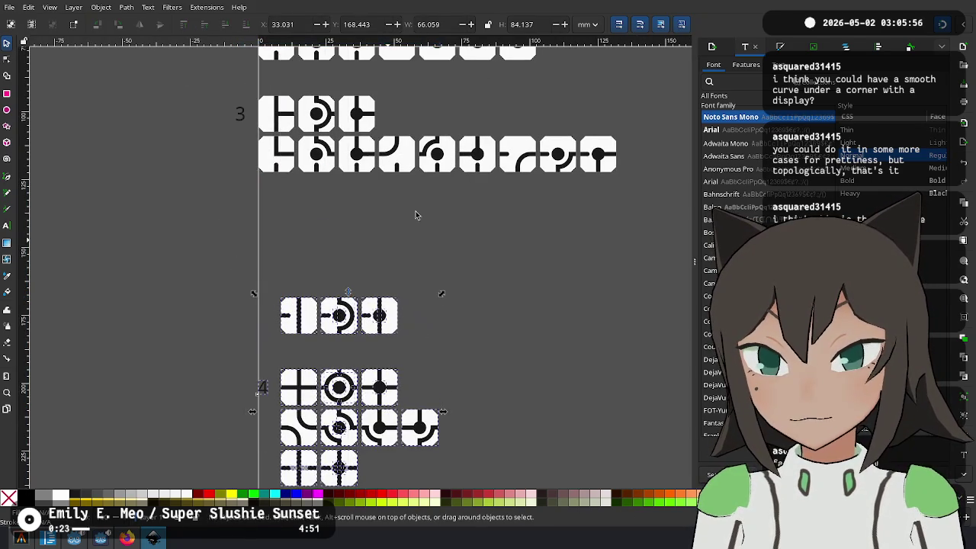
left_click_drag(639, 119, 427, 183)
scroll(376, 193, "up", 2, "ctrl")
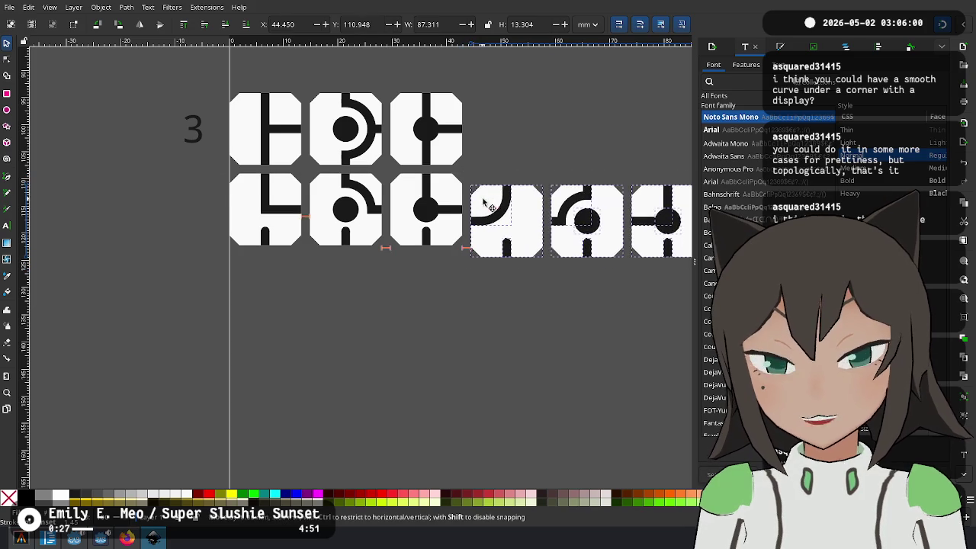
scroll(437, 312, "down", 2, "ctrl")
scroll(567, 229, "left", 5)
left_click(568, 230)
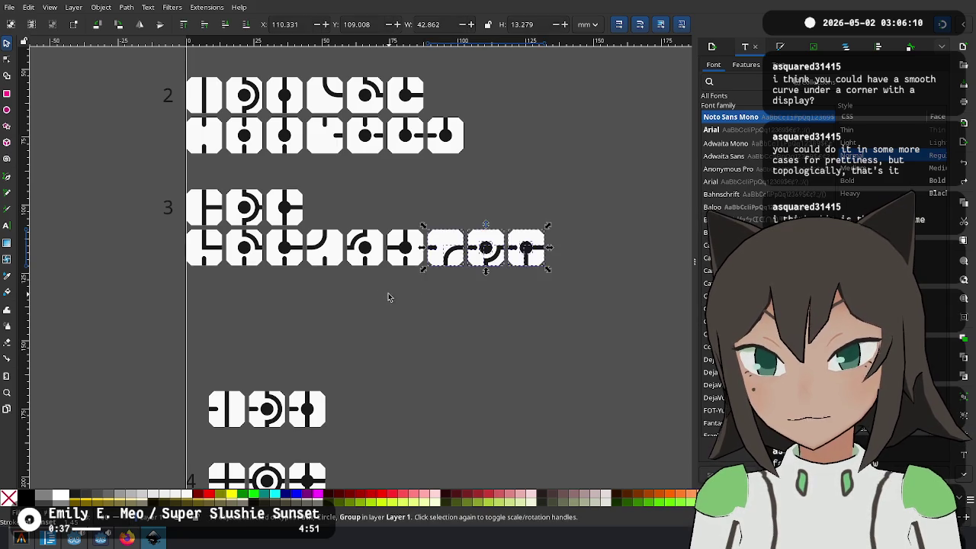
scroll(385, 292, "left", 4)
scroll(320, 259, "up", 2)
Ungroup the first second-row tile of section 3 and delete its L-shaped line
left_click(307, 256)
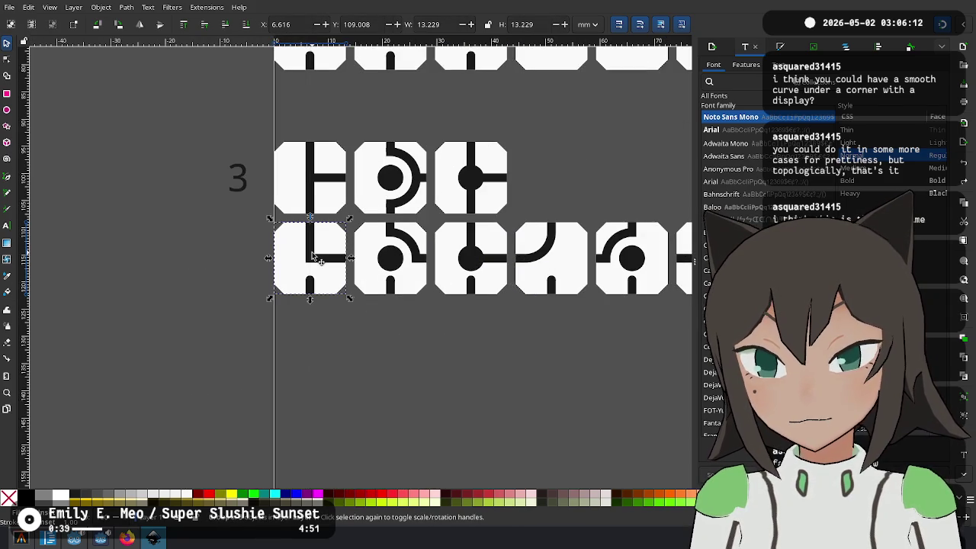
right_click(326, 269)
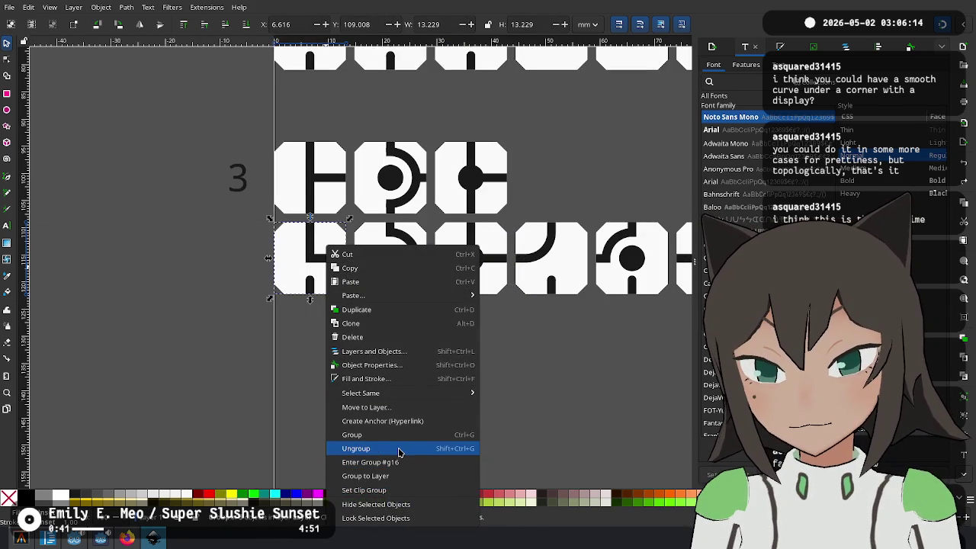
left_click(399, 453)
left_click(313, 261)
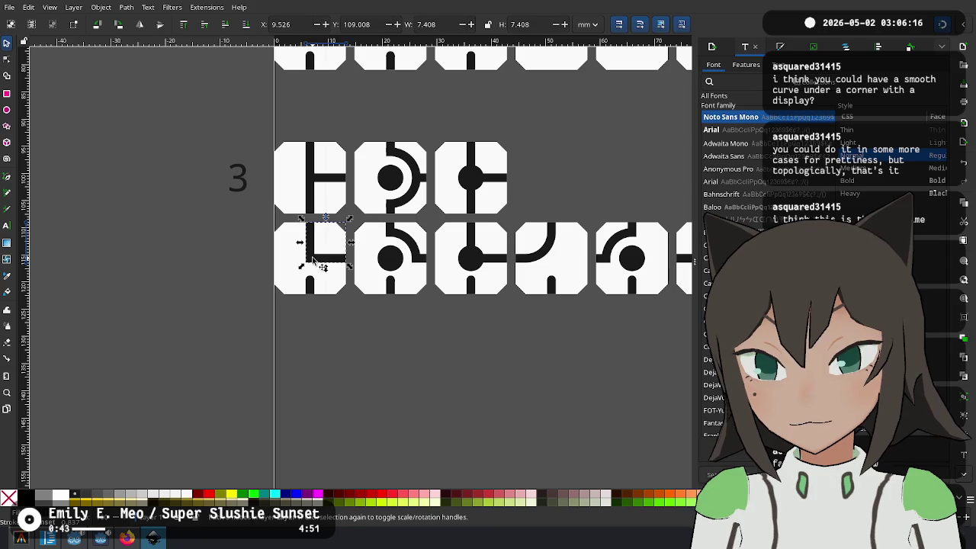
key("Delete")
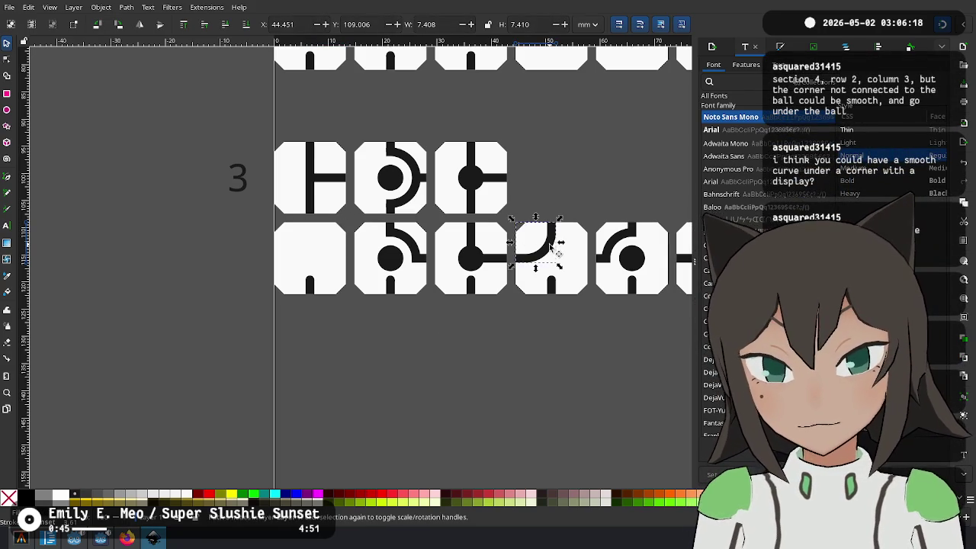
Move a copy of the corner curve, rotate it 90° clockwise, and snap it into the emptied tile
left_click_drag(554, 252, 391, 339)
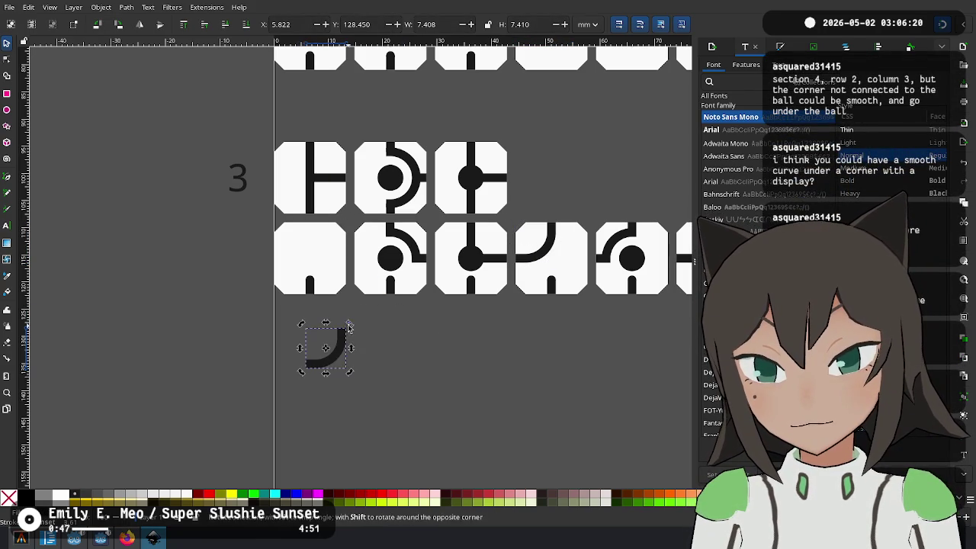
left_click_drag(349, 324, 376, 386)
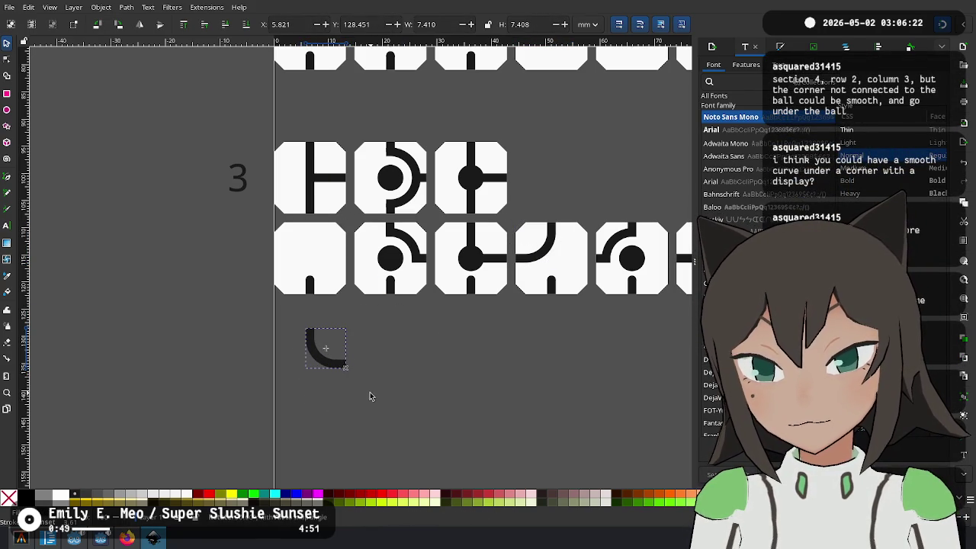
mouse_move(336, 363)
left_mouse_down()
mouse_move(340, 260)
mouse_move(354, 279)
left_mouse_up()
scroll(340, 260, "up", 3, "ctrl")
scroll(394, 212, "down", 3, "ctrl")
scroll(394, 212, "up", 2)
scroll(353, 295, "right", 4)
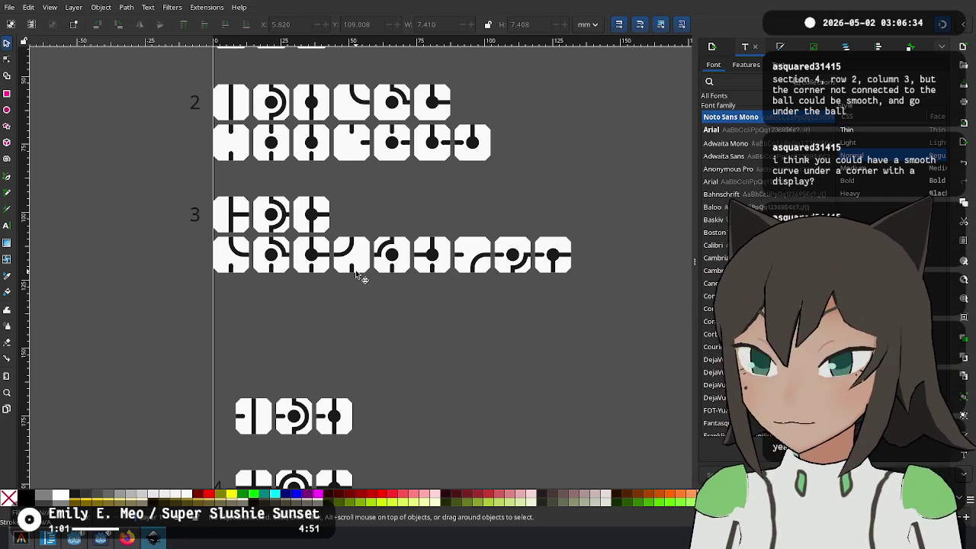
Ungroup the first tile of section 4's second row into separate pieces
scroll(397, 350, "up", 2)
scroll(414, 211, "down", 6)
scroll(353, 222, "down", 2)
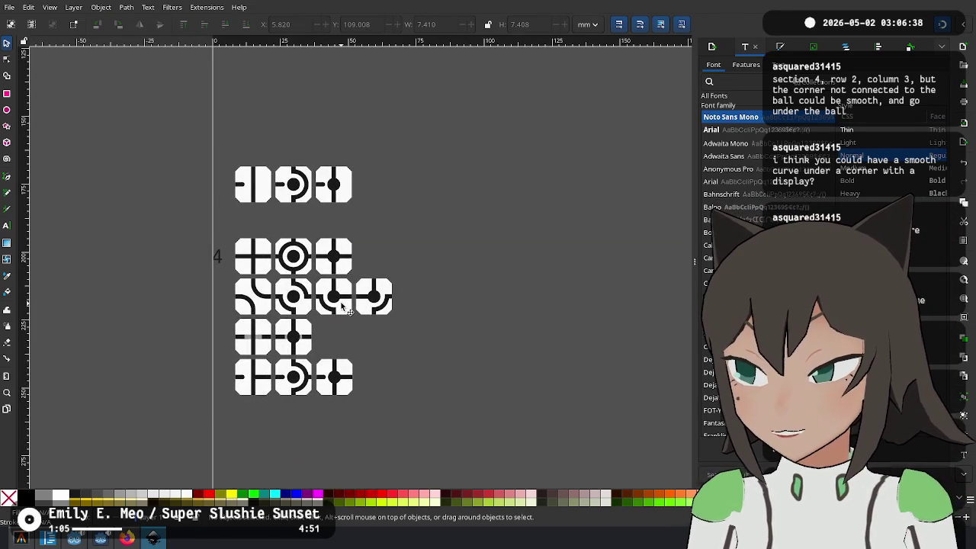
scroll(332, 305, "up", 2)
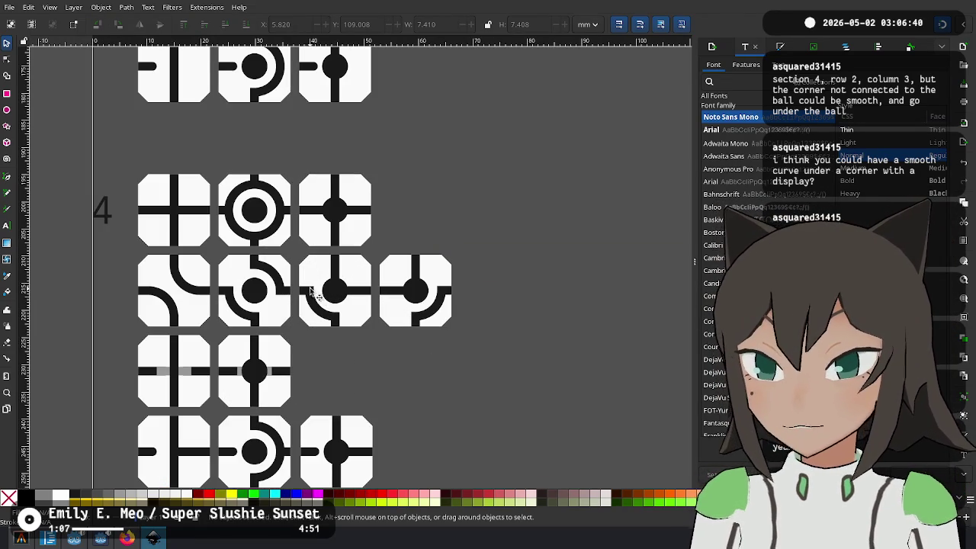
left_click(183, 285)
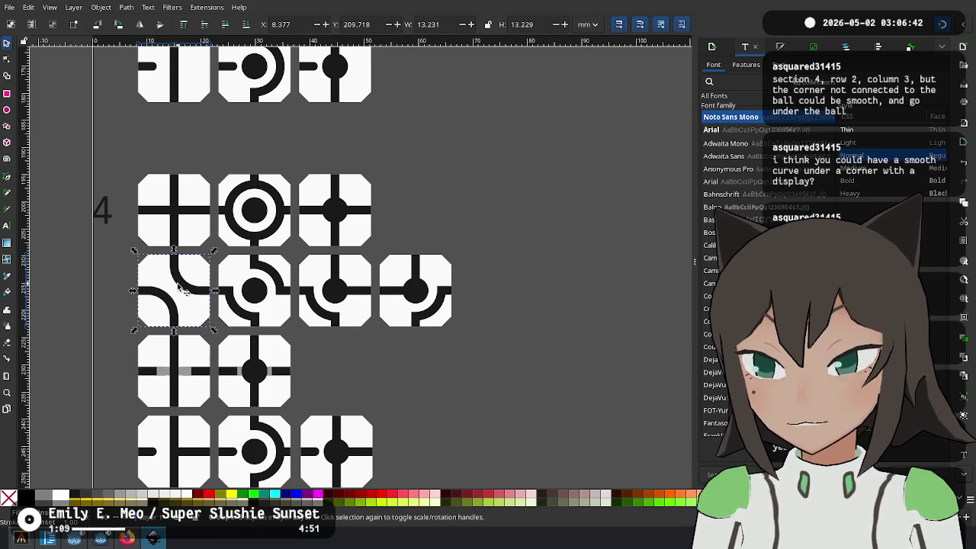
scroll(172, 305, "up", 4)
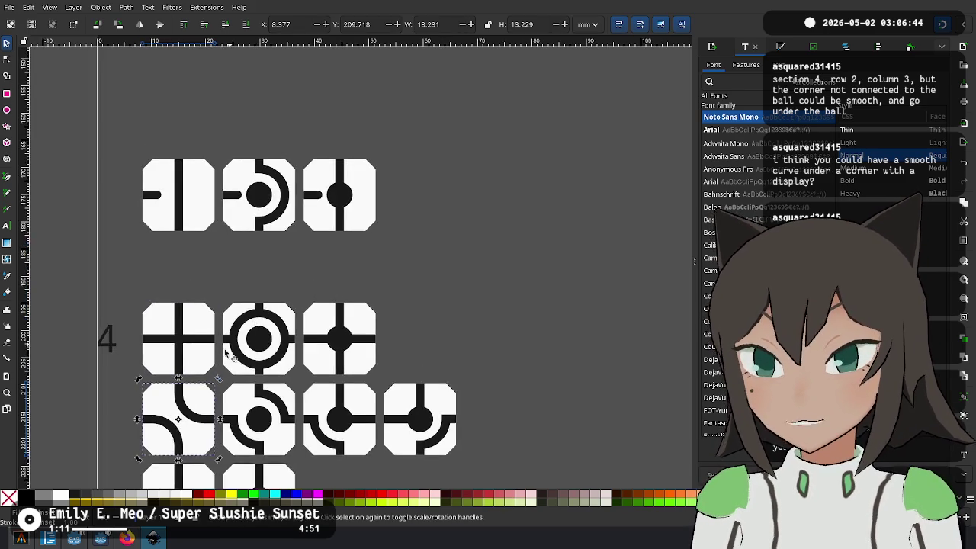
scroll(171, 305, "down", 4)
right_click(160, 279)
left_click(323, 402)
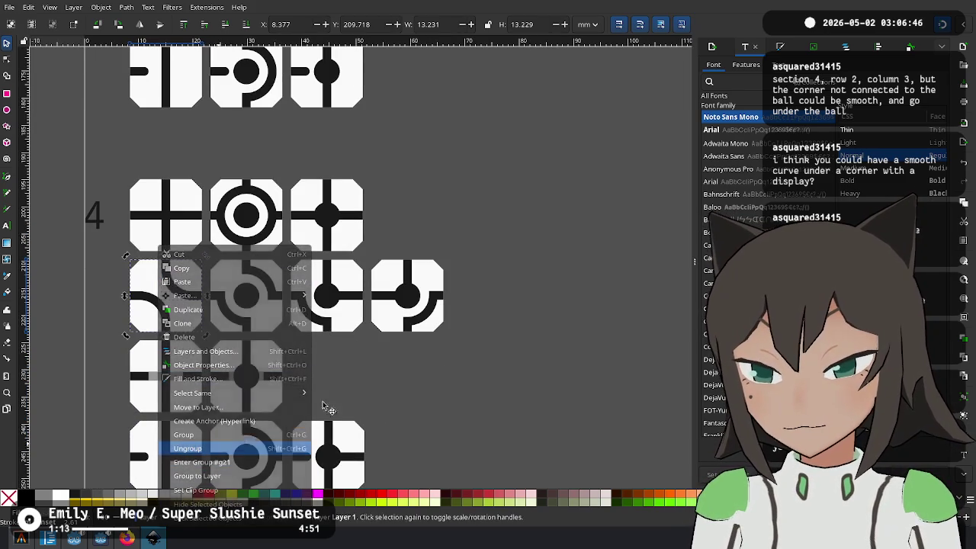
Move a copy of its corner arc into the third tile, snap it, and delete the old arc
left_click(152, 303)
mouse_move(157, 305)
left_mouse_down()
mouse_move(324, 309)
mouse_move(328, 319)
left_mouse_up()
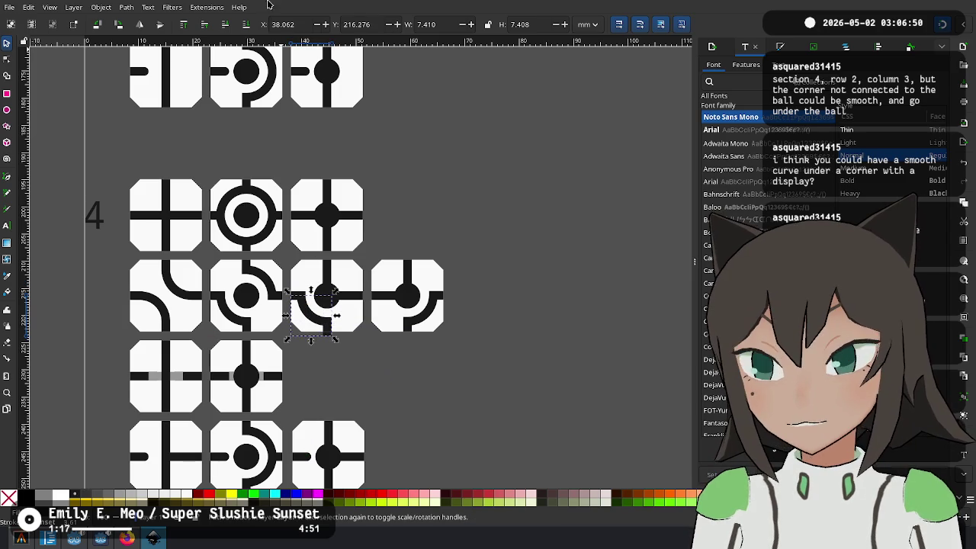
scroll(297, 350, "up", 3, "ctrl")
left_click_drag(371, 246, 373, 236)
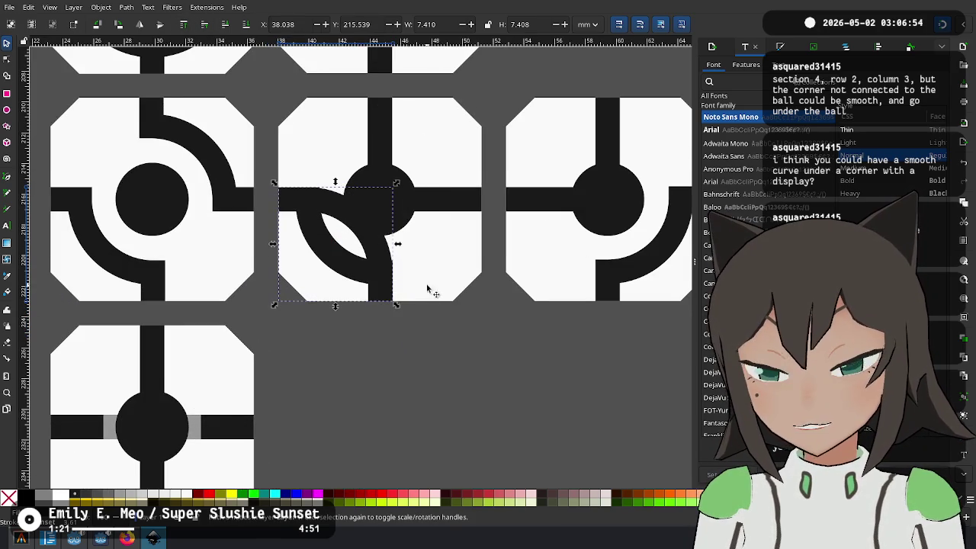
left_click_drag(431, 275, 420, 296)
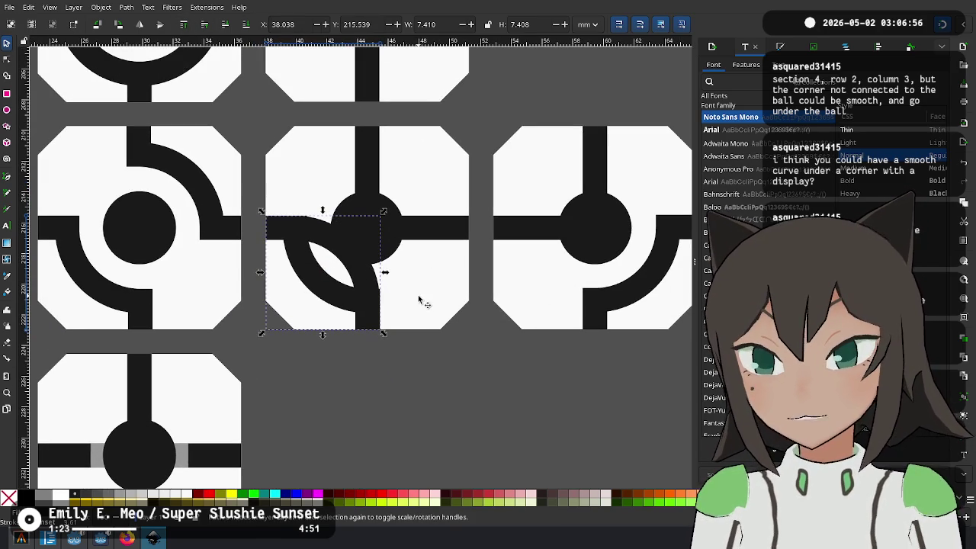
key("Delete")
scroll(349, 279, "down", 3, "ctrl")
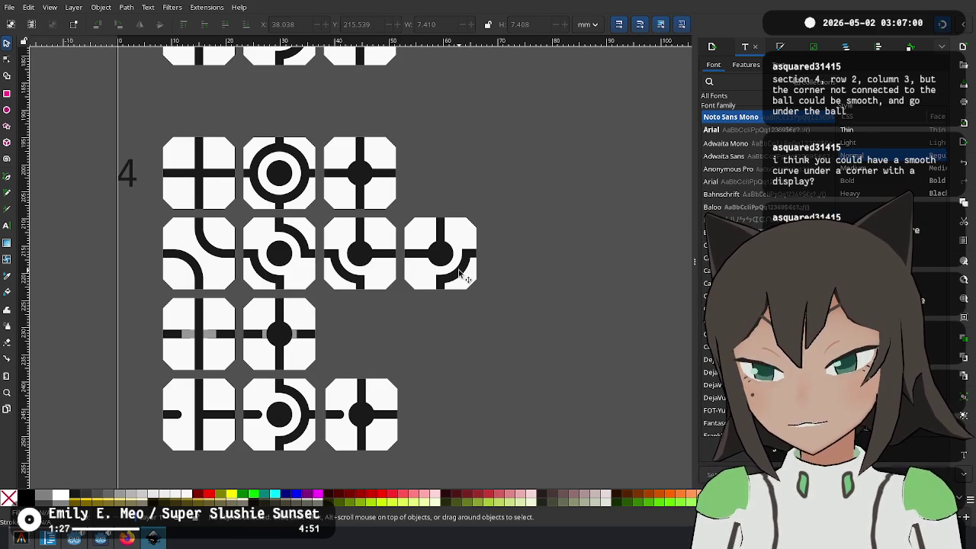
scroll(458, 269, "up", 1, "ctrl")
scroll(486, 269, "down", 4, "ctrl")
scroll(408, 330, "up", 1, "ctrl")
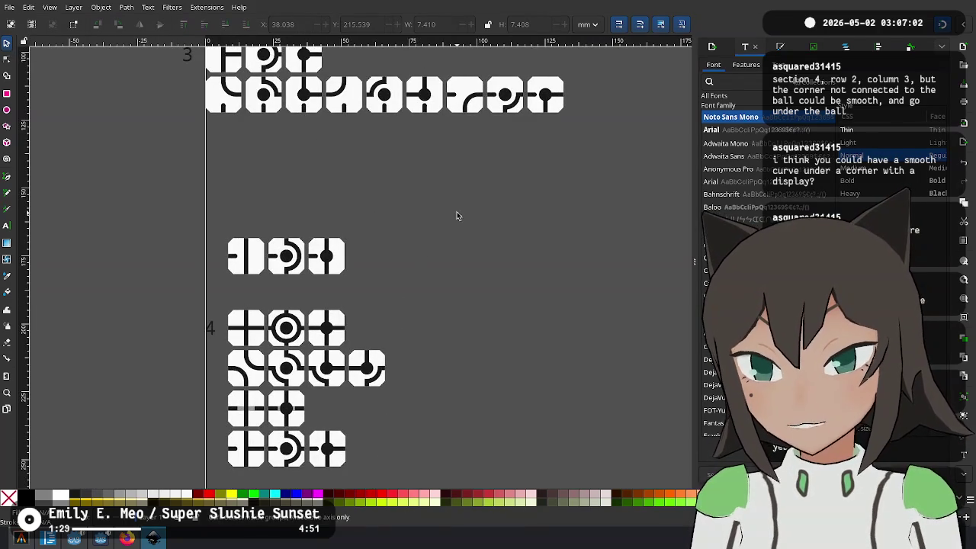
scroll(450, 244, "up", 3)
scroll(431, 285, "up", 2)
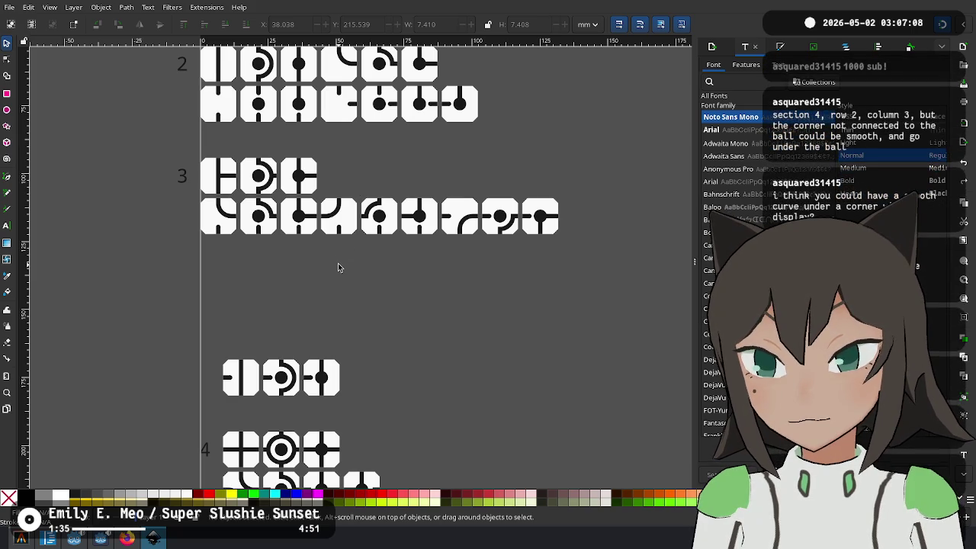
Remove the previously placed corner curve and try deleting section 3's three extra middle-row tiles
key("shift+Down")
key("shift+Down")
key("shift+Down")
key("Delete")
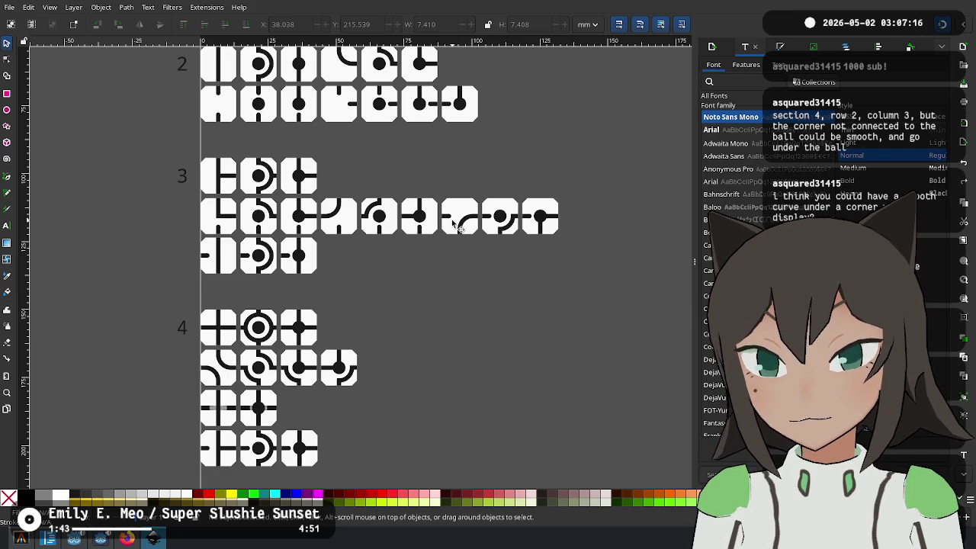
left_click_drag(612, 176, 575, 205)
left_click_drag(462, 249, 450, 246)
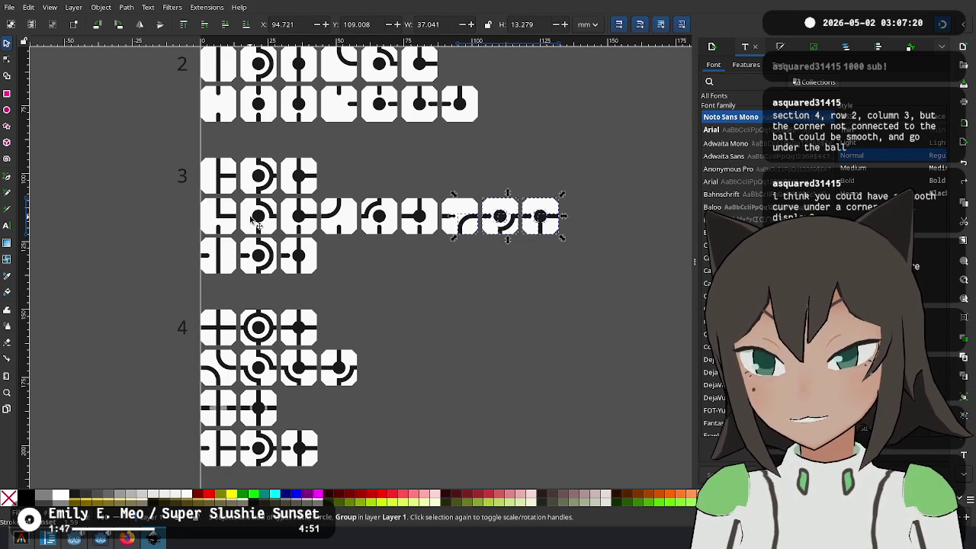
key("ctrl+z")
key("Delete")
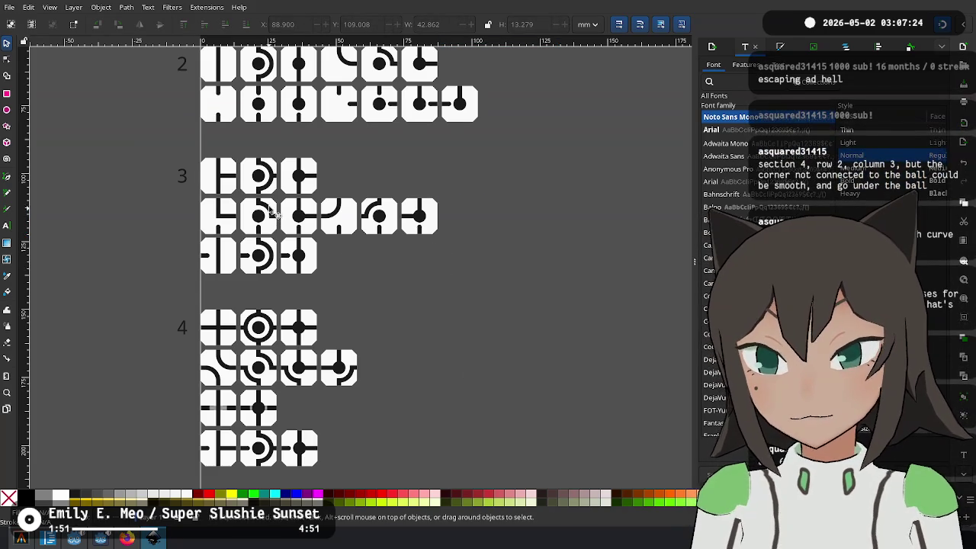
scroll(225, 241, "up", 1)
Ungroup section 3's first middle-row tile and remove its L-line, then undo the trial curve move
left_click(225, 240)
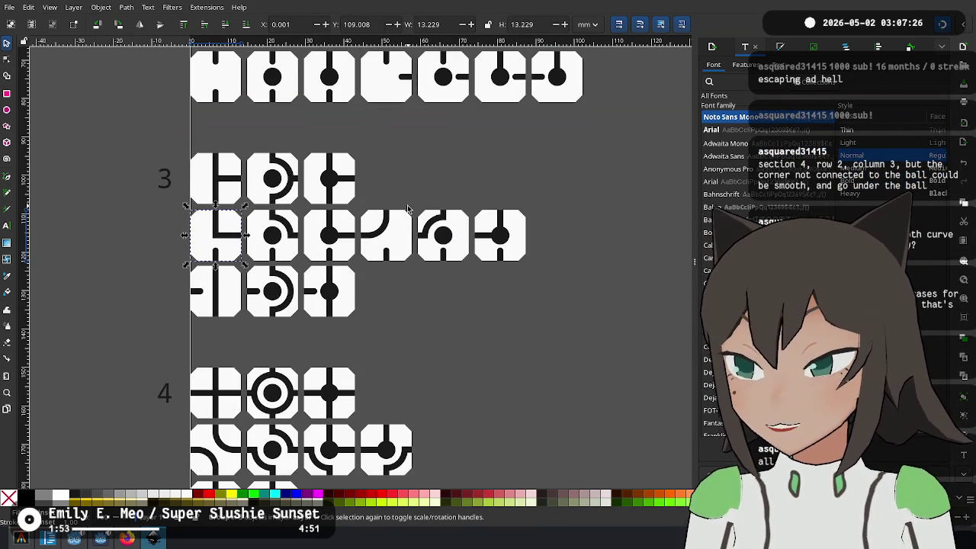
key("Delete")
key("ctrl+z")
scroll(221, 233, "up", 1)
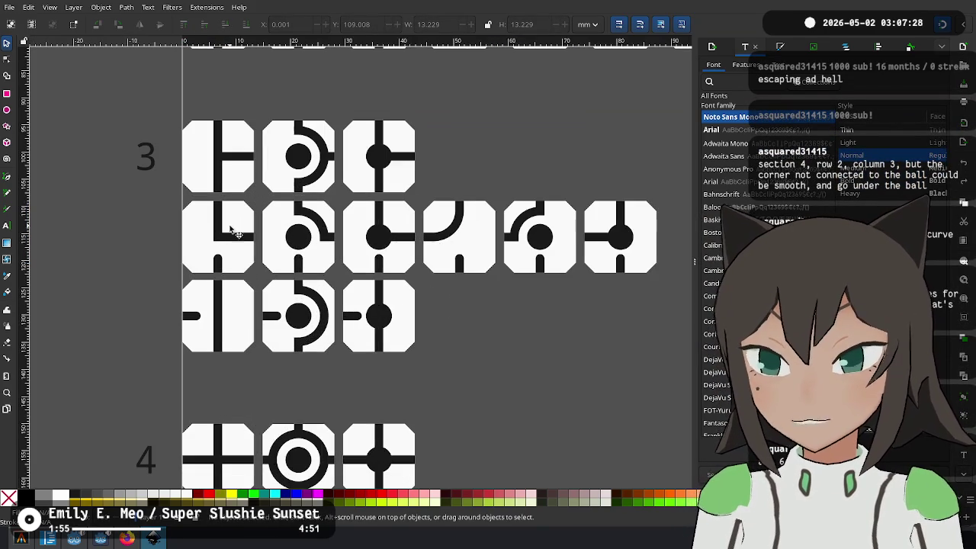
right_click(239, 222)
left_click(290, 424)
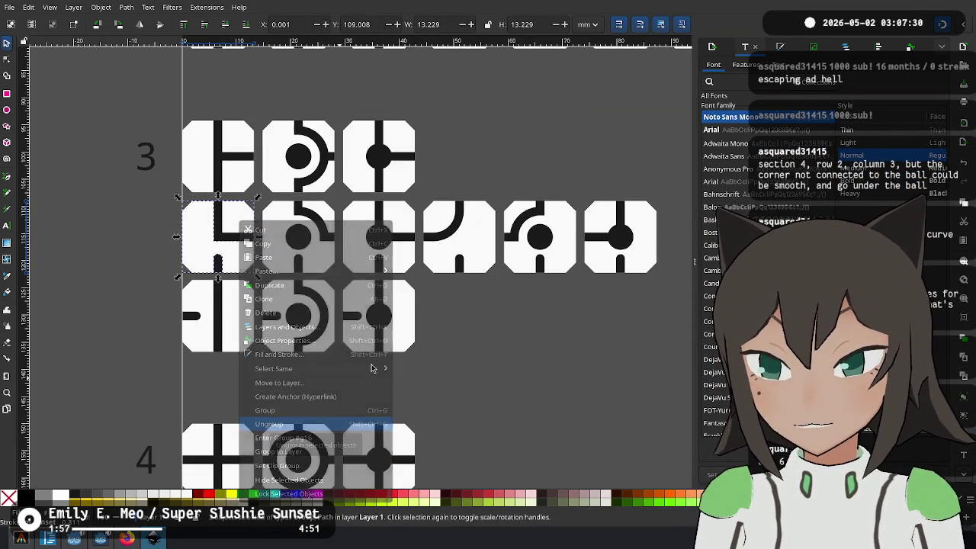
key("Delete")
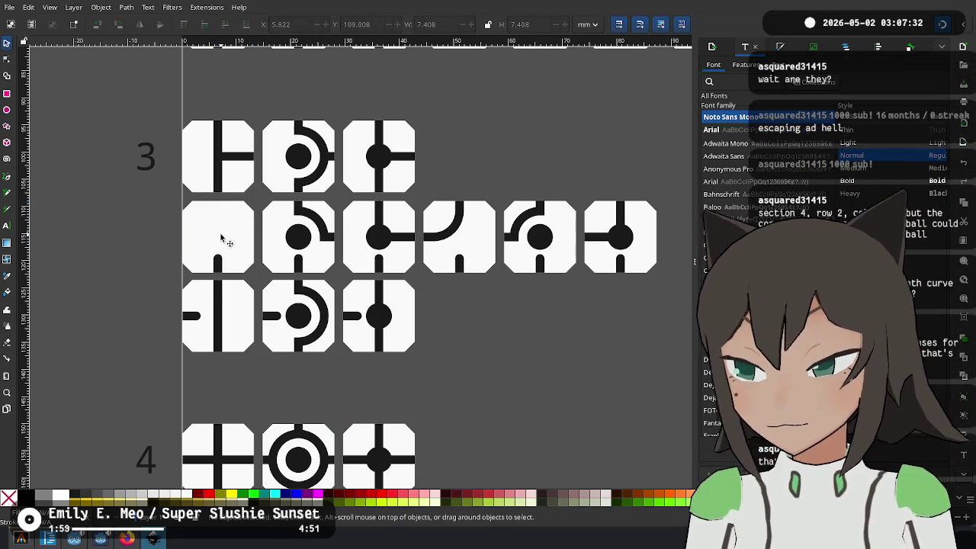
left_click(455, 235)
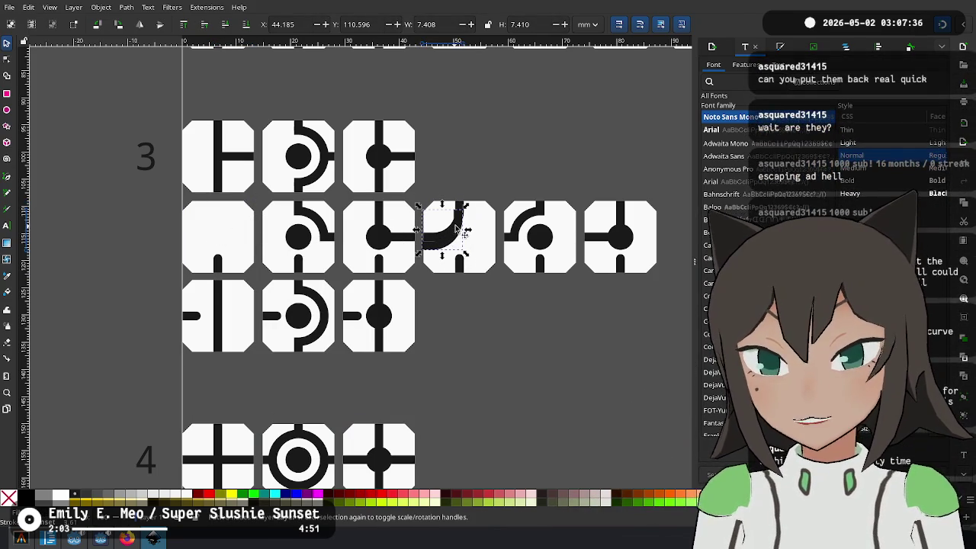
left_click_drag(451, 236, 454, 248)
key("ctrl+z")
key("ctrl+z")
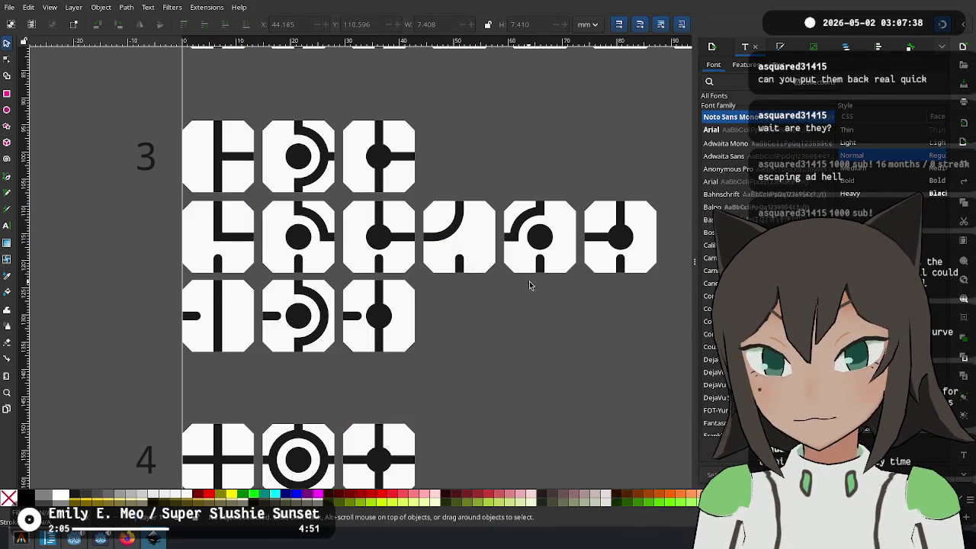
Bring sections 2–4 into view and ungroup the first tile of section 3's middle row again
left_click_drag(529, 283, 329, 323)
scroll(342, 325, "down", 1)
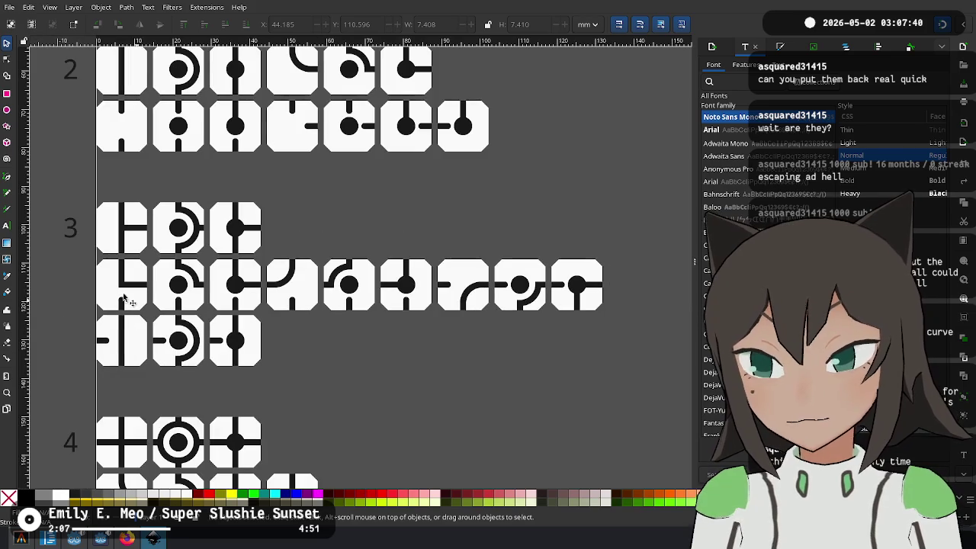
left_click(123, 282)
right_click(99, 290)
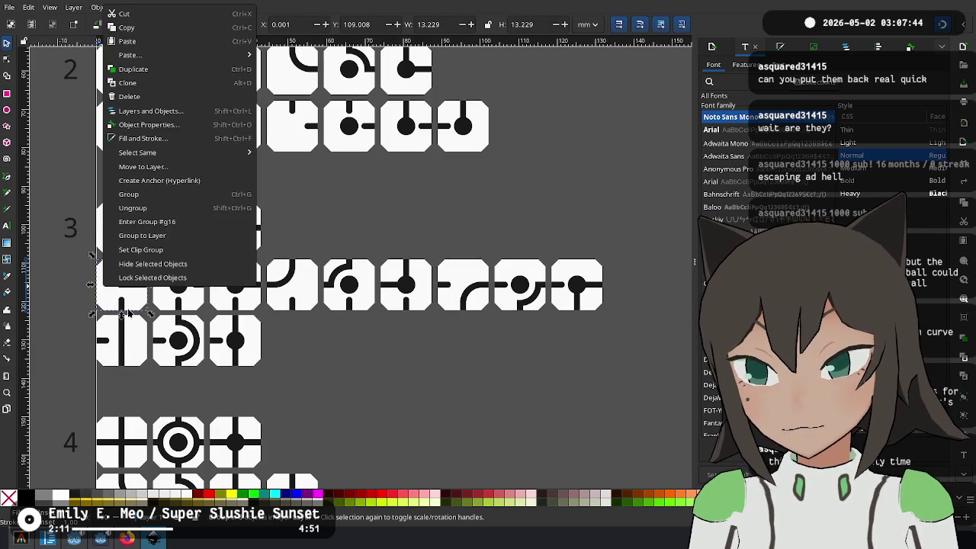
left_click(152, 211)
left_click(123, 288)
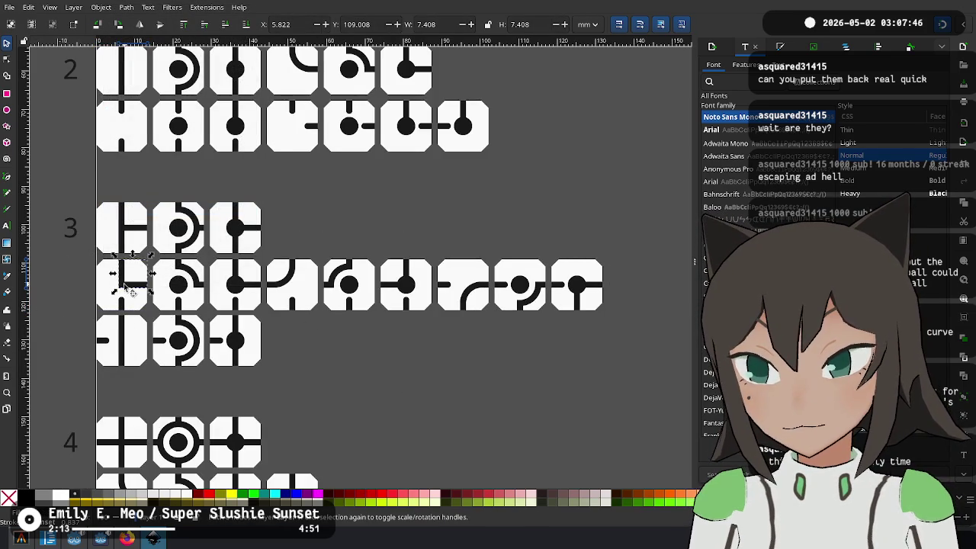
left_click(445, 350)
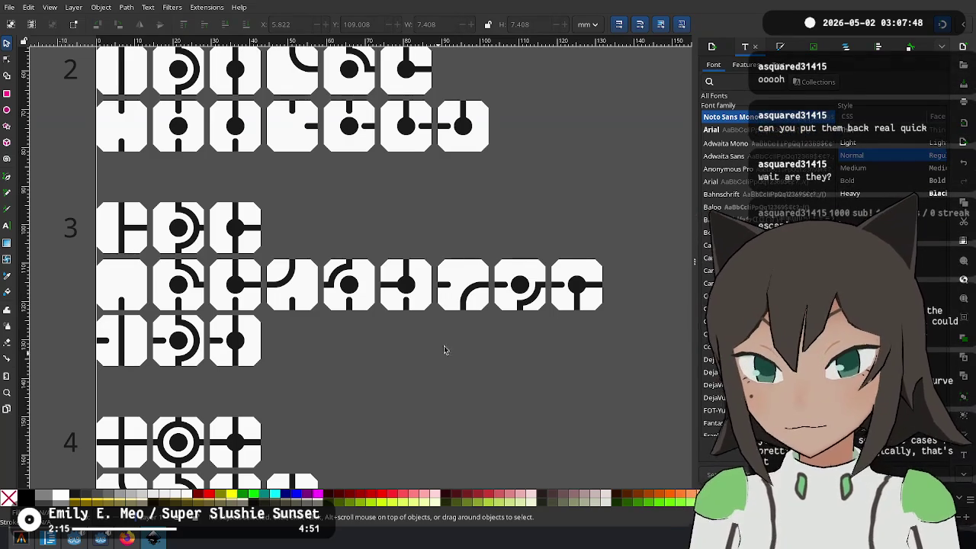
Move a later tile's arc into the first tile, rotate it a quarter turn, and nudge it onto the edges
left_click(470, 296)
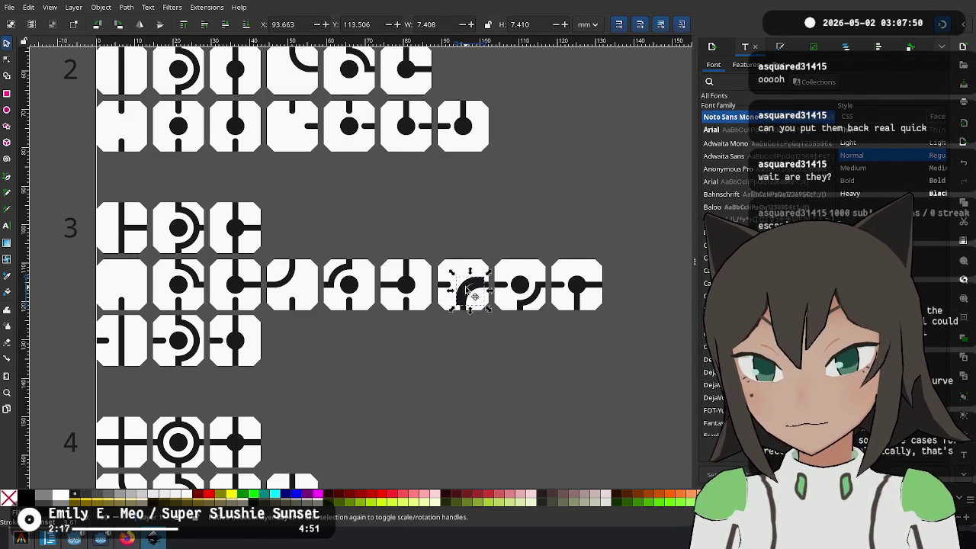
left_click_drag(470, 296, 120, 279)
key("ctrl+bracketleft")
scroll(119, 272, "up", 3)
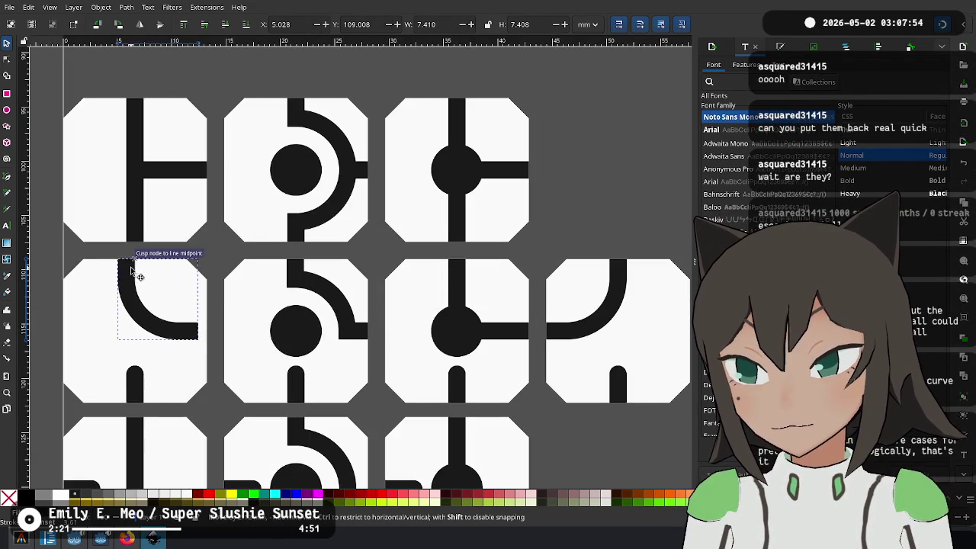
left_click_drag(140, 268, 148, 269)
scroll(138, 261, "up", 4)
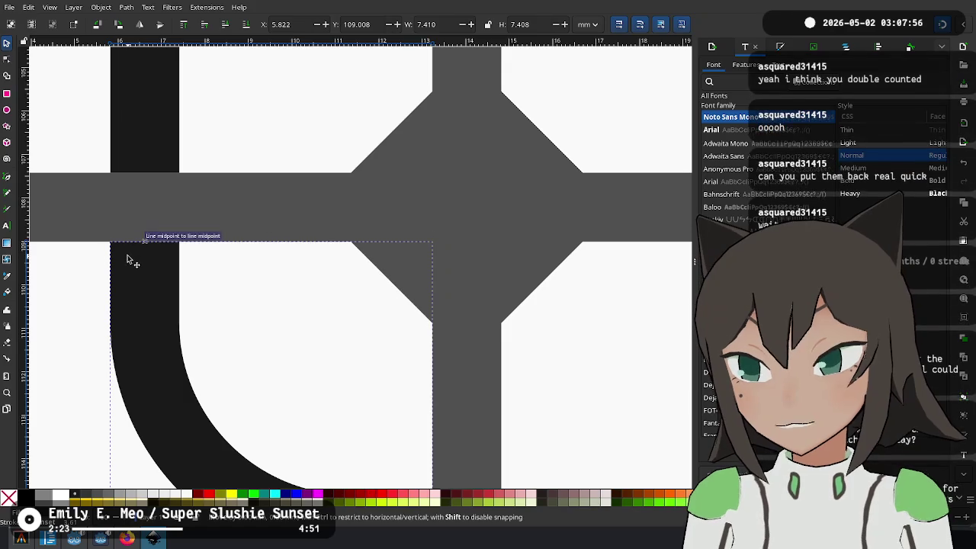
scroll(127, 257, "down", 5)
scroll(349, 321, "up", 1)
scroll(358, 305, "up", 1)
scroll(371, 282, "down", 5)
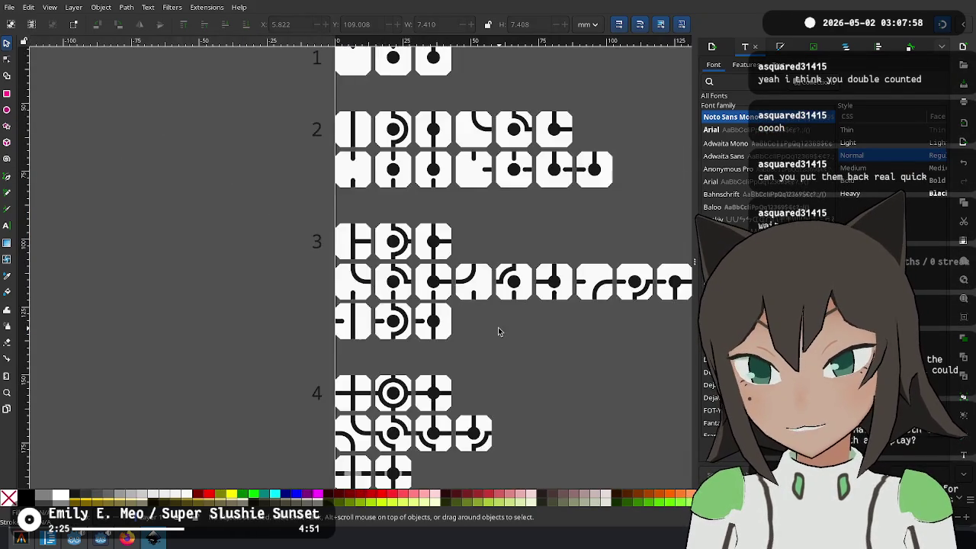
key("Escape")
left_click_drag(556, 234, 376, 316)
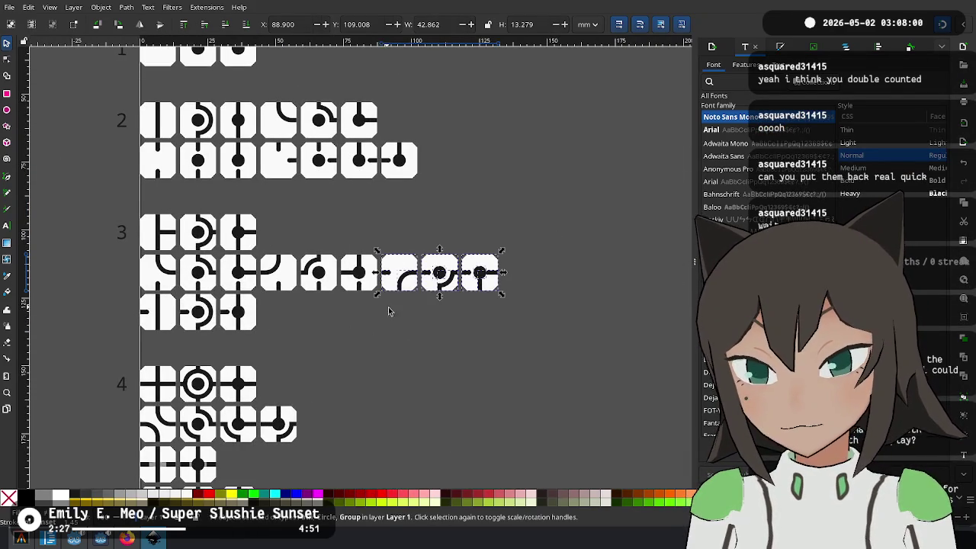
Delete the three extra tiles at the end of section 3's middle row
key("Delete")
scroll(338, 233, "down", 2)
scroll(473, 214, "down", 1)
scroll(490, 203, "up", 2)
scroll(473, 229, "right", 1)
scroll(503, 196, "up", 1)
scroll(489, 204, "right", 1)
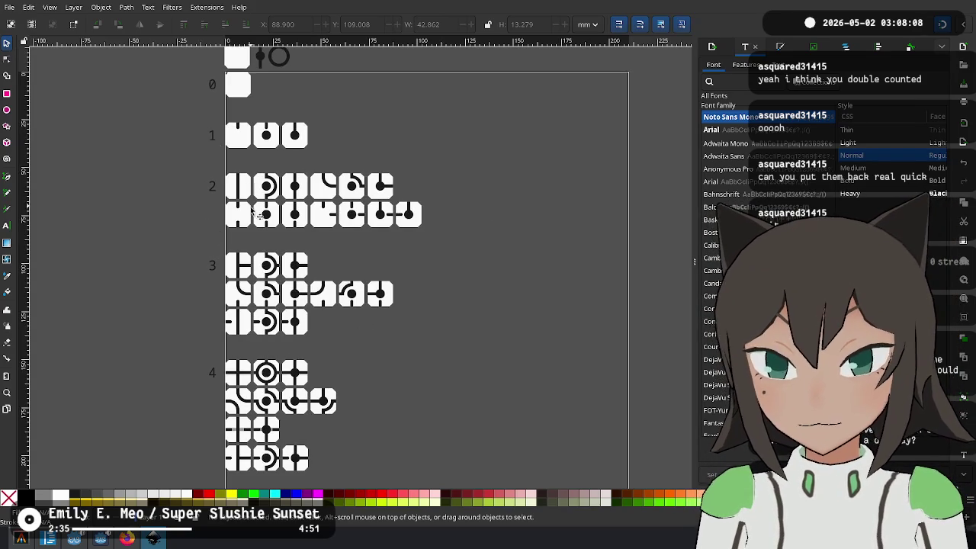
scroll(468, 211, "up", 1, "ctrl")
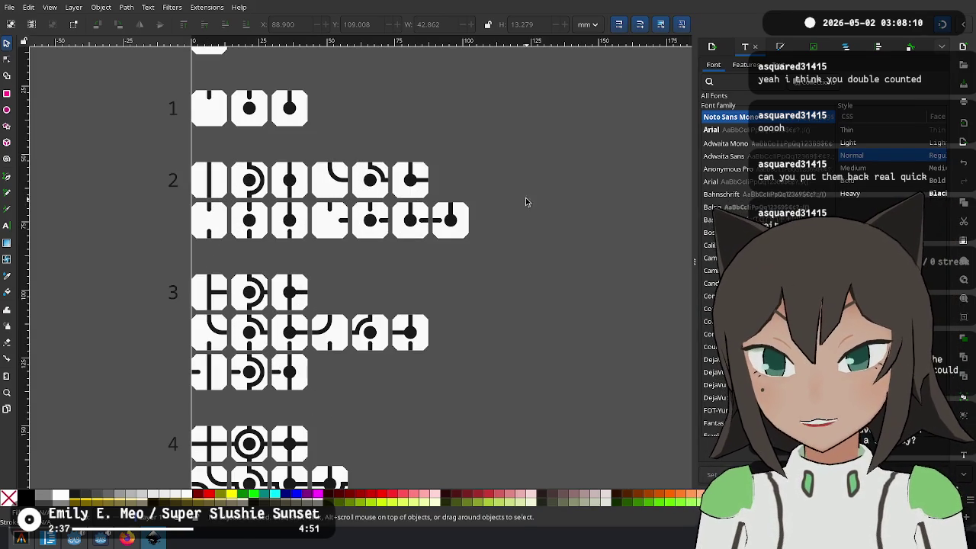
Move sections 3 and 4 further down the page and shift section 2's lower row down
left_click_drag(397, 242, 307, 262)
scroll(232, 179, "up", 1, "ctrl")
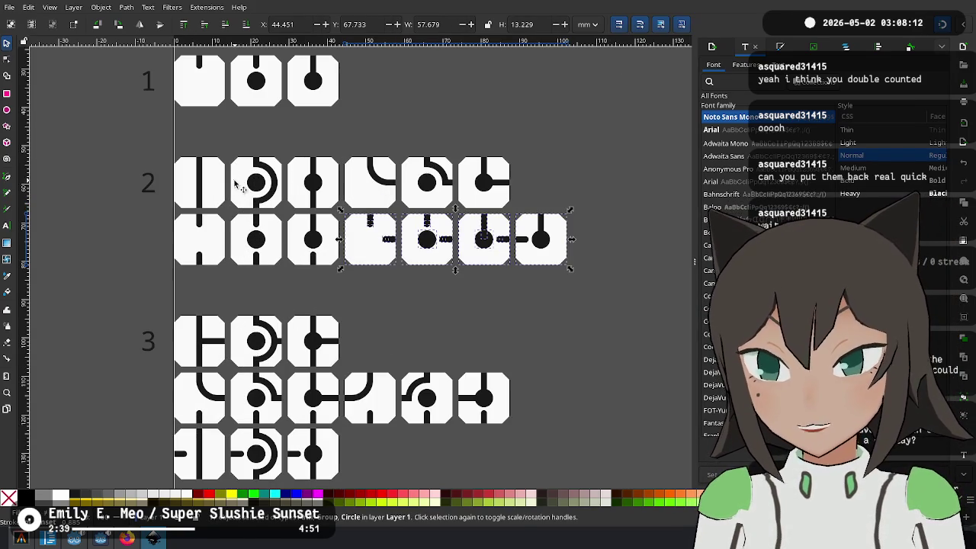
scroll(211, 189, "down", 2, "ctrl")
mouse_move(458, 420)
left_mouse_down()
mouse_move(299, 187)
mouse_move(295, 279)
left_mouse_up()
left_click_drag(501, 131, 240, 196)
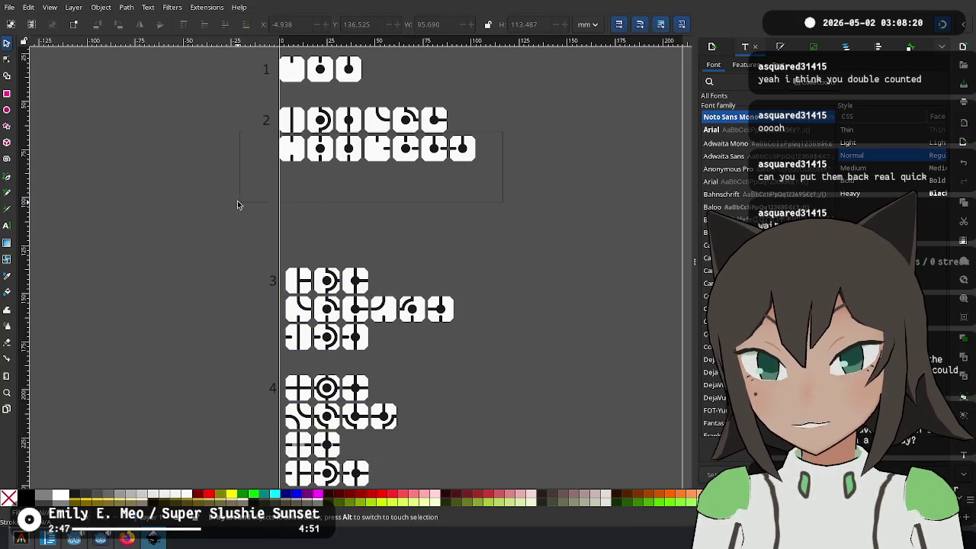
left_click_drag(282, 161, 285, 157)
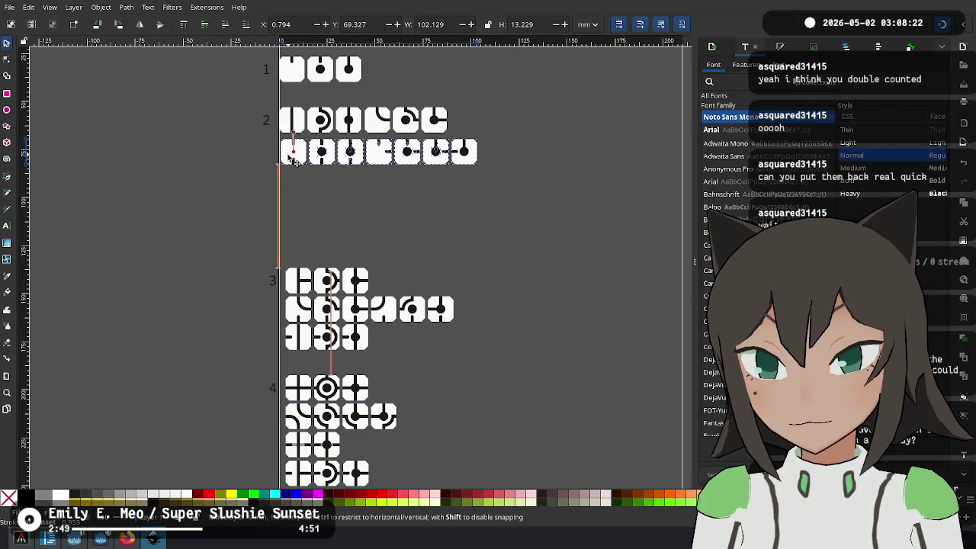
left_click(443, 186)
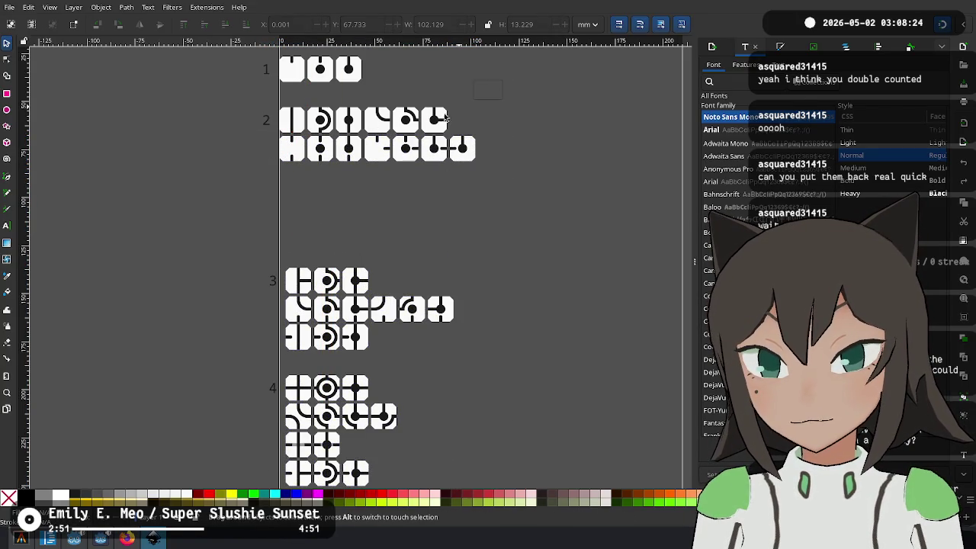
Restack section 2's right-hand tiles beneath its left-hand tiles, aligned with the rows above
mouse_move(364, 134)
left_mouse_down()
mouse_move(543, 143)
mouse_move(492, 122)
left_mouse_up()
left_click_drag(361, 183, 362, 182)
left_click_drag(368, 126, 287, 184)
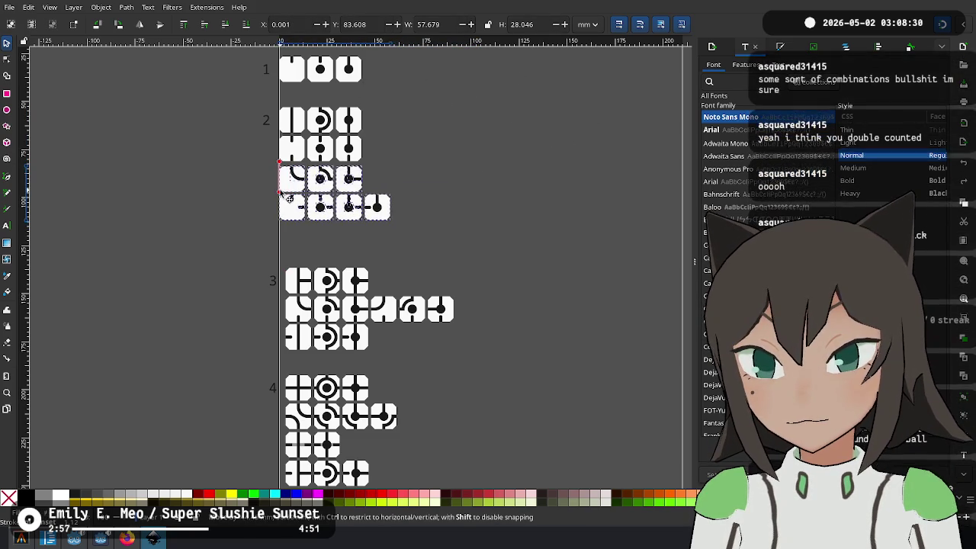
scroll(312, 212, "up", 5)
left_click_drag(364, 267, 363, 251)
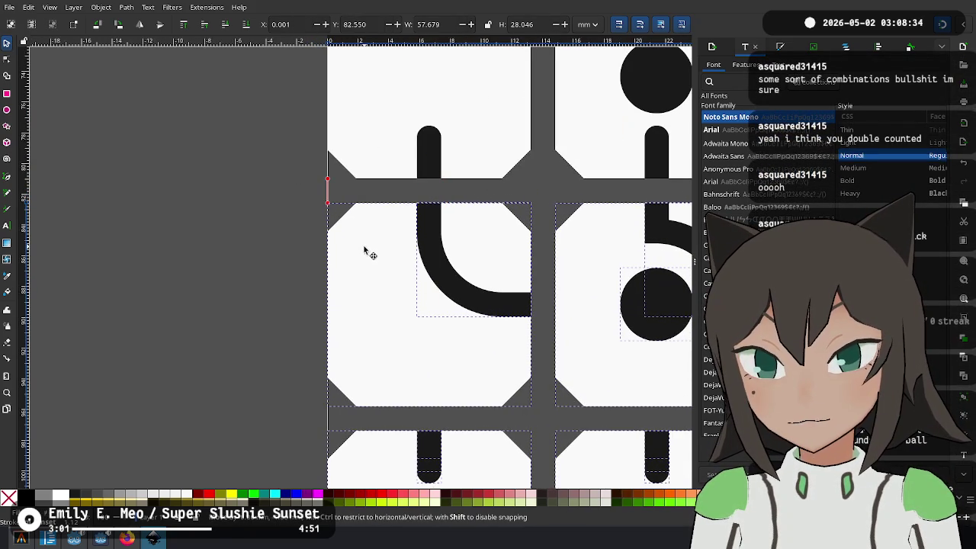
Ungroup section 2's top-left tile into its separate pieces
scroll(305, 244, "down", 2)
left_click(262, 241)
scroll(229, 229, "up", 3)
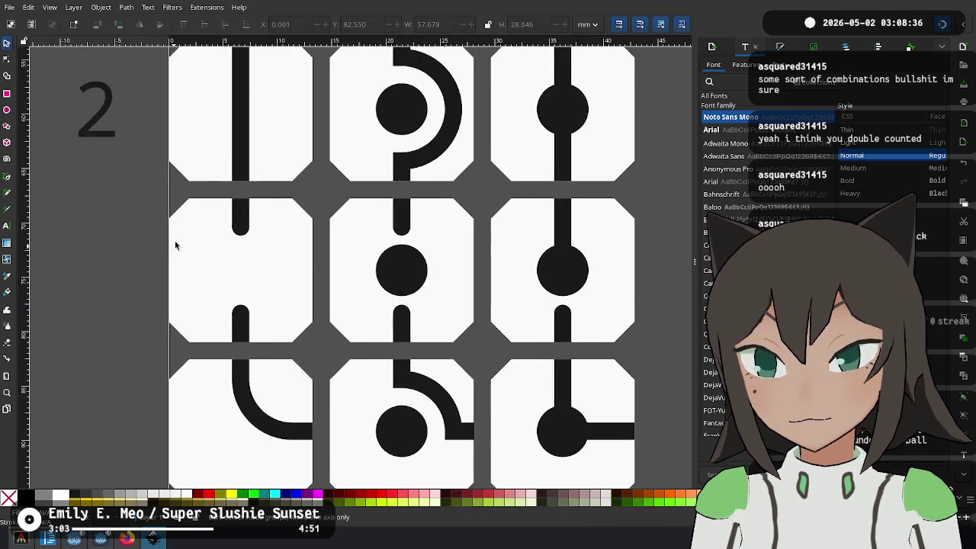
scroll(229, 199, "down", 3)
right_click(225, 198)
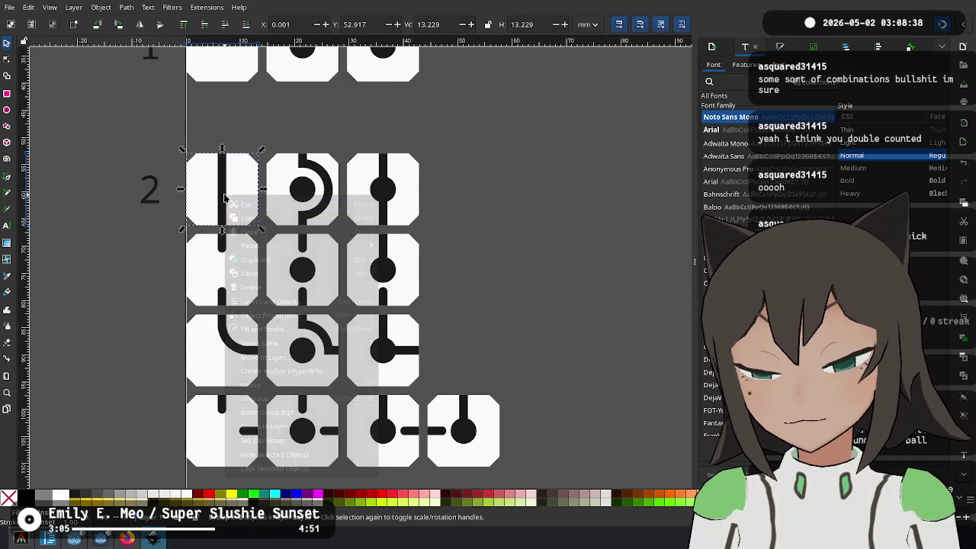
left_click(255, 399)
key("Escape")
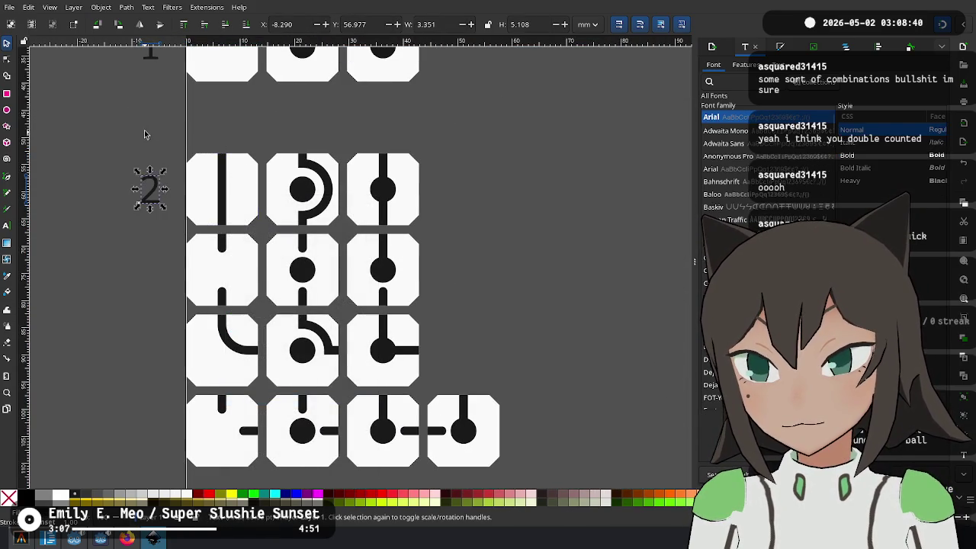
Duplicate the tile's vertical line, turn it horizontal, and snap it across the tile below
left_click(222, 181)
key("ctrl+d")
key("bracketleft")
key("bracketleft")
key("bracketleft")
key("bracketleft")
key("bracketleft")
mouse_move(226, 180)
left_mouse_down()
mouse_move(232, 296)
mouse_move(187, 309)
left_mouse_up()
scroll(186, 309, "up", 4)
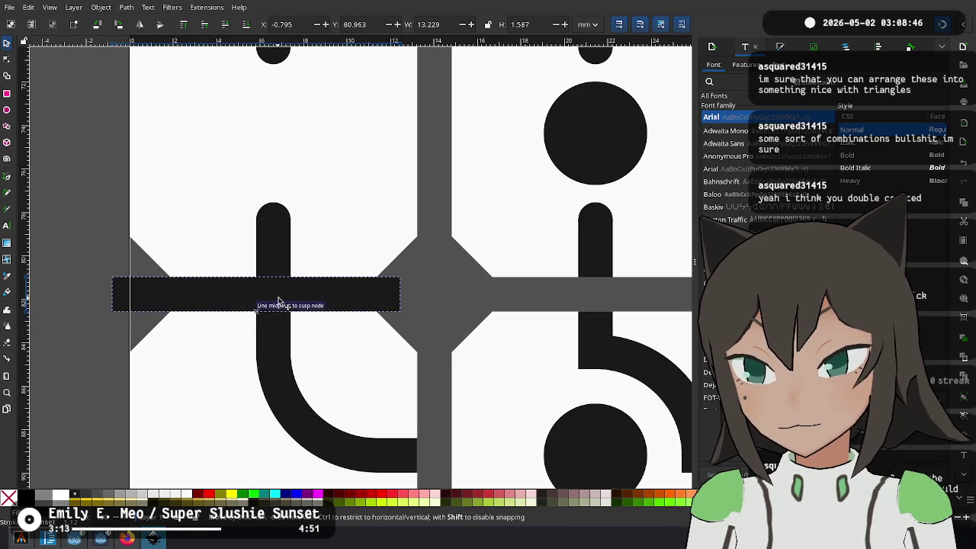
left_click_drag(279, 301, 282, 296)
scroll(279, 296, "up", 3)
scroll(282, 298, "down", 3)
Snap the curved stroke into the lower-left tile and delete the stray horizontal bar
left_click(283, 357)
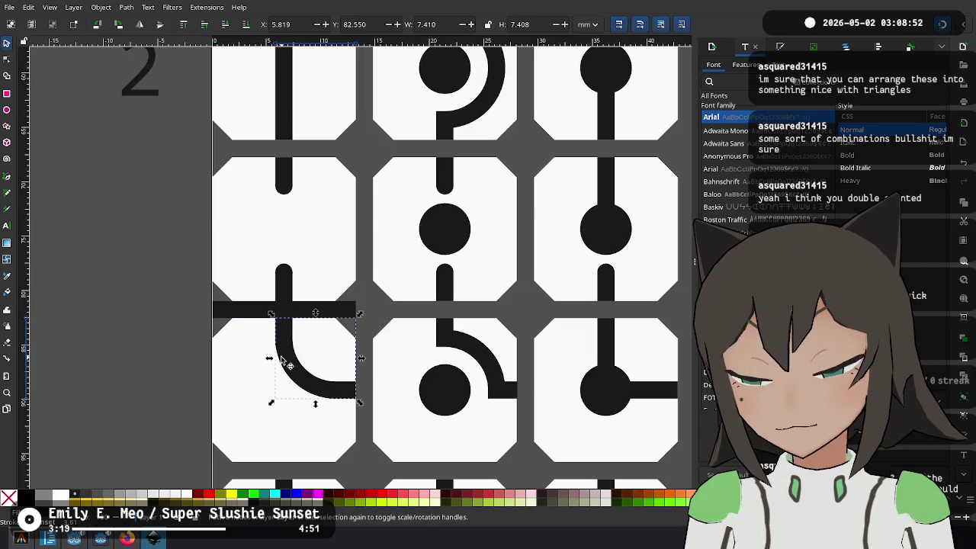
scroll(260, 347, "up", 4)
left_click_drag(364, 262, 364, 266)
scroll(350, 275, "down", 2)
scroll(381, 276, "down", 3)
left_click(384, 279)
key("Delete")
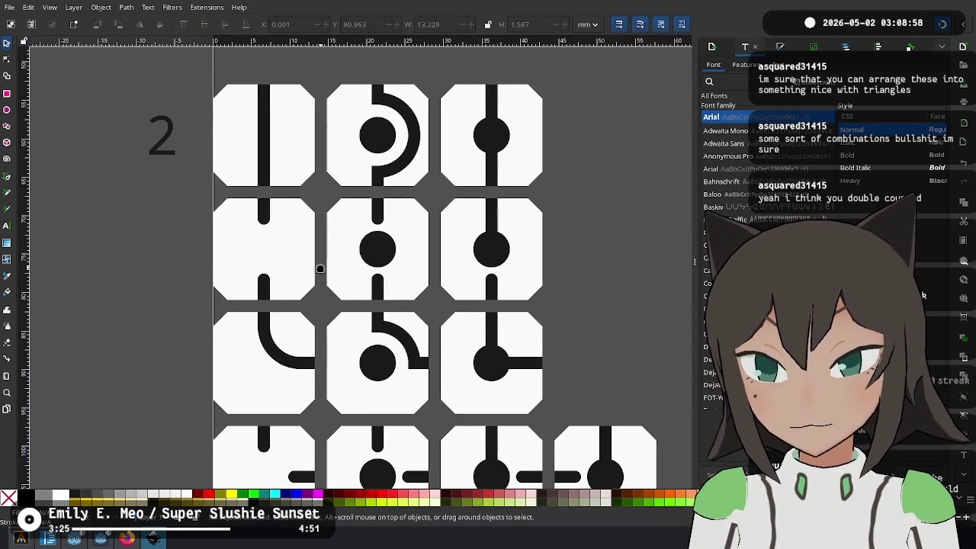
scroll(271, 156, "down", 1)
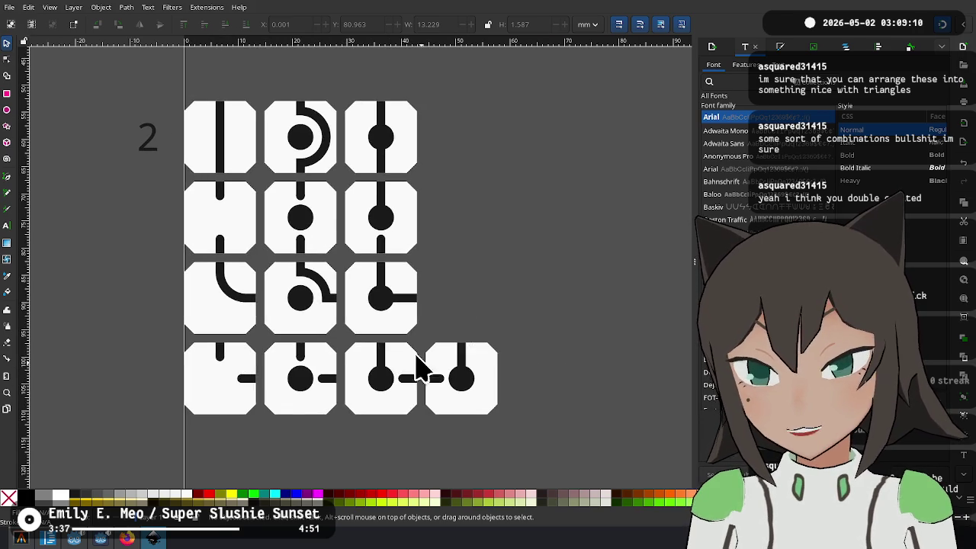
scroll(442, 328, "down", 3)
scroll(437, 199, "down", 6)
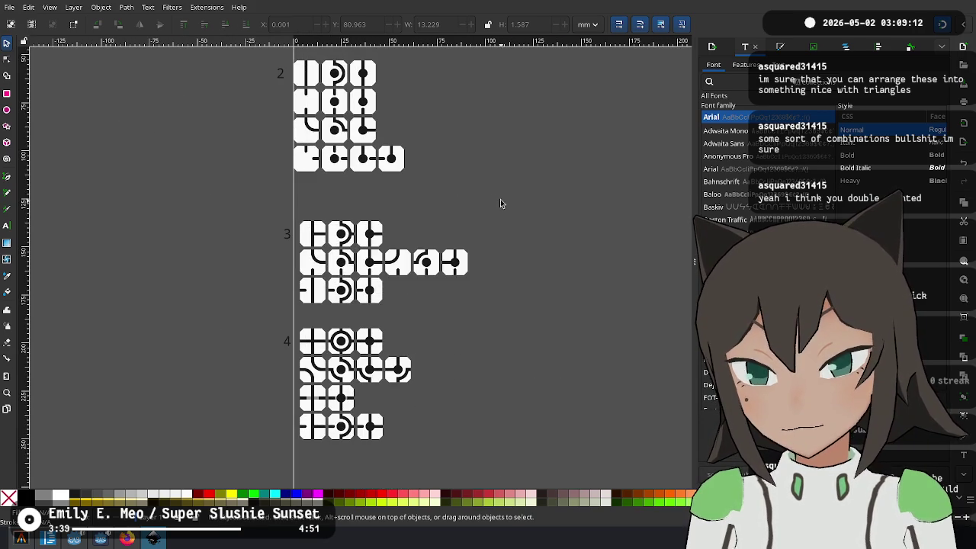
Move the blank section 0 tile down and align it as a guide above section 3
scroll(455, 343, "up", 5)
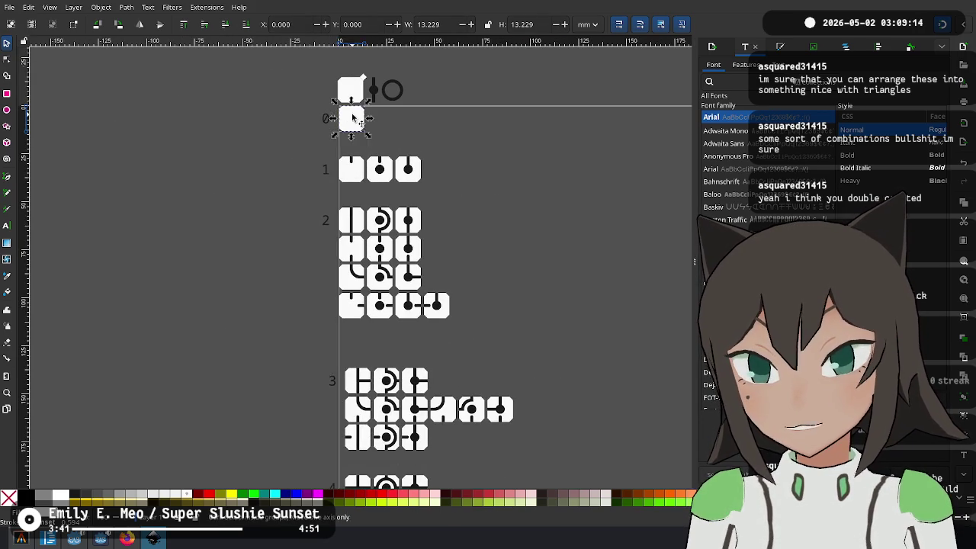
left_click_drag(353, 116, 353, 341)
scroll(353, 344, "up", 4)
scroll(352, 344, "up", 2)
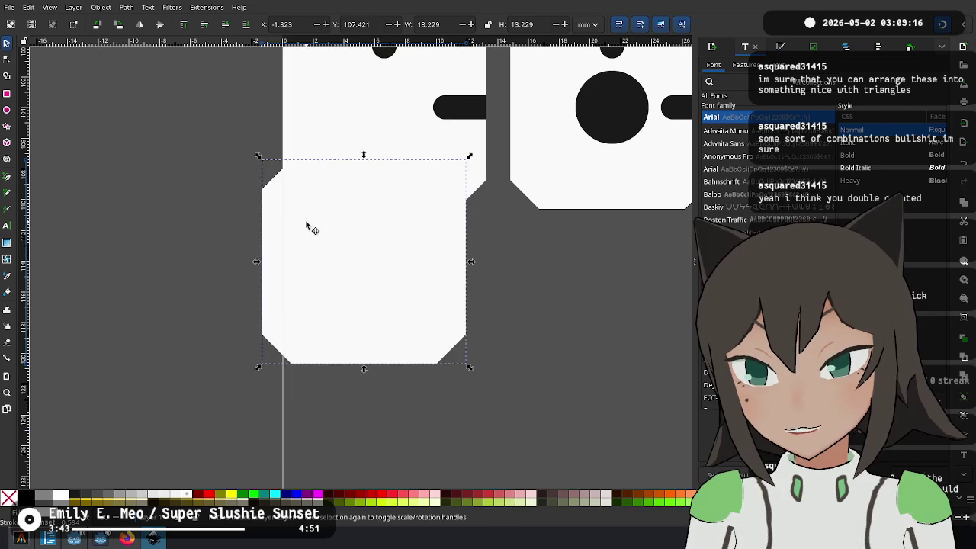
left_click_drag(310, 226, 333, 298)
left_click_drag(307, 227, 308, 241)
scroll(307, 279, "down", 3)
scroll(390, 81, "down", 3)
scroll(390, 81, "down", 2)
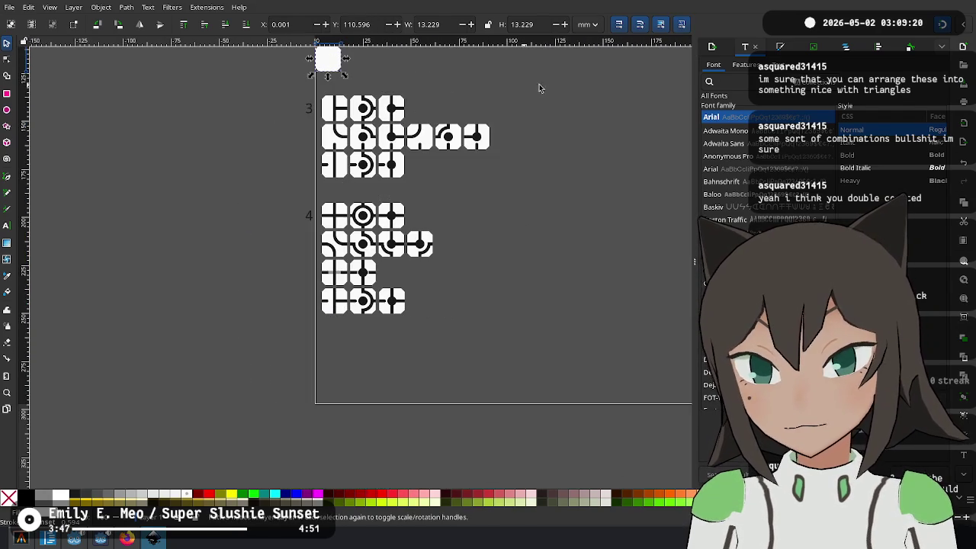
Select section 3 with its label and snap it beneath the blank guide tile
left_click_drag(490, 85, 246, 331)
scroll(319, 93, "up", 6)
scroll(319, 93, "up", 5)
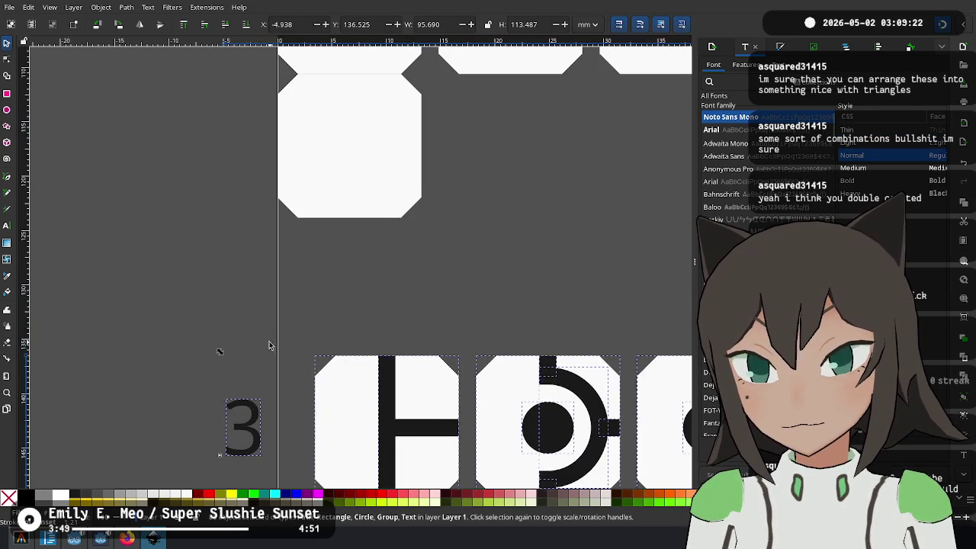
left_click_drag(328, 350, 297, 227)
Delete the temporary blank tile above section 3 and review the sheet below
left_click(333, 160)
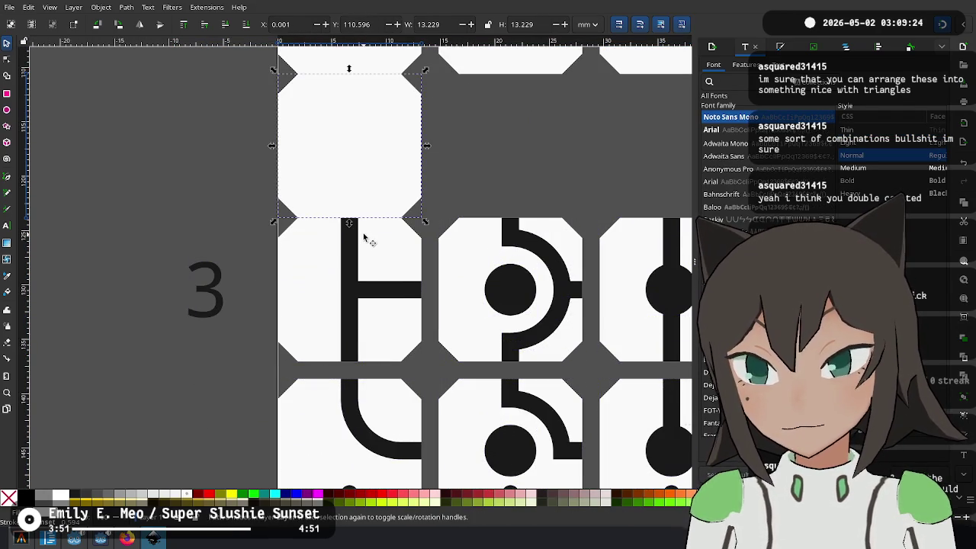
key("Delete")
scroll(366, 239, "down", 2)
scroll(435, 283, "down", 3)
scroll(346, 109, "down", 1)
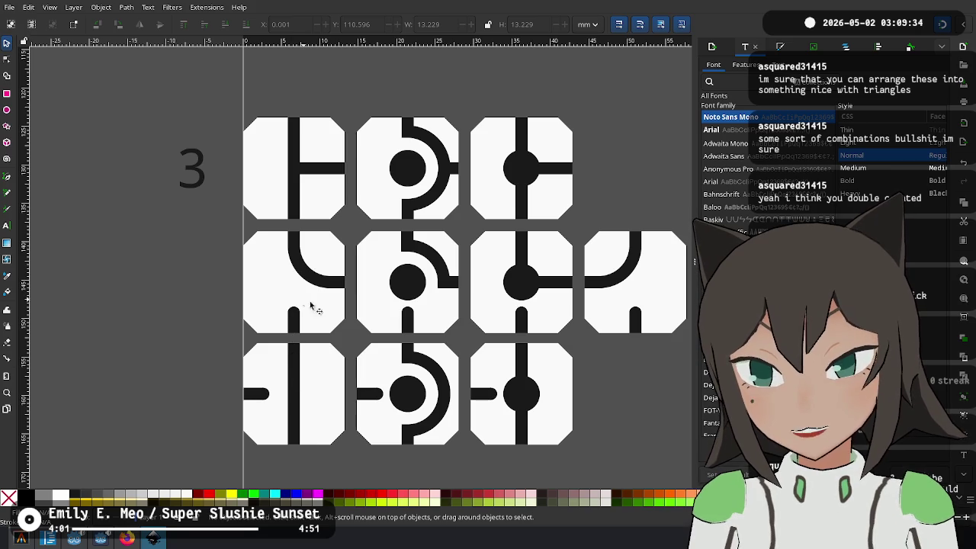
scroll(656, 298, "down", 1, "ctrl")
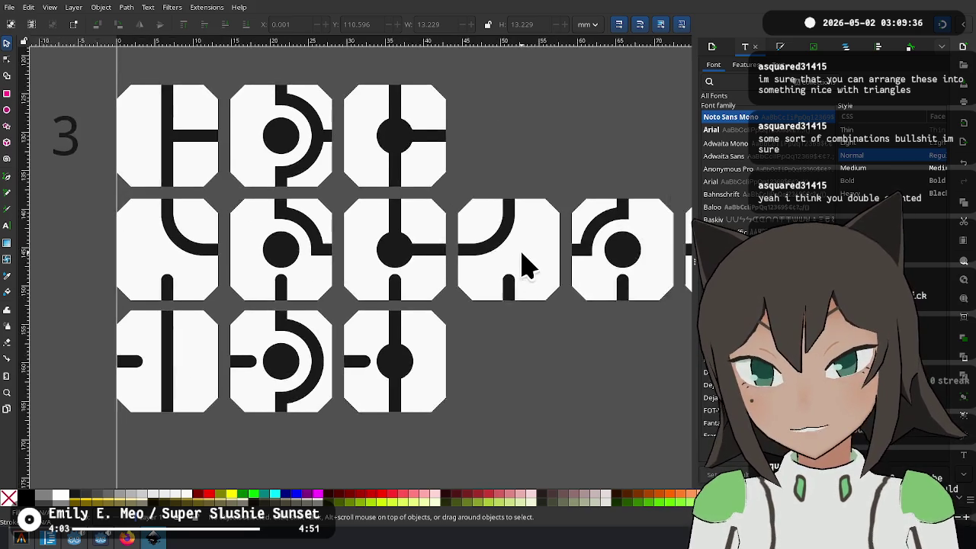
scroll(523, 266, "right", 2)
scroll(362, 276, "down", 2, "ctrl")
scroll(398, 312, "down", 2, "ctrl")
scroll(445, 320, "down", 1, "ctrl")
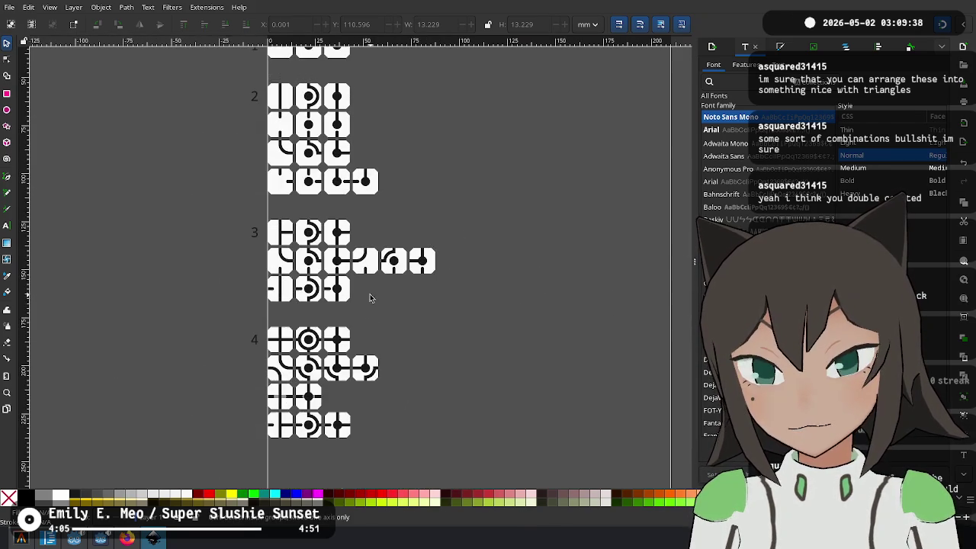
scroll(419, 279, "right", 1)
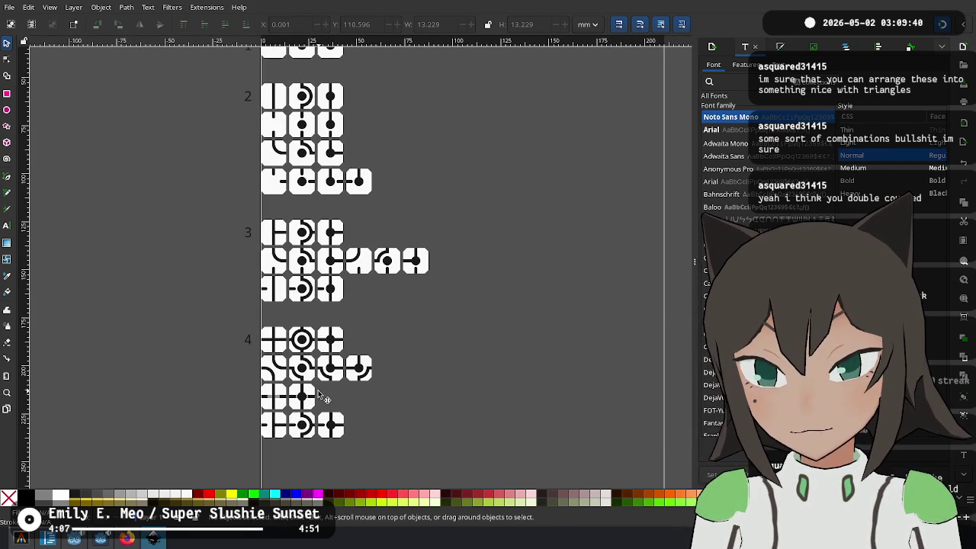
mouse_move(453, 314)
left_mouse_down()
mouse_move(422, 344)
mouse_move(411, 392)
mouse_move(438, 288)
mouse_move(413, 425)
left_mouse_up()
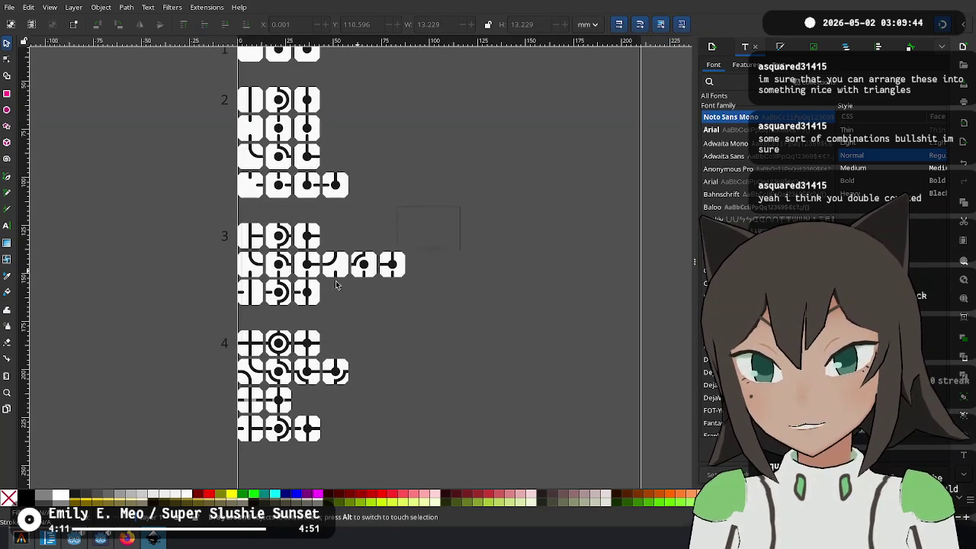
left_click_drag(147, 496, 147, 492)
scroll(192, 244, "up", 5)
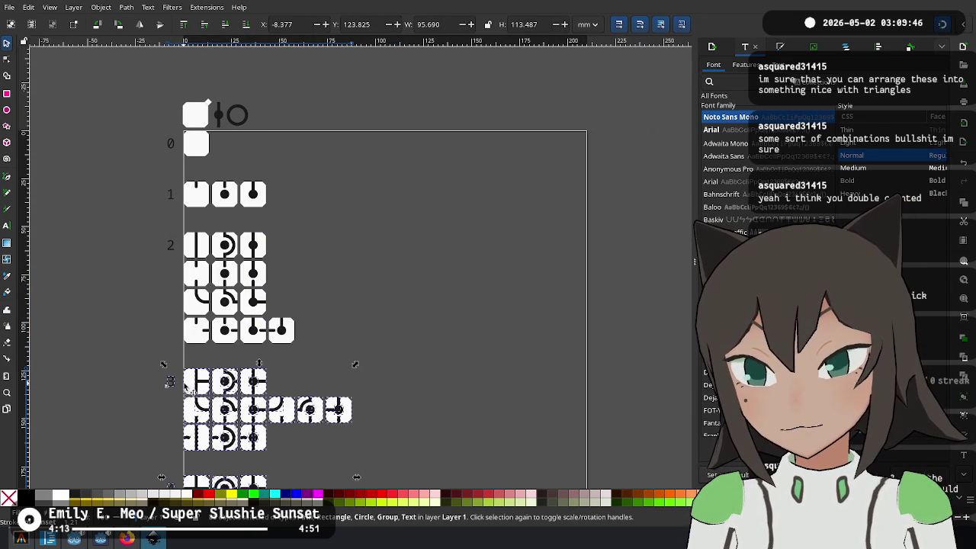
left_click_drag(186, 384, 357, 145)
scroll(196, 147, "up", 1)
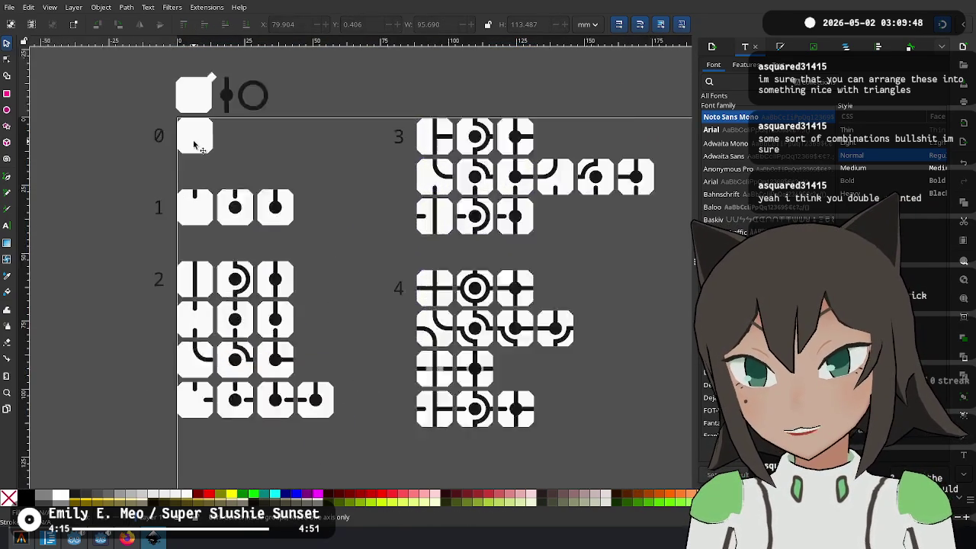
scroll(196, 145, "up", 1)
left_click(203, 142)
key("ctrl+d")
left_click_drag(203, 142, 379, 389)
scroll(379, 389, "up", 1)
mouse_move(327, 251)
left_mouse_down()
mouse_move(355, 370)
mouse_move(476, 385)
left_mouse_up()
scroll(355, 371, "up", 3)
key("ctrl+d")
scroll(396, 286, "down", 4)
scroll(340, 343, "up", 2)
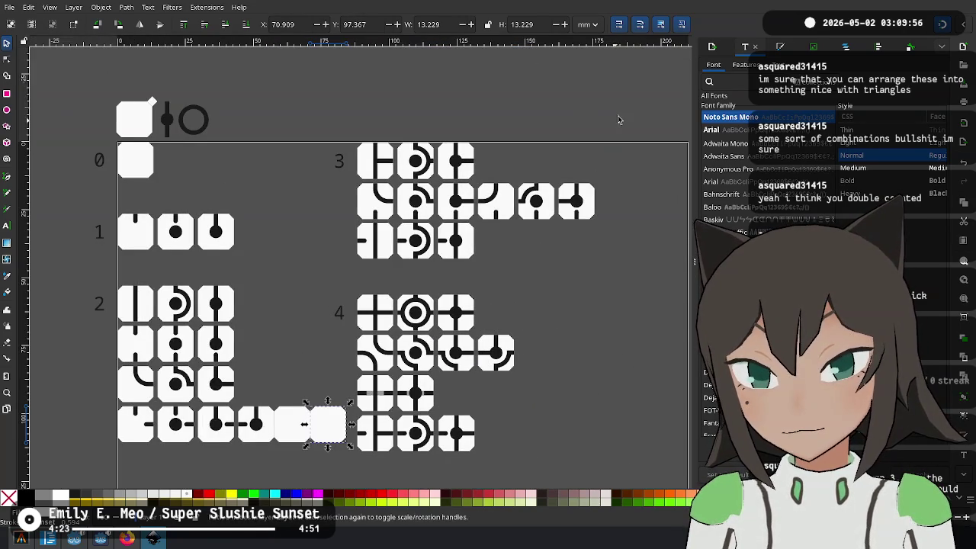
left_click_drag(625, 283, 324, 479)
scroll(351, 452, "up", 3)
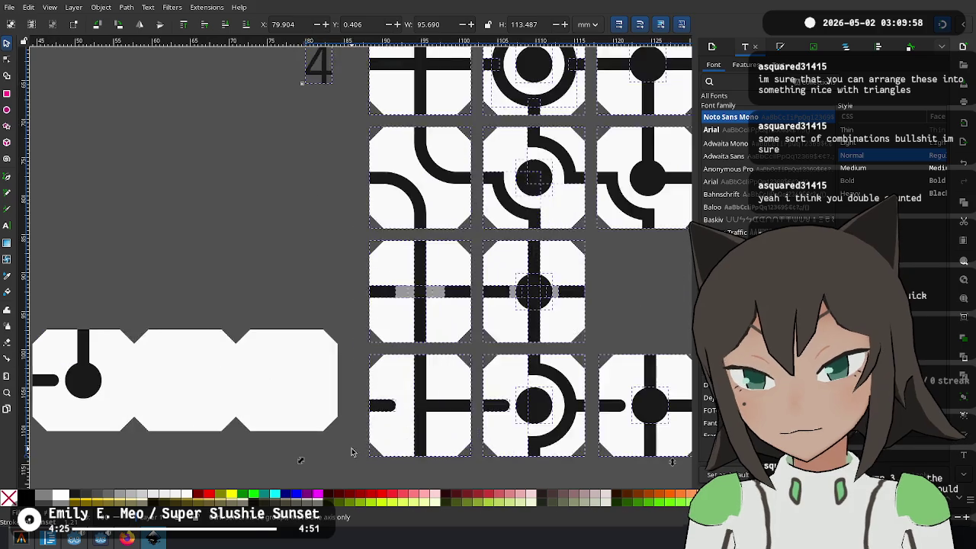
scroll(351, 452, "up", 1)
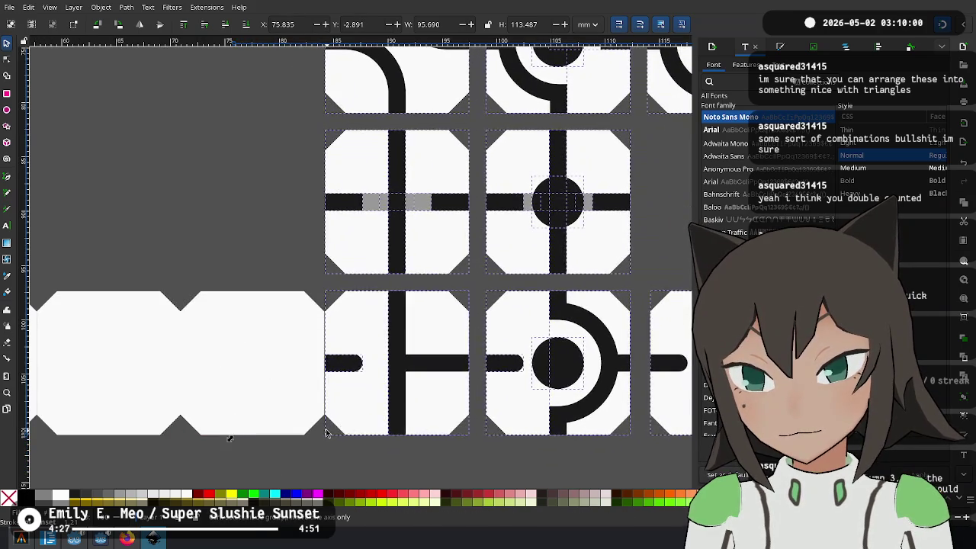
scroll(326, 433, "up", 3)
mouse_move(349, 409)
left_mouse_down()
mouse_move(327, 384)
mouse_move(336, 377)
left_mouse_up()
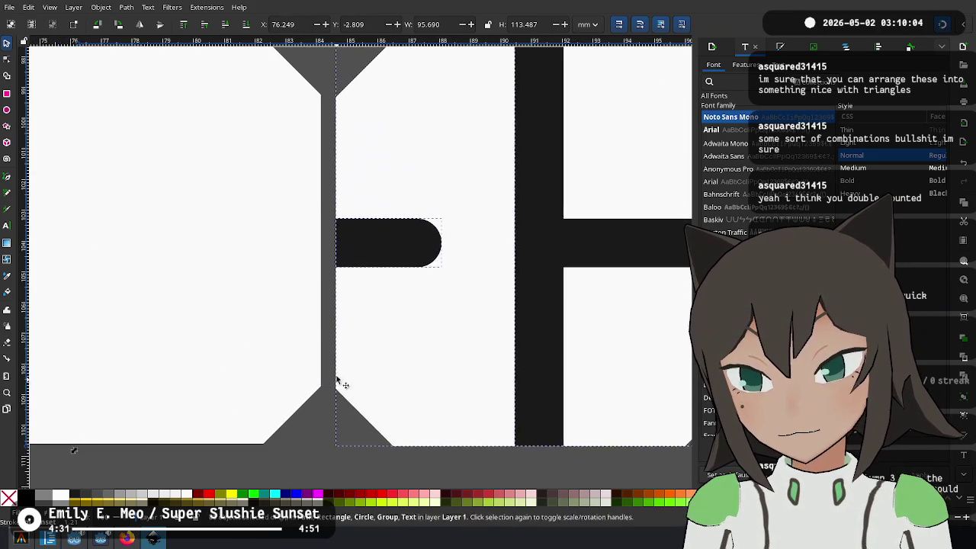
scroll(340, 381, "down", 5)
scroll(320, 174, "down", 3)
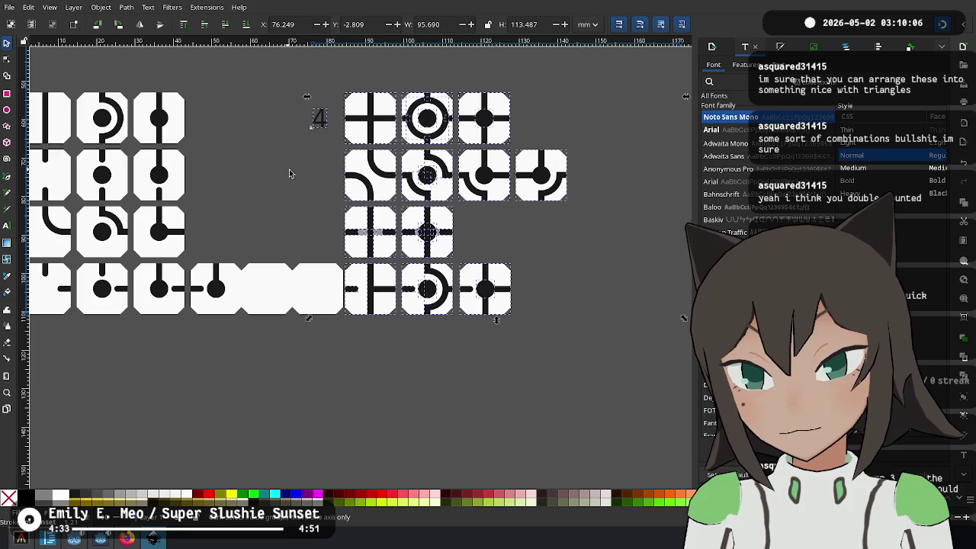
scroll(301, 178, "up", 3)
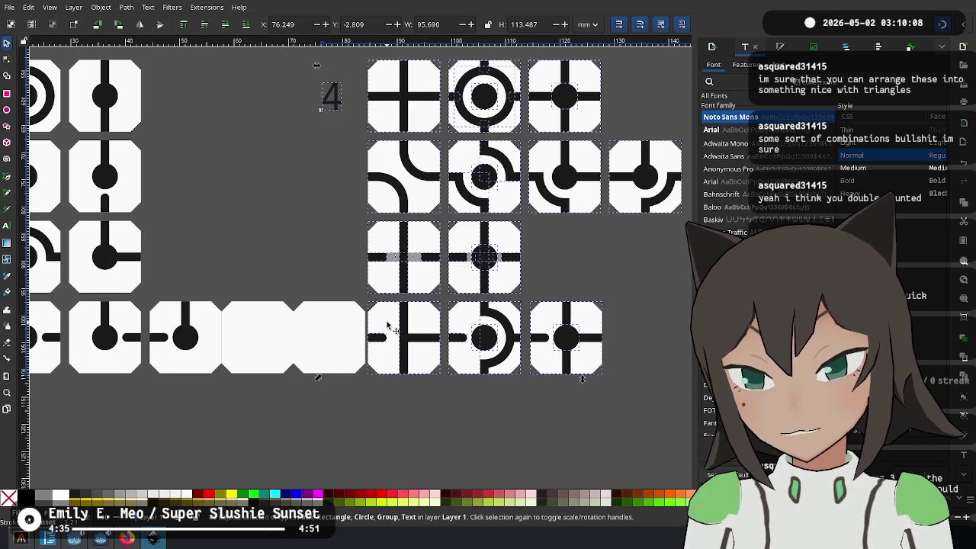
left_click_drag(387, 326, 482, 345)
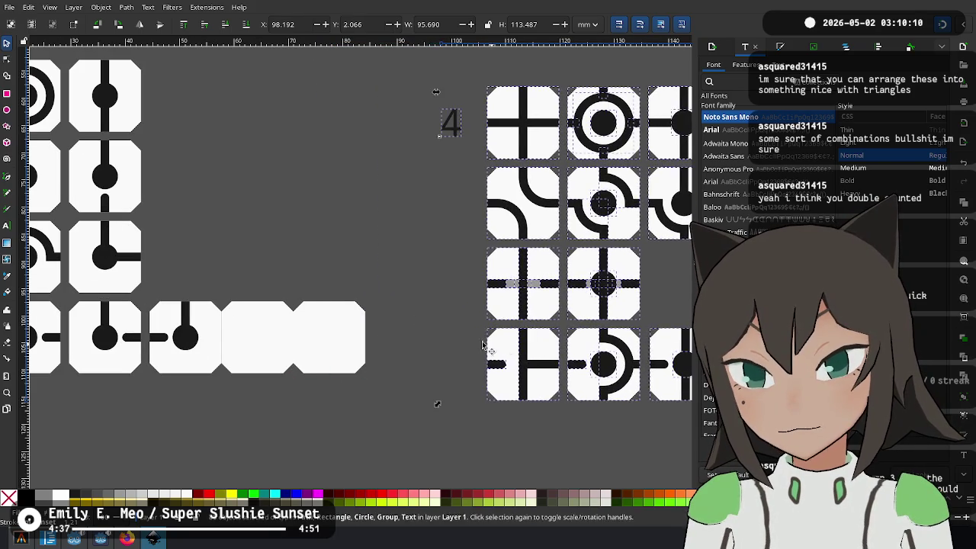
left_click_drag(327, 344, 484, 366)
scroll(392, 315, "down", 3)
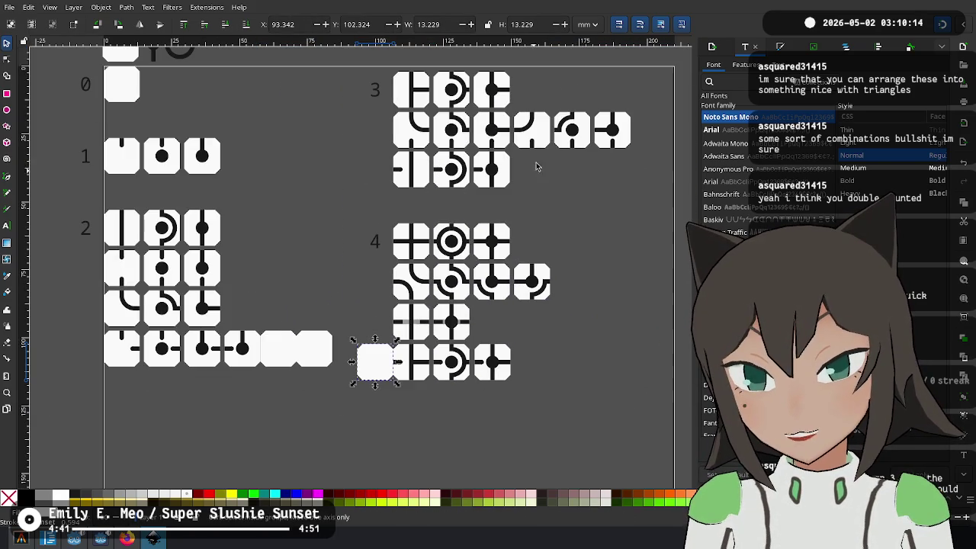
scroll(366, 402, "up", 4)
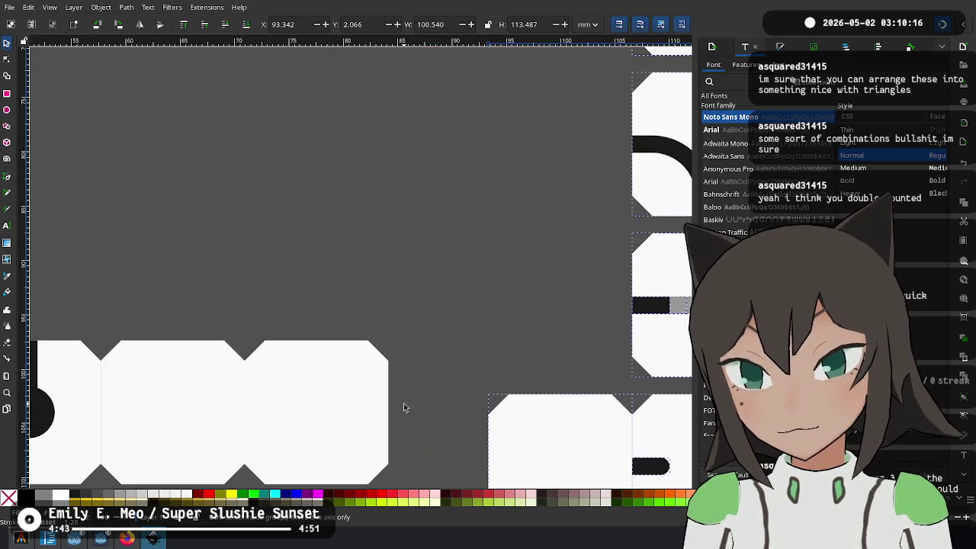
scroll(485, 427, "down", 4)
left_click_drag(532, 403, 275, 343)
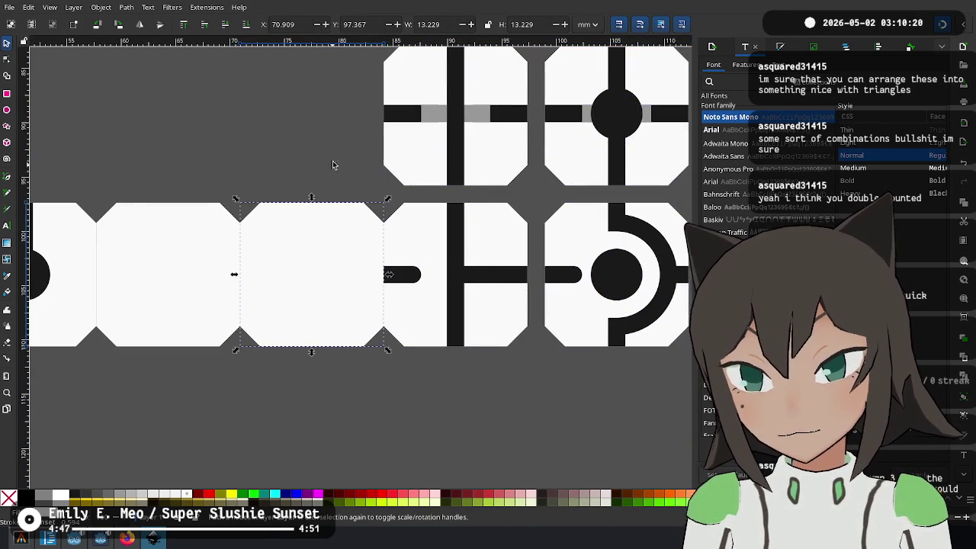
left_click_drag(292, 150, 379, 177)
left_click_drag(148, 179, 487, 427)
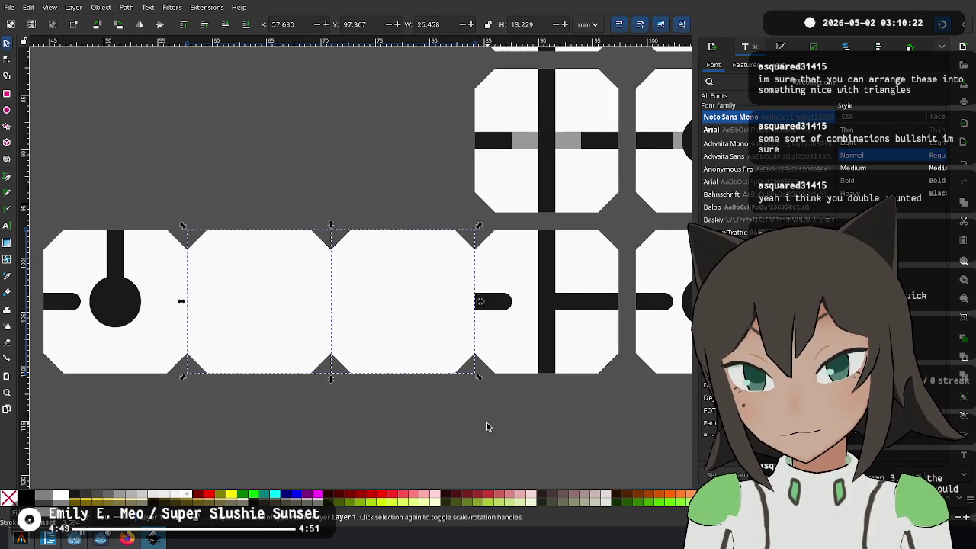
key("Delete")
scroll(283, 147, "down", 3)
scroll(386, 399, "up", 1)
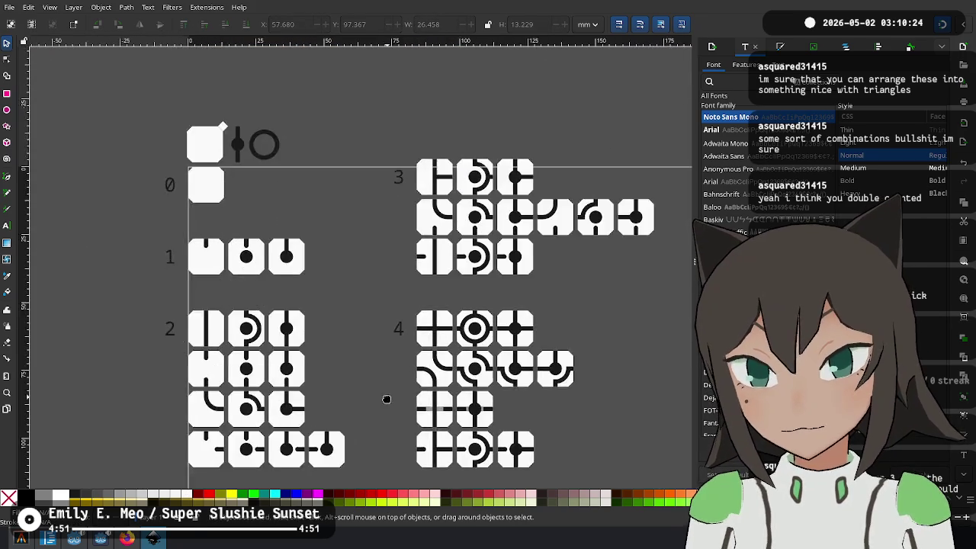
scroll(339, 363, "up", 1)
left_click_drag(339, 363, 329, 349)
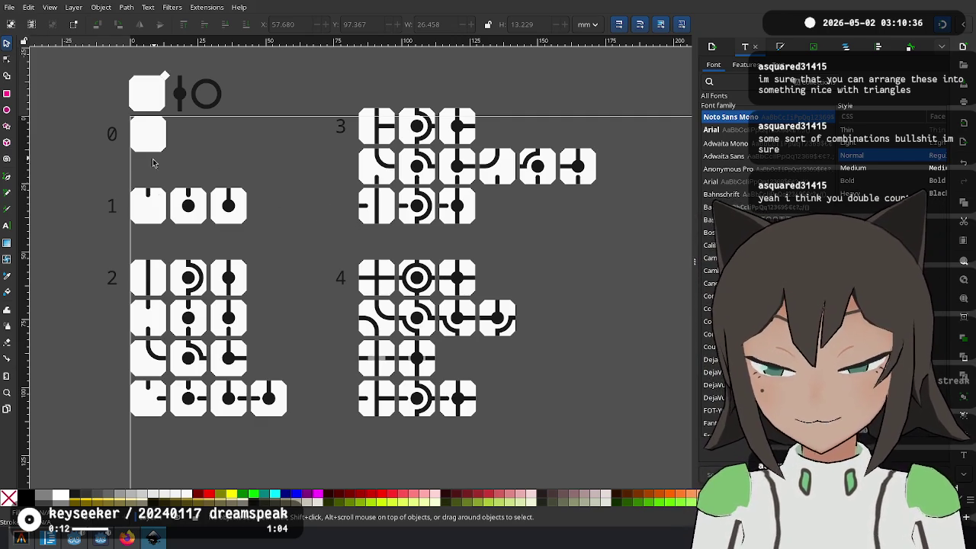
scroll(153, 152, "up", 1)
scroll(153, 152, "left", 1)
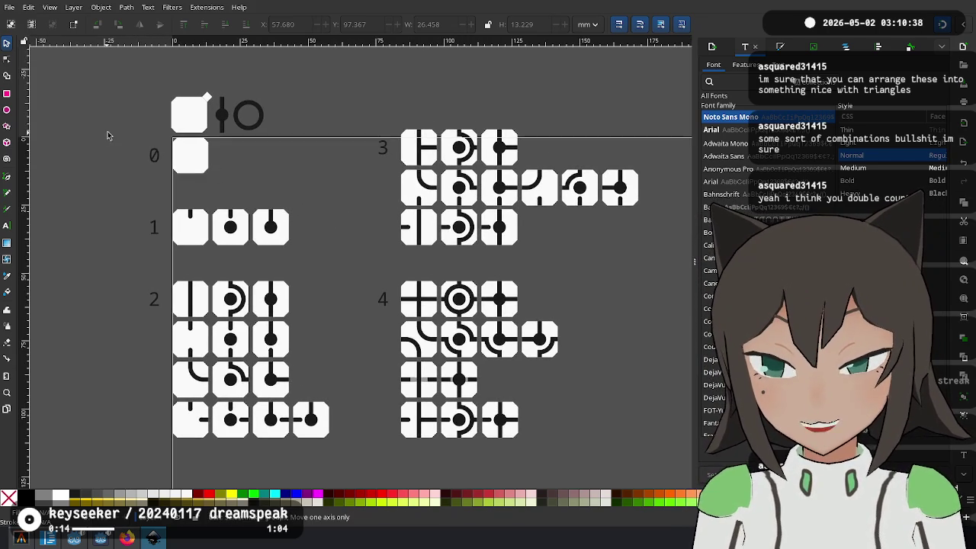
scroll(190, 160, "up", 3)
scroll(266, 83, "up", 2)
left_click(235, 97)
key("ctrl+d")
left_click_drag(235, 97, 183, 249)
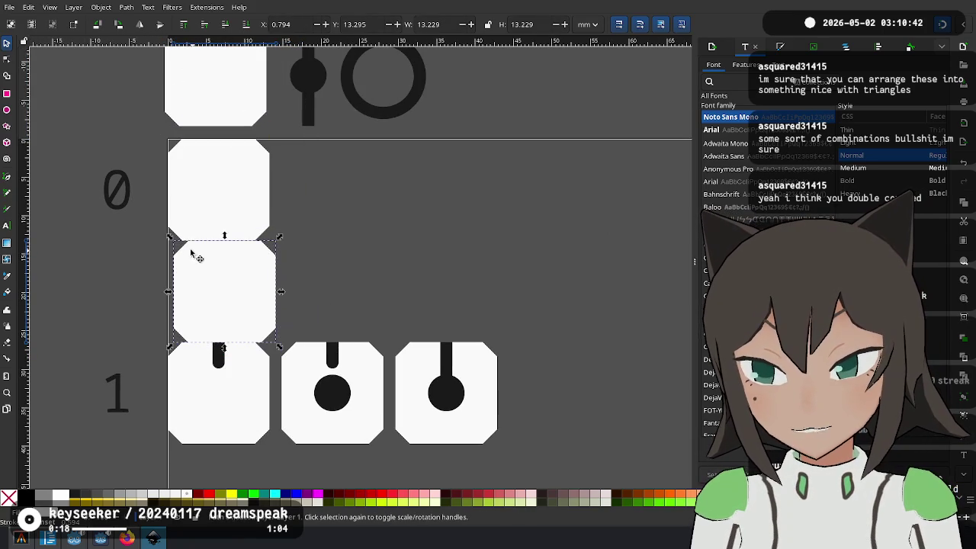
Copy the black stem and turn it into a horizontal bar near row 1's first tile
left_click_drag(313, 113, 335, 289)
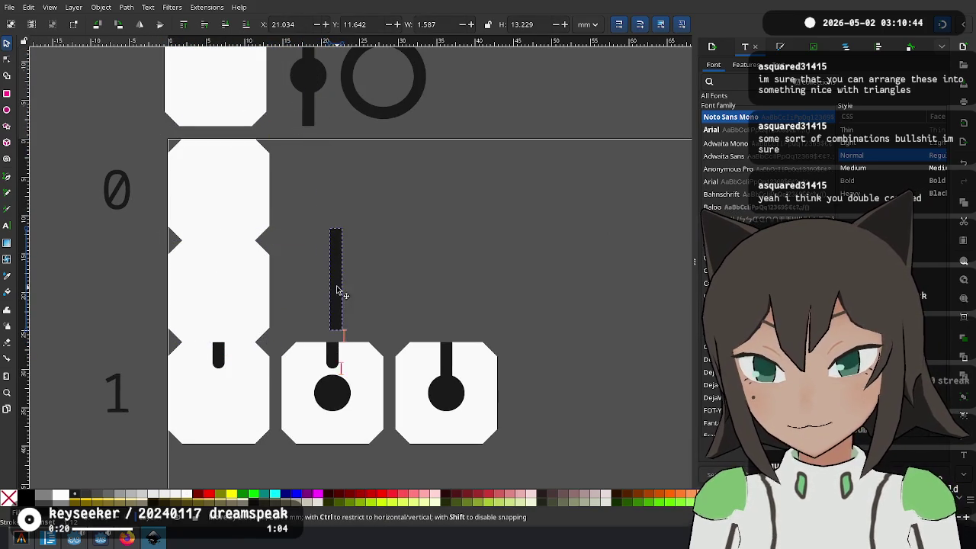
mouse_move(341, 242)
left_mouse_down()
mouse_move(371, 288)
mouse_move(227, 356)
left_mouse_up()
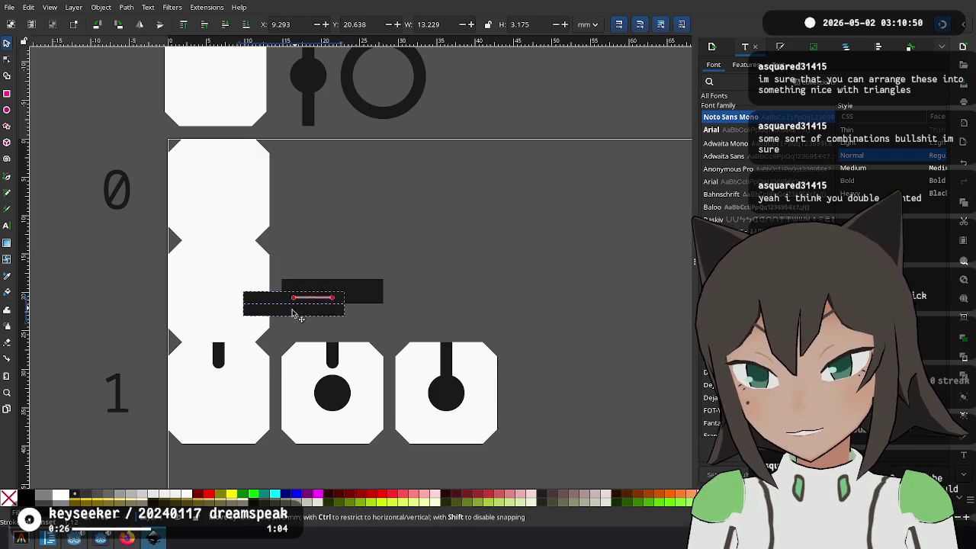
left_click_drag(228, 356, 139, 356)
scroll(190, 349, "up", 3, "ctrl")
scroll(139, 356, "down", 3, "ctrl")
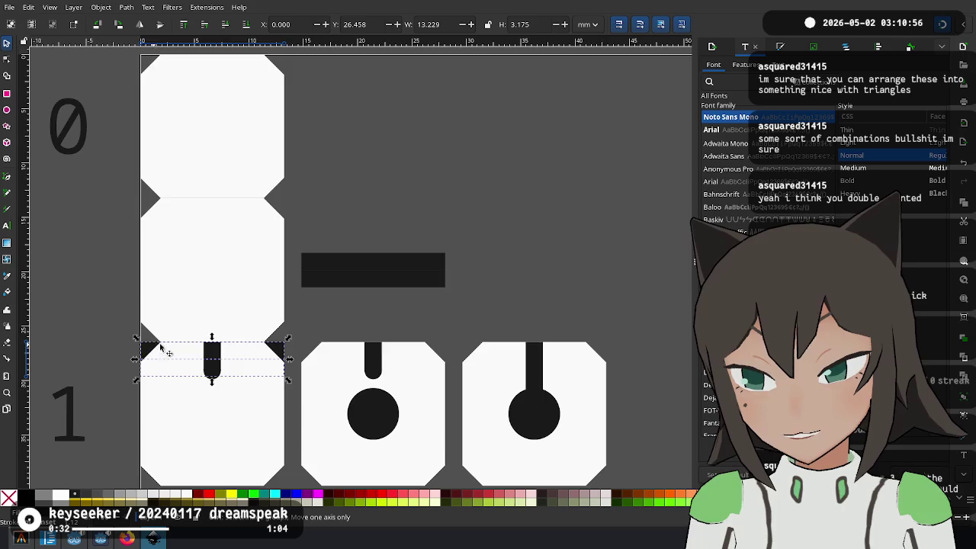
scroll(412, 177, "down", 4)
Lower all three row 1 tiles to make room for the bar
key("ctrl+shift+c")
left_click(305, 251, "shift")
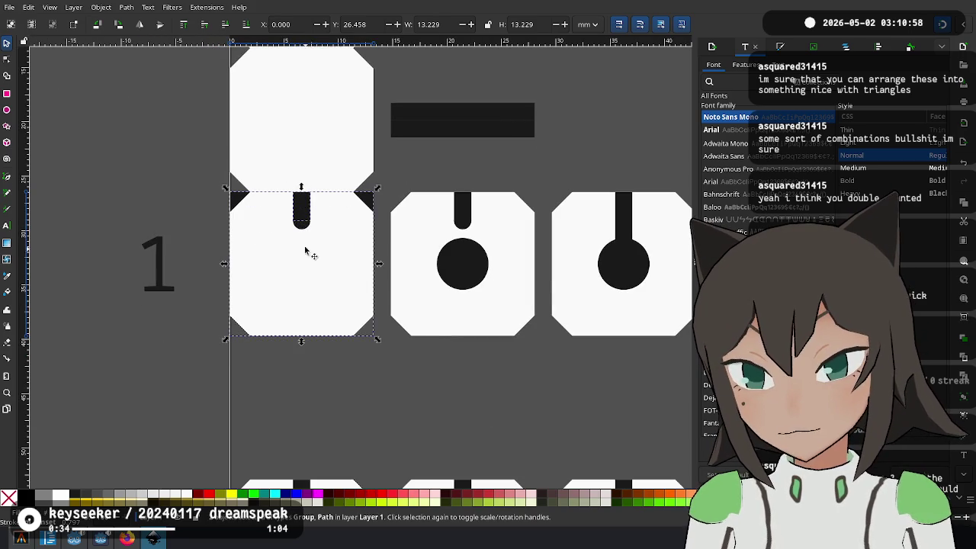
left_click_drag(328, 212, 240, 237)
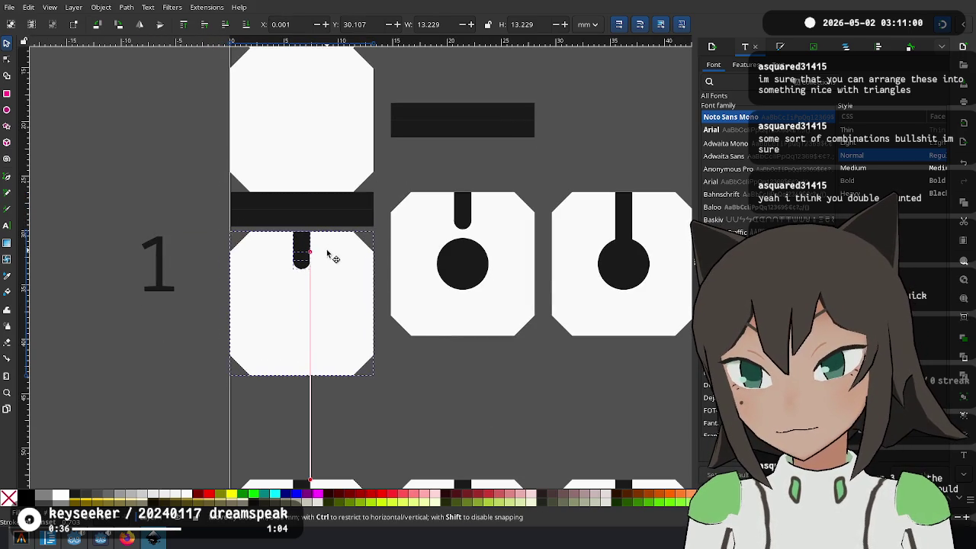
scroll(240, 237, "right", 5)
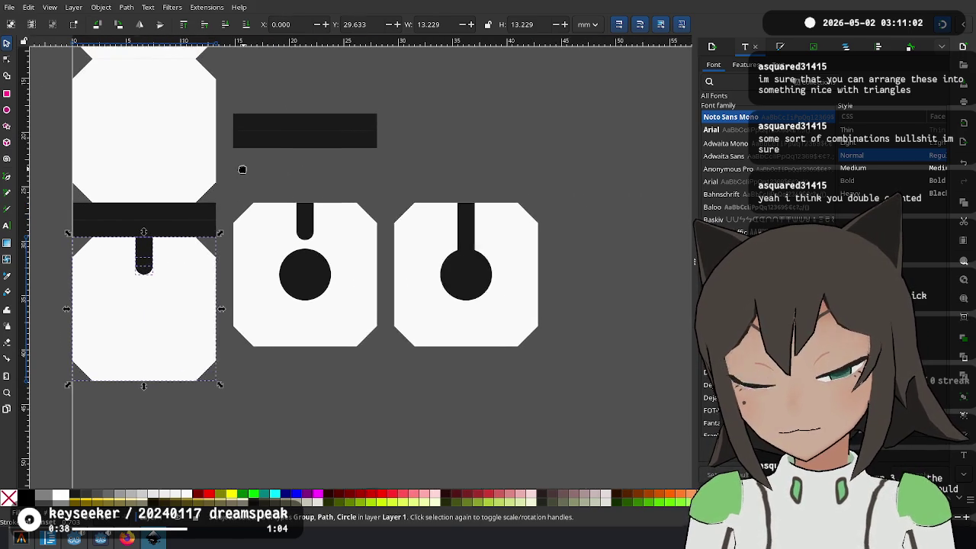
left_click_drag(617, 180, 222, 379)
scroll(210, 271, "up", 3)
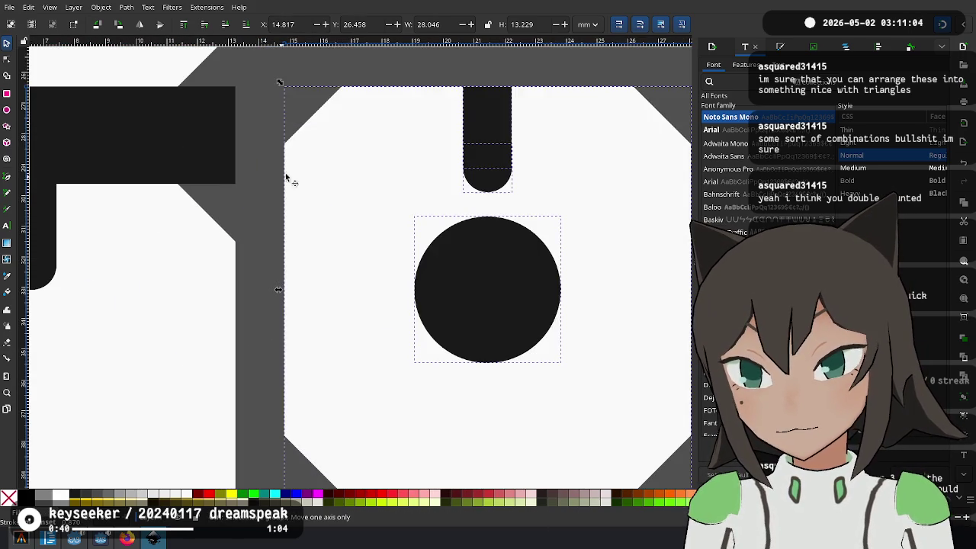
mouse_move(322, 115)
left_mouse_down()
mouse_move(324, 230)
mouse_move(338, 223)
left_mouse_up()
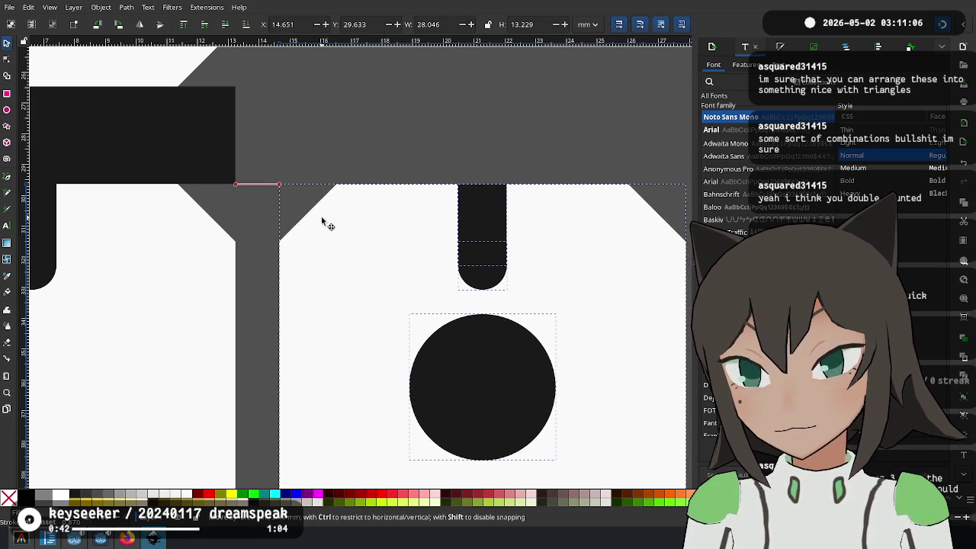
scroll(339, 223, "down", 3)
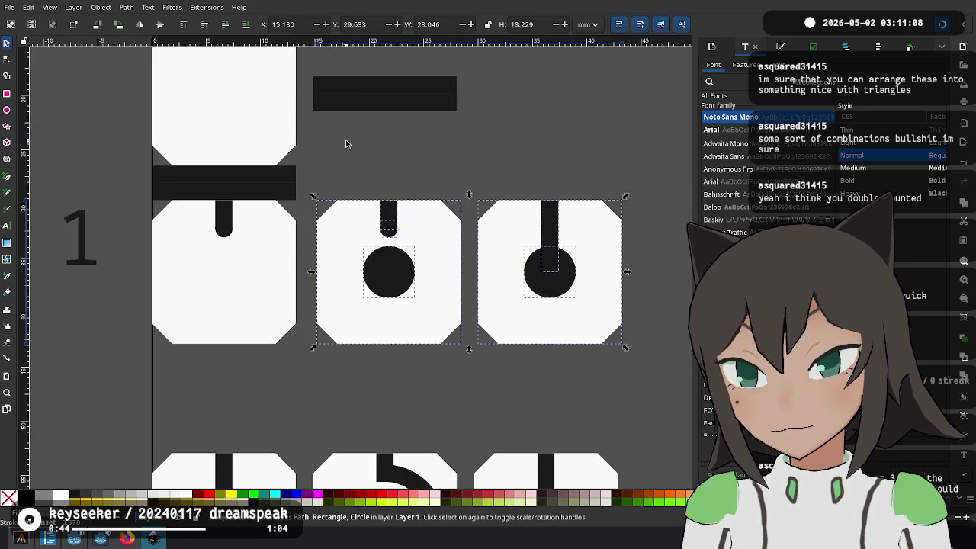
Stand the thin black bar vertically between row 1's first two tiles
left_click(270, 196)
mouse_move(270, 197)
left_mouse_down()
mouse_move(363, 175)
mouse_move(362, 245)
left_mouse_up()
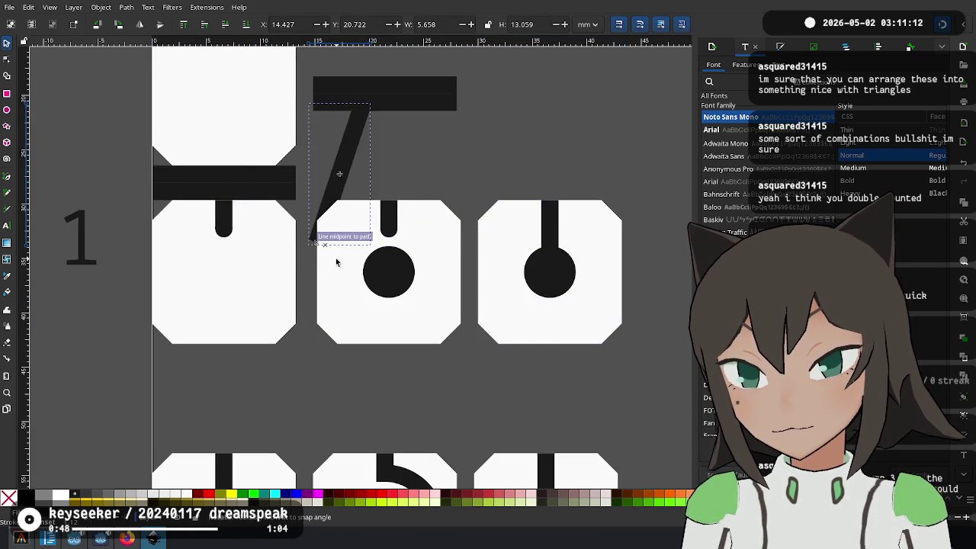
left_click_drag(343, 158, 305, 266)
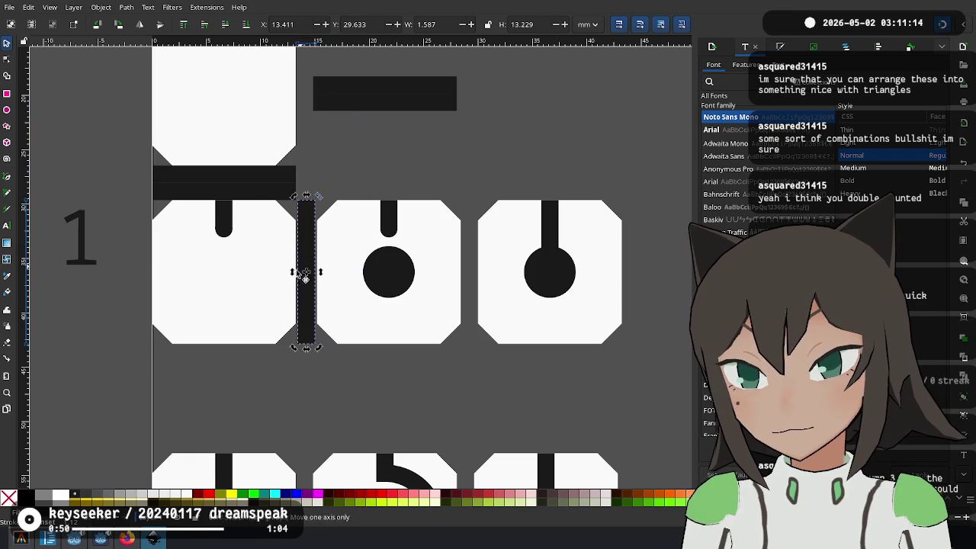
scroll(299, 272, "up", 3)
scroll(387, 248, "down", 3)
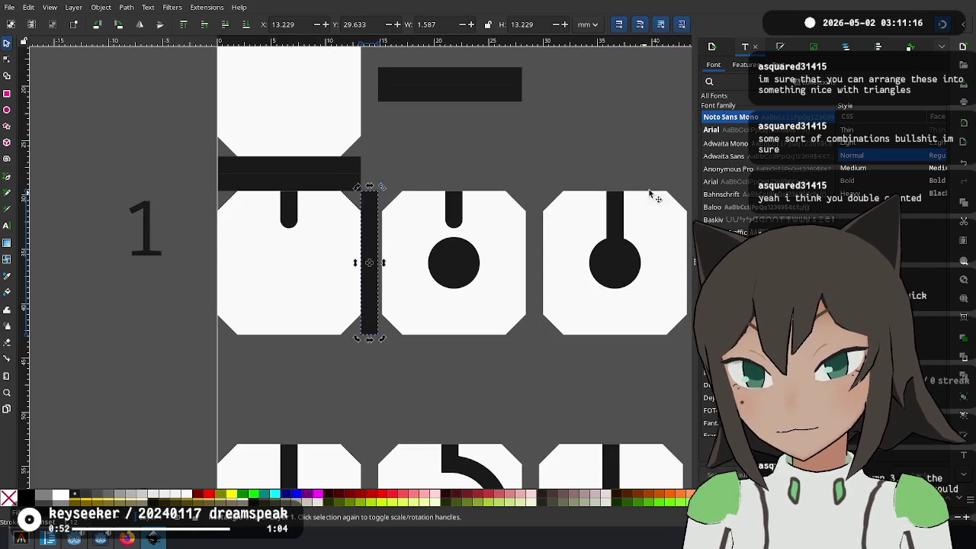
scroll(453, 184, "right", 4)
Slide row 1's second and third tiles left against the divider
mouse_move(582, 183)
left_mouse_down()
mouse_move(256, 367)
mouse_move(209, 382)
left_mouse_up()
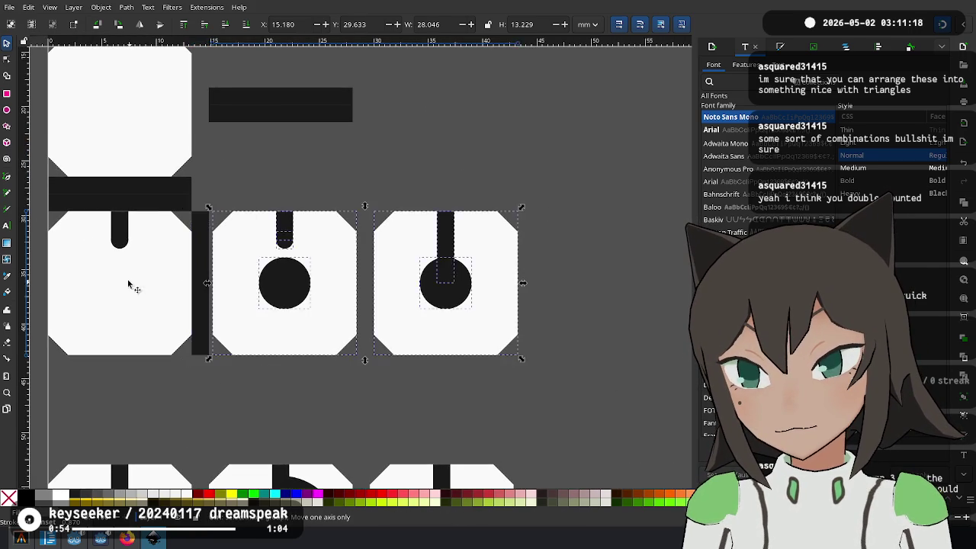
scroll(131, 283, "up", 3)
left_click_drag(414, 276, 349, 251)
scroll(350, 252, "down", 2)
scroll(348, 252, "down", 1)
Move the blank tile with its bottom bar left of the grid and delete the leftover bar
left_click(339, 260)
left_click(323, 170, "shift")
scroll(359, 156, "up", 1)
scroll(352, 221, "up", 2)
left_click(289, 208, "shift")
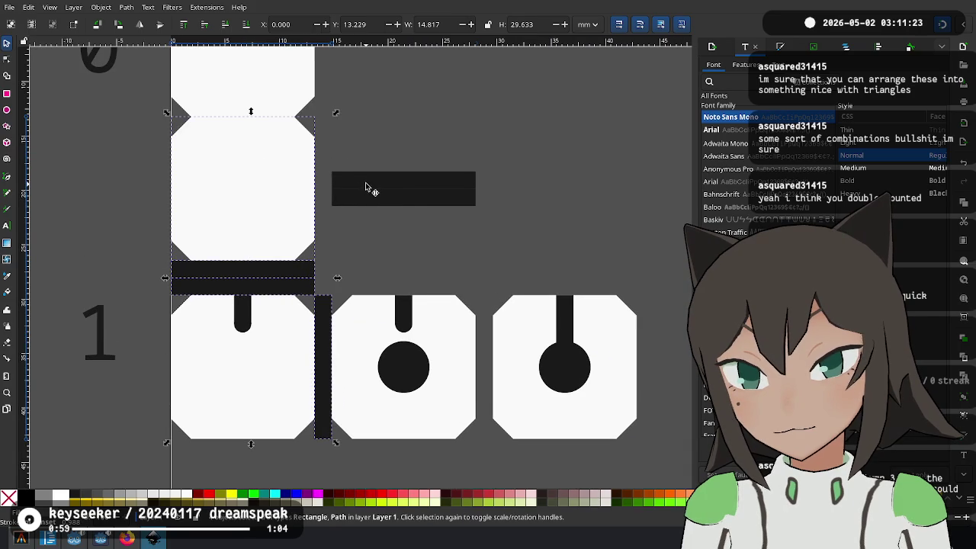
left_click(436, 240)
left_click(287, 172)
left_click(271, 271, "shift")
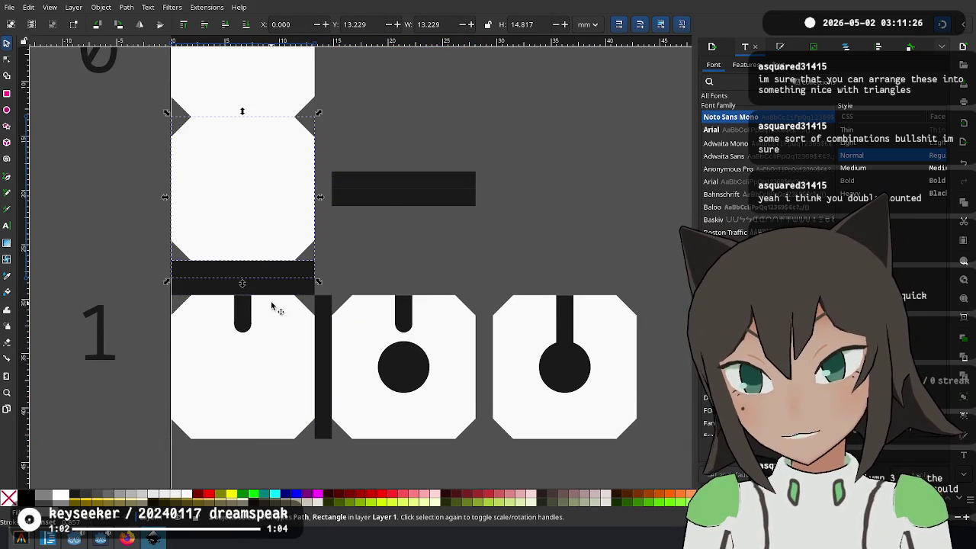
left_click_drag(285, 215, 48, 211)
left_click(405, 191)
key("Delete")
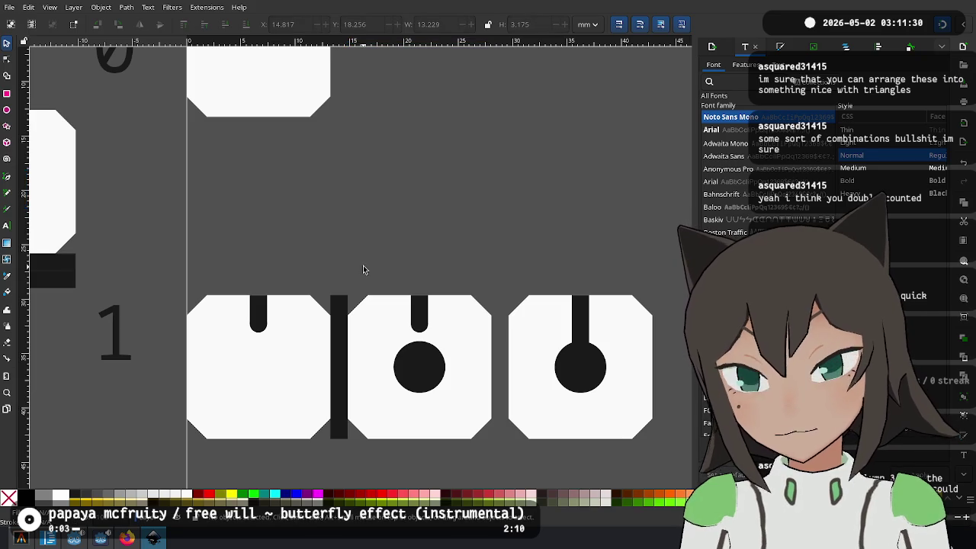
Delete the black divider bar between row 1's tiles
scroll(305, 290, "down", 3, "ctrl")
left_click(313, 299)
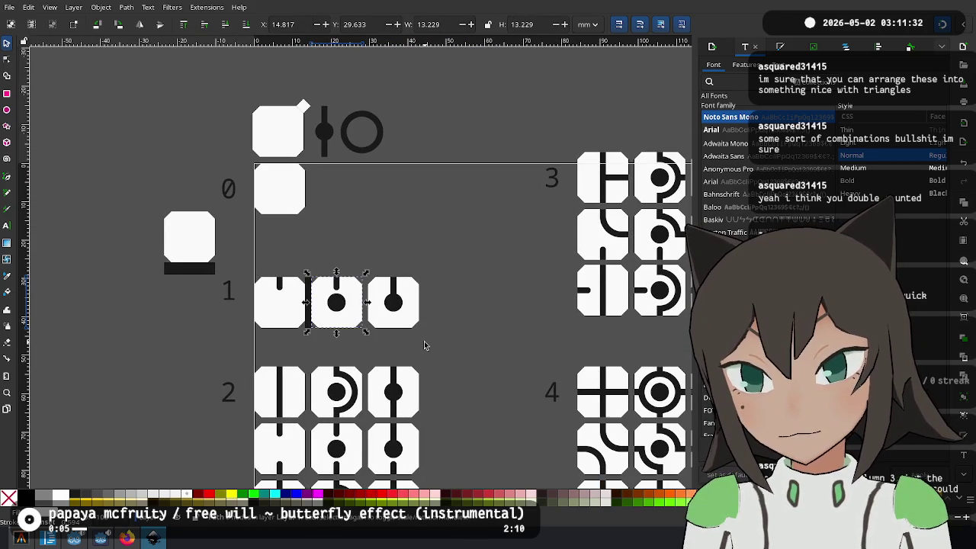
scroll(252, 128, "up", 1)
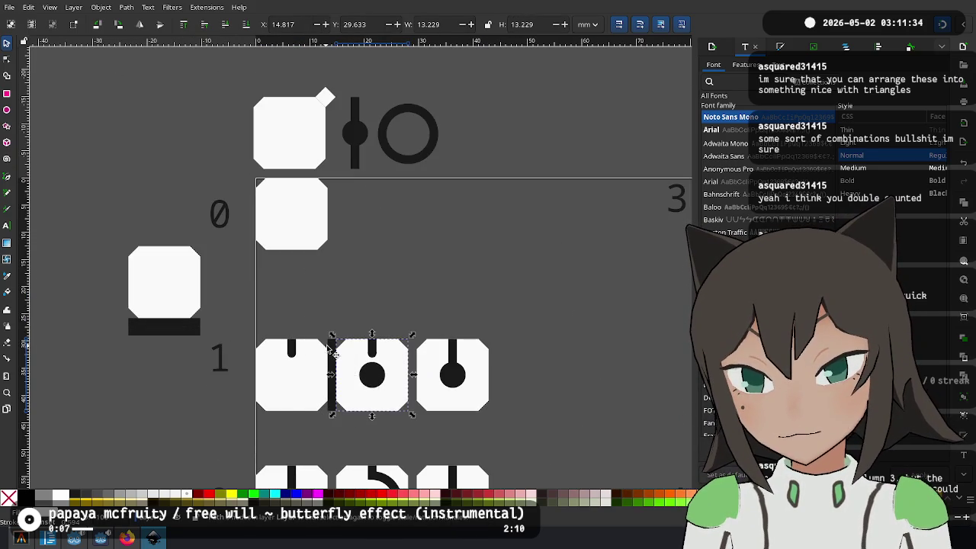
scroll(340, 374, "up", 4)
left_click(322, 266)
key("Delete")
Move the blank tile with its bar under row 1's first tile
scroll(360, 149, "down", 3)
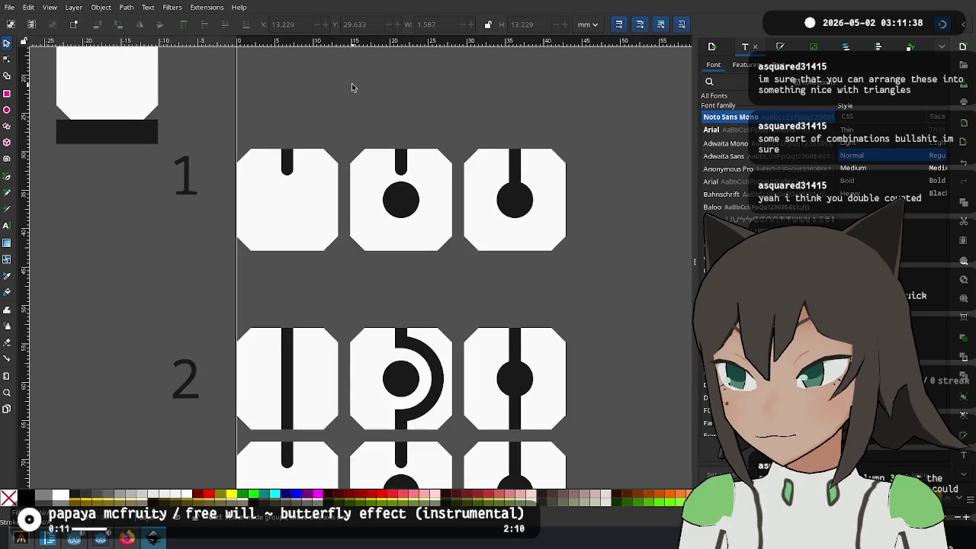
scroll(359, 114, "down", 1)
scroll(343, 267, "up", 2)
scroll(307, 211, "down", 1)
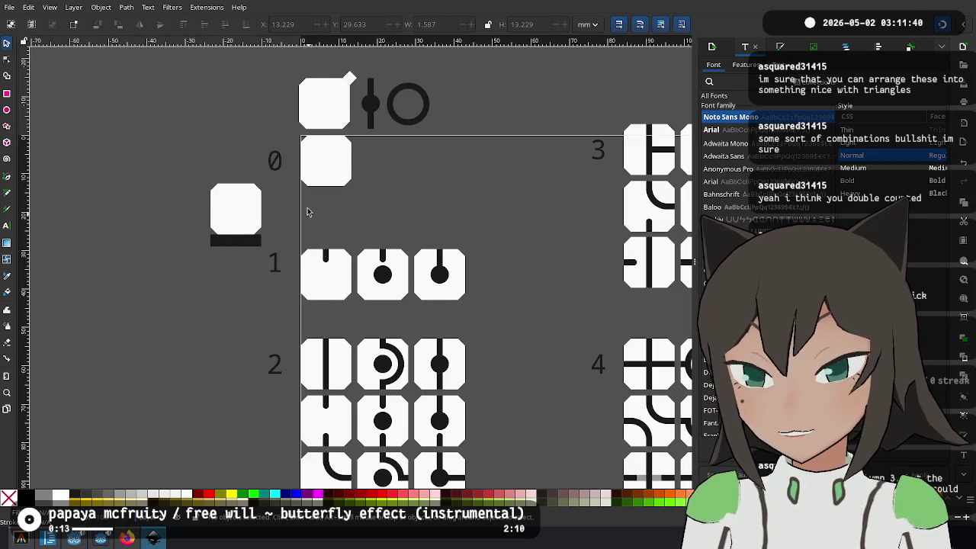
scroll(274, 168, "down", 2)
scroll(252, 116, "down", 1)
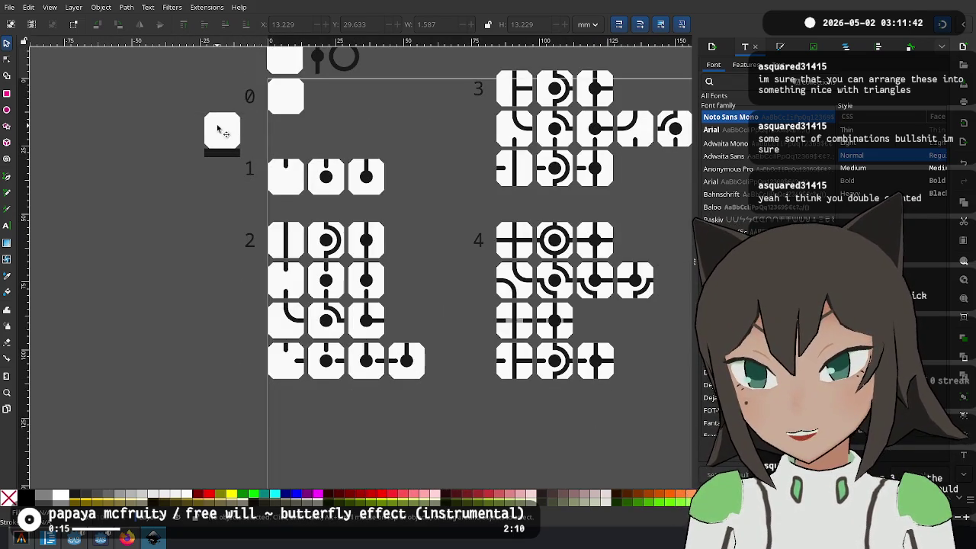
left_click_drag(221, 138, 267, 202)
Move section 2's tiles and label down to make room
scroll(267, 202, "up", 4)
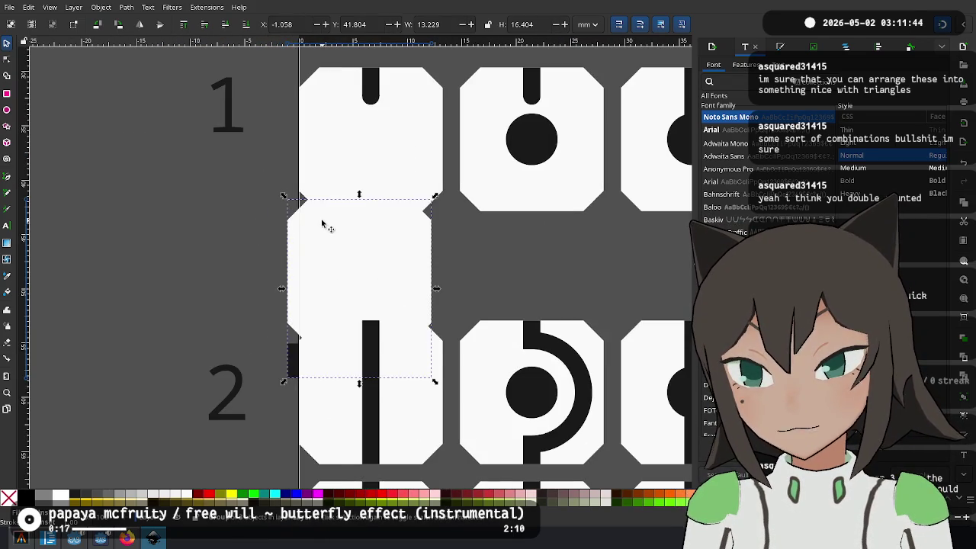
scroll(420, 327, "down", 3)
scroll(496, 138, "down", 5)
scroll(496, 138, "right", 3)
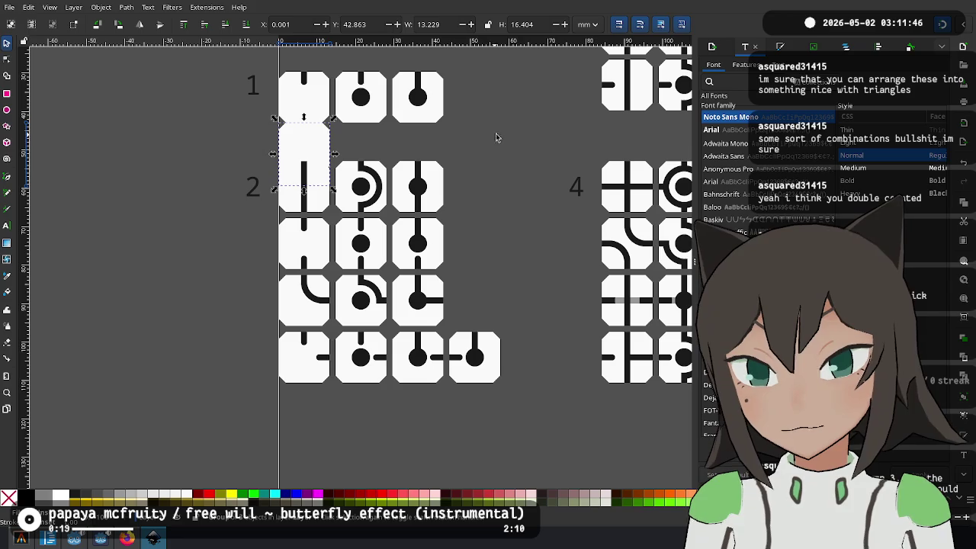
left_click_drag(518, 160, 191, 444)
scroll(294, 180, "up", 3)
left_click_drag(350, 221, 351, 288)
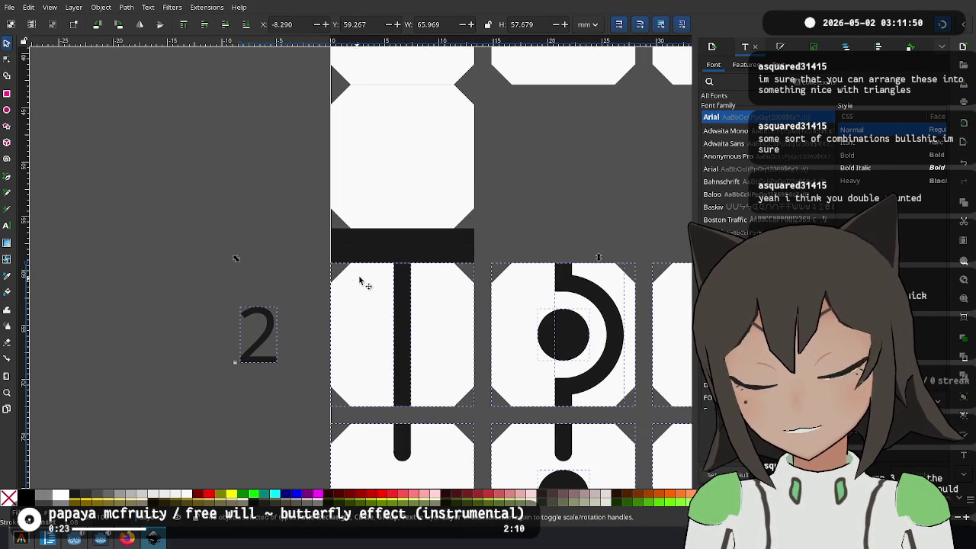
Rotate the blank tile and bar a quarter turn and snap it beside section 2's tiles
left_click(463, 213)
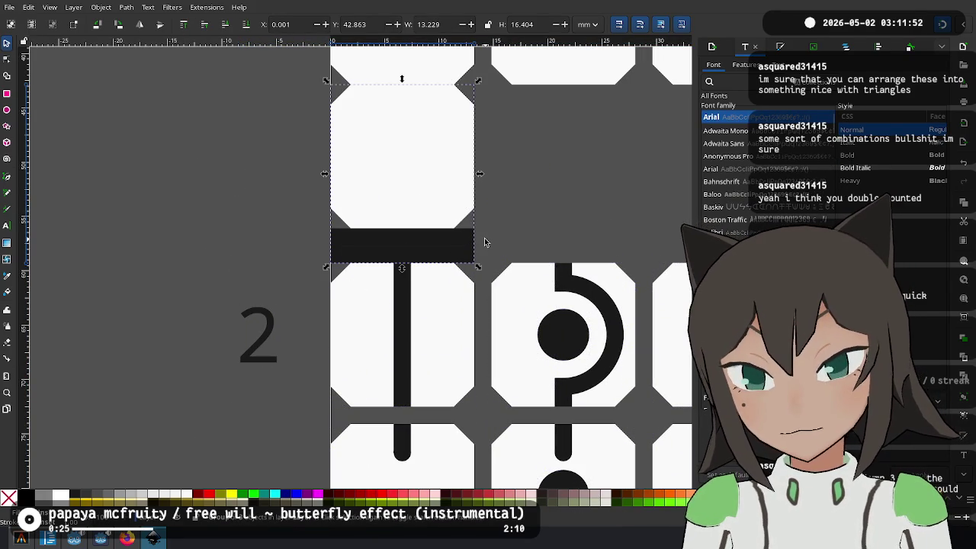
key("Delete")
key("5")
mouse_move(342, 207)
left_mouse_down()
mouse_move(461, 309)
mouse_move(480, 354)
left_mouse_up()
scroll(458, 317, "up", 3)
scroll(426, 329, "up", 5)
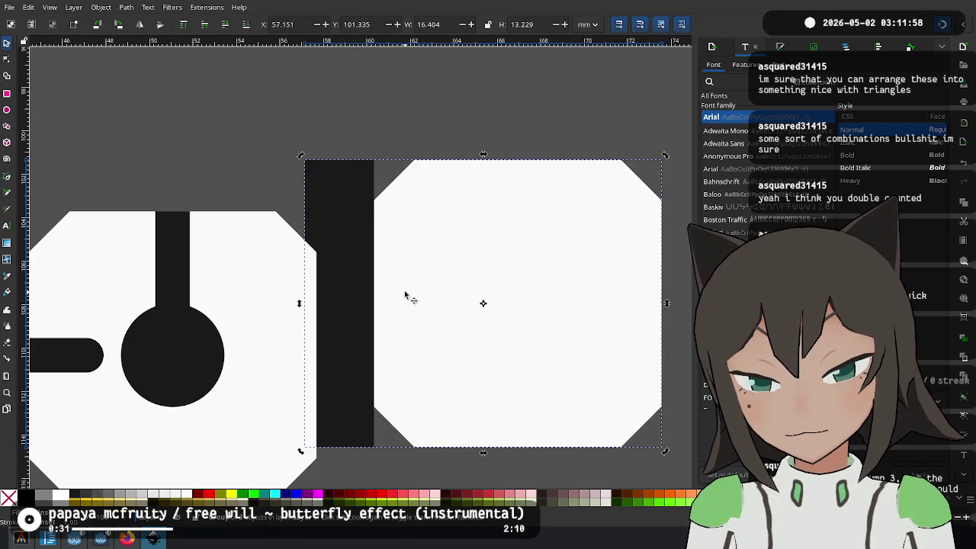
left_click_drag(407, 295, 331, 361)
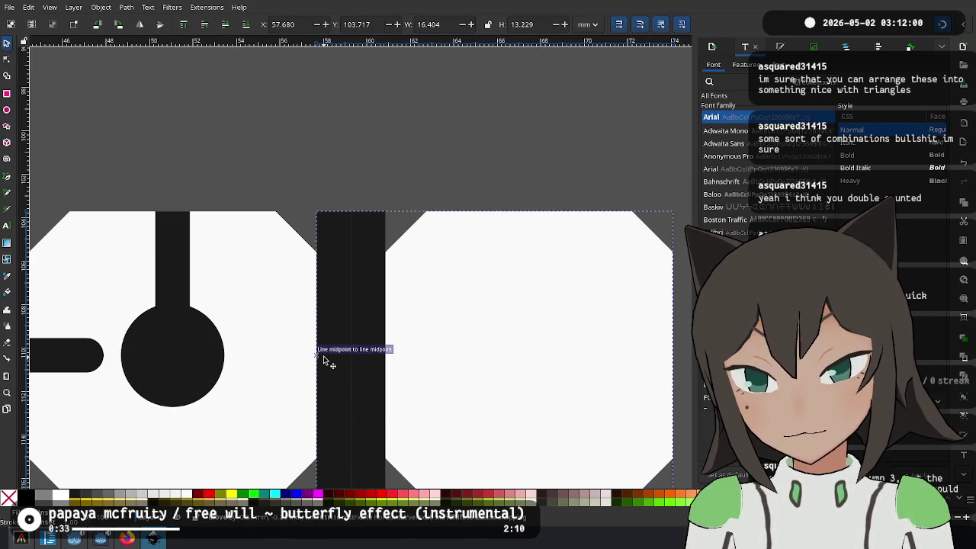
scroll(455, 285, "down", 5)
left_click_drag(505, 211, 283, 300)
left_click(233, 279)
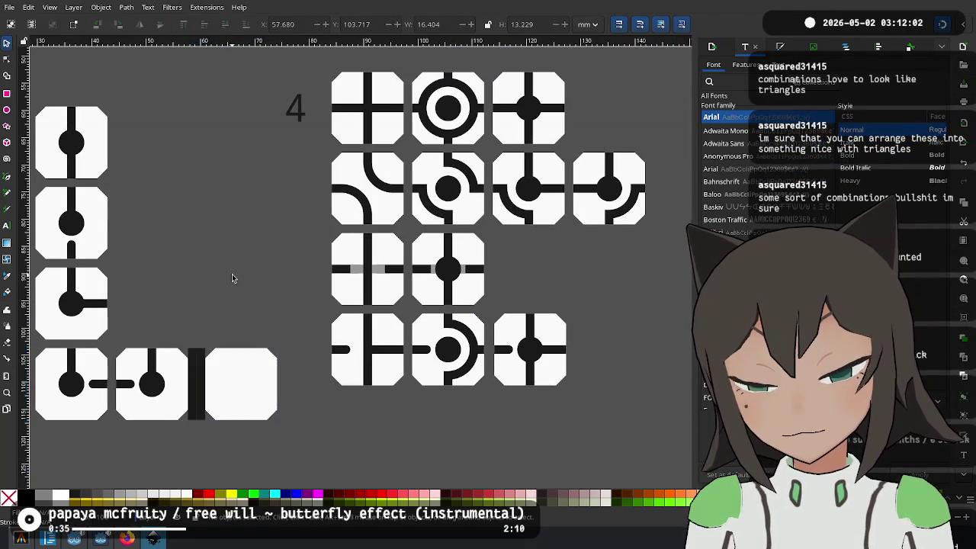
Place a blank tile at the end of group 2's bottom row, flush with its neighbour
scroll(233, 278, "down", 2)
scroll(278, 260, "down", 1)
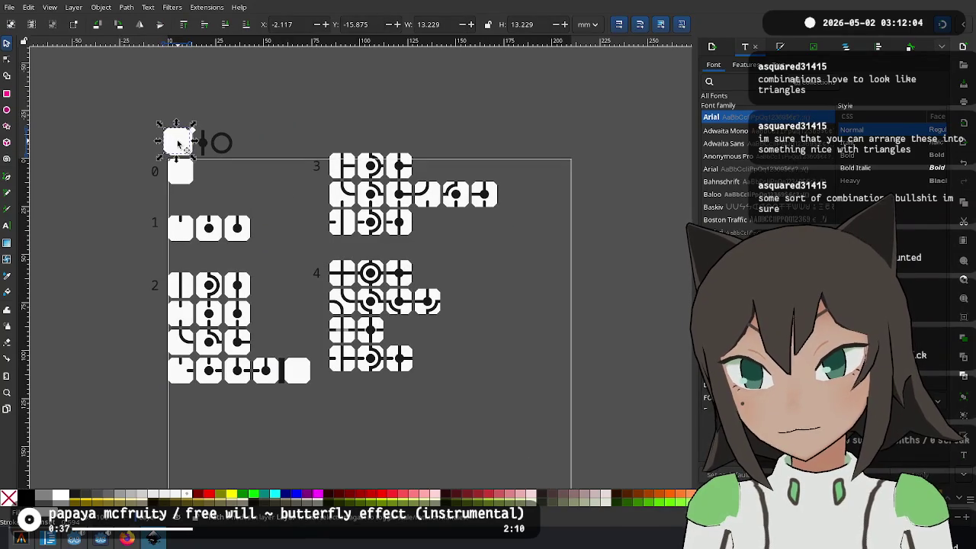
left_click_drag(177, 142, 286, 369)
scroll(285, 369, "up", 4)
scroll(285, 369, "right", 2)
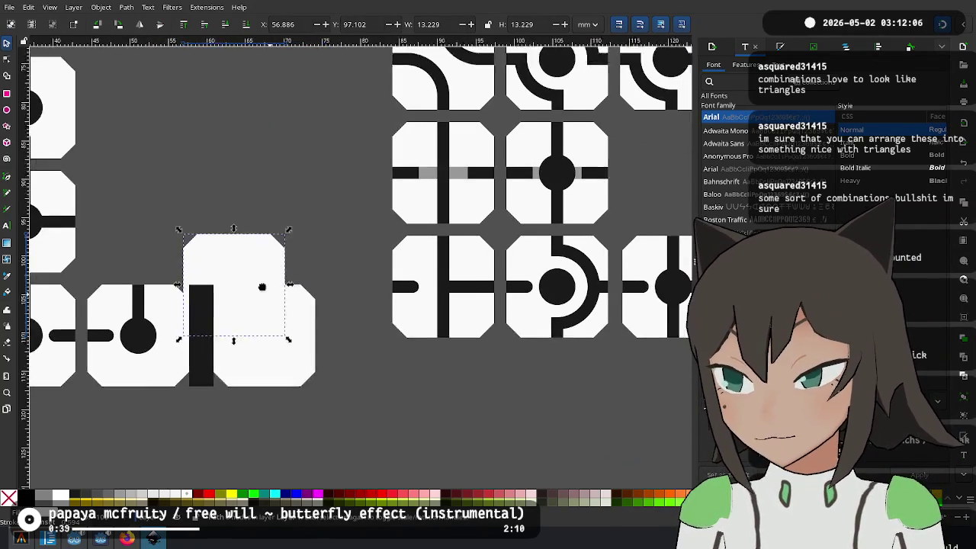
scroll(261, 277, "right", 1)
mouse_move(218, 261)
left_mouse_down()
mouse_move(356, 322)
mouse_move(298, 331)
mouse_move(295, 322)
left_mouse_up()
scroll(320, 335, "up", 3)
scroll(294, 322, "down", 5)
scroll(353, 248, "up", 3)
scroll(355, 248, "down", 2)
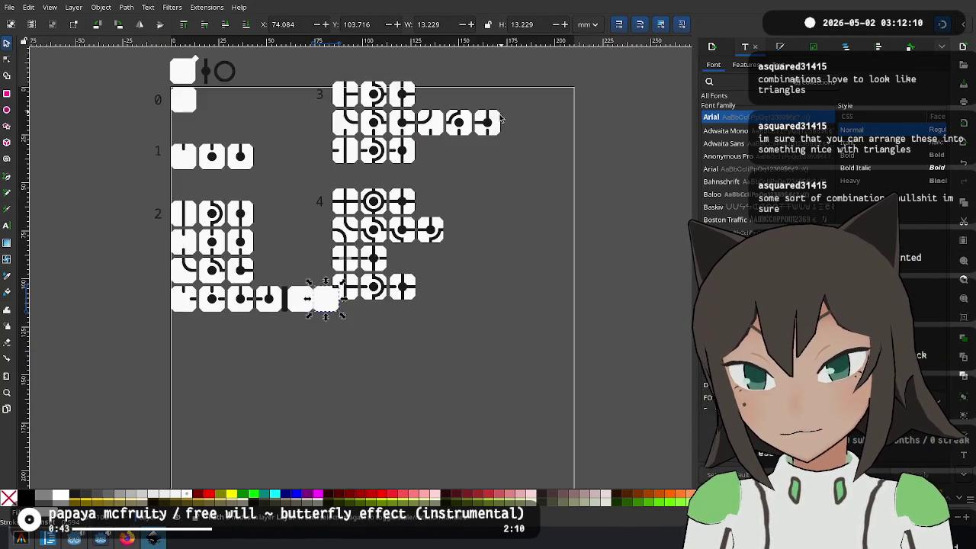
scroll(515, 87, "up", 1)
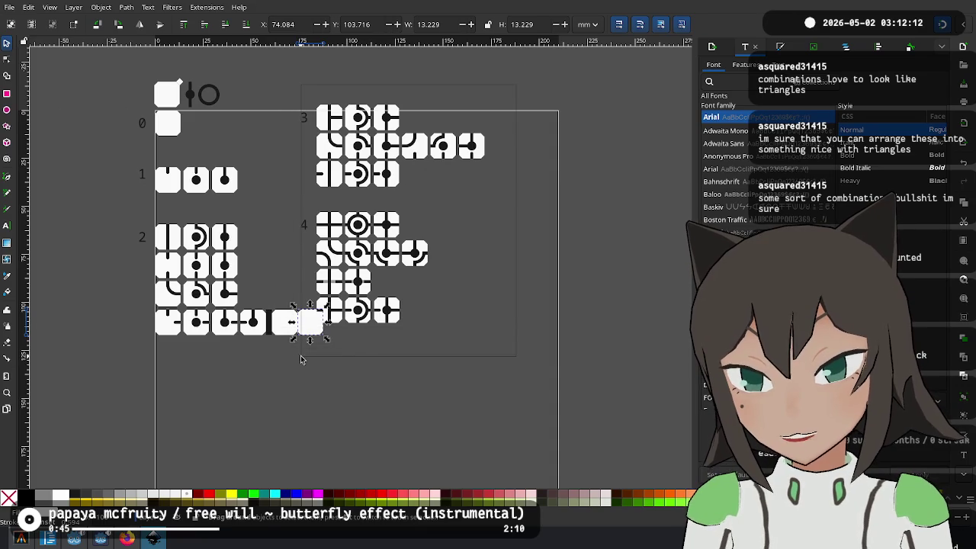
left_click(356, 174)
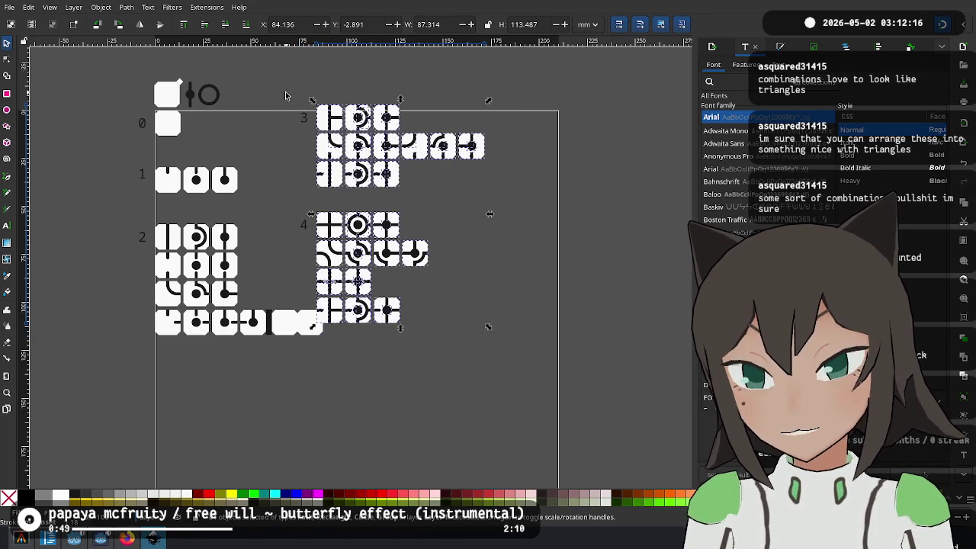
Shift groups 3 and 4 left and down, then raise the blank tile to the top
left_click_drag(431, 263, 430, 263)
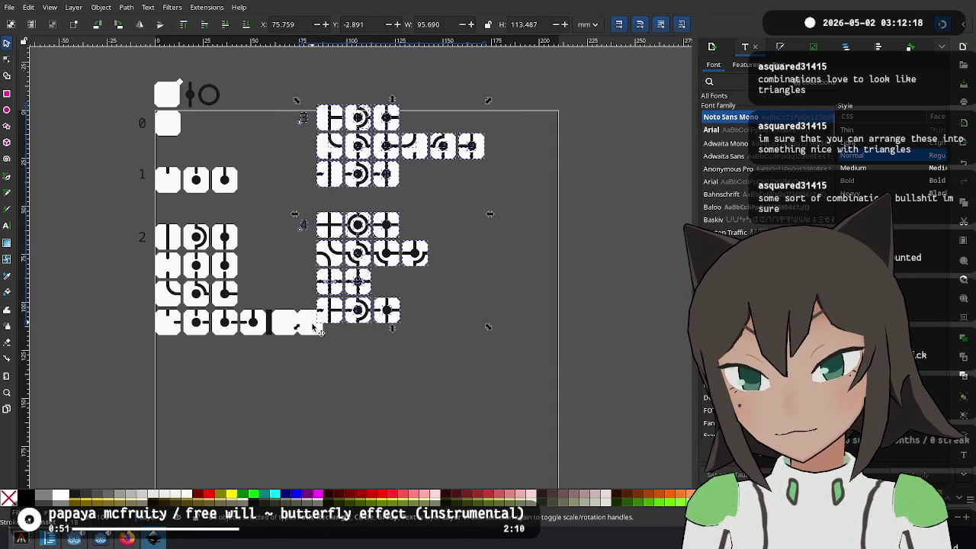
scroll(315, 326, "up", 5)
mouse_move(348, 309)
left_mouse_down()
mouse_move(237, 384)
mouse_move(217, 376)
left_mouse_up()
scroll(218, 375, "up", 5)
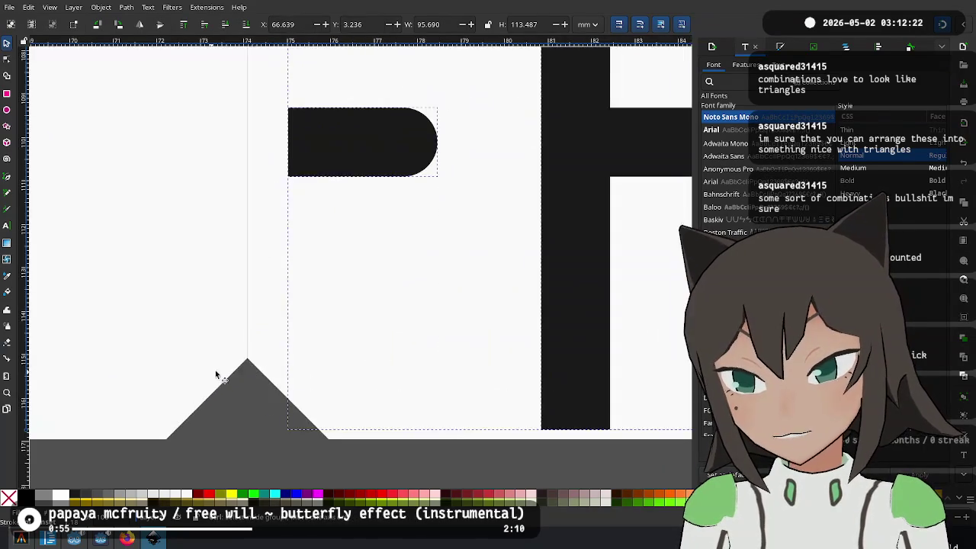
left_click(287, 403)
key("Home")
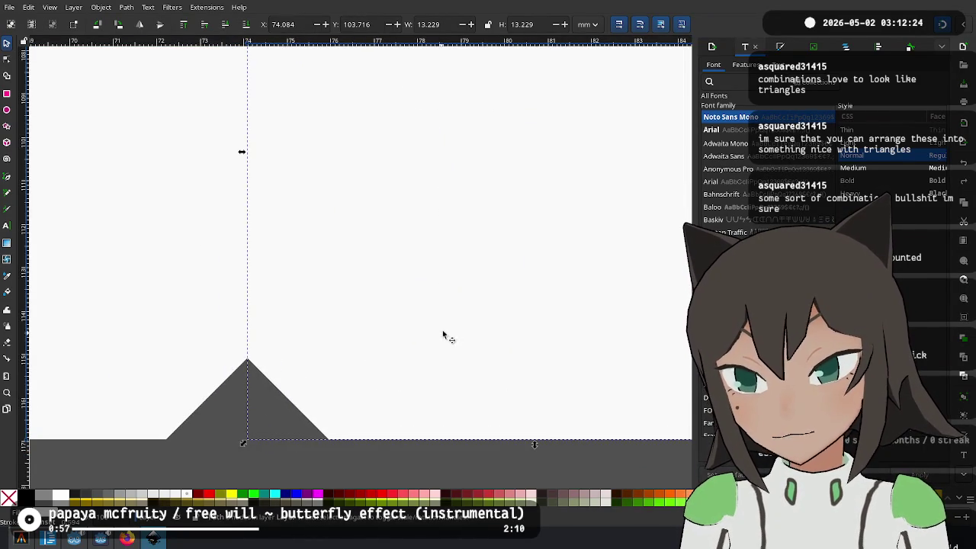
Shift all tiles of groups 3 and 4 back to the right
scroll(272, 375, "down", 5)
scroll(407, 421, "down", 1)
scroll(428, 372, "down", 5)
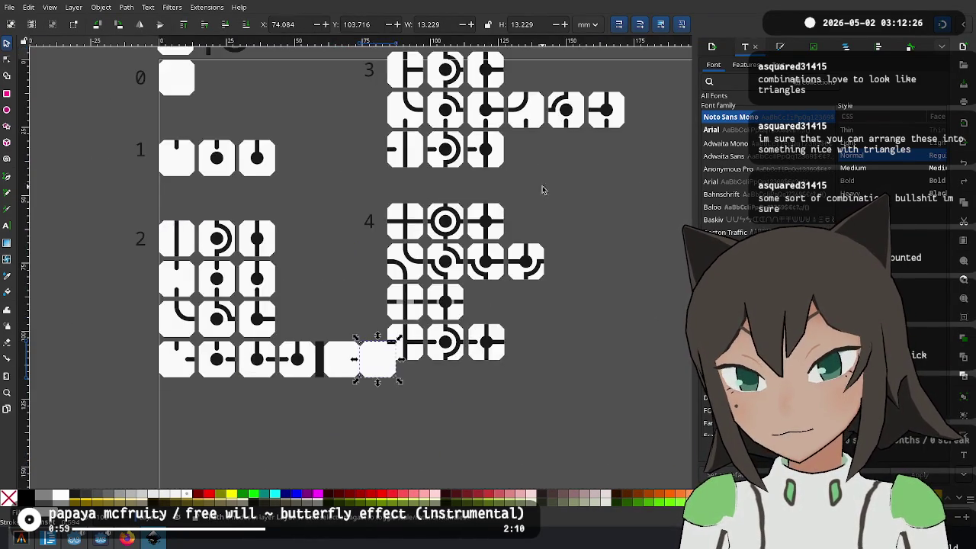
scroll(424, 283, "up", 2)
scroll(424, 283, "up", 1)
left_click_drag(260, 456, 261, 462)
left_click_drag(304, 328, 390, 322)
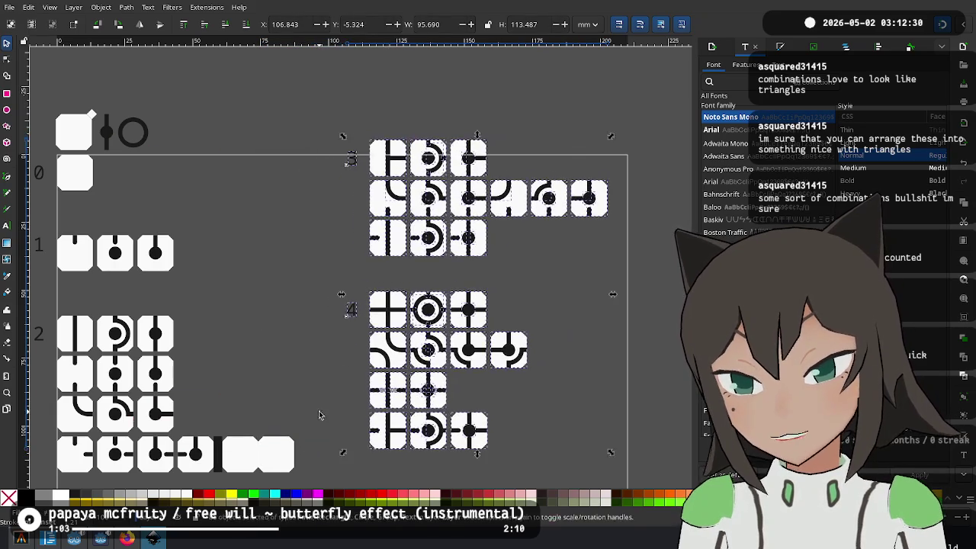
Snap the blank tile beside group 4 and delete a bottom-row tile
left_click(285, 459)
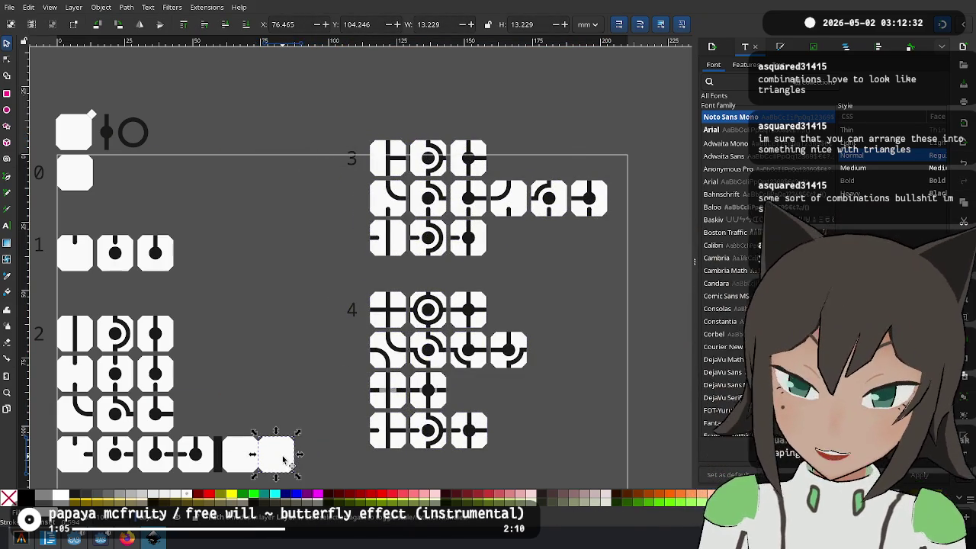
left_click_drag(285, 458, 362, 433)
scroll(362, 433, "up", 5)
mouse_move(421, 366)
left_mouse_down()
mouse_move(397, 357)
mouse_move(406, 361)
left_mouse_up()
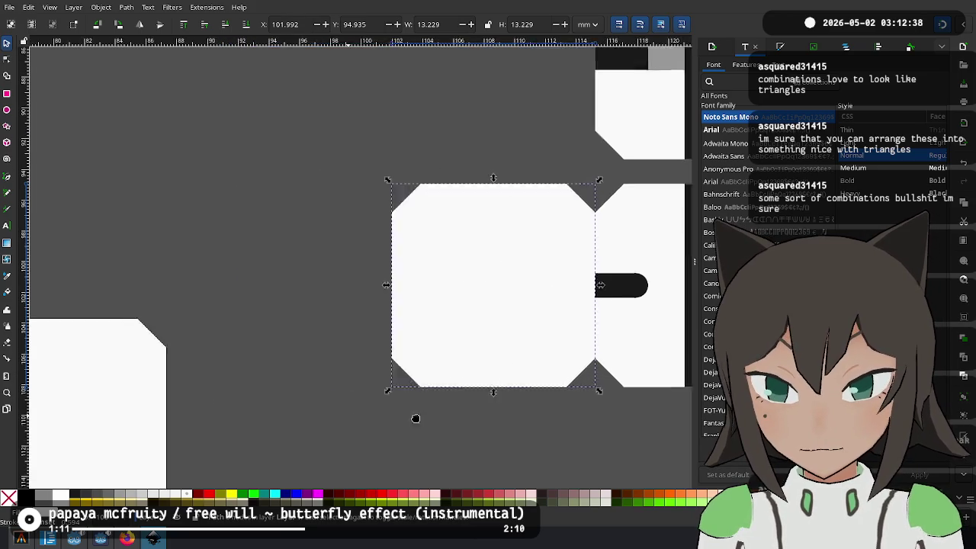
scroll(414, 381, "down", 3, "ctrl")
left_click(385, 365)
key("Delete")
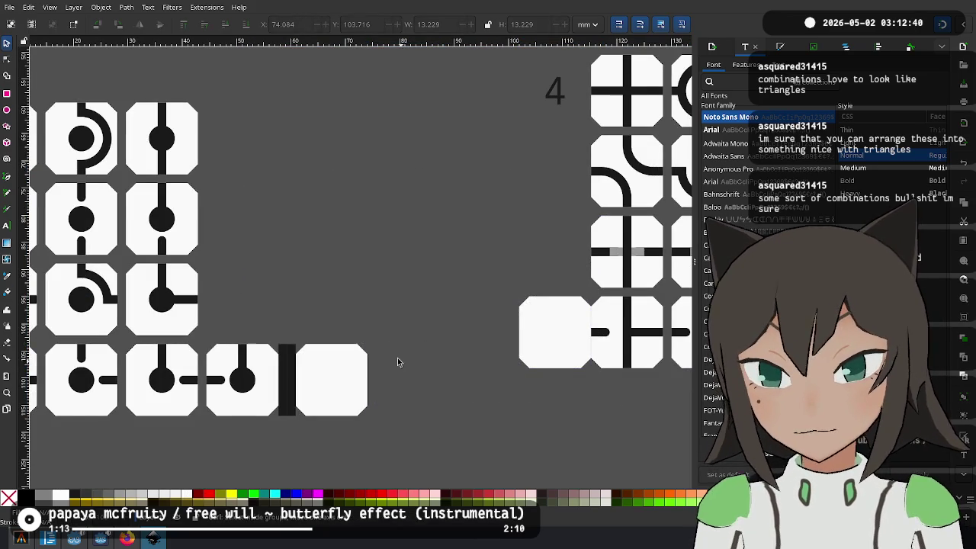
Fit the drawing in view, slide the tile group left and undo one change
key("4")
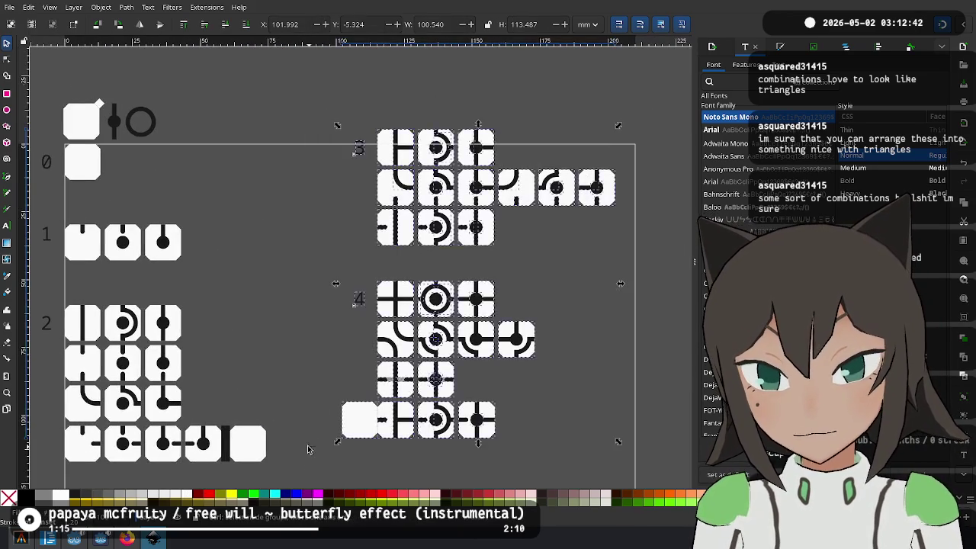
scroll(347, 424, "up", 3, "ctrl")
left_click_drag(554, 299, 250, 371)
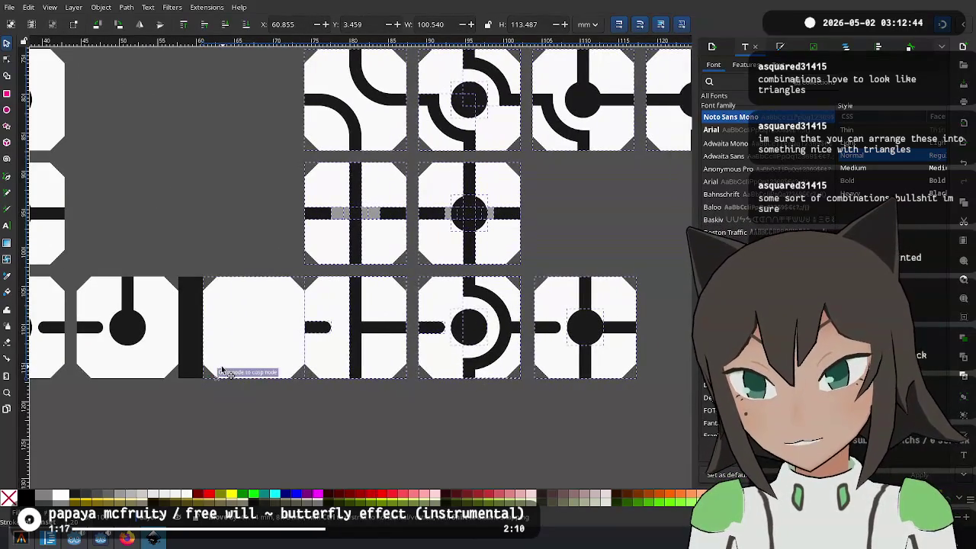
left_click(214, 313)
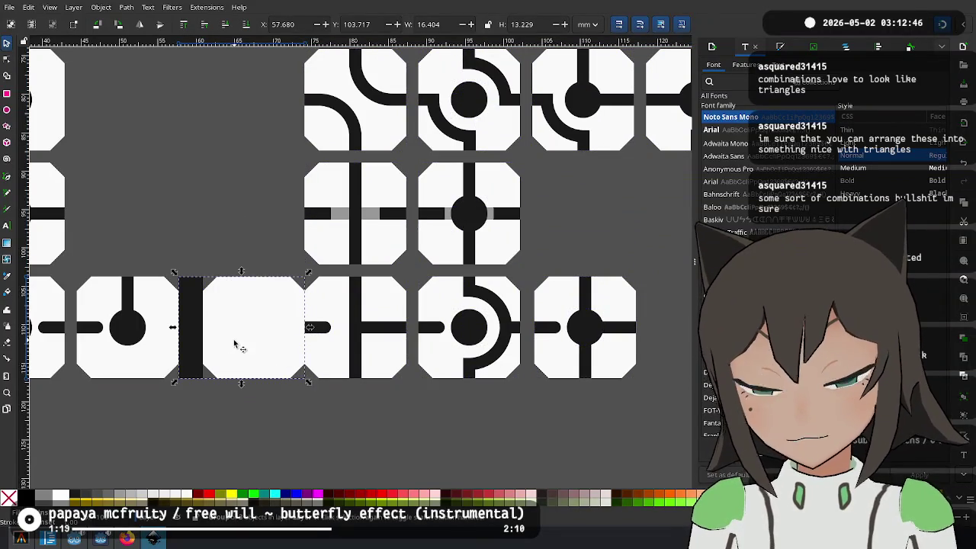
key("ctrl+z")
scroll(235, 345, "down", 3, "ctrl")
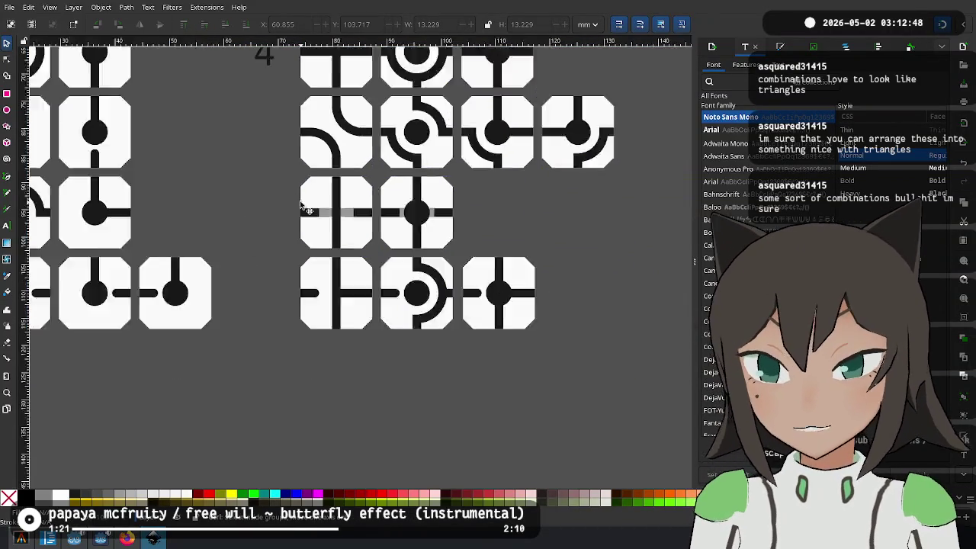
scroll(404, 387, "up", 3)
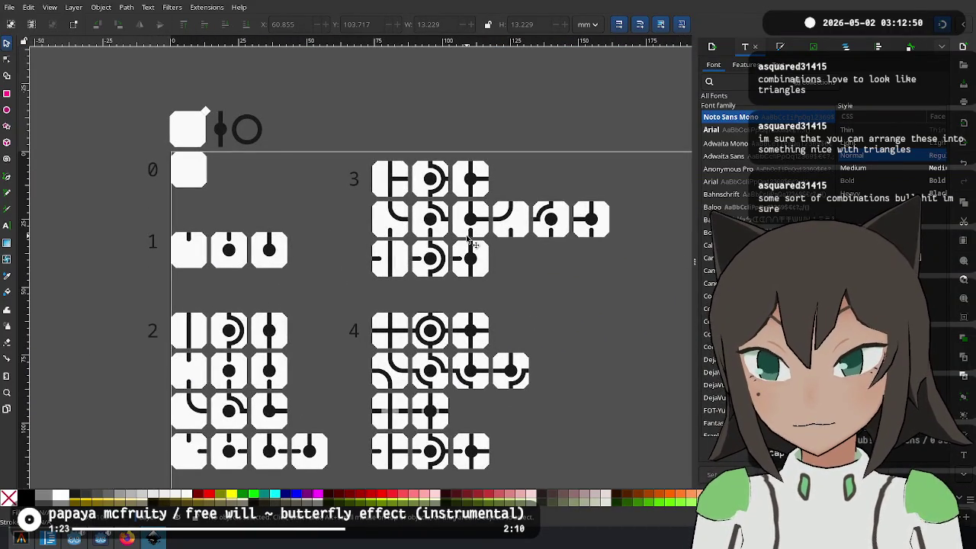
Undo back to the blank tile with its black bar in its earlier spot
left_click_drag(321, 307, 320, 307)
left_click(320, 273)
key("ctrl+z")
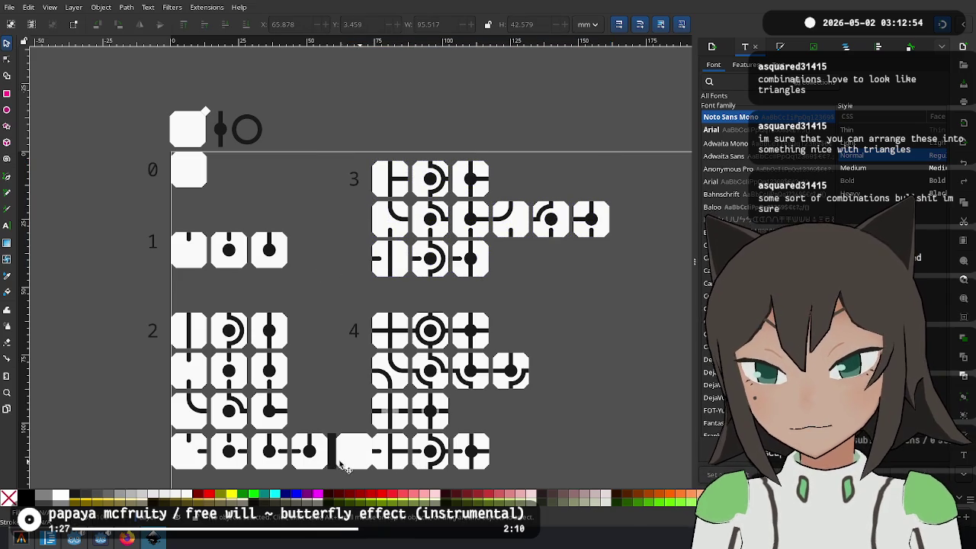
left_click_drag(343, 463, 329, 370)
key("ctrl+z")
left_click(344, 467)
left_click(396, 474)
scroll(485, 255, "up", 1)
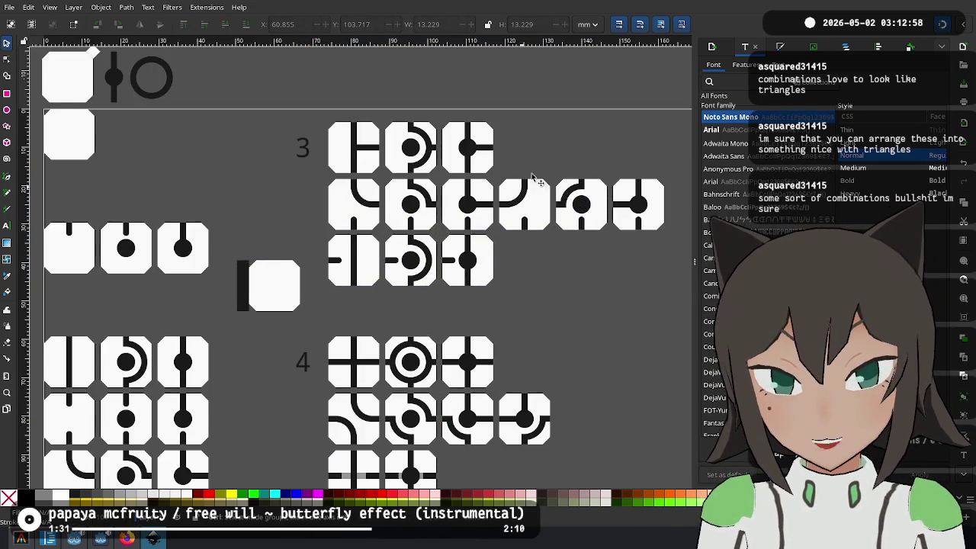
scroll(463, 116, "right", 3)
Rotate the black-bar tile a quarter turn and nudge it into place beside group 3
left_click_drag(118, 336, 534, 114)
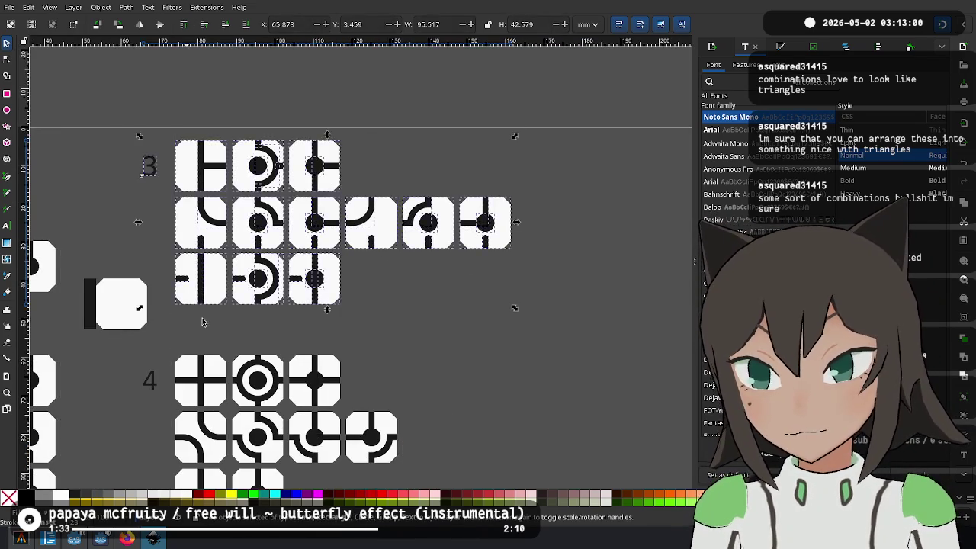
left_click_drag(215, 318, 359, 305)
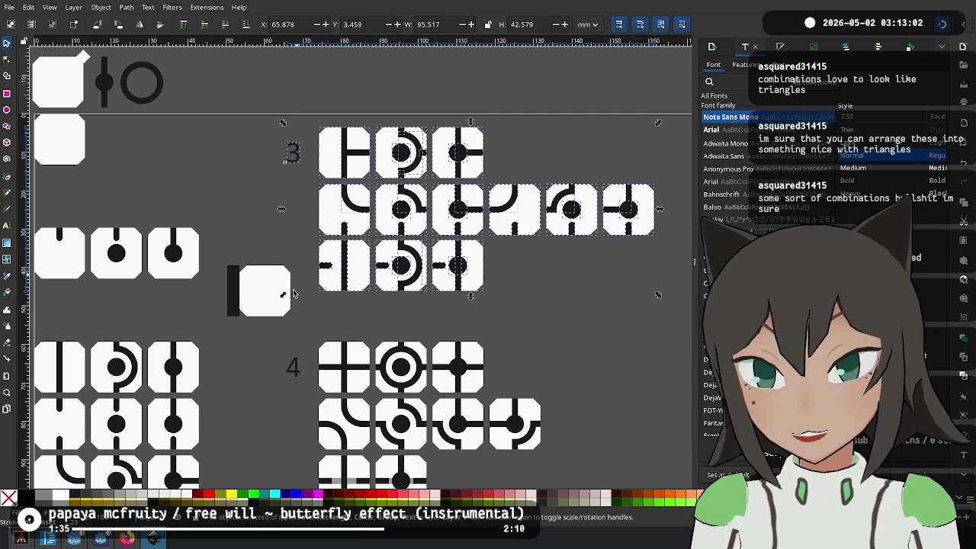
left_click_drag(288, 304, 374, 326)
scroll(355, 341, "up", 6)
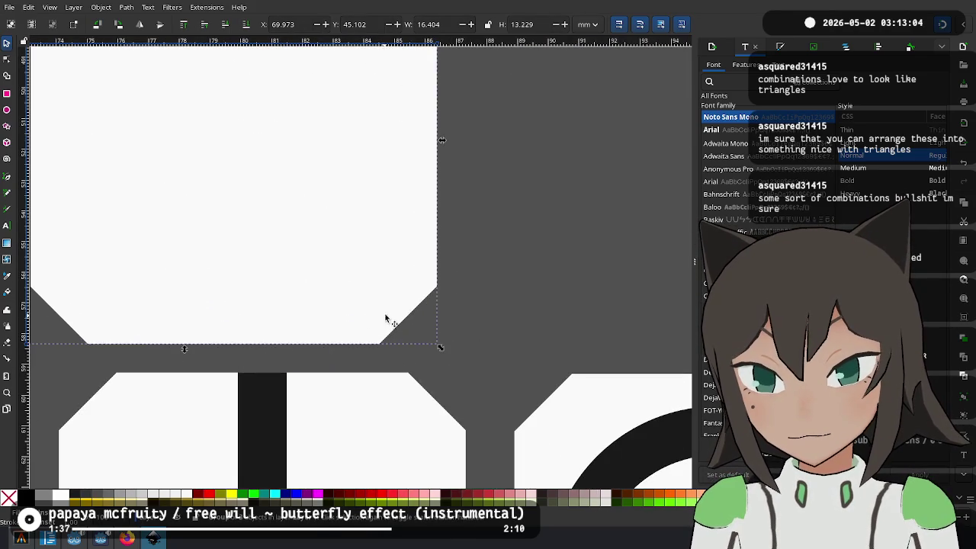
mouse_move(438, 348)
left_mouse_down()
mouse_move(254, 412)
mouse_move(144, 415)
left_mouse_up()
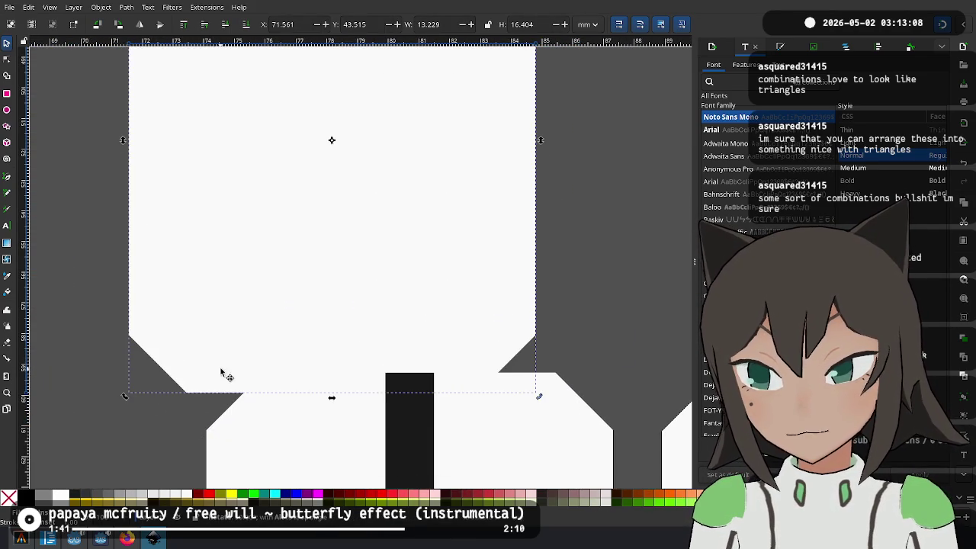
left_click_drag(221, 374, 290, 408)
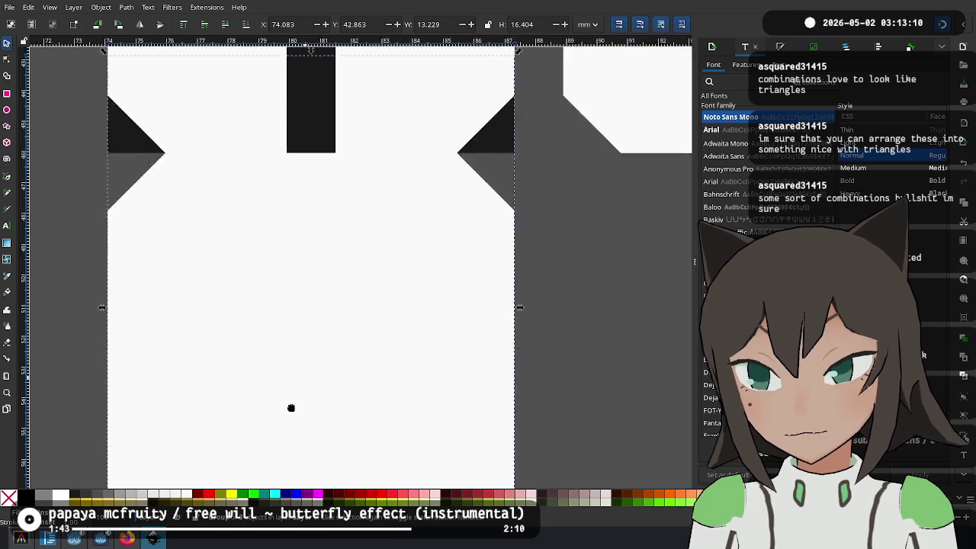
Move the tile group upward and snap it into its slot in the grid
scroll(291, 408, "down", 3)
scroll(305, 366, "down", 2)
scroll(321, 330, "down", 2)
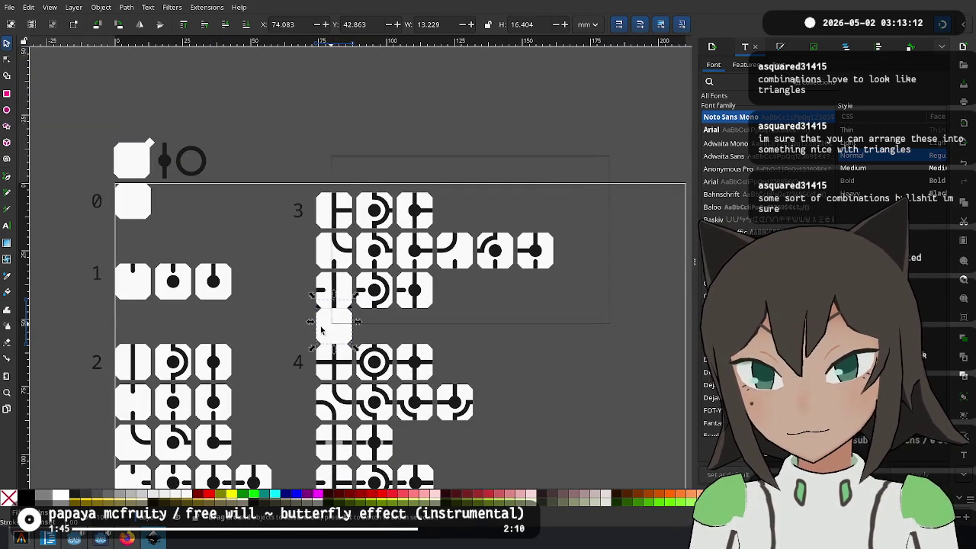
left_click_drag(321, 330, 275, 313)
scroll(275, 312, "up", 5)
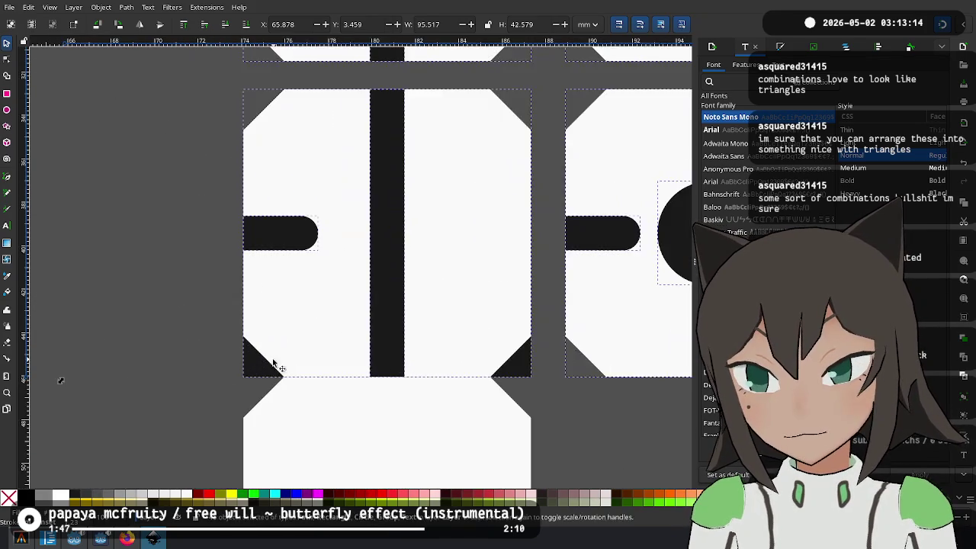
left_click_drag(274, 365, 287, 311)
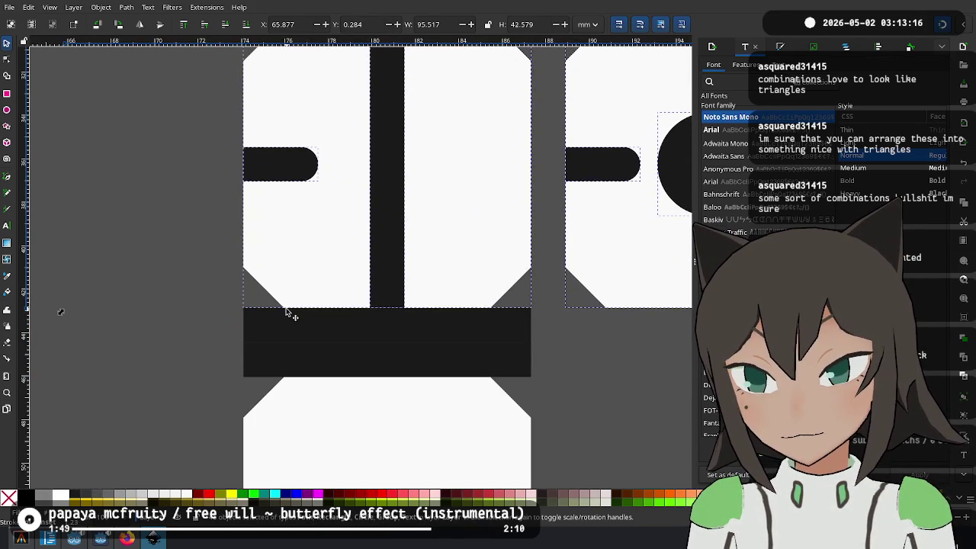
left_click_drag(287, 311, 287, 309)
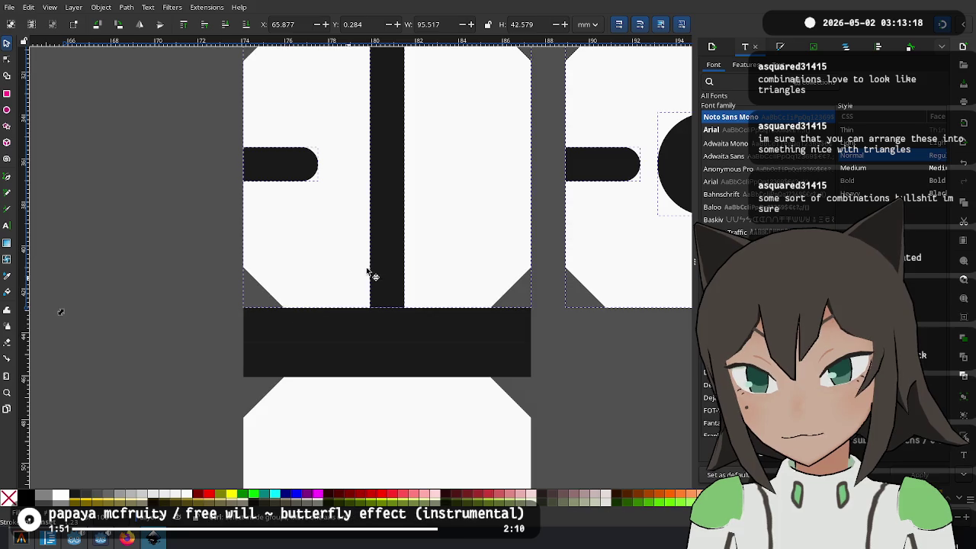
Delete the stray blank tile and zoom out over the whole grid
scroll(374, 276, "down", 5)
left_click(382, 315)
key("Delete")
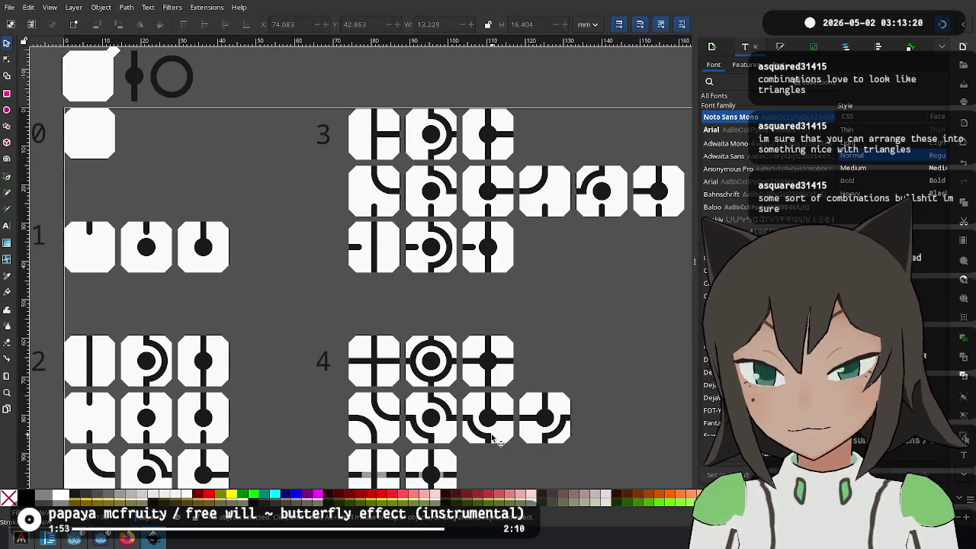
scroll(496, 320, "down", 1)
scroll(495, 321, "down", 2)
scroll(385, 278, "up", 2)
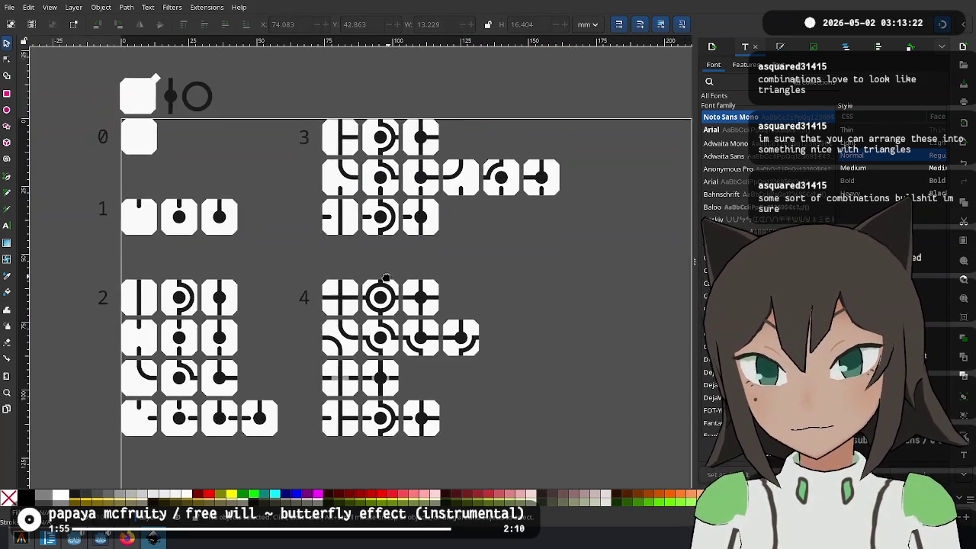
scroll(260, 168, "down", 1)
Move the blank tile, dot-bar and ring legend symbols from above the grid to the right of section 4
left_click_drag(214, 63, 84, 128)
left_click_drag(135, 97, 690, 335)
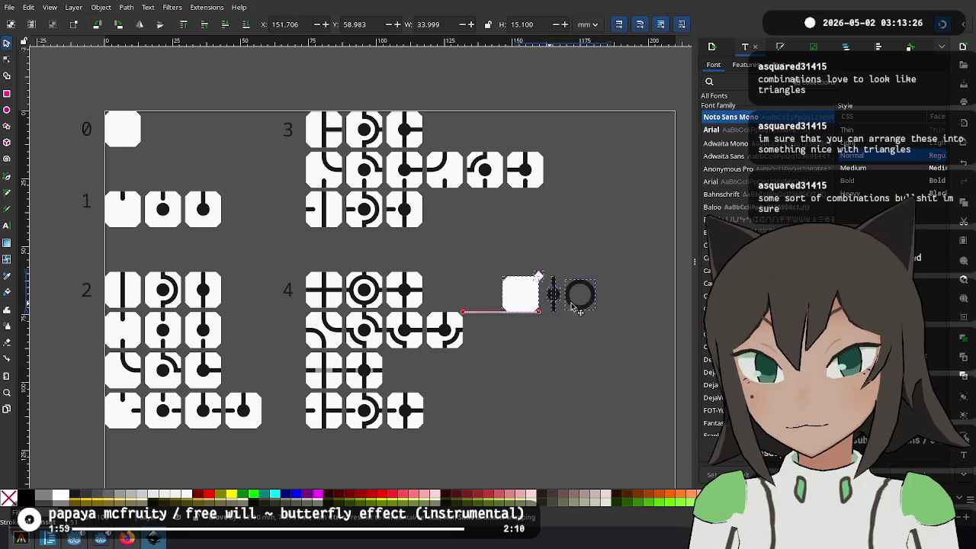
scroll(259, 230, "up", 1)
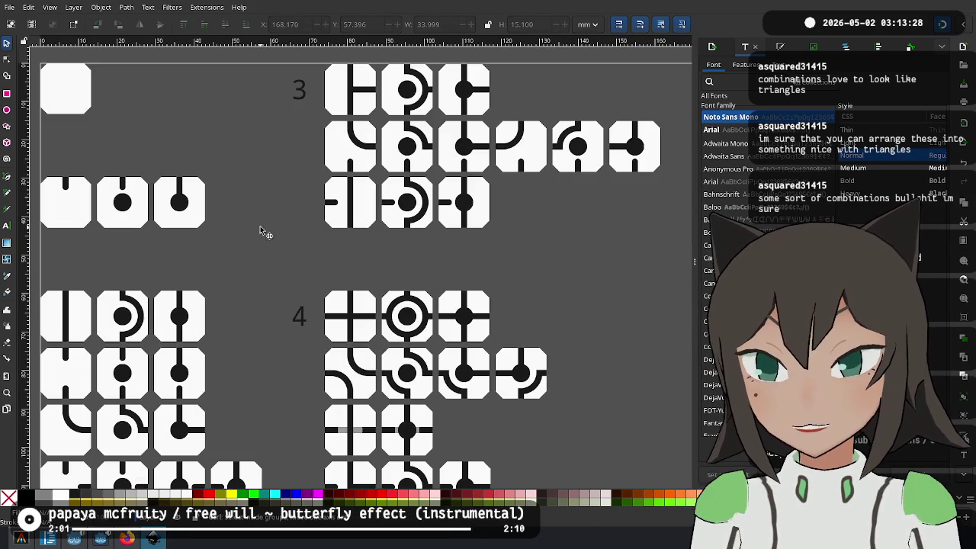
scroll(331, 244, "down", 1)
scroll(326, 222, "up", 1)
scroll(309, 231, "down", 2)
scroll(329, 244, "up", 1)
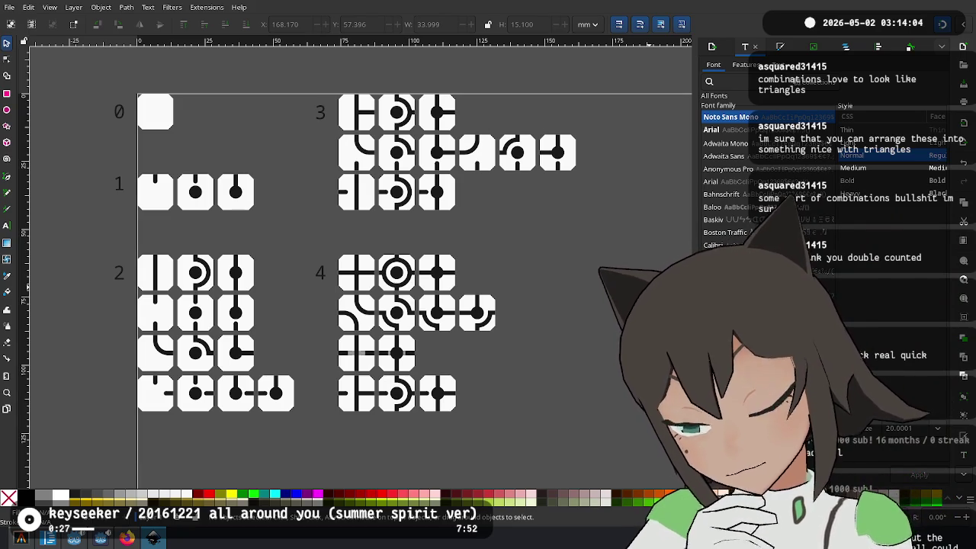
Try a solid red fill on the section 3 and 4 end tiles, then undo it
left_click(485, 300)
left_click(485, 155, "shift")
left_click(559, 155, "shift")
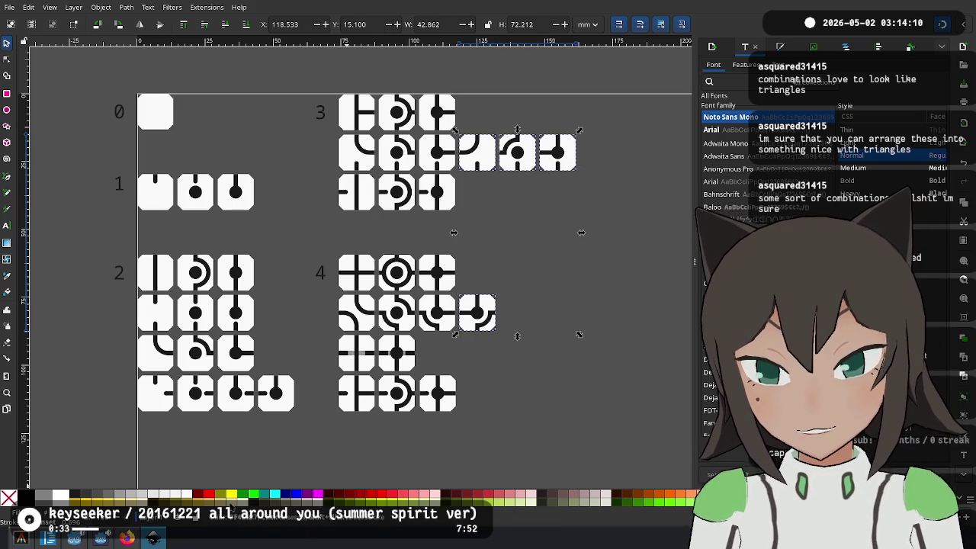
left_click(212, 496)
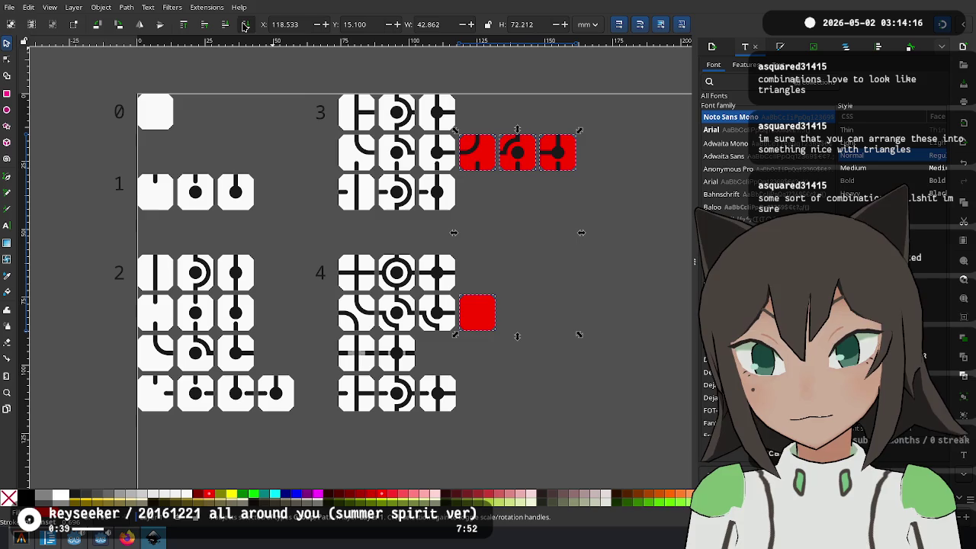
left_click(577, 299)
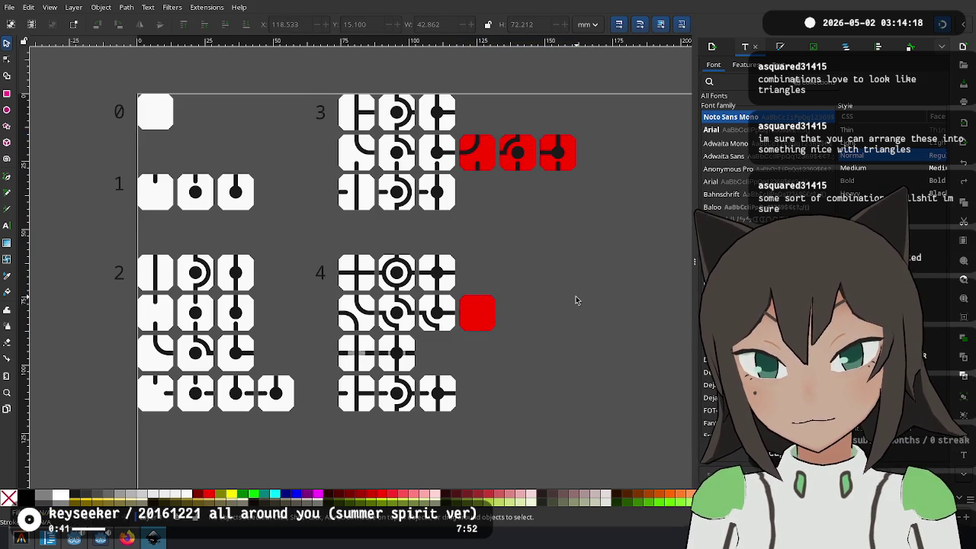
key("ctrl+z")
Ungroup the section 4 end tile and fill the section 3 and 4 tile backgrounds red
right_click(492, 313)
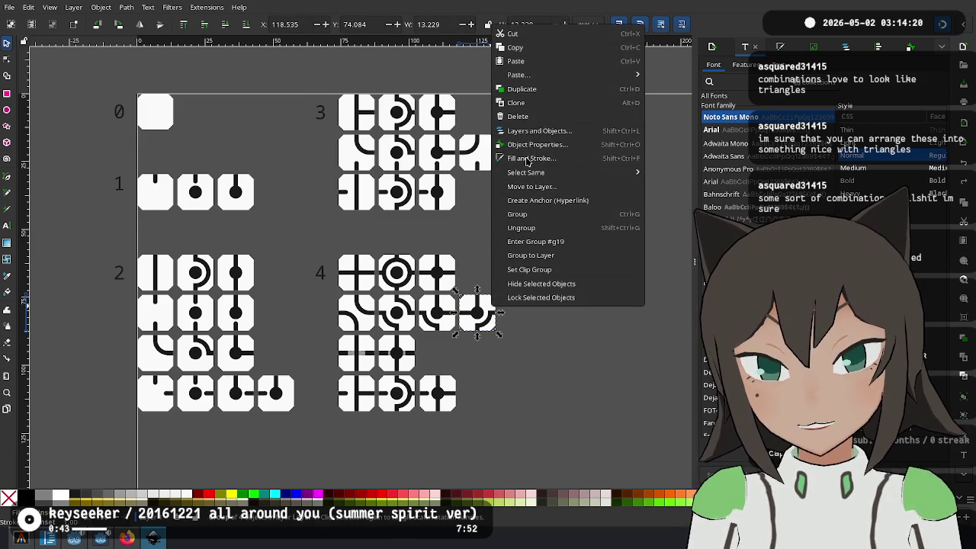
left_click(544, 228)
left_click(494, 295)
left_click(488, 149, "shift")
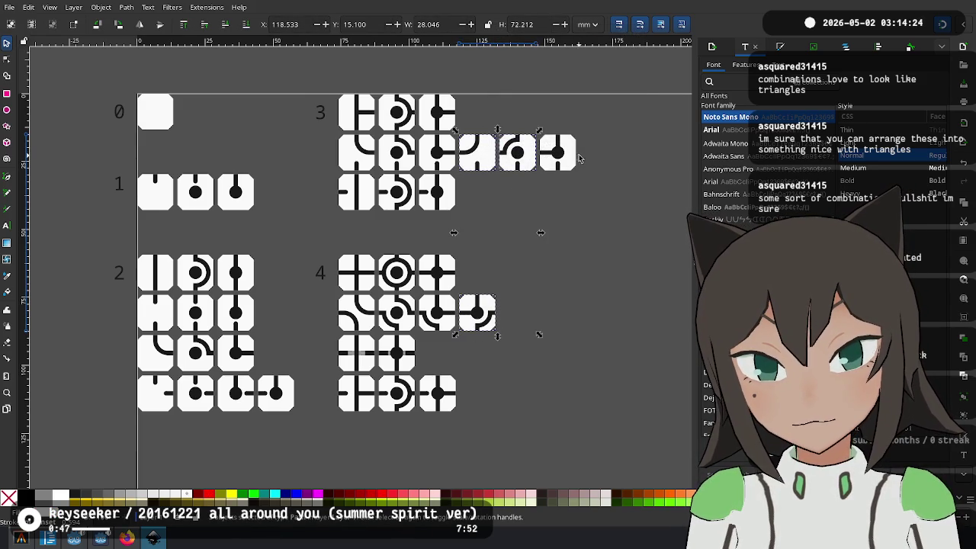
left_click(208, 497)
left_click(501, 324)
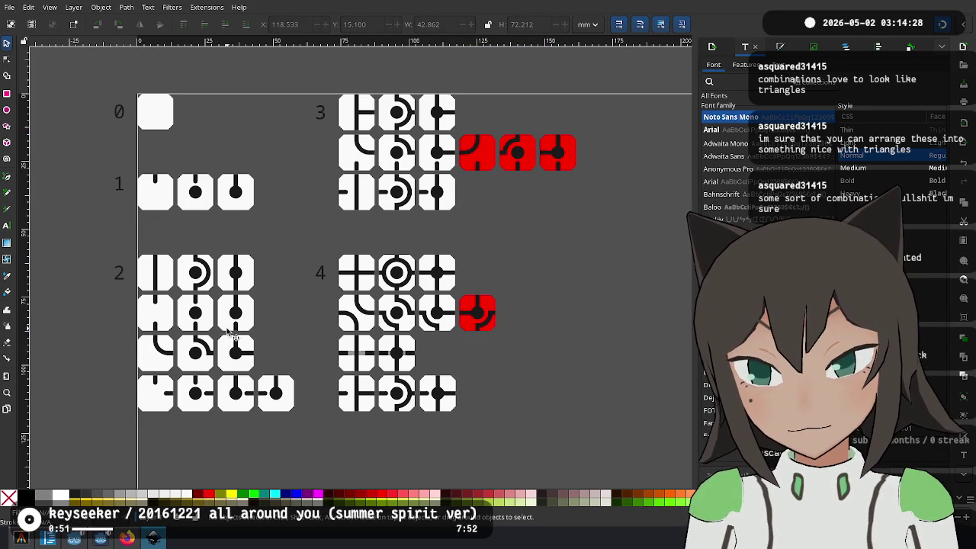
Ungroup section 2's last bottom-row tile and fill only its background red
left_click(273, 393)
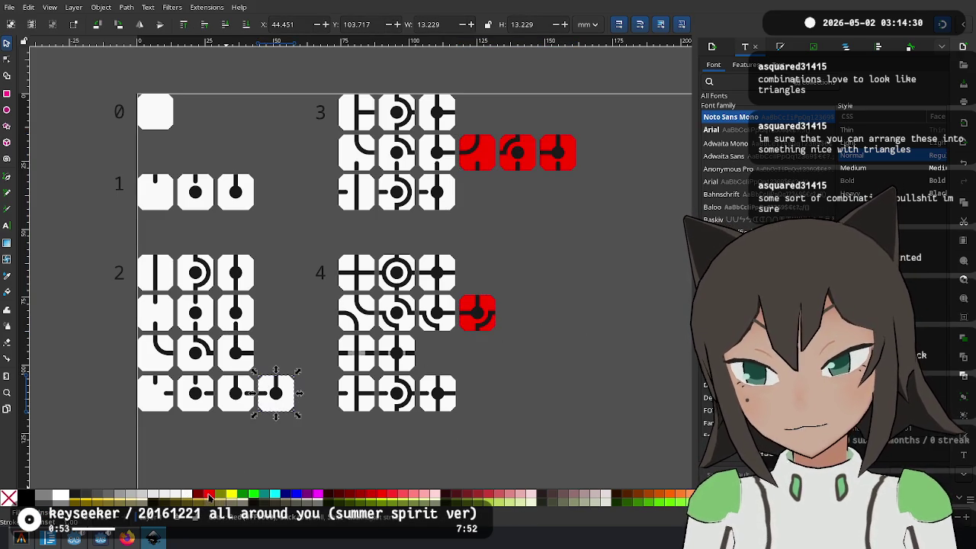
left_click(208, 497)
key("ctrl+z")
right_click(288, 403)
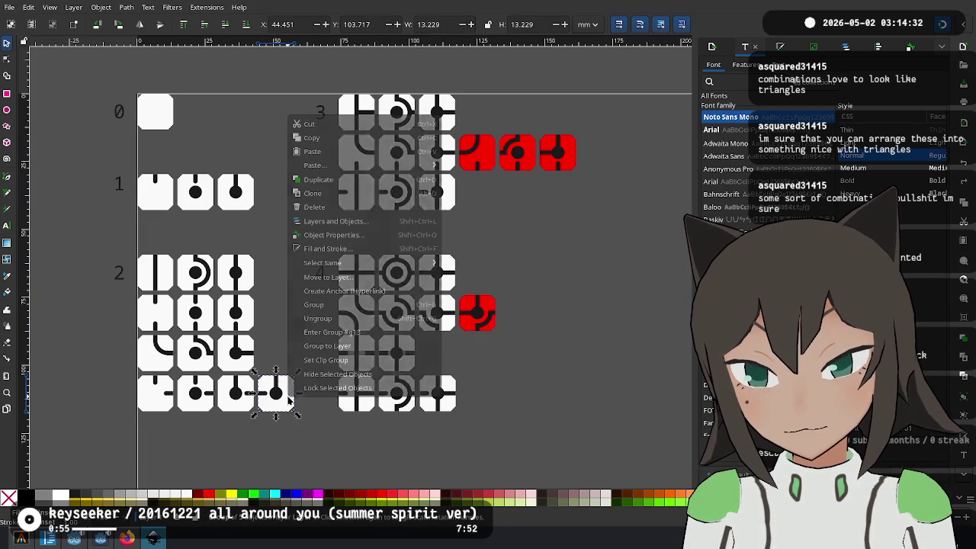
left_click(333, 318)
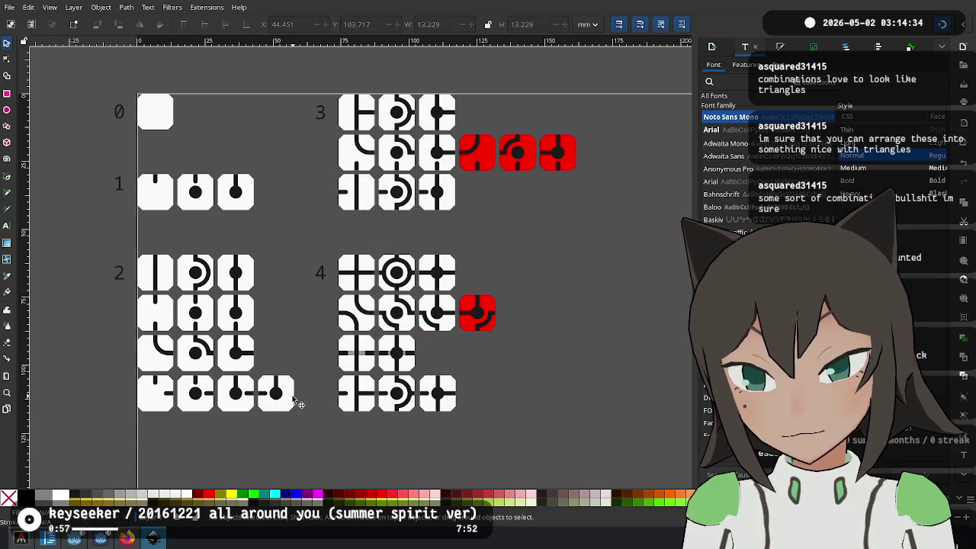
left_click(209, 496)
left_click(460, 431)
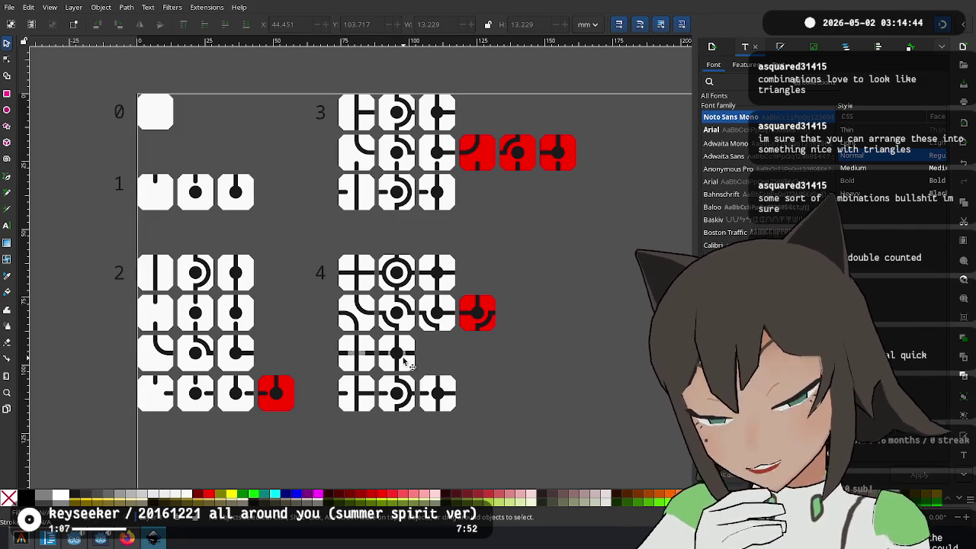
scroll(416, 360, "up", 3)
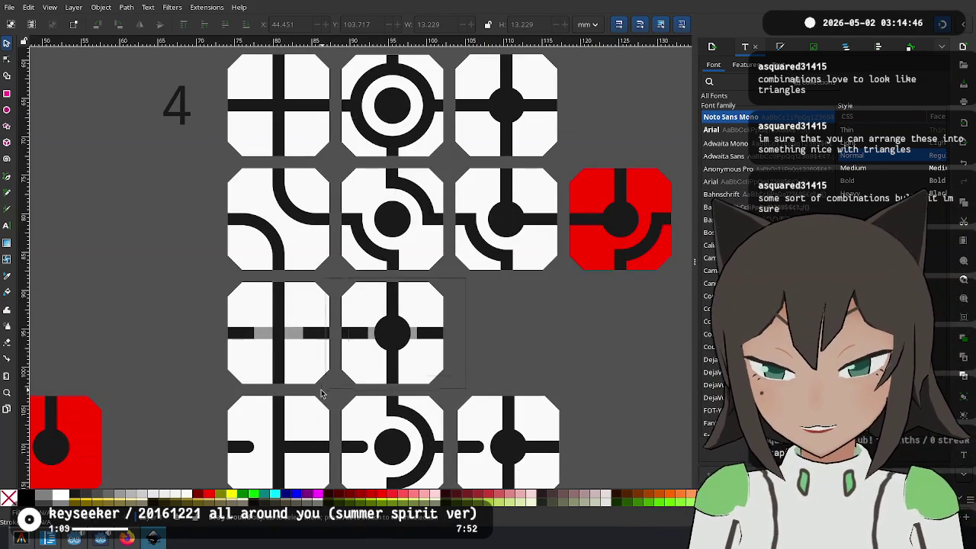
Shift section 4's third-row middle tile right and copy the double-ring tile into the empty slot
left_click(381, 326)
left_click_drag(371, 313, 469, 295)
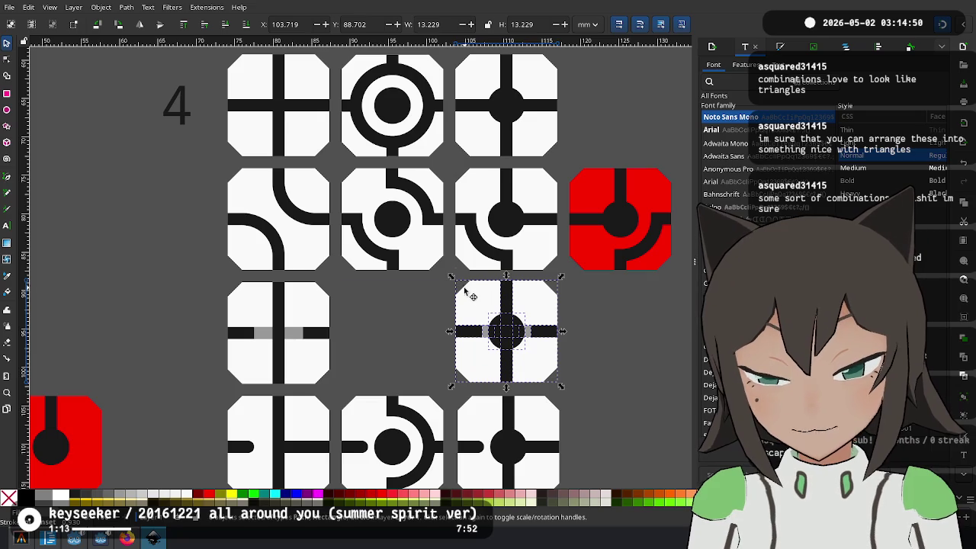
left_click(379, 288)
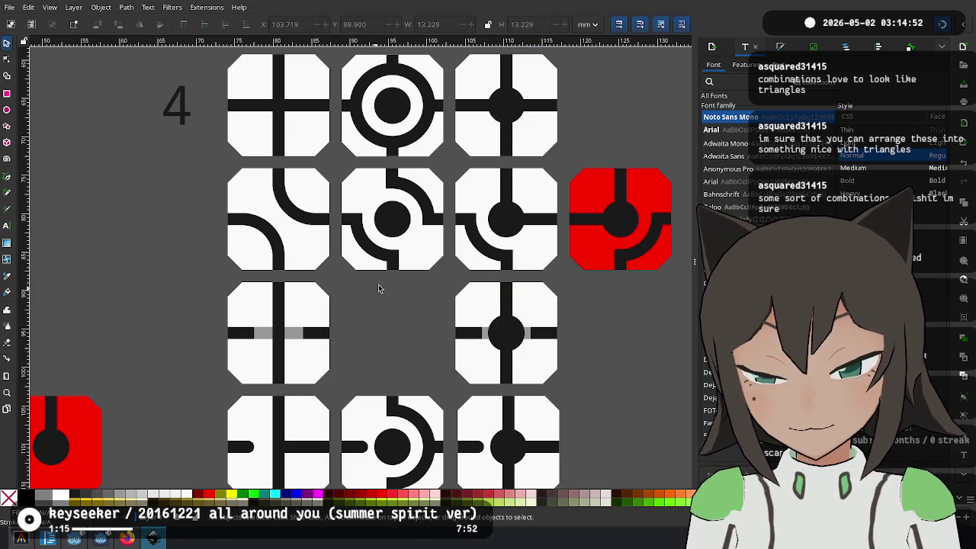
left_click(426, 149)
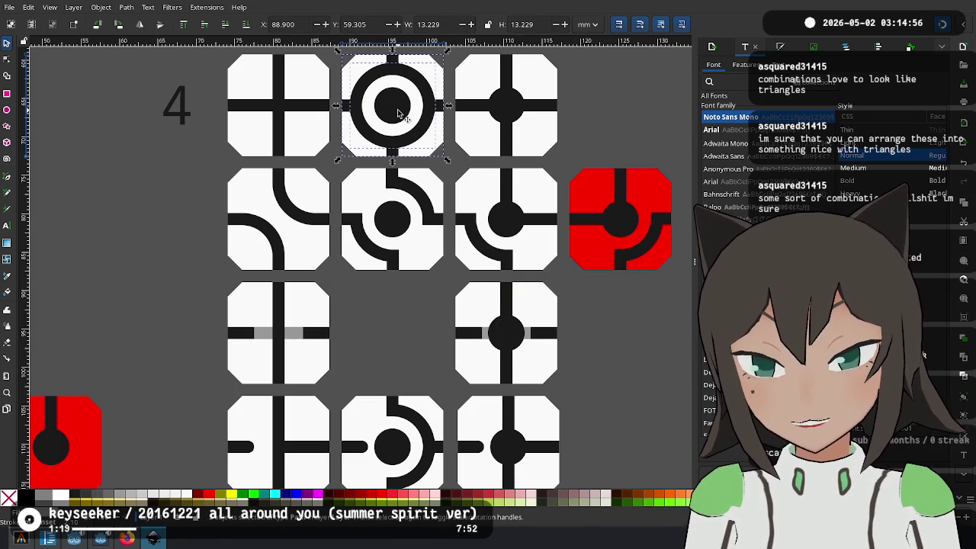
key("ctrl+d")
mouse_move(427, 134)
left_mouse_down()
mouse_move(410, 336)
mouse_move(397, 344)
left_mouse_up()
left_click(579, 355)
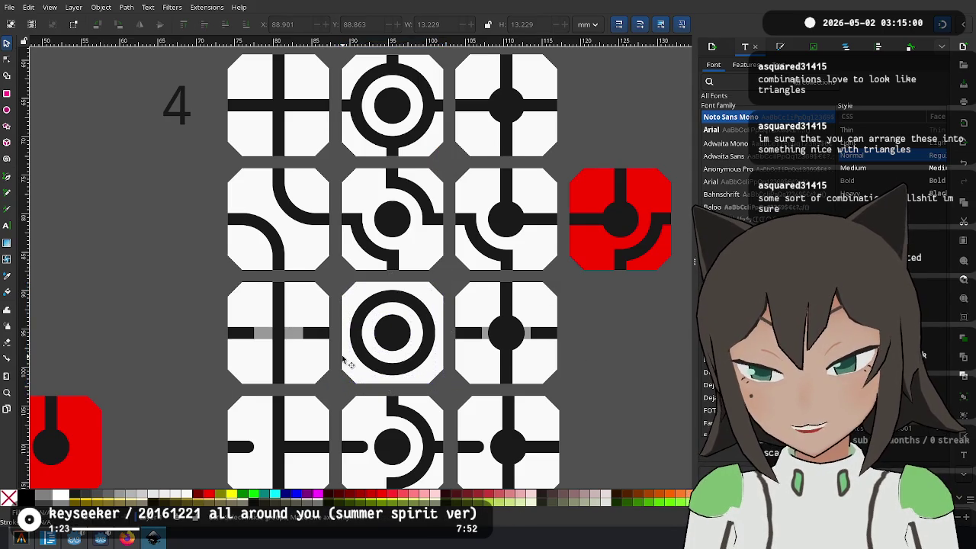
Reposition a short black bar around the ring, leaving it upright at the ring's bottom
scroll(344, 363, "up", 2, "ctrl")
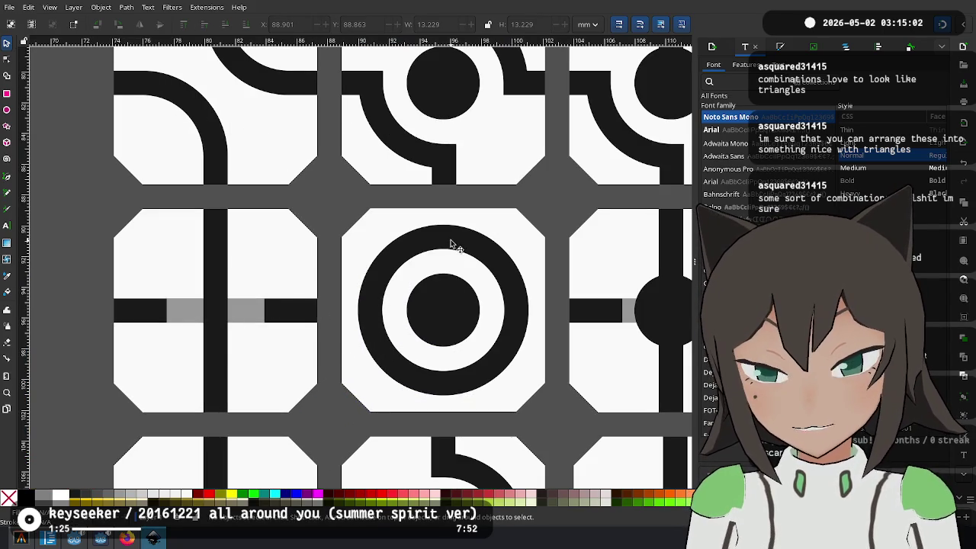
left_click(281, 309)
left_click_drag(282, 311, 448, 218)
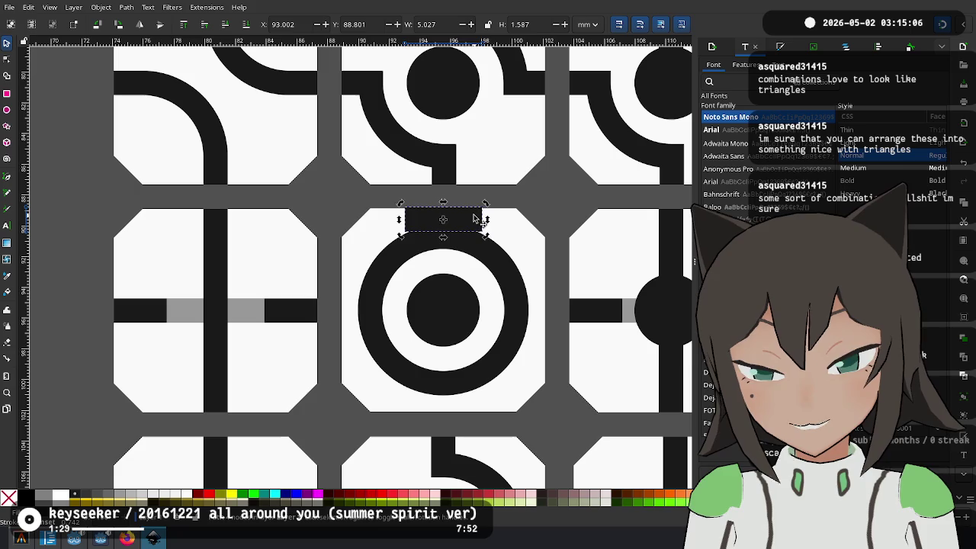
left_click_drag(463, 226, 387, 320)
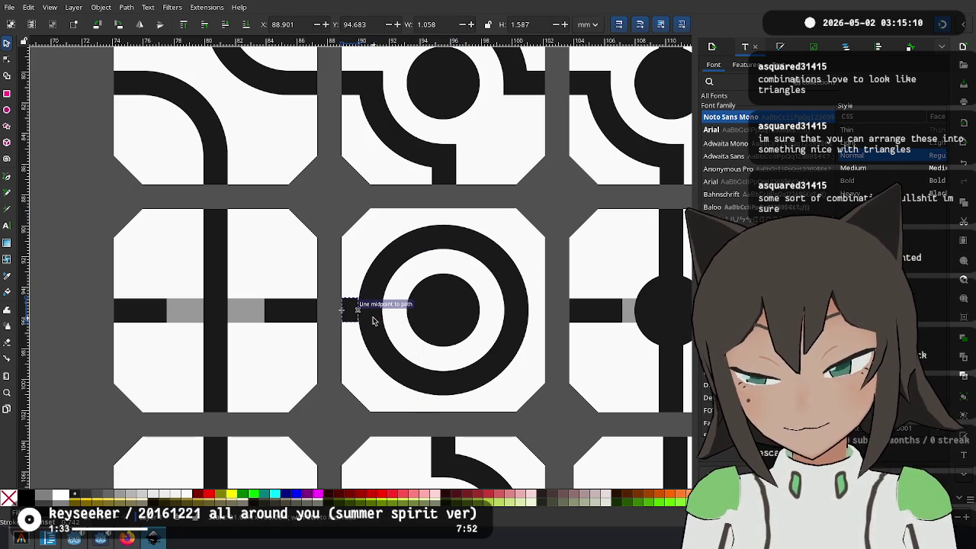
left_click_drag(363, 317, 538, 317)
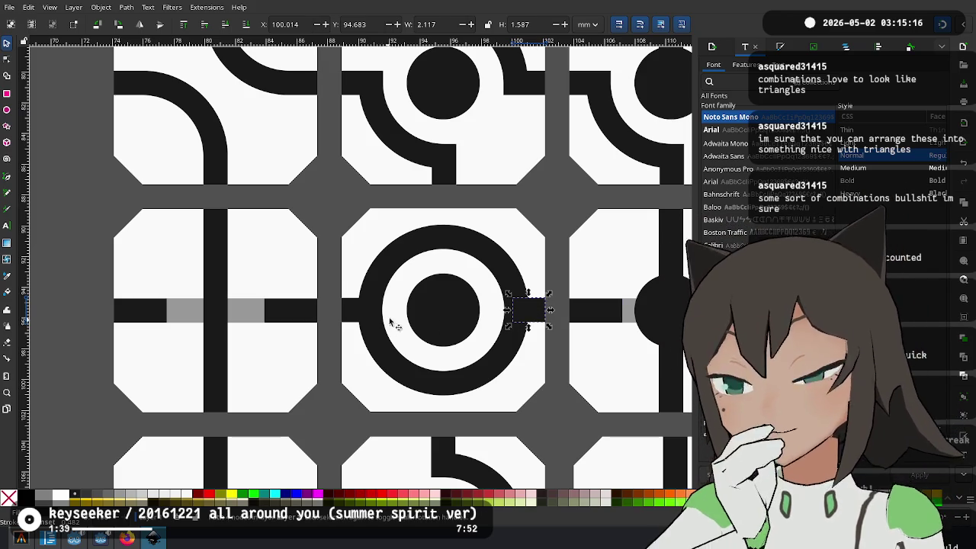
left_click(472, 241)
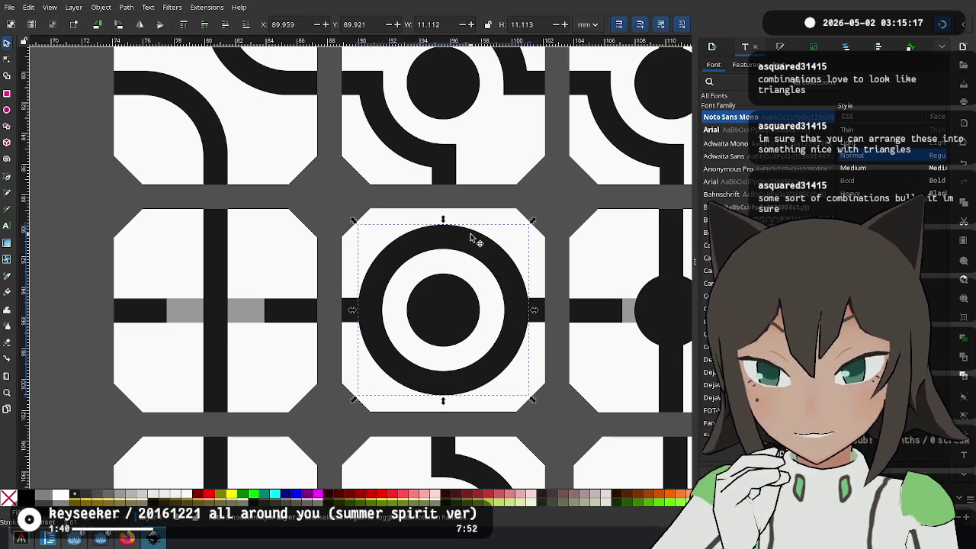
left_click(347, 312)
mouse_move(363, 308)
left_mouse_down()
mouse_move(452, 214)
mouse_move(458, 251)
left_mouse_up()
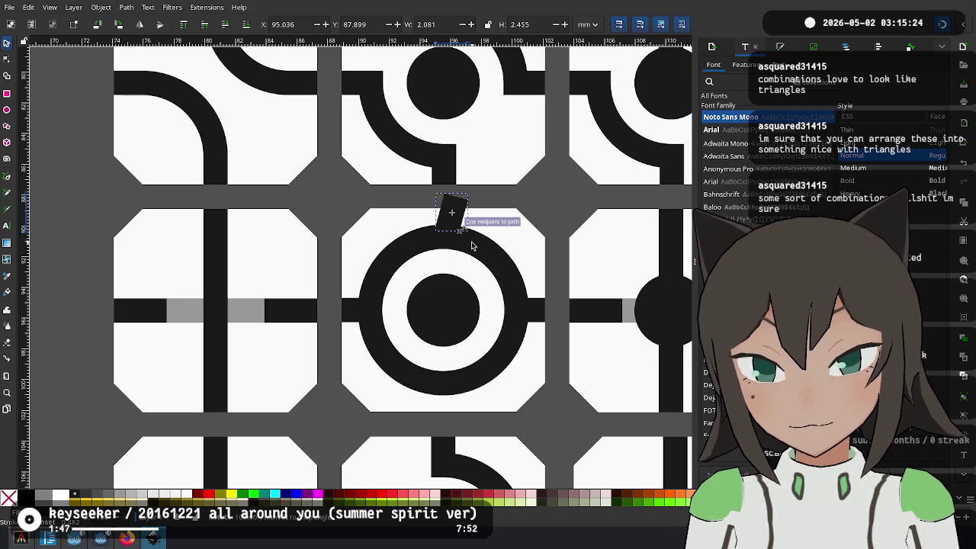
mouse_move(471, 246)
left_mouse_down()
mouse_move(454, 238)
mouse_move(450, 403)
mouse_move(447, 389)
mouse_move(443, 398)
left_mouse_up()
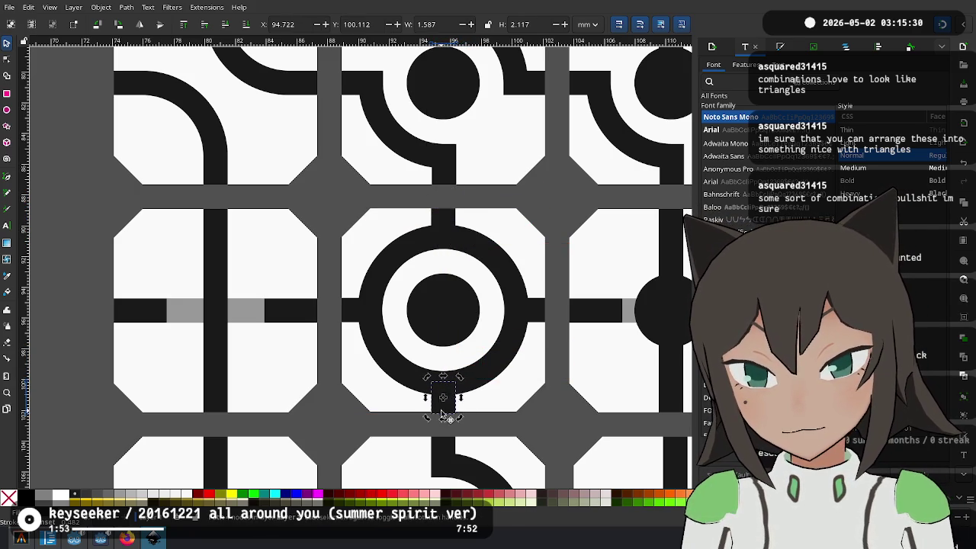
left_click(393, 421)
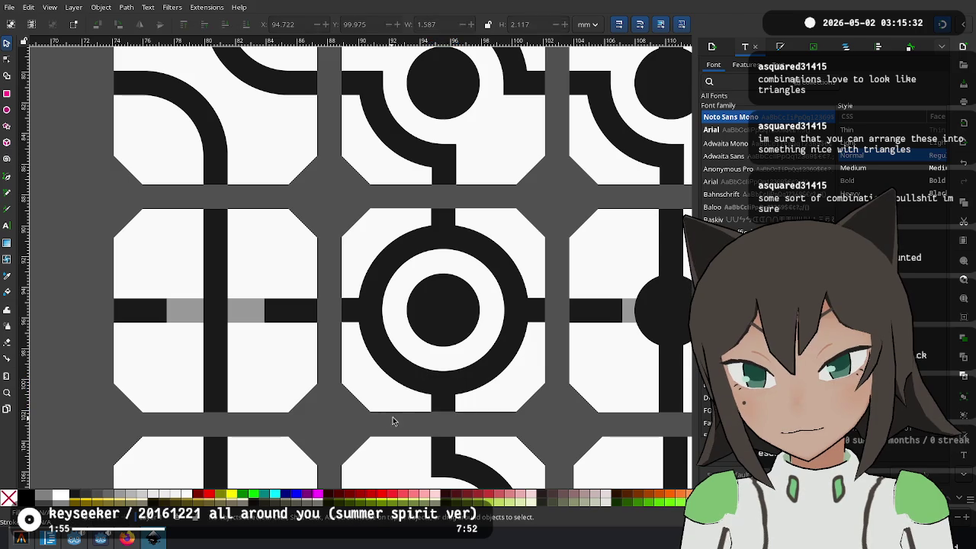
Delete the outer ring together with its short bottom bar
left_click(450, 397)
left_click(492, 364, "shift")
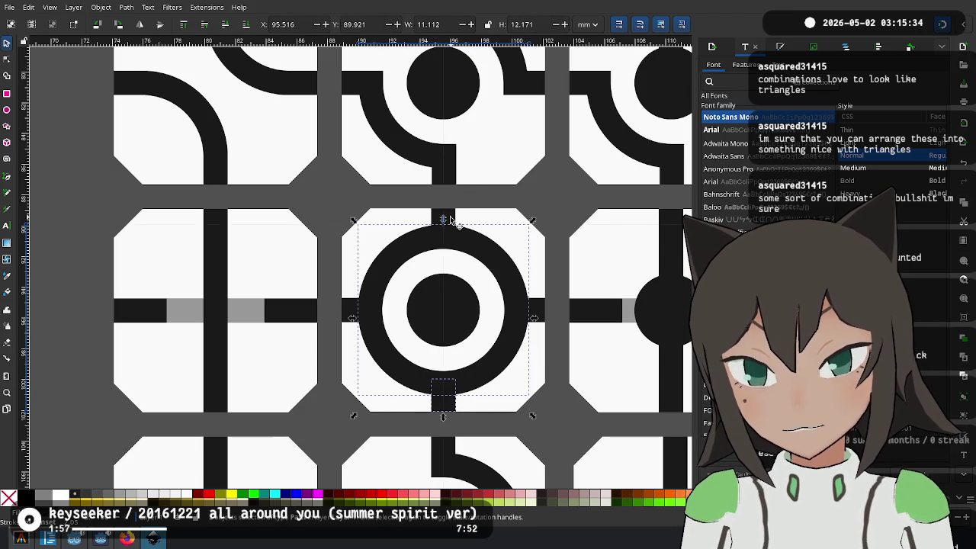
key("Delete")
scroll(447, 215, "down", 3)
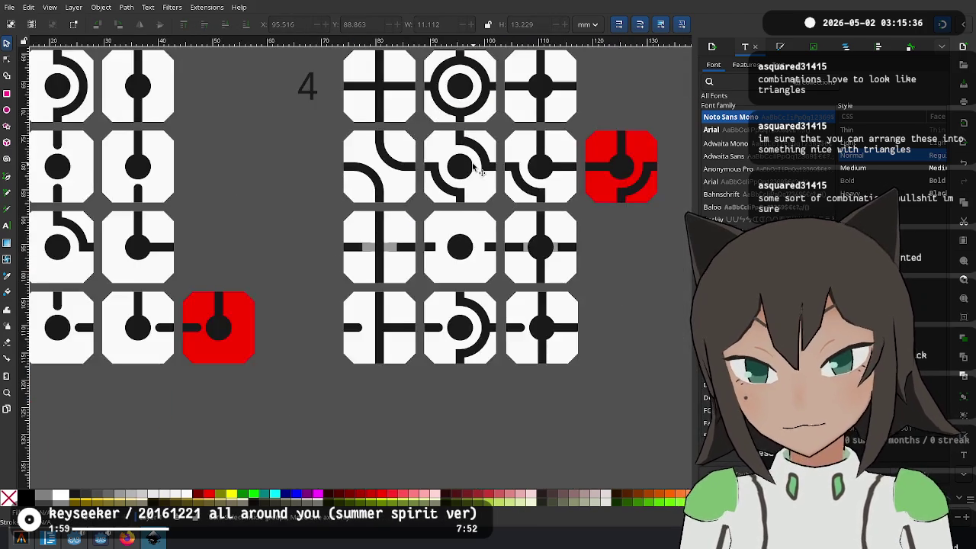
Raise the half-ring above the white tile and fit it around the middle tile's dot
scroll(473, 244, "up", 4)
scroll(488, 259, "up", 3)
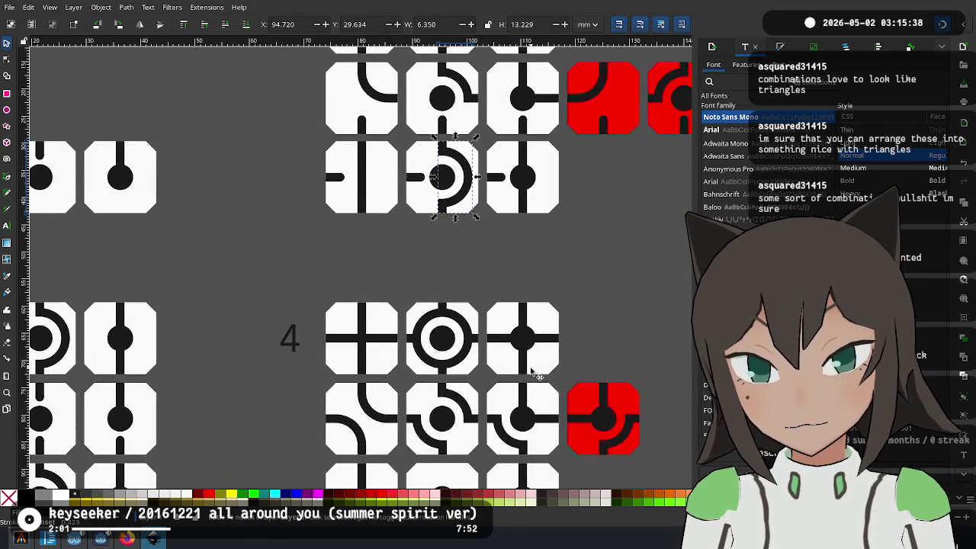
scroll(468, 190, "down", 5)
scroll(463, 199, "up", 3)
left_click(444, 254)
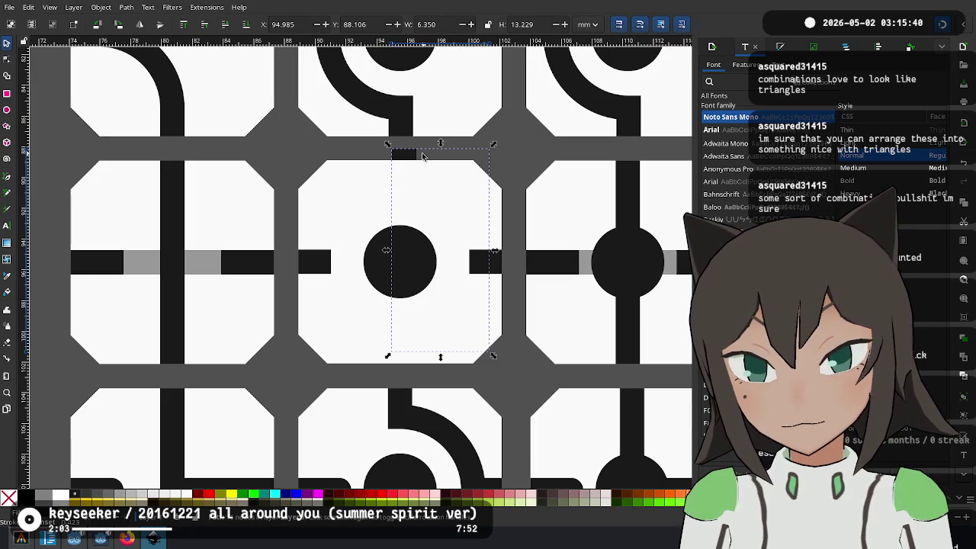
left_click(226, 23)
left_click_drag(393, 171, 396, 190)
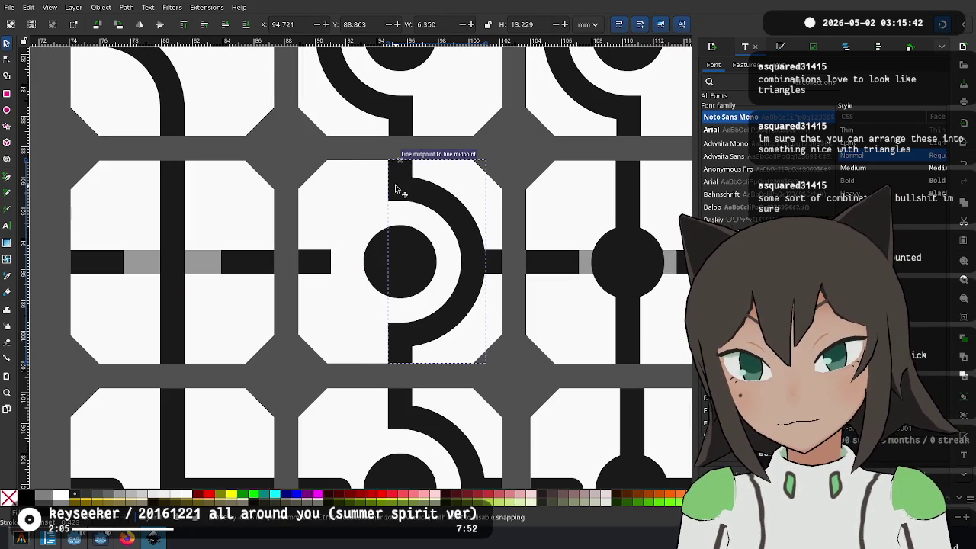
left_click(500, 259)
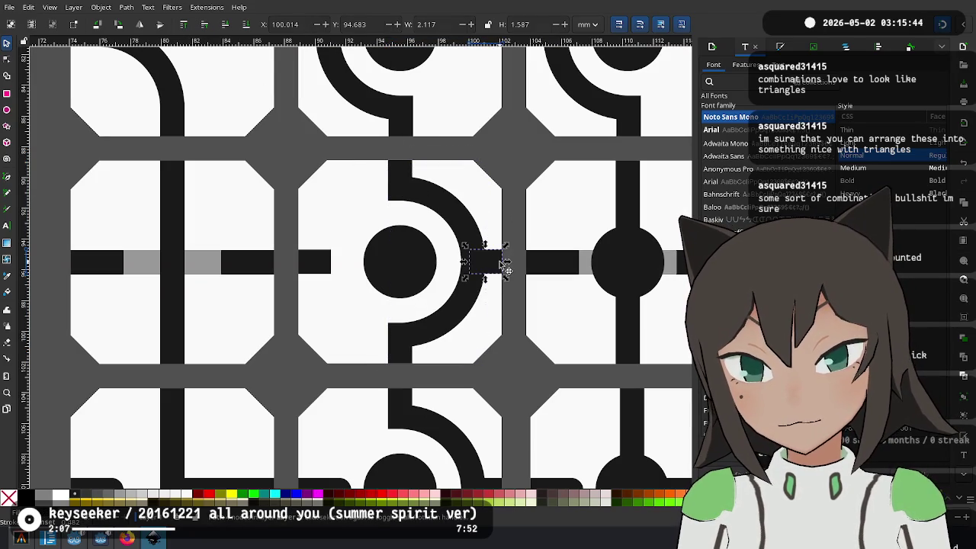
key("Escape")
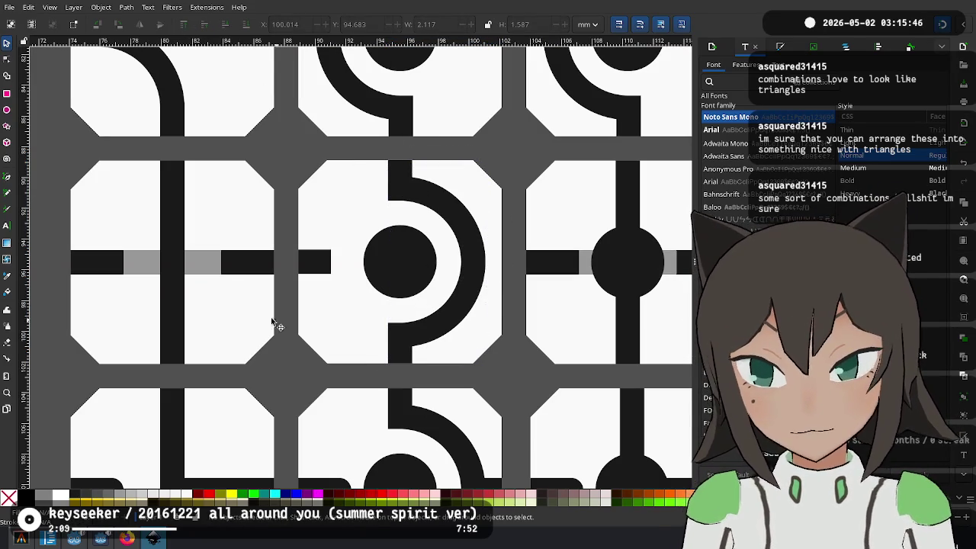
Move a grey bar segment onto the middle tile and resize the small black stub on its left
left_click(193, 266)
left_click_drag(195, 265, 483, 265)
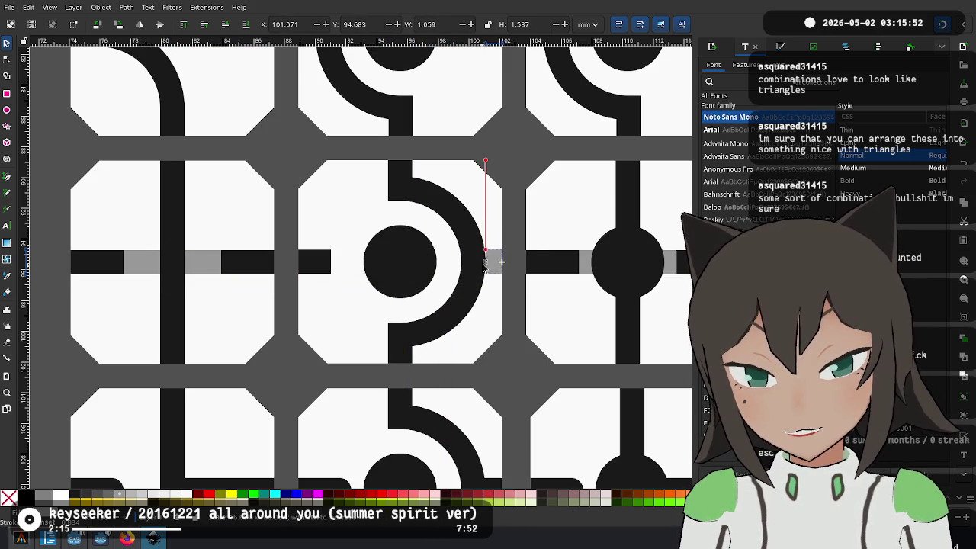
left_click_drag(473, 270, 469, 266)
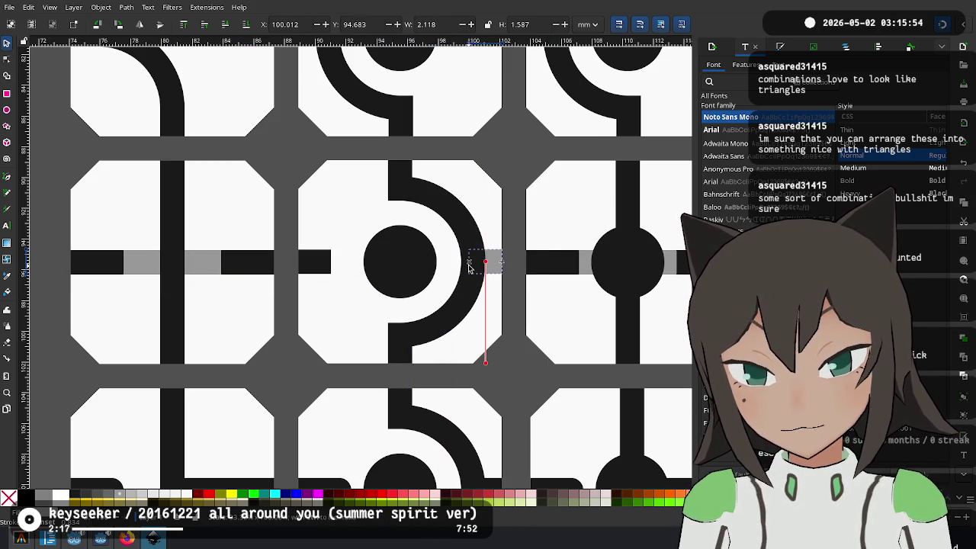
left_click(469, 266)
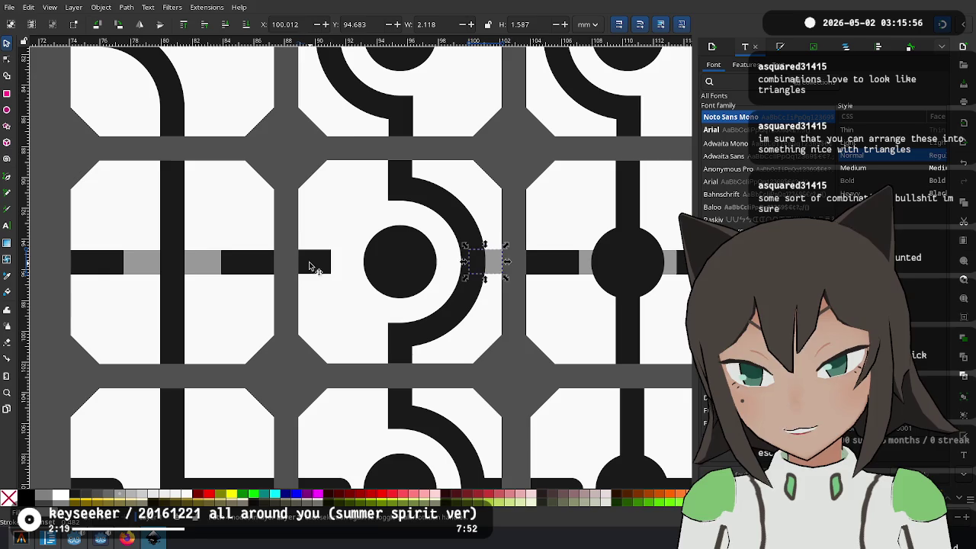
left_click_drag(335, 266, 334, 272)
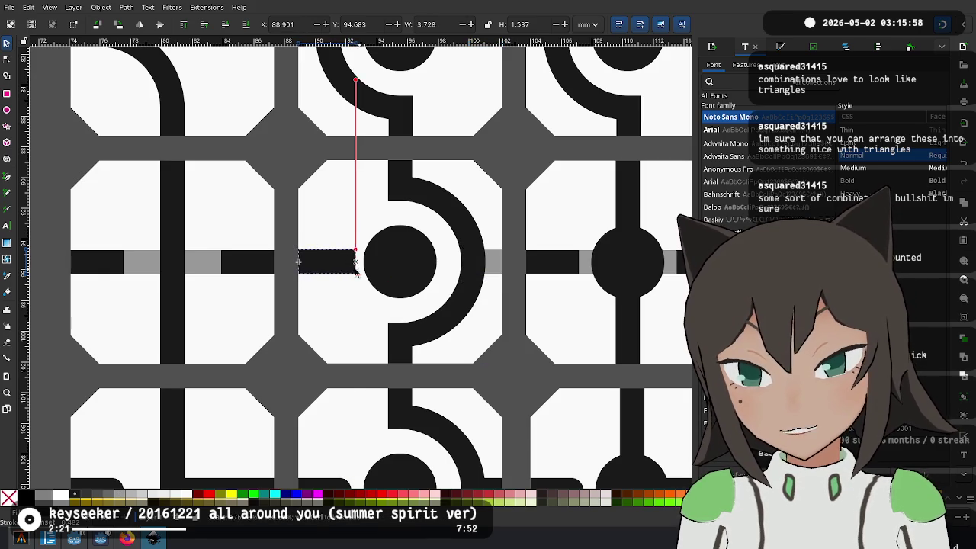
left_click_drag(334, 272, 327, 271)
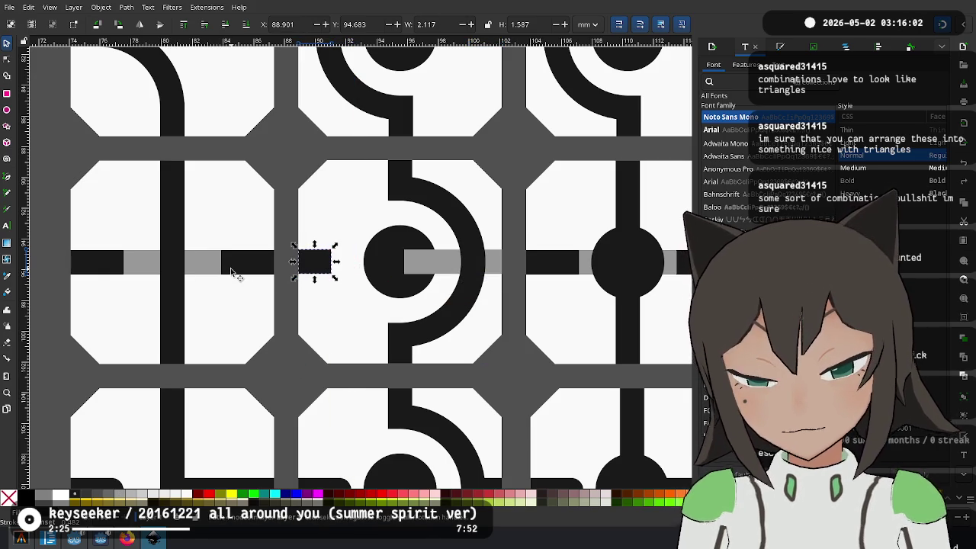
Stretch the grey bar across the tile above the dot and move the black stub to the right edge
left_click(497, 267)
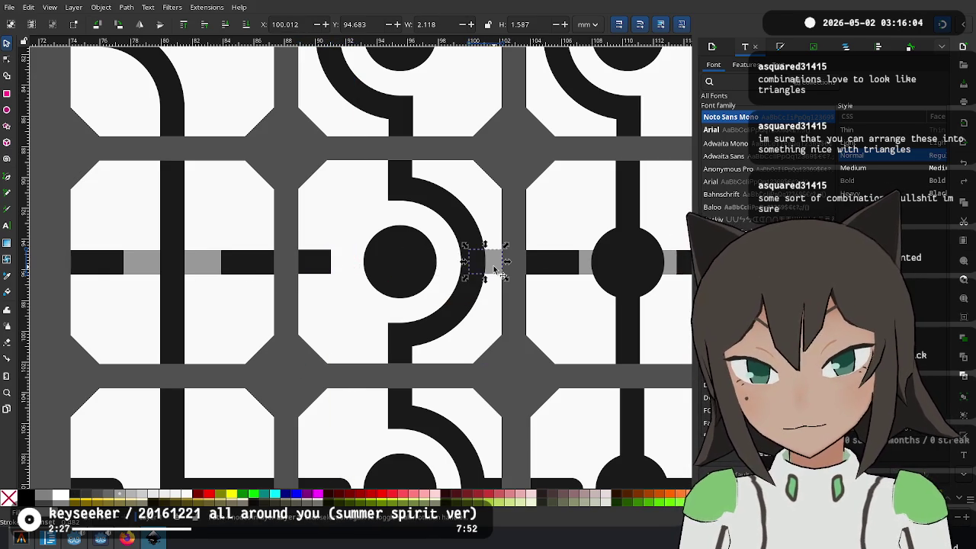
mouse_move(465, 263)
left_mouse_down()
mouse_move(324, 275)
mouse_move(341, 269)
left_mouse_up()
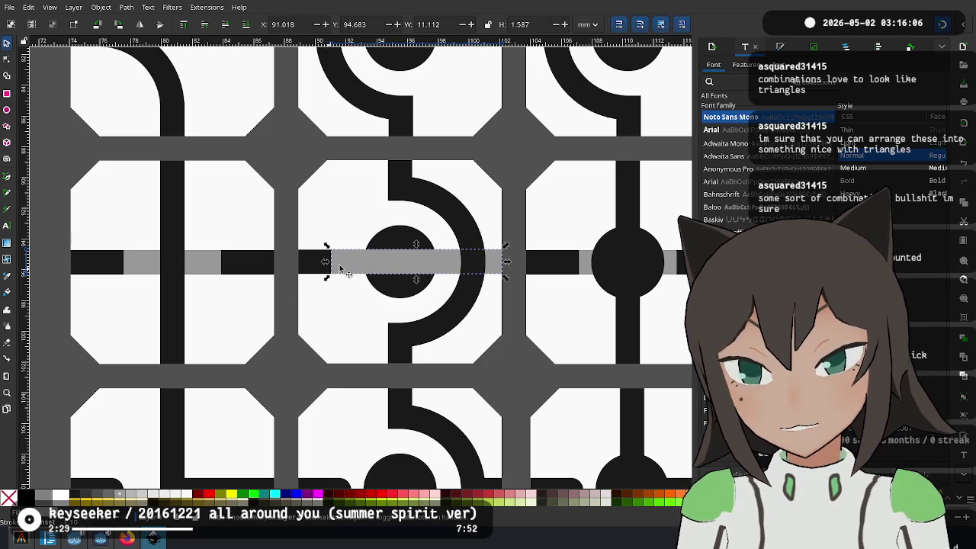
left_click(245, 28)
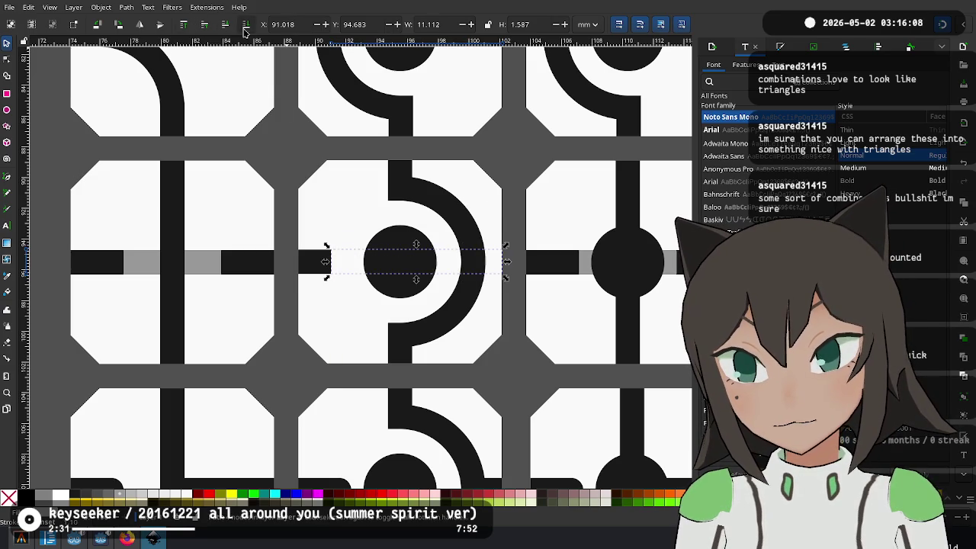
left_click(206, 27)
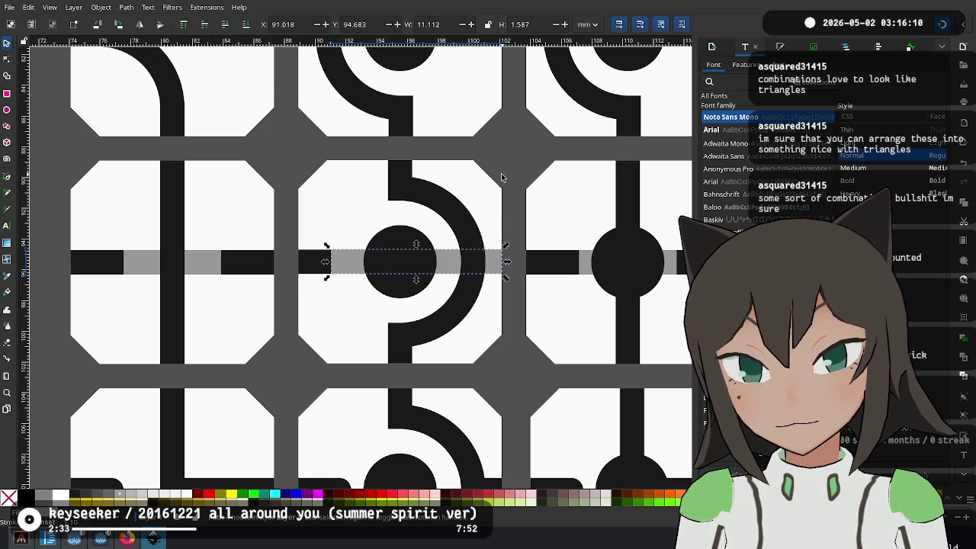
left_click(511, 243)
mouse_move(328, 272)
left_mouse_down()
mouse_move(503, 264)
mouse_move(487, 268)
left_mouse_up()
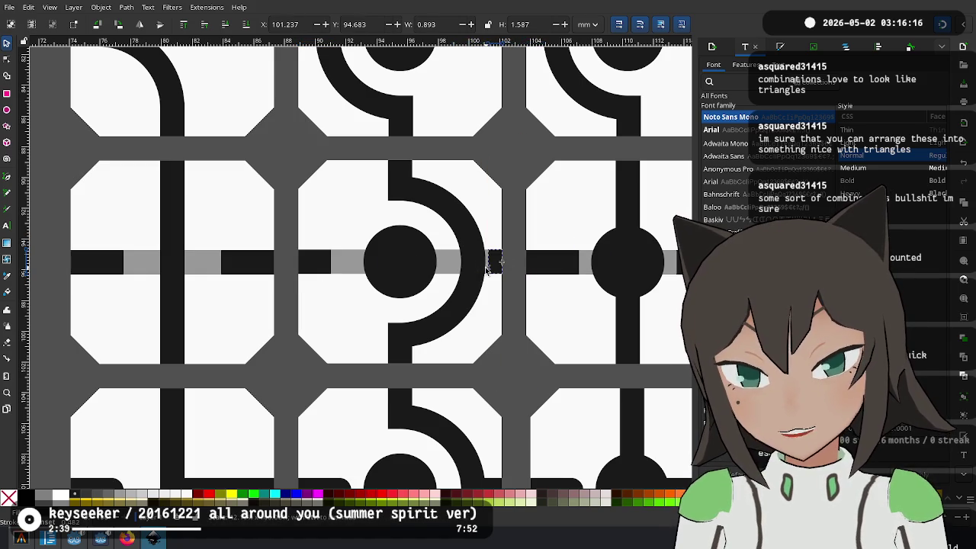
key("Escape")
scroll(477, 283, "down", 3)
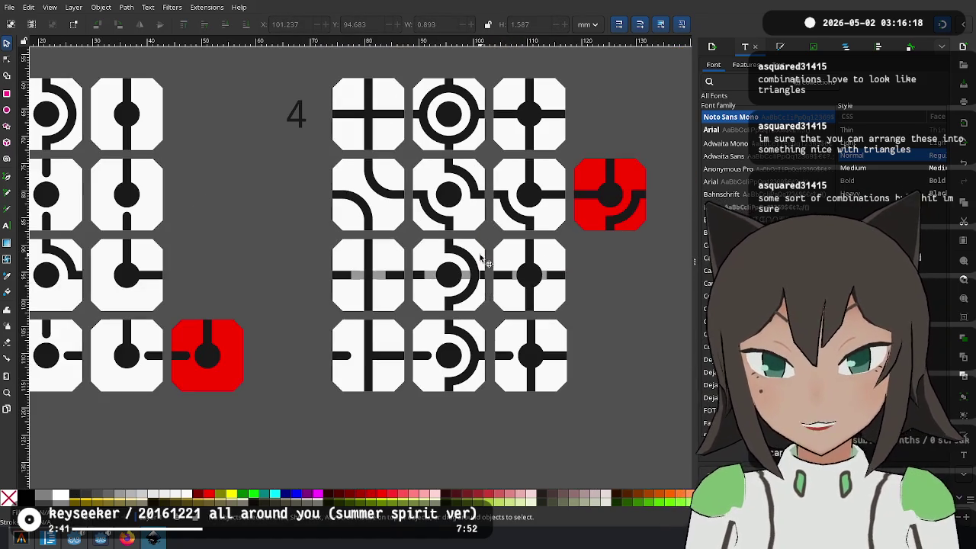
Narrow the right-edge black stub to 3 by 6 px, with toolbar units set to px
scroll(482, 280, "up", 1)
scroll(482, 282, "up", 3)
left_click(488, 250)
left_click_drag(486, 251, 488, 250)
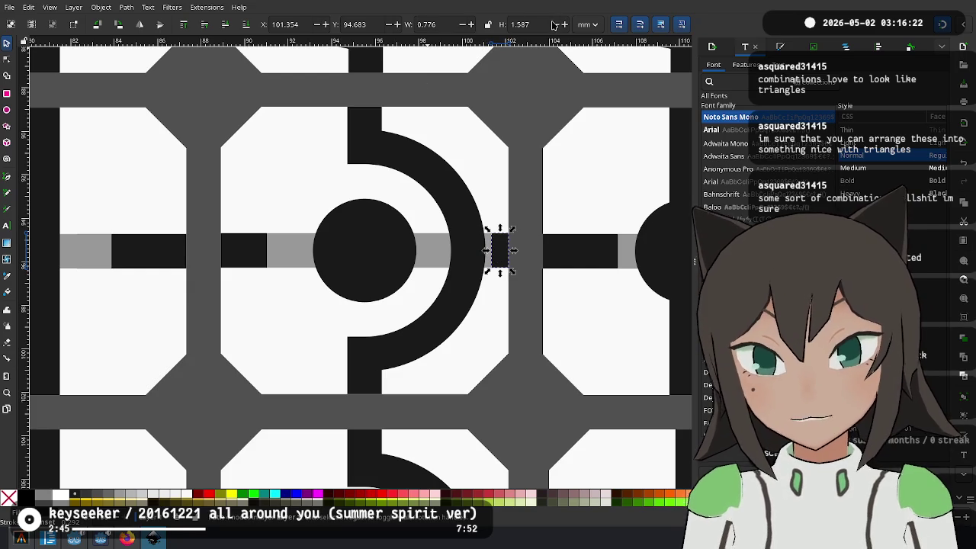
left_click(591, 24)
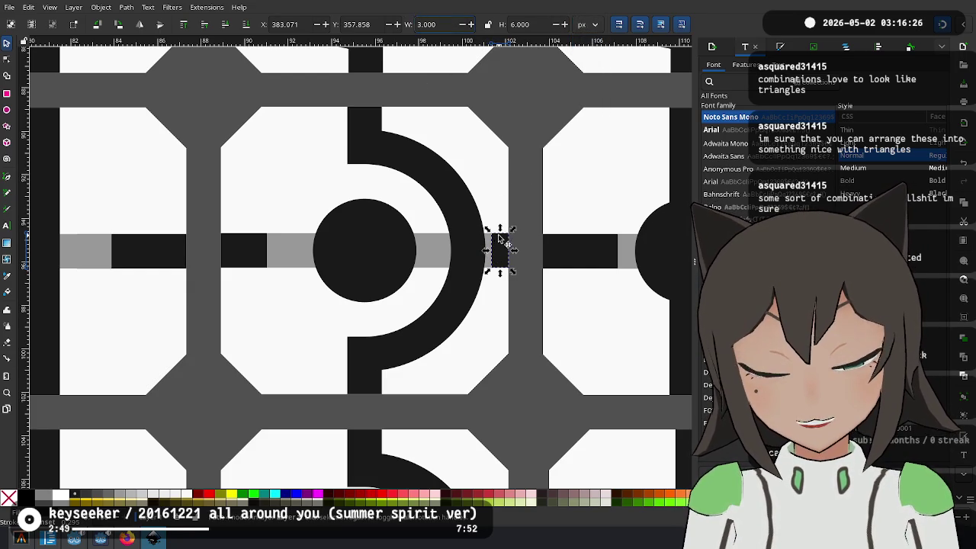
Scroll around the sheet to review sections 0–4 and their red end tiles
scroll(499, 238, "up", 4)
scroll(517, 259, "down", 7)
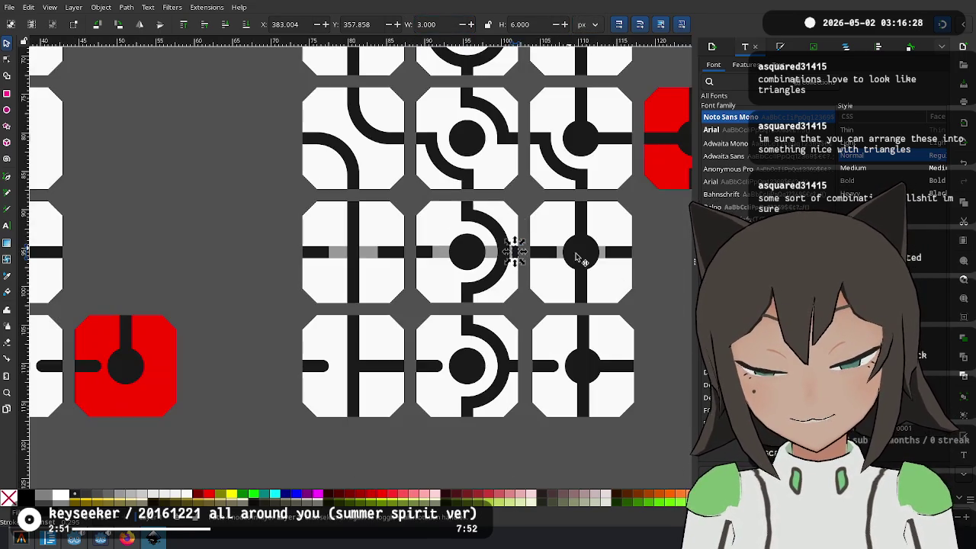
scroll(625, 271, "right", 1)
scroll(534, 263, "right", 3)
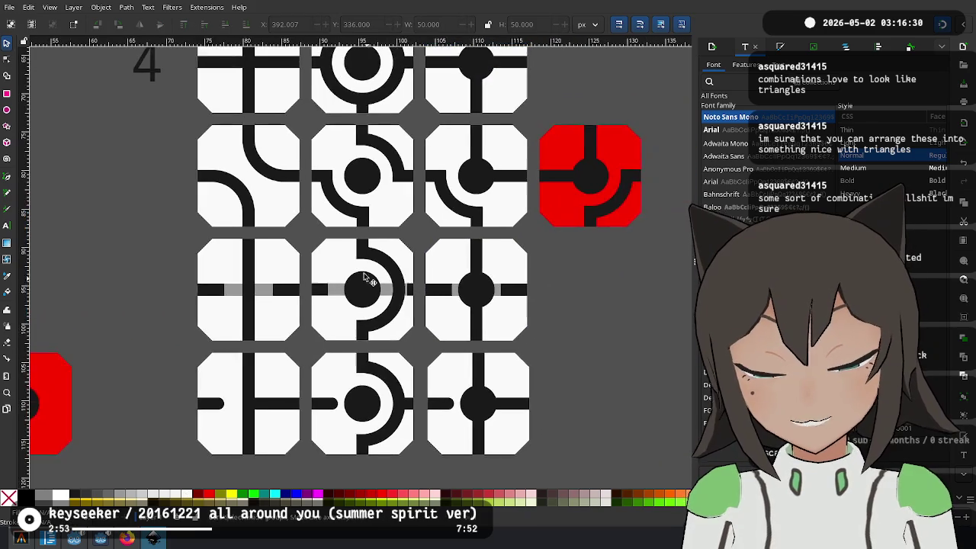
scroll(364, 278, "down", 1)
scroll(372, 286, "left", 1)
scroll(362, 228, "up", 1)
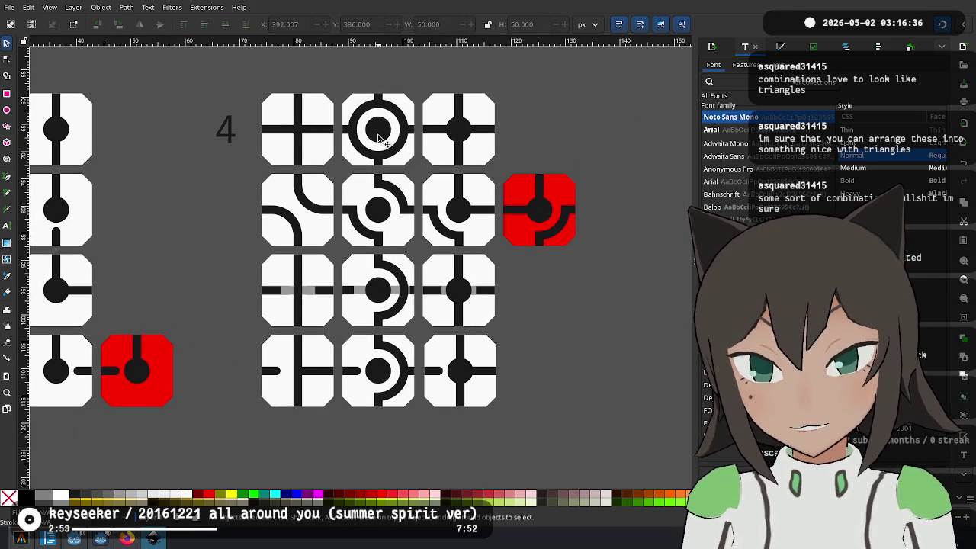
scroll(518, 285, "down", 1)
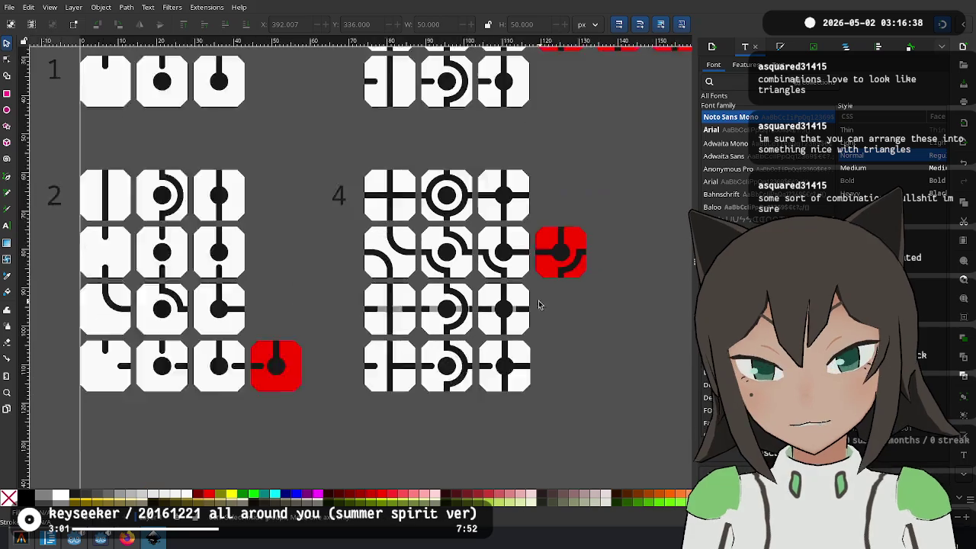
scroll(518, 286, "down", 1)
scroll(483, 324, "up", 2)
scroll(483, 324, "right", 2)
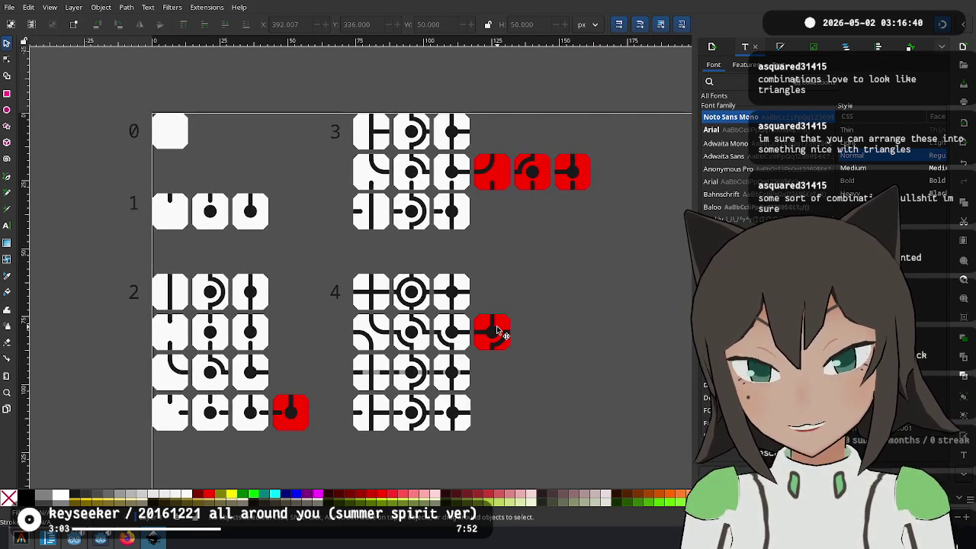
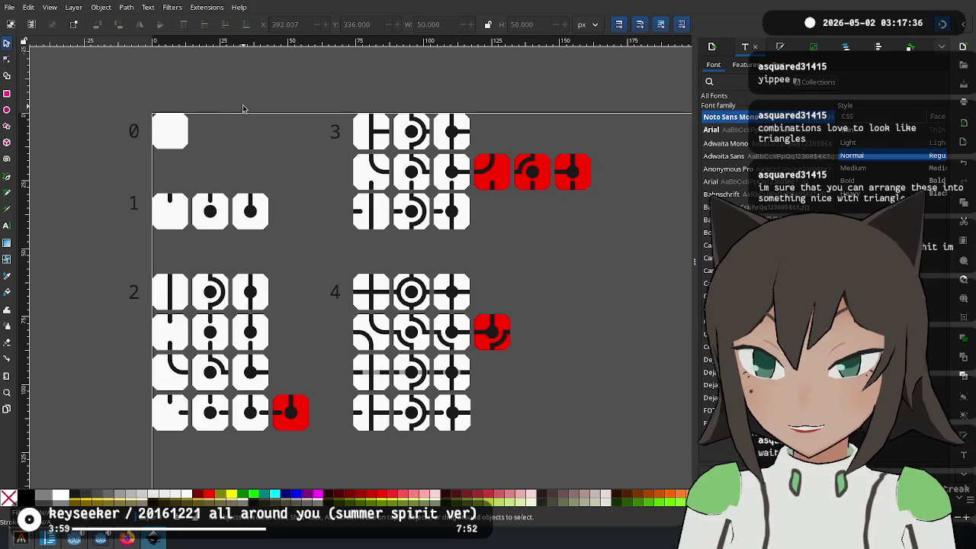
Place a blank tile over the 0 label and colour it a darker grey from the palette
left_click_drag(184, 149, 130, 134)
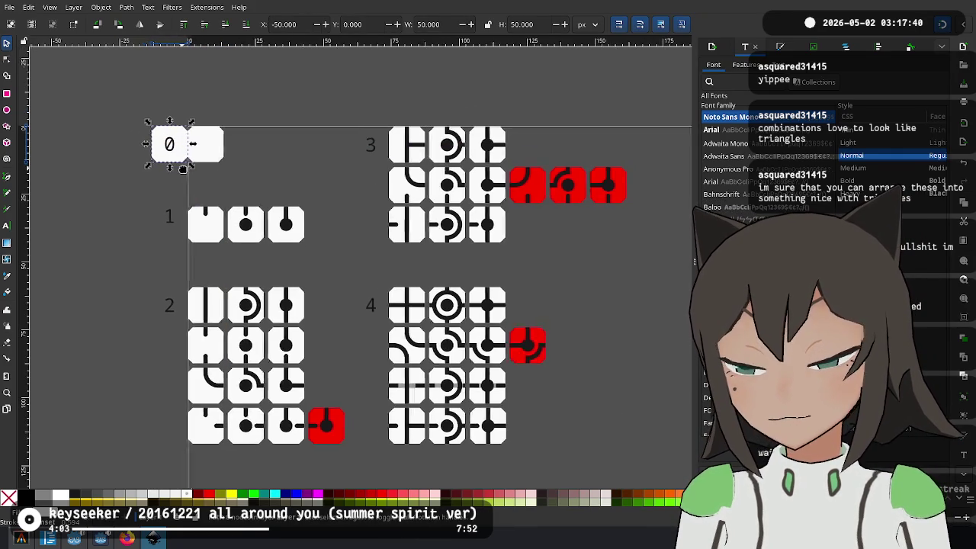
left_click(25, 496)
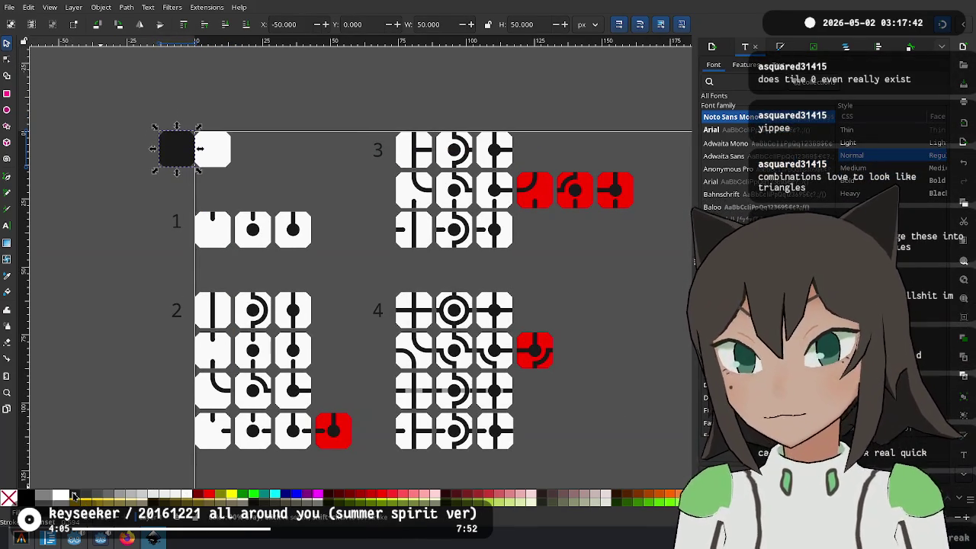
left_click(190, 497)
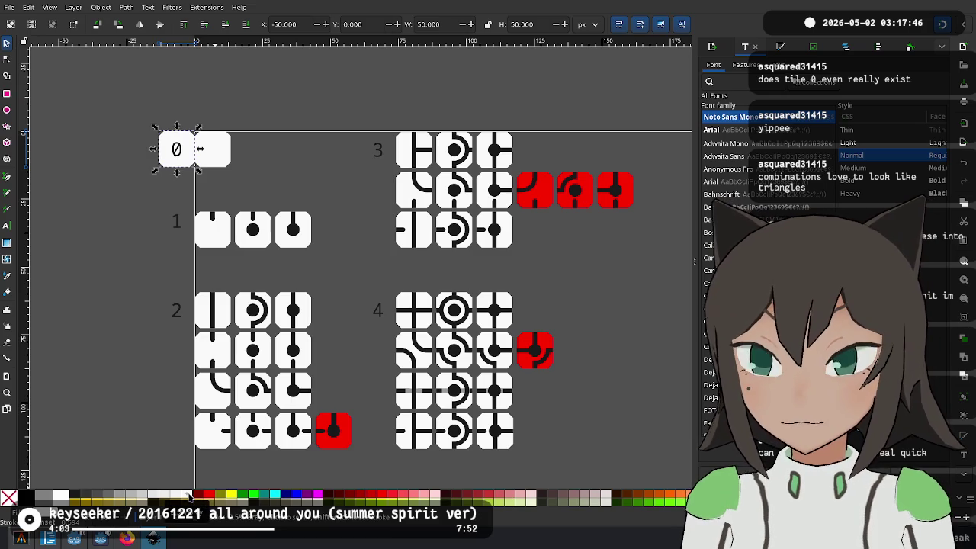
left_click(162, 497)
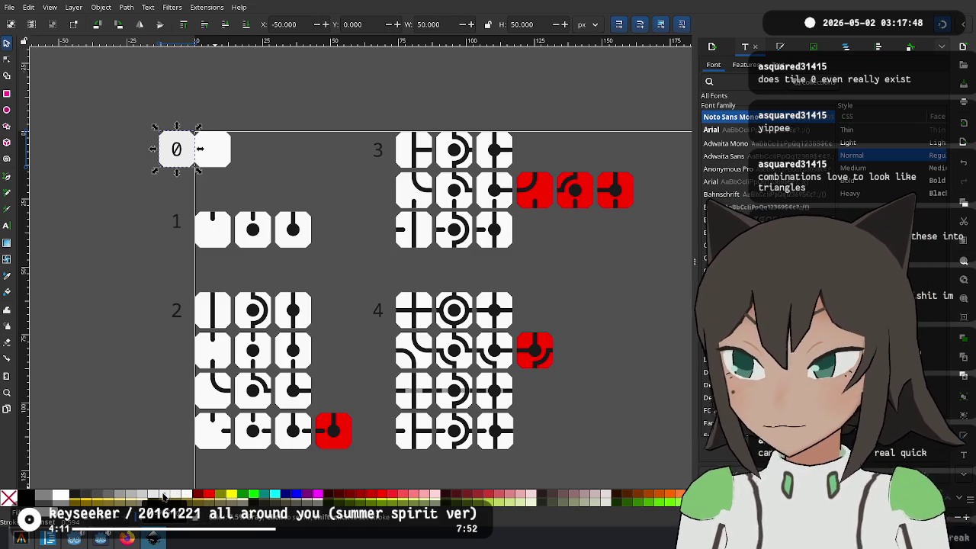
left_click(141, 497)
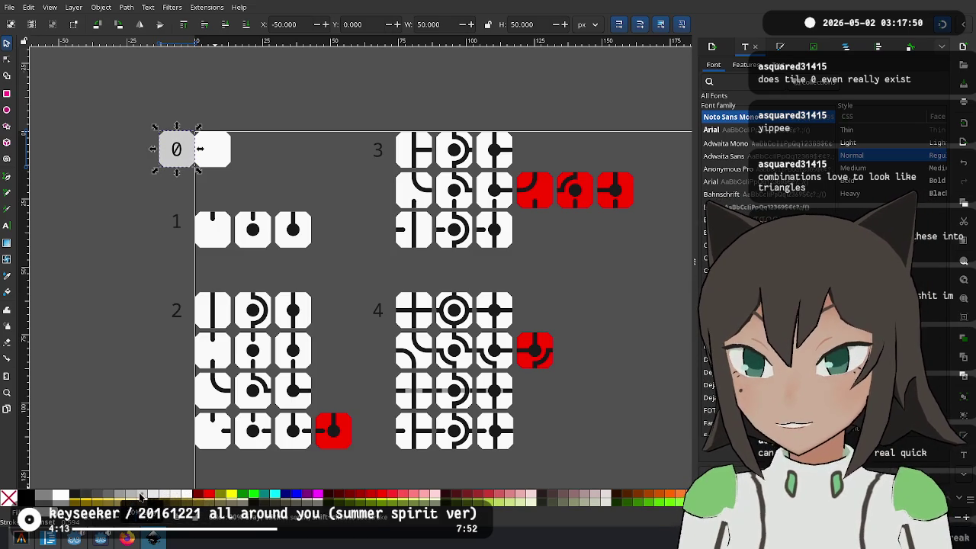
left_click(156, 173)
Place a copy of the grey tile behind the 1 label, aligned with row 1
left_click_drag(172, 164, 189, 231)
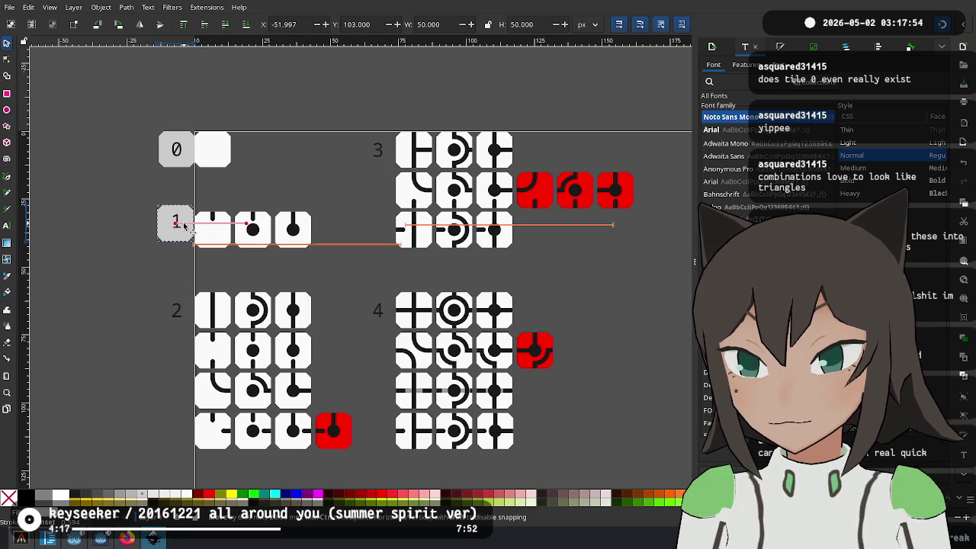
scroll(184, 226, "up", 3)
mouse_move(196, 224)
left_mouse_down()
mouse_move(202, 244)
mouse_move(181, 242)
left_mouse_up()
scroll(191, 332, "down", 3)
scroll(269, 286, "down", 2)
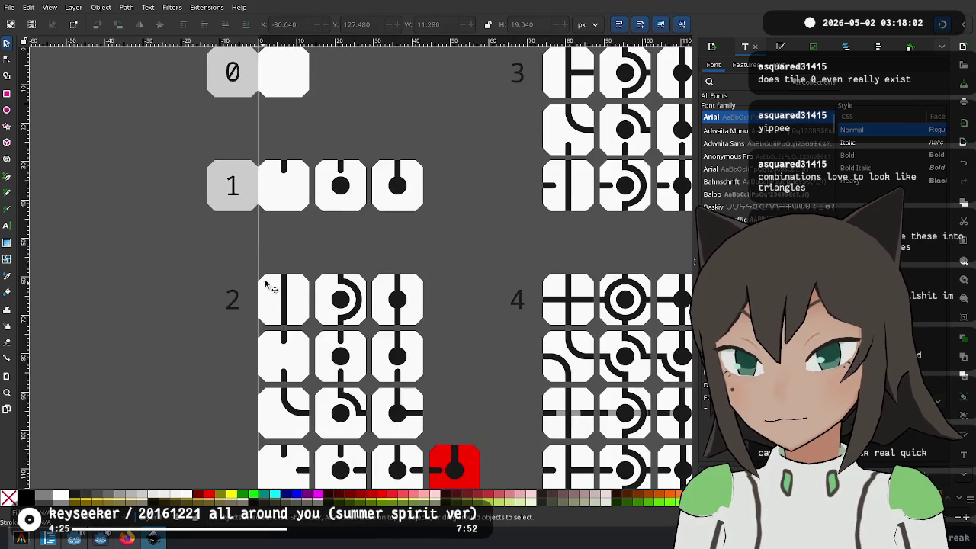
scroll(267, 285, "down", 2)
Duplicate the grey label tile and move the copy behind the 2 label
left_click(262, 157)
key("ctrl+d")
left_click_drag(261, 157, 252, 264)
left_click_drag(394, 196, 288, 218)
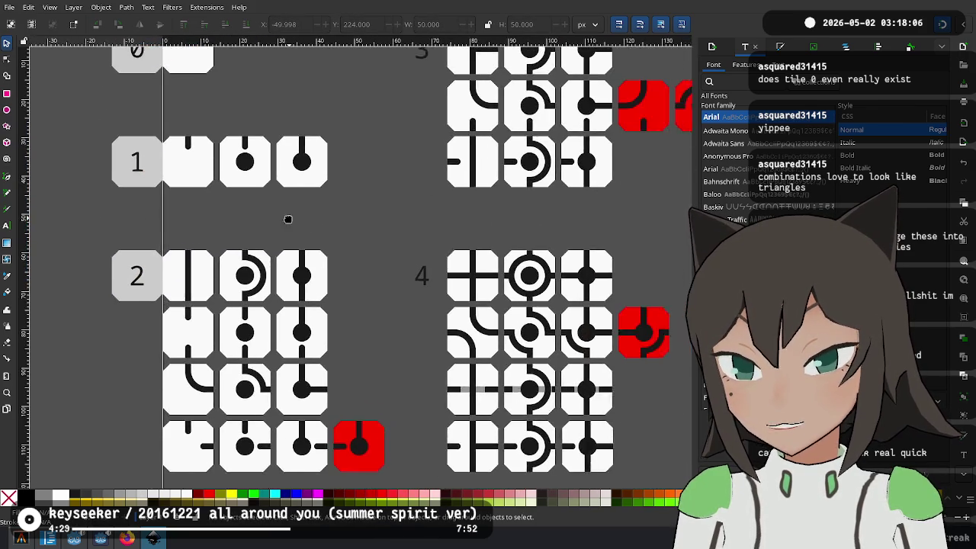
scroll(107, 222, "up", 4)
Place copies of the row 0 and row 1 grey tiles behind labels 3 and 4
left_click(118, 183)
left_click(131, 282, "shift")
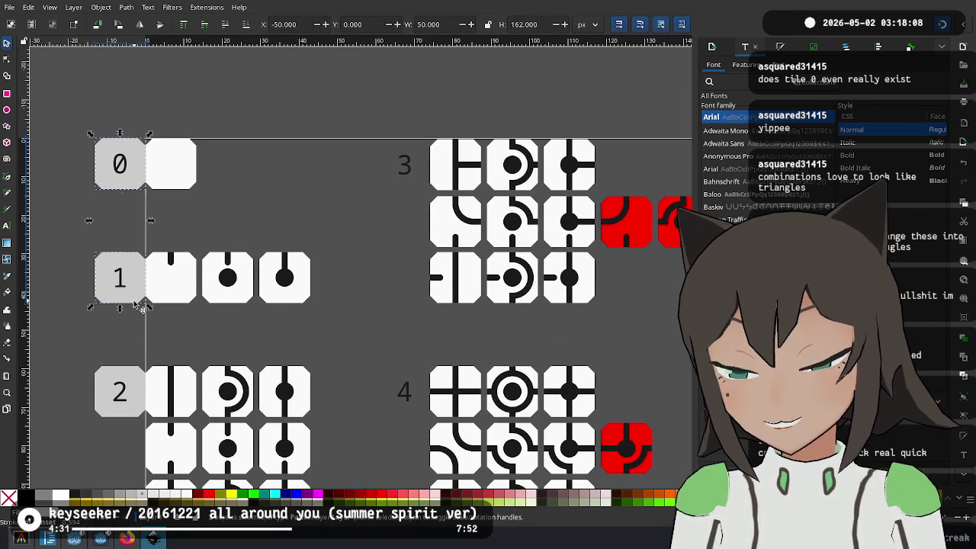
mouse_move(141, 273)
left_mouse_down()
mouse_move(326, 189)
mouse_move(409, 172)
left_mouse_up()
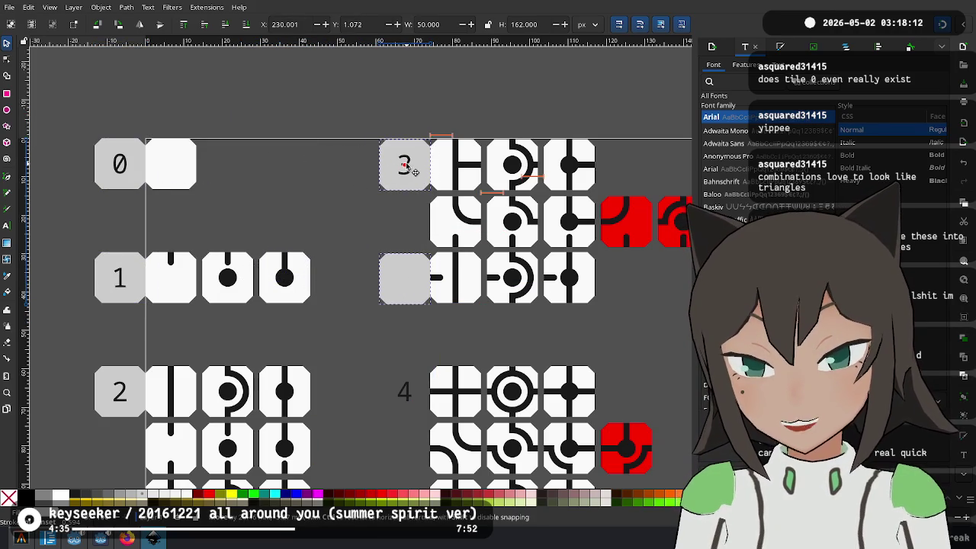
scroll(409, 171, "up", 3)
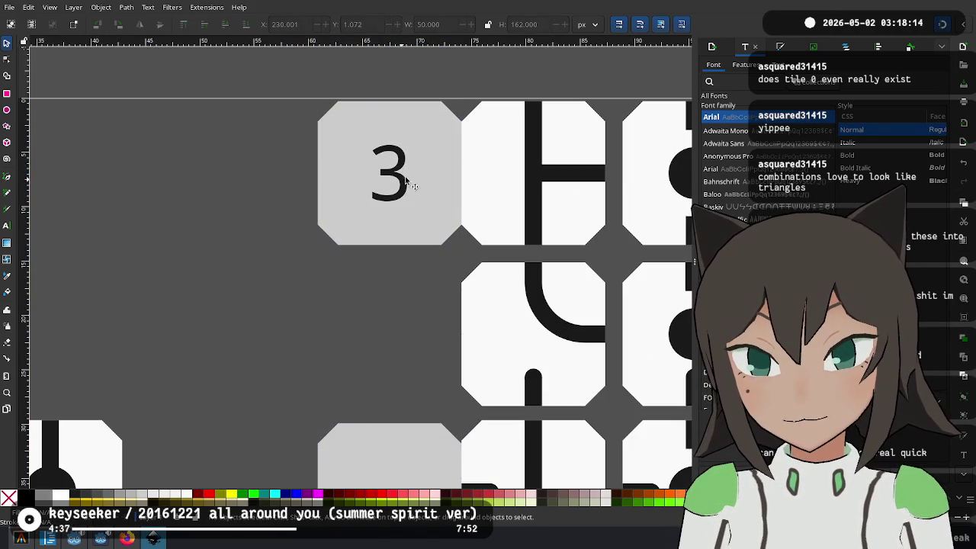
scroll(443, 231, "up", 2)
scroll(427, 213, "right", 1)
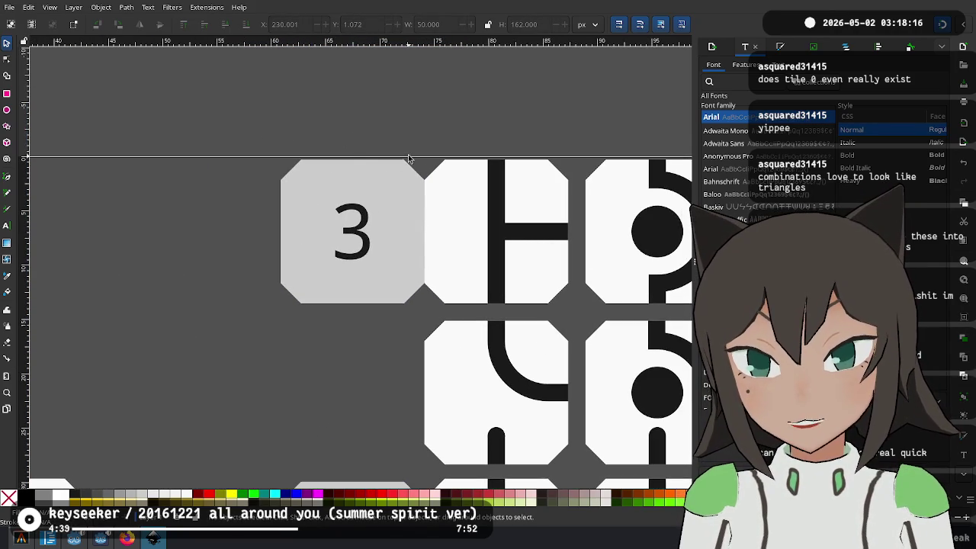
scroll(359, 162, "up", 2)
scroll(289, 165, "up", 1)
scroll(480, 259, "down", 4)
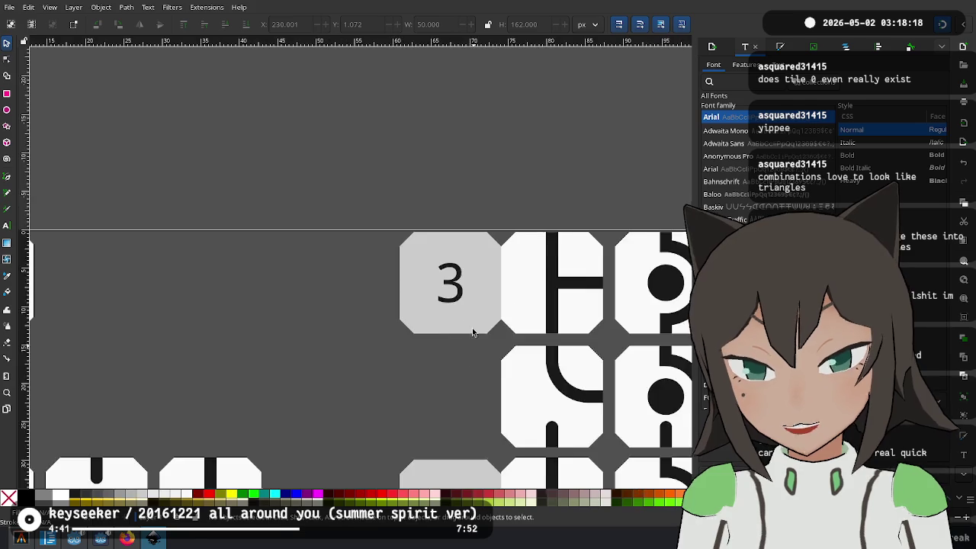
scroll(472, 333, "down", 5)
scroll(374, 224, "down", 3)
left_click_drag(389, 130, 385, 347)
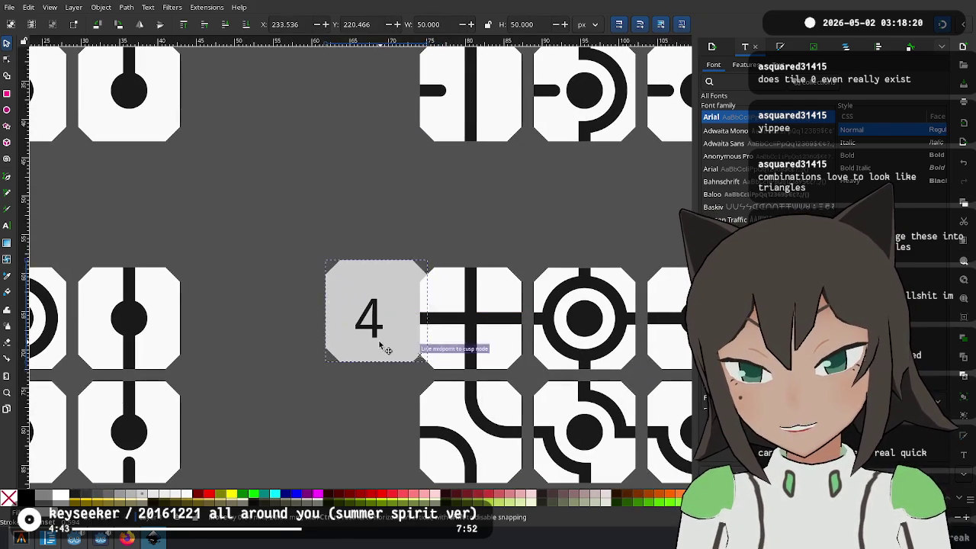
Deselect the tiles and recentre the view on the fully labelled tile sheet
left_click(327, 410)
scroll(318, 266, "down", 3)
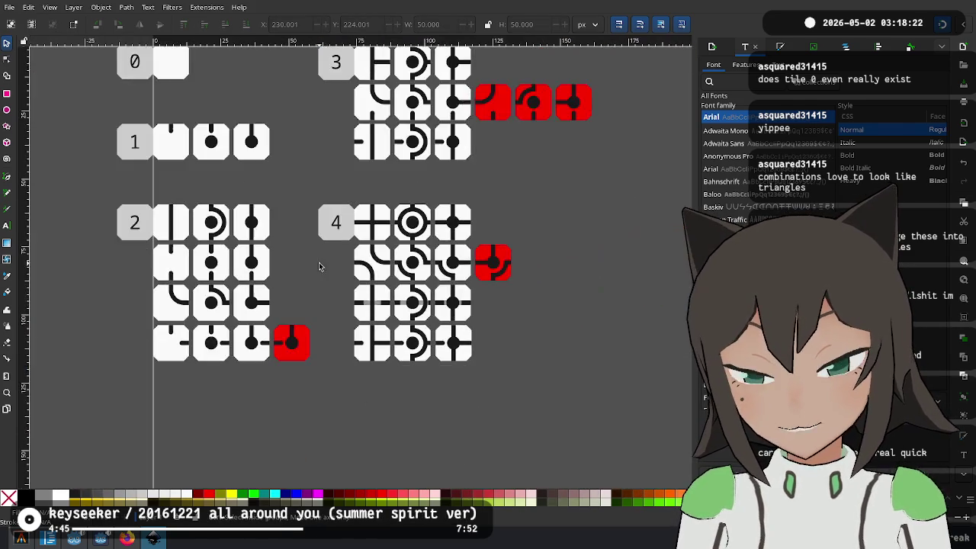
left_click_drag(319, 266, 356, 353)
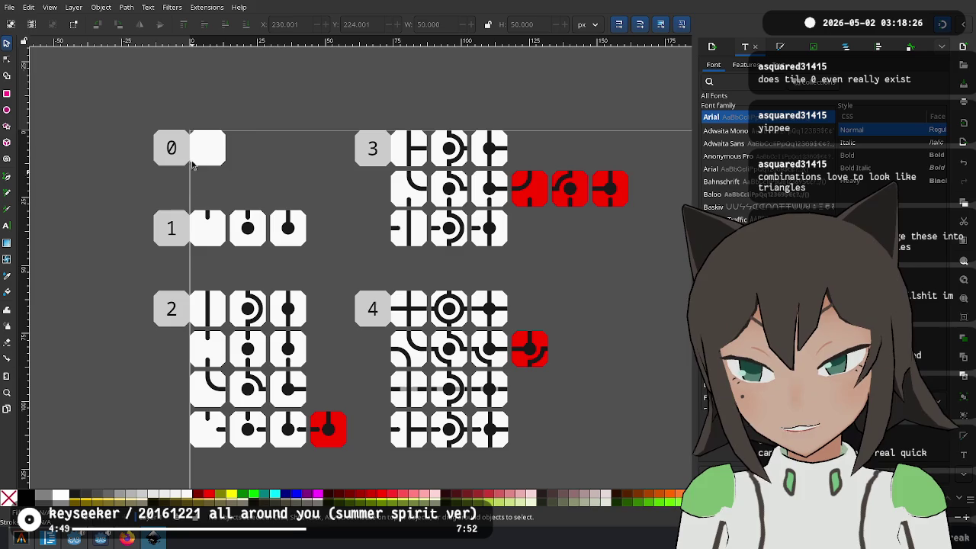
scroll(275, 246, "left", 2)
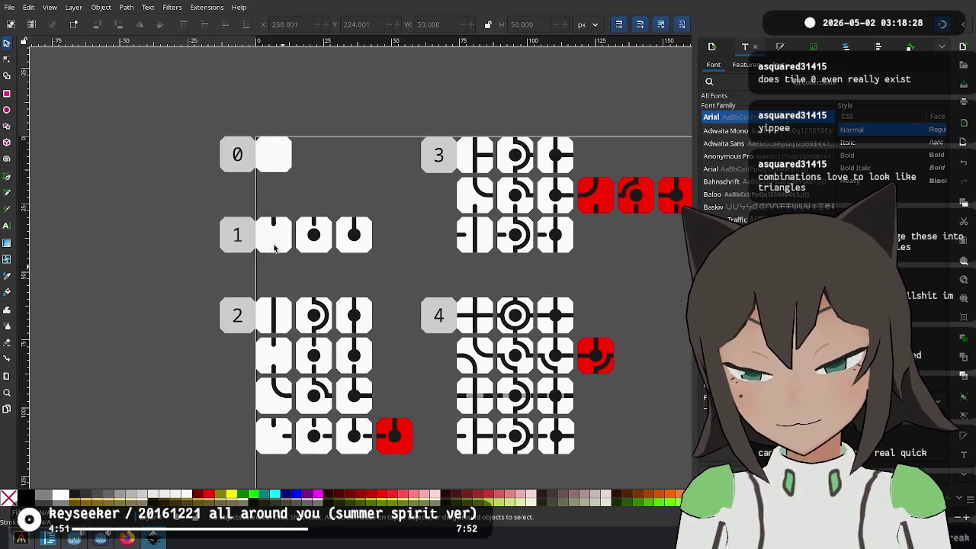
scroll(443, 187, "right", 6)
scroll(537, 242, "left", 4)
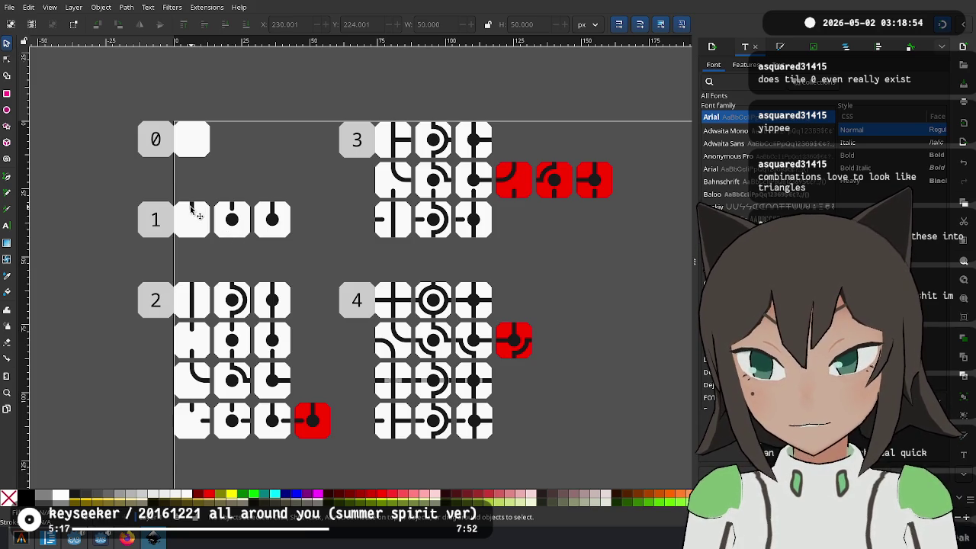
Zoom around the tile sheet, then bring the Fishy Facts debug game window forward
scroll(193, 214, "up", 3)
scroll(192, 214, "down", 3)
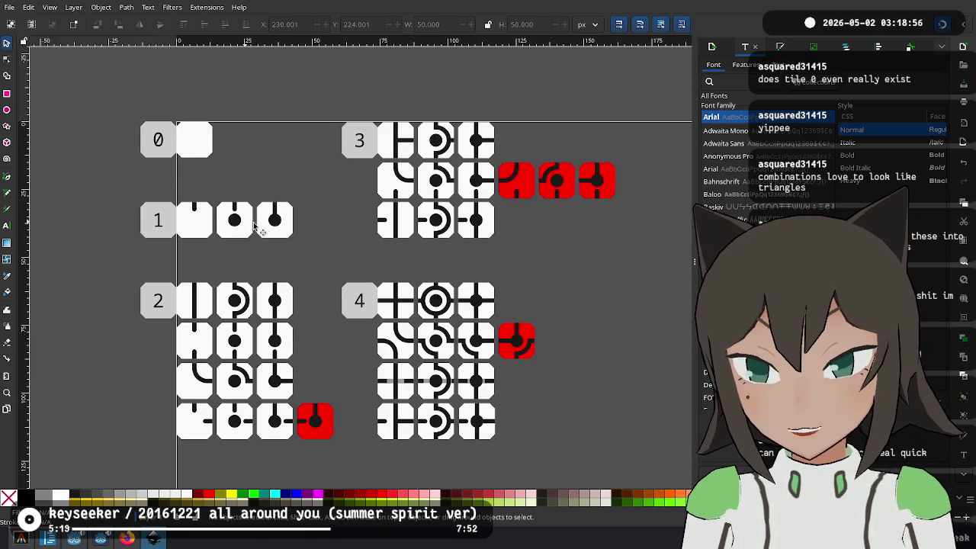
scroll(281, 291, "up", 1)
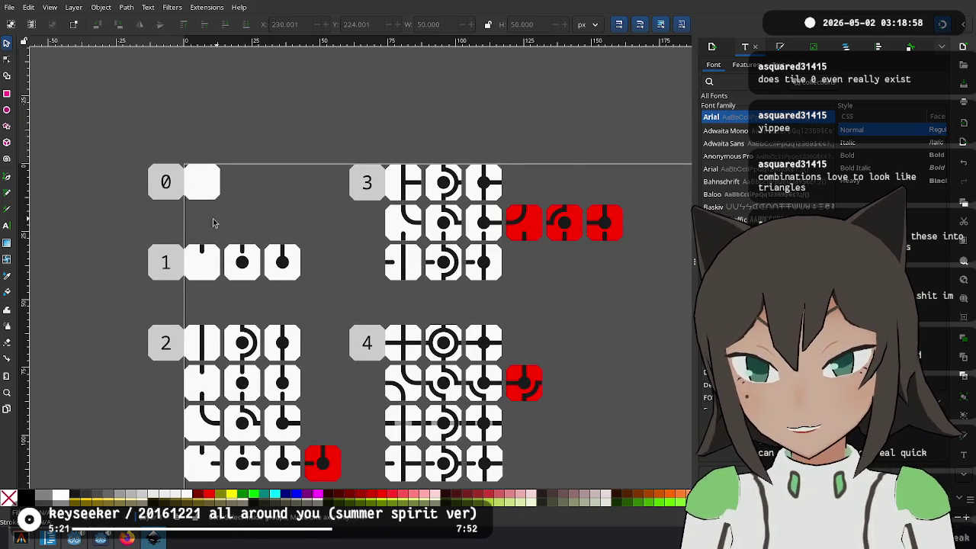
scroll(174, 194, "up", 1)
left_click(98, 543)
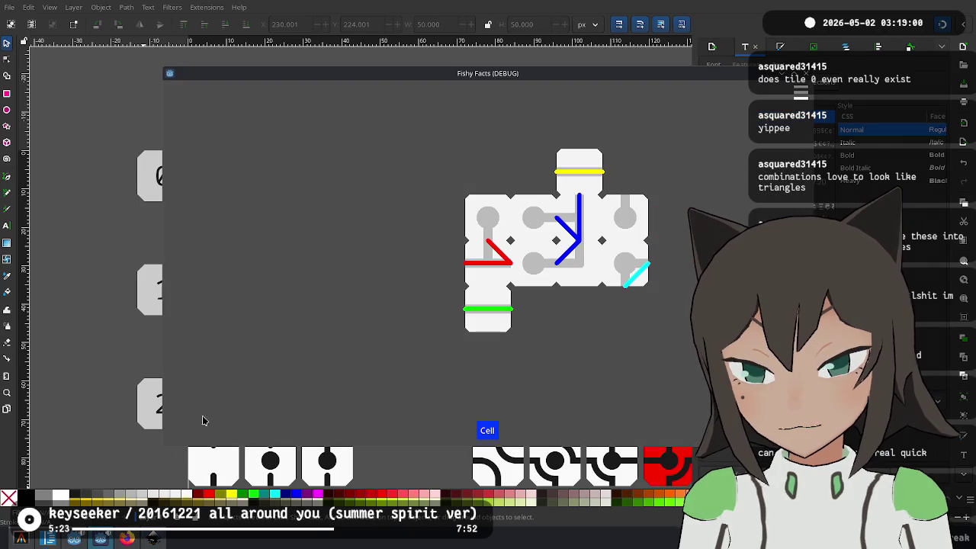
Turn off the game's coloured debug line overlay from the Esc menu
key("Escape")
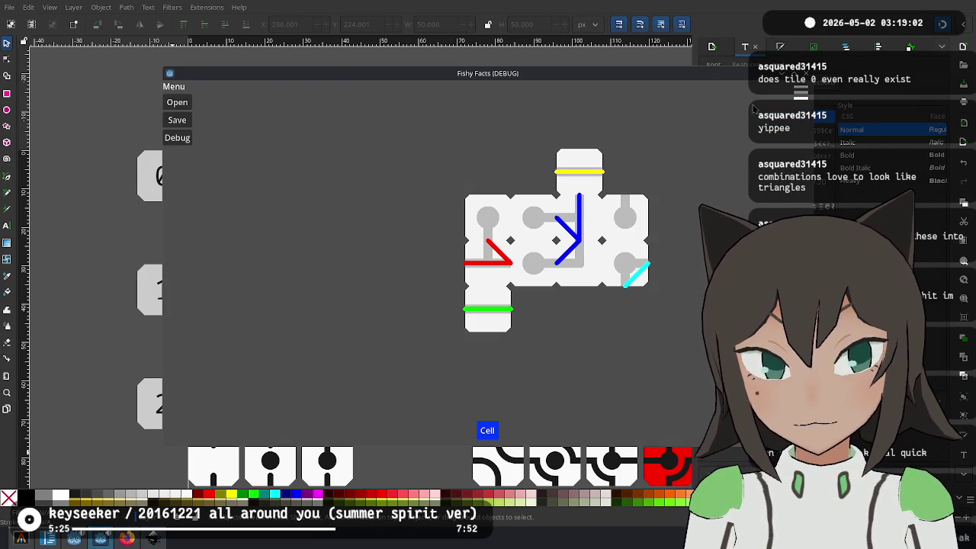
left_click(183, 138)
key("Escape")
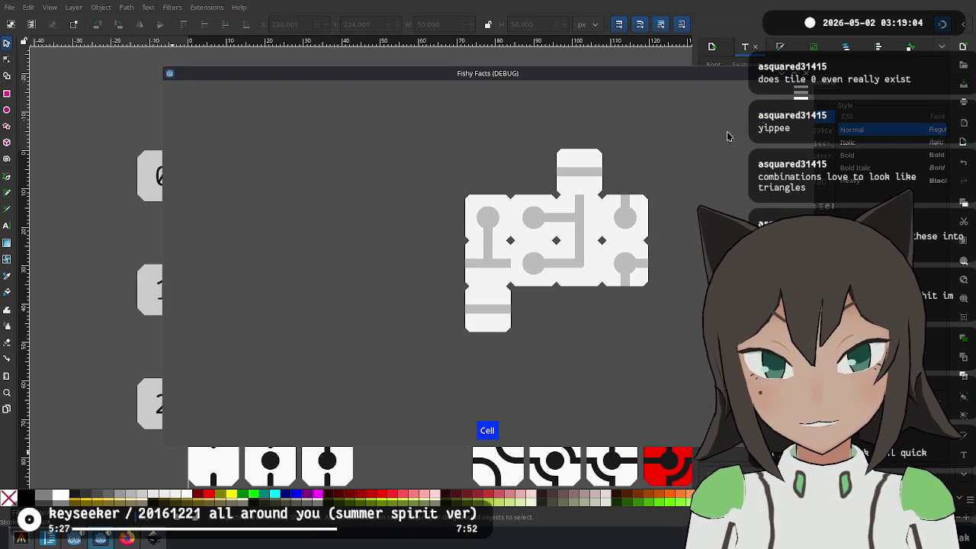
Join the three-tile column onto the cluster's left side, then close the game for Godot
mouse_move(485, 214)
left_mouse_down()
mouse_move(447, 207)
mouse_move(408, 218)
mouse_move(420, 184)
mouse_move(442, 226)
mouse_move(462, 212)
mouse_move(432, 191)
mouse_move(408, 193)
mouse_move(406, 204)
left_mouse_up()
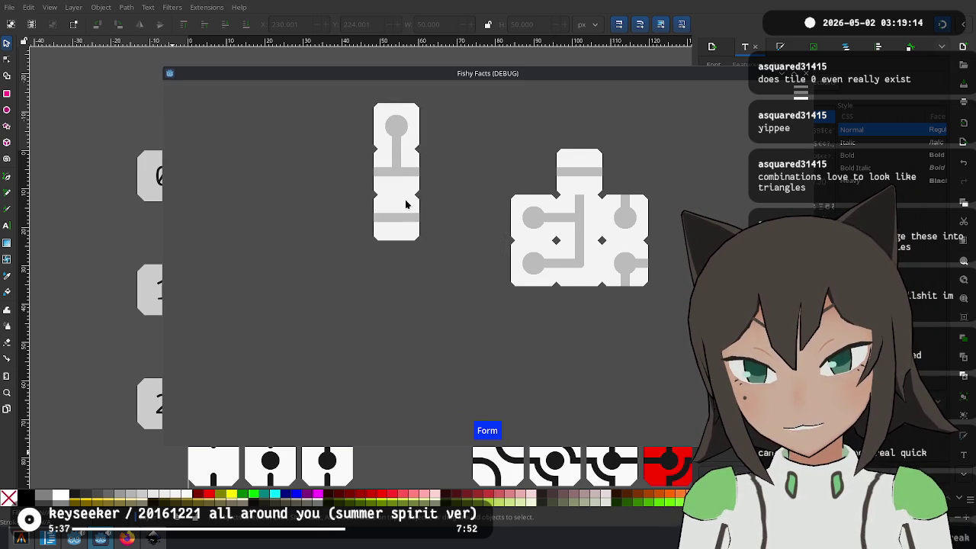
mouse_move(396, 255)
left_mouse_down()
mouse_move(409, 231)
mouse_move(435, 221)
mouse_move(451, 222)
mouse_move(452, 234)
mouse_move(412, 233)
mouse_move(475, 255)
mouse_move(496, 244)
left_mouse_up()
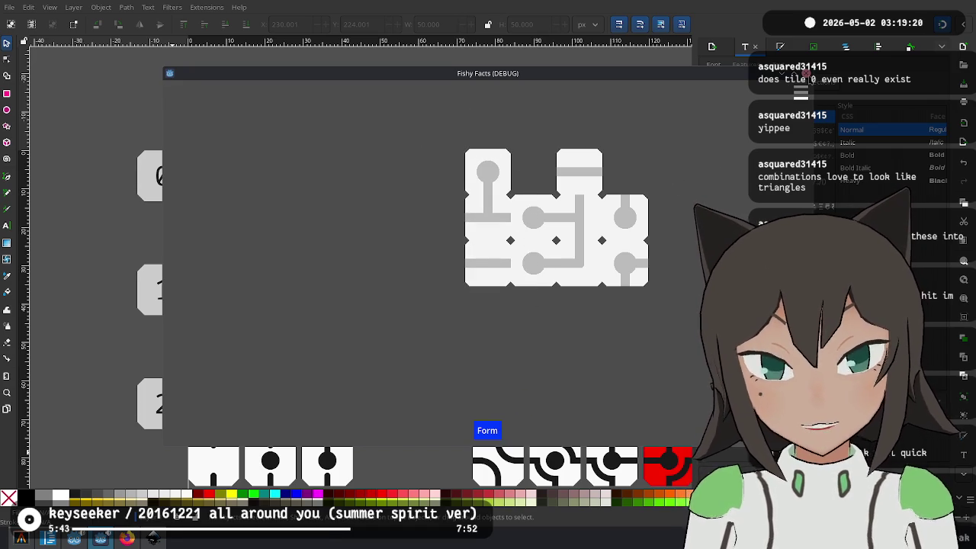
left_click(812, 77)
left_click(75, 538)
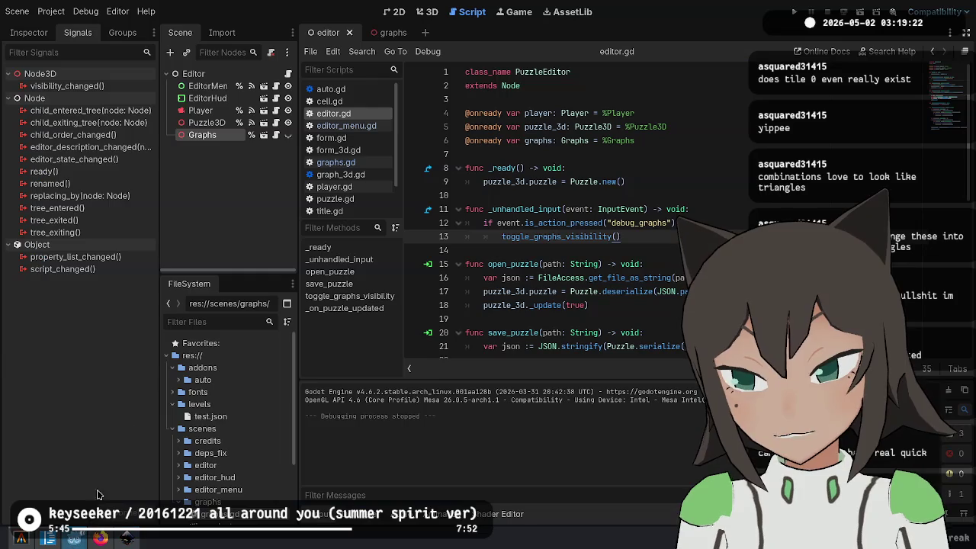
Expand the puzzle, form3d and cell3d folders in Godot's FileSystem panel
scroll(239, 431, "down", 3)
left_click(206, 476)
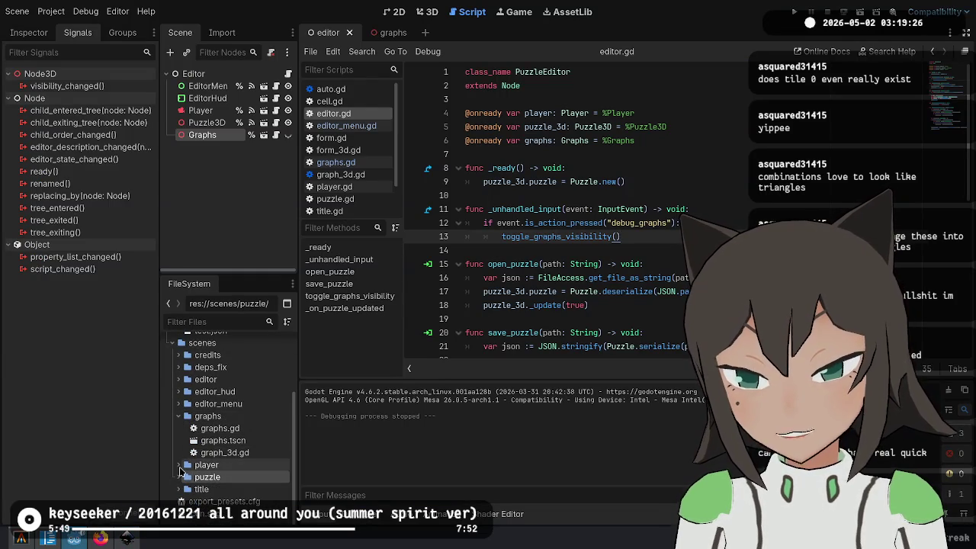
left_click(180, 417)
left_click(180, 478)
scroll(180, 478, "down", 3)
left_click(183, 434)
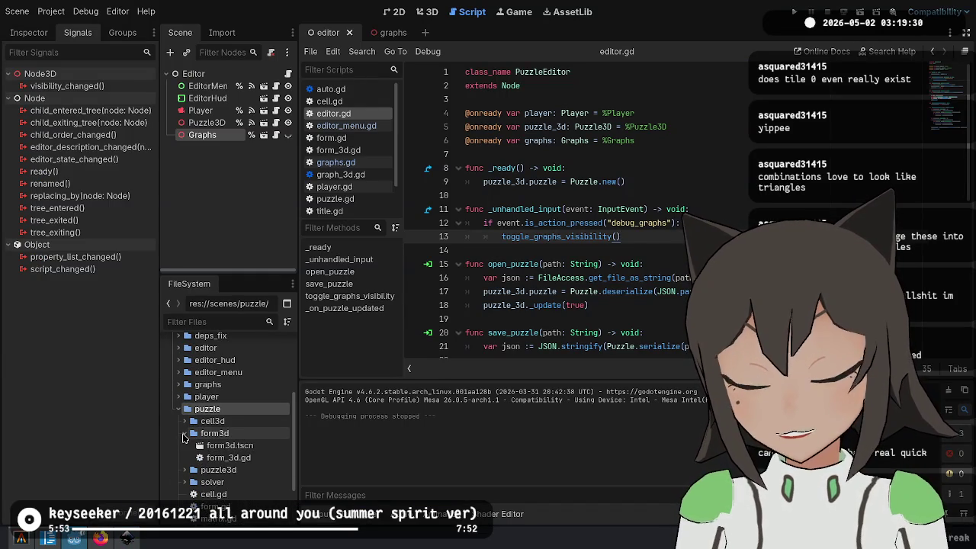
left_click(186, 421)
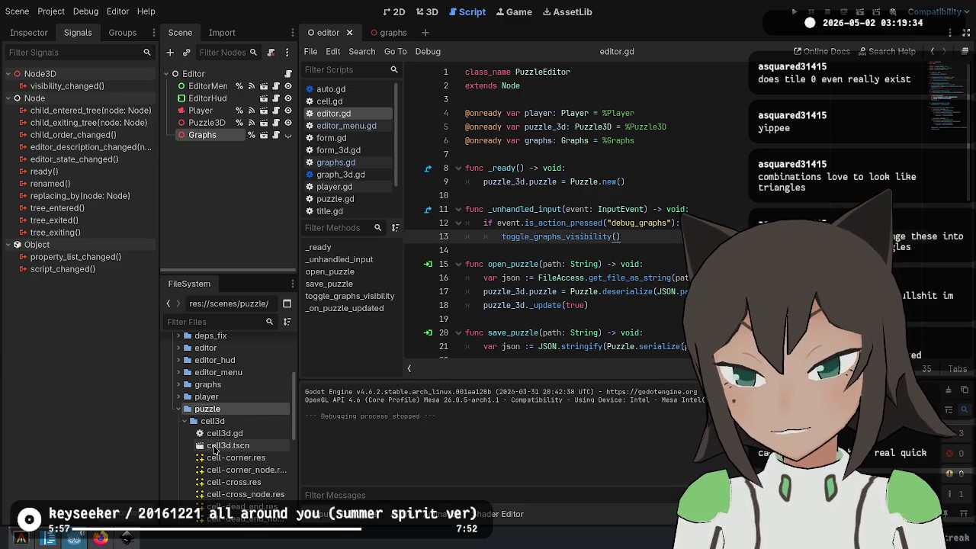
scroll(236, 457, "down", 5)
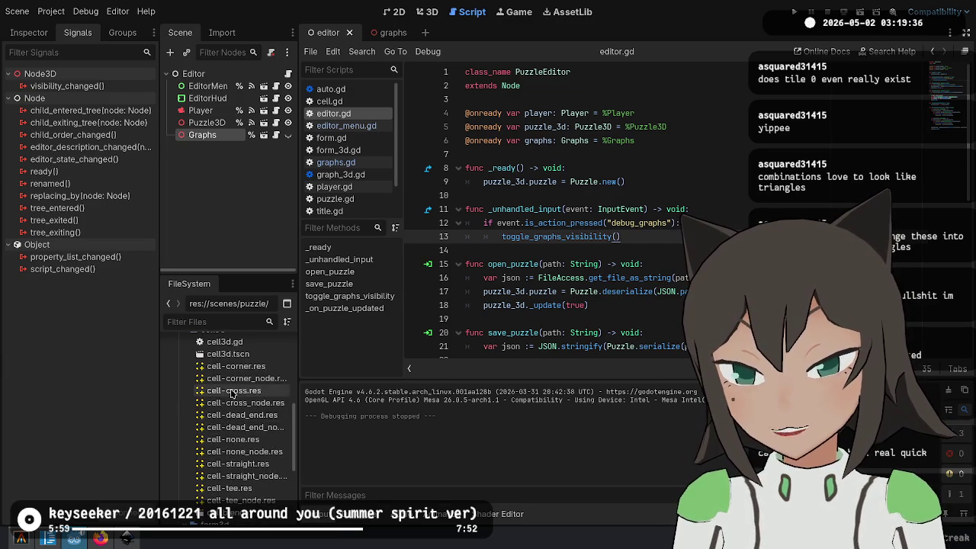
Preview the cell.blend pieces in Advanced Import Settings from several angles, then close it
double_click(225, 489)
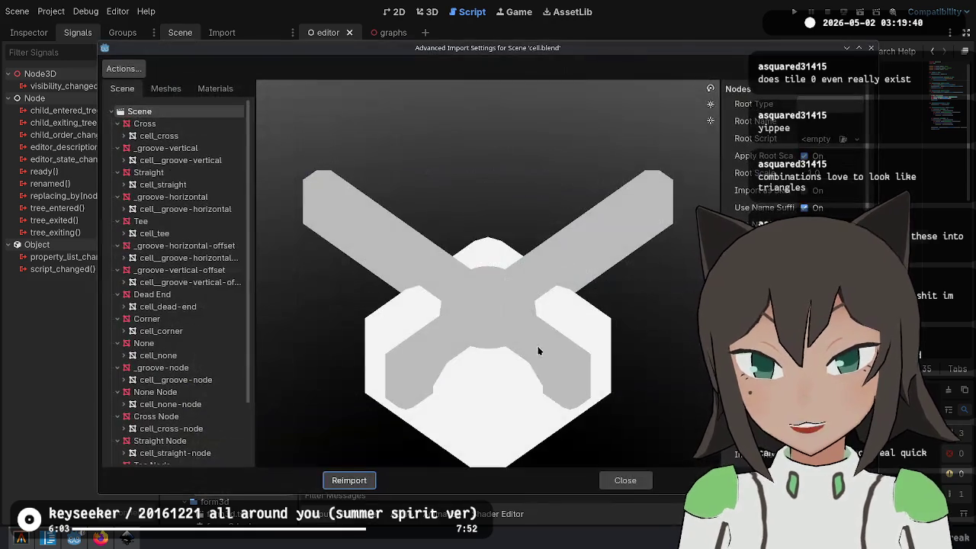
mouse_move(539, 348)
left_mouse_down()
mouse_move(523, 313)
mouse_move(477, 317)
mouse_move(514, 356)
mouse_move(533, 349)
left_mouse_up()
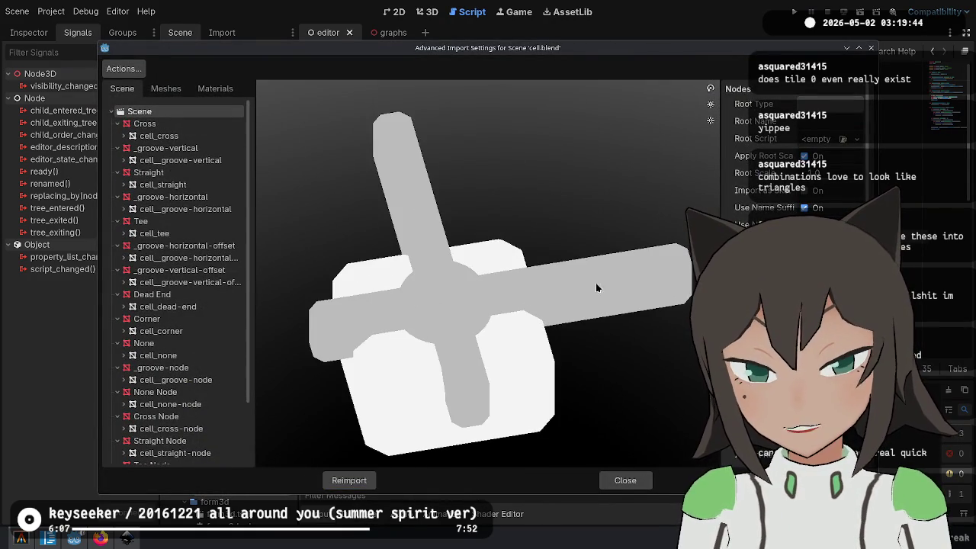
mouse_move(324, 333)
left_mouse_down()
mouse_move(437, 281)
mouse_move(465, 283)
left_mouse_up()
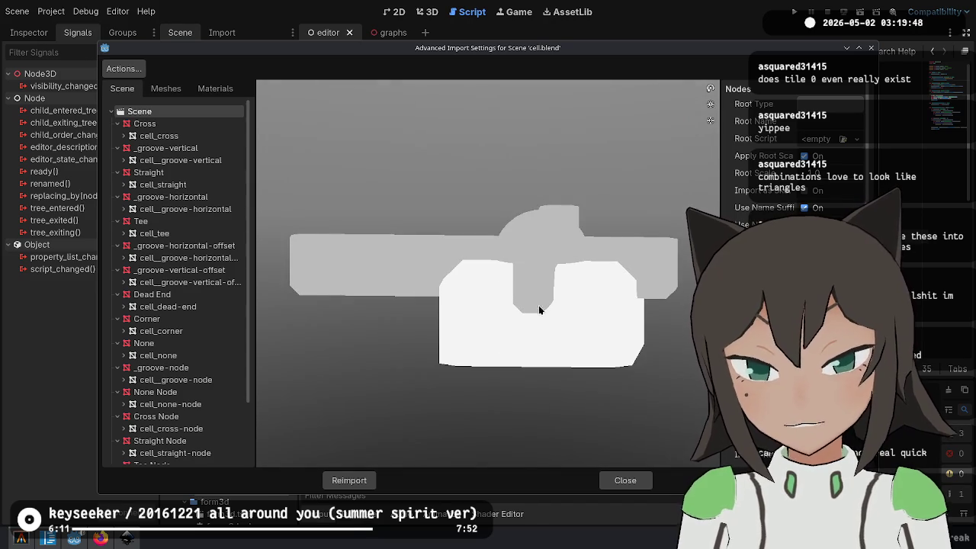
left_click_drag(542, 295, 499, 336)
key("Escape")
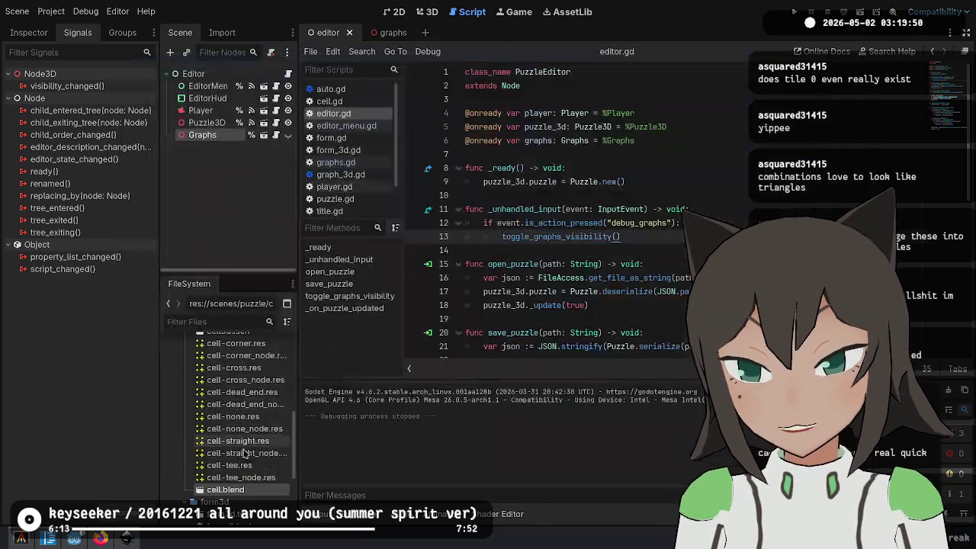
Show cell.blend in the file manager and open it with Blender
right_click(226, 490)
left_click(283, 519)
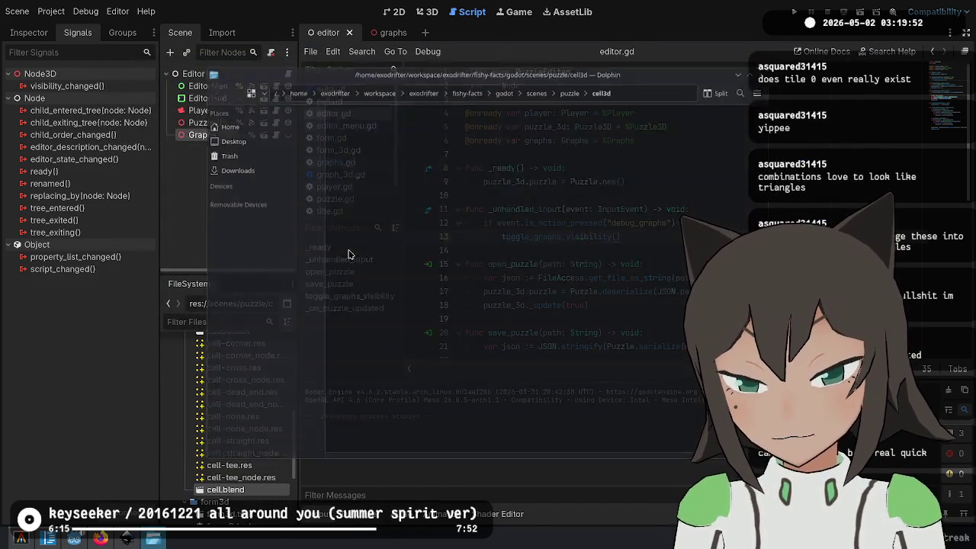
right_click(380, 149)
left_click(410, 161)
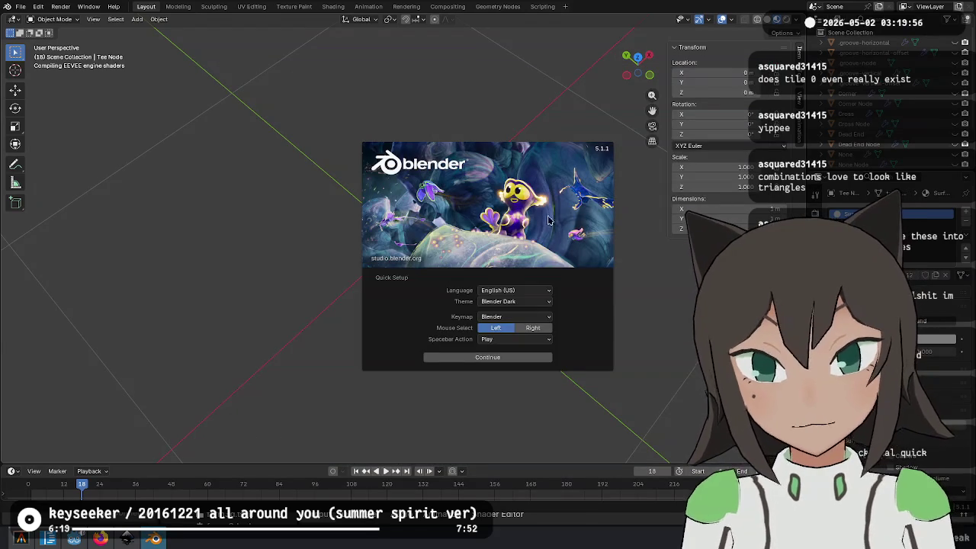
Dismiss the Blender splash screen and reload cell.blend from Open Recent
left_click(568, 302)
left_click_drag(551, 320, 297, 418)
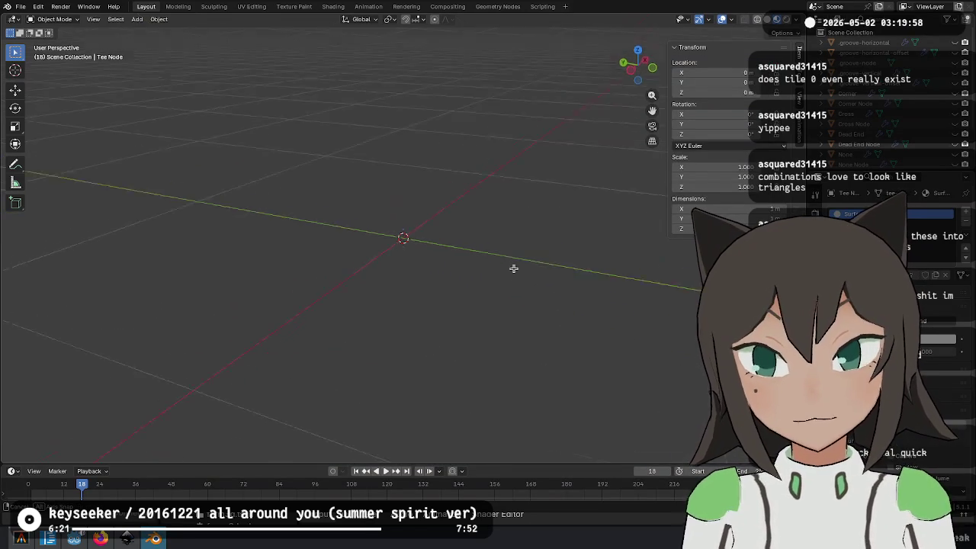
key("alt+Tab")
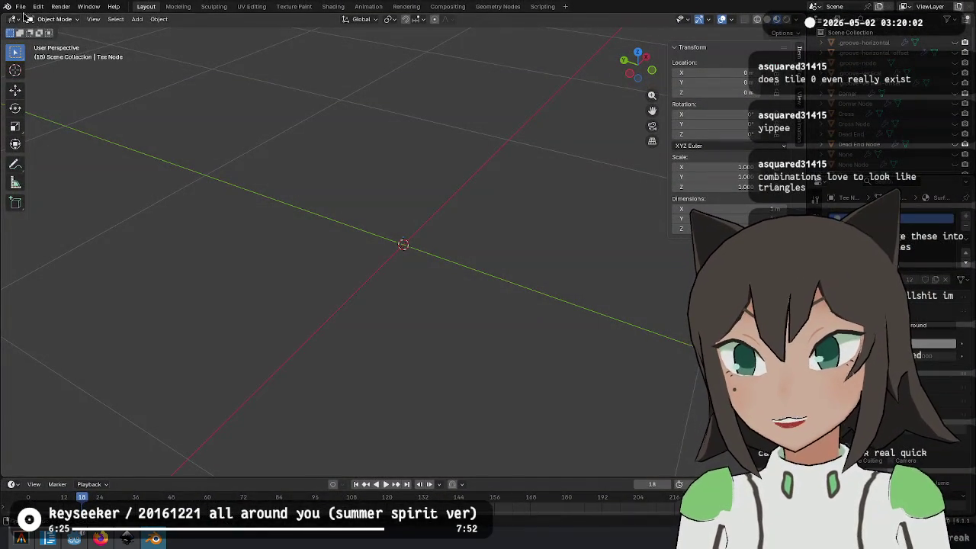
left_click(21, 7)
mouse_move(149, 49)
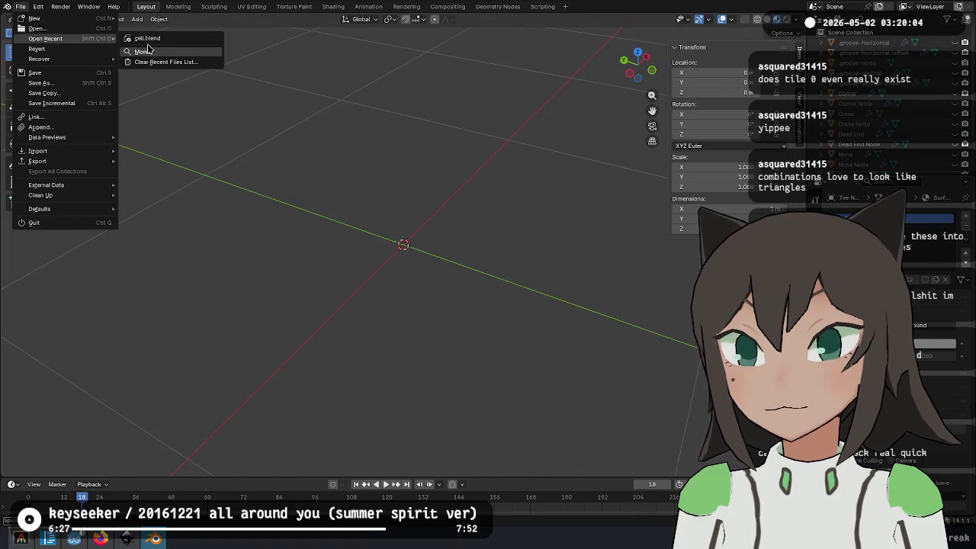
left_click(145, 38)
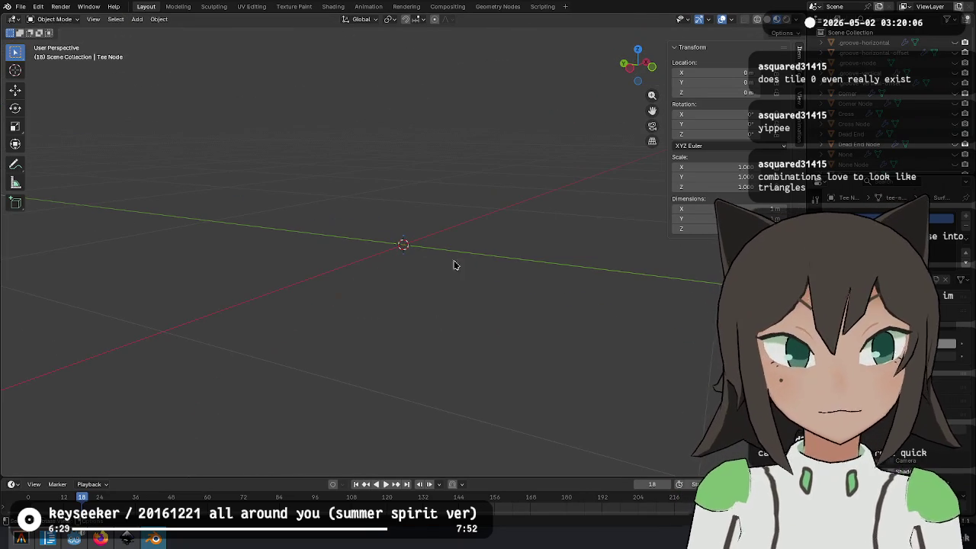
Temporarily unhide a grey tile piece in the outliner, inspect it, then hide it again
scroll(940, 54, "down", 1)
scroll(940, 55, "down", 1)
scroll(939, 55, "down", 1)
scroll(940, 55, "down", 1)
scroll(939, 55, "up", 2)
scroll(940, 55, "up", 1)
scroll(945, 55, "up", 1)
left_click(956, 53)
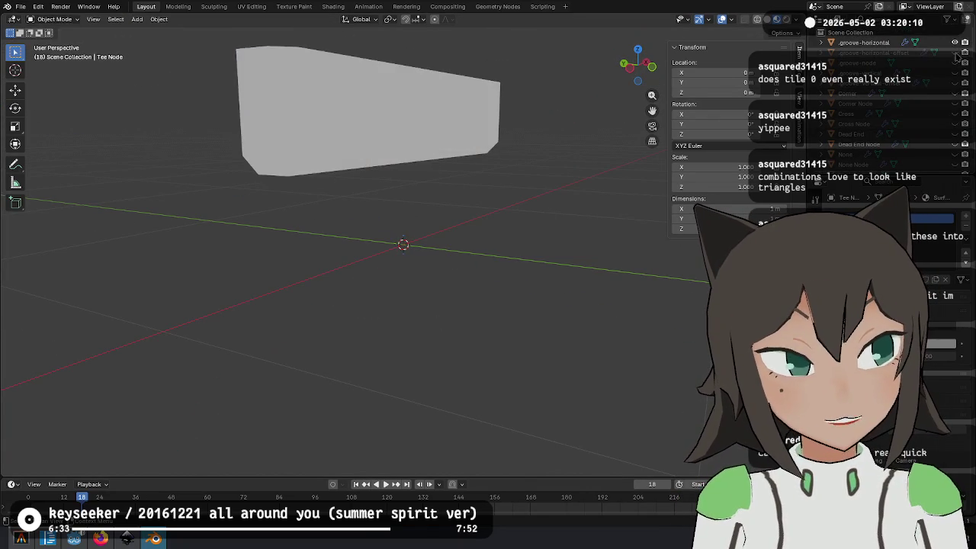
mouse_move(637, 65)
left_mouse_down()
mouse_move(468, 203)
mouse_move(496, 211)
left_mouse_up()
left_click(954, 43)
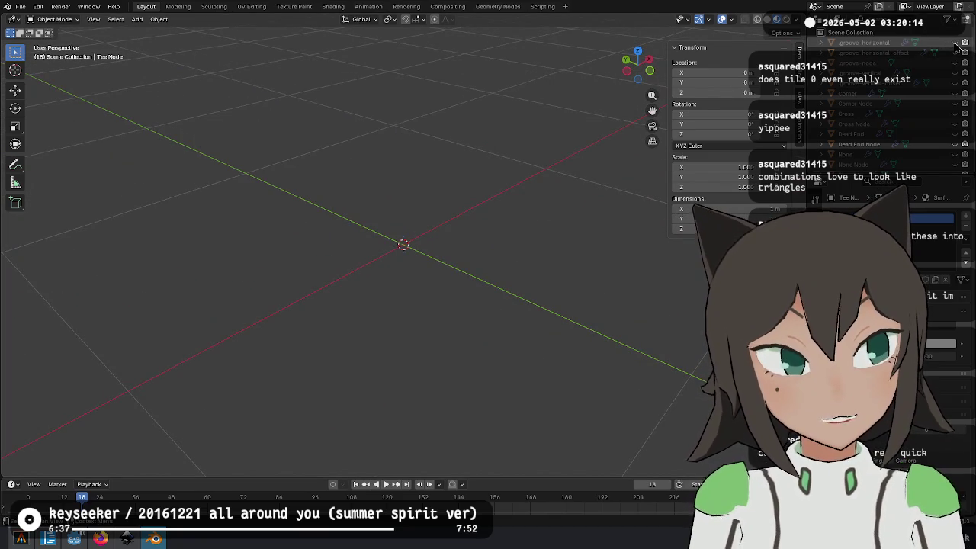
Show the Corner piece, select it and toggle mesh editing to inspect its groove
left_click(955, 92)
mouse_move(637, 65)
left_mouse_down()
mouse_move(391, 258)
mouse_move(427, 250)
mouse_move(447, 279)
mouse_move(542, 259)
mouse_move(540, 289)
mouse_move(488, 309)
mouse_move(385, 267)
mouse_move(280, 282)
left_mouse_up()
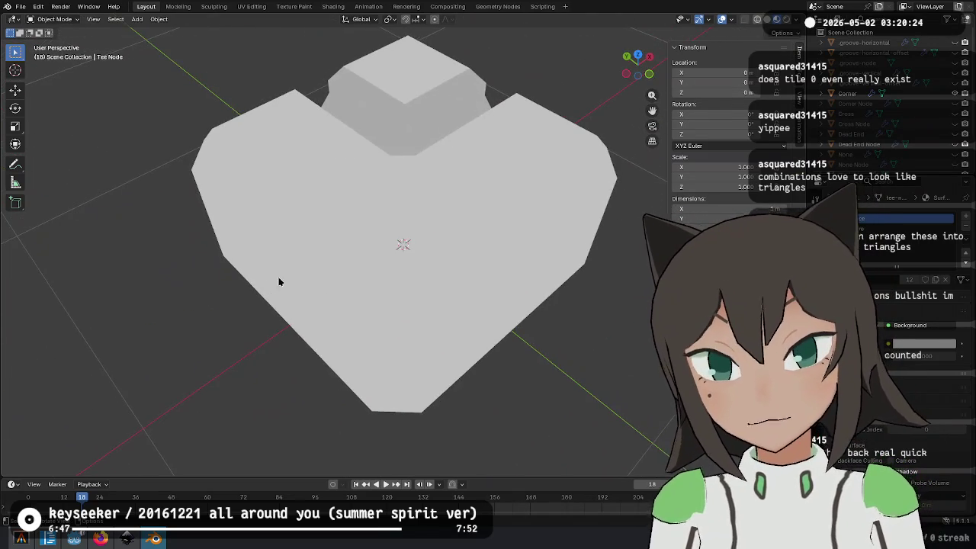
left_click_drag(457, 196, 451, 207)
left_click(450, 207)
mouse_move(549, 179)
left_mouse_down()
mouse_move(457, 170)
mouse_move(473, 192)
mouse_move(419, 204)
mouse_move(403, 222)
mouse_move(527, 231)
mouse_move(549, 252)
left_mouse_up()
key("Tab")
key("Tab")
left_click(74, 538)
Back in Inkscape, select the half-ring tile with the horizontal groove among the row 4 tiles
left_click(139, 543)
left_click(131, 541)
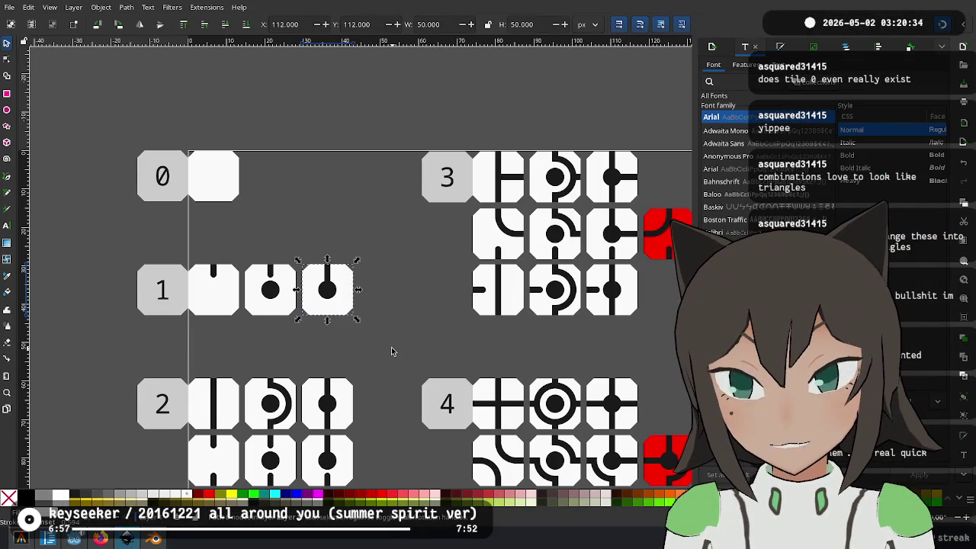
mouse_move(403, 348)
left_mouse_down()
mouse_move(302, 223)
mouse_move(275, 209)
mouse_move(235, 75)
left_mouse_up()
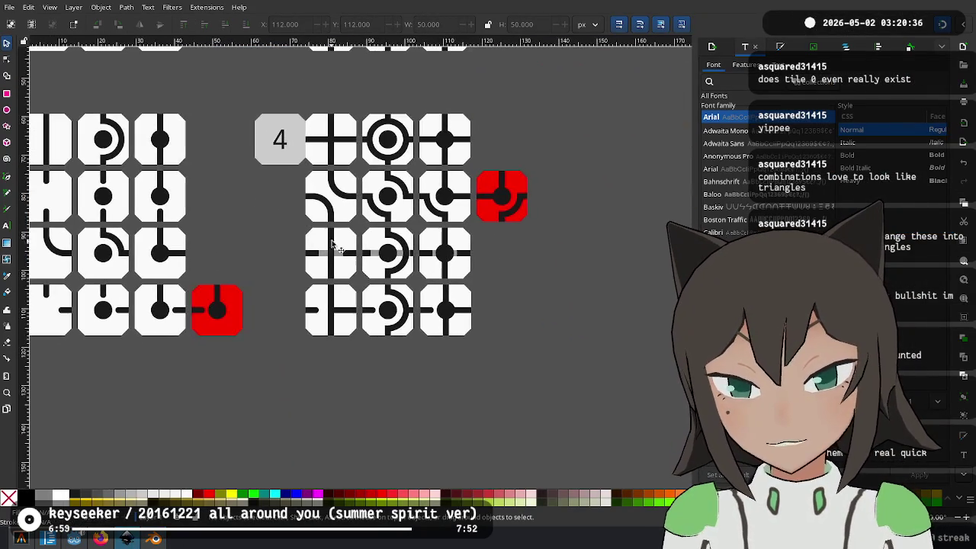
scroll(341, 179, "up", 3)
scroll(342, 179, "up", 1)
mouse_move(342, 175)
left_mouse_down()
mouse_move(568, 400)
mouse_move(245, 345)
left_mouse_up()
Paste a copy of the tile into empty canvas space beside the rows and zoom in
scroll(244, 345, "right", 5)
scroll(227, 262, "right", 8)
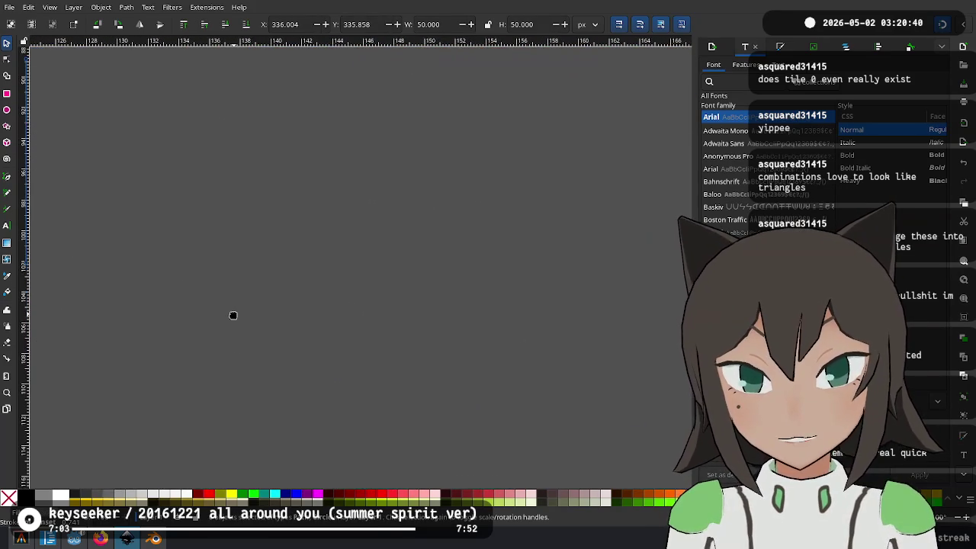
key("ctrl+v")
left_click(513, 337)
scroll(512, 275, "up", 1)
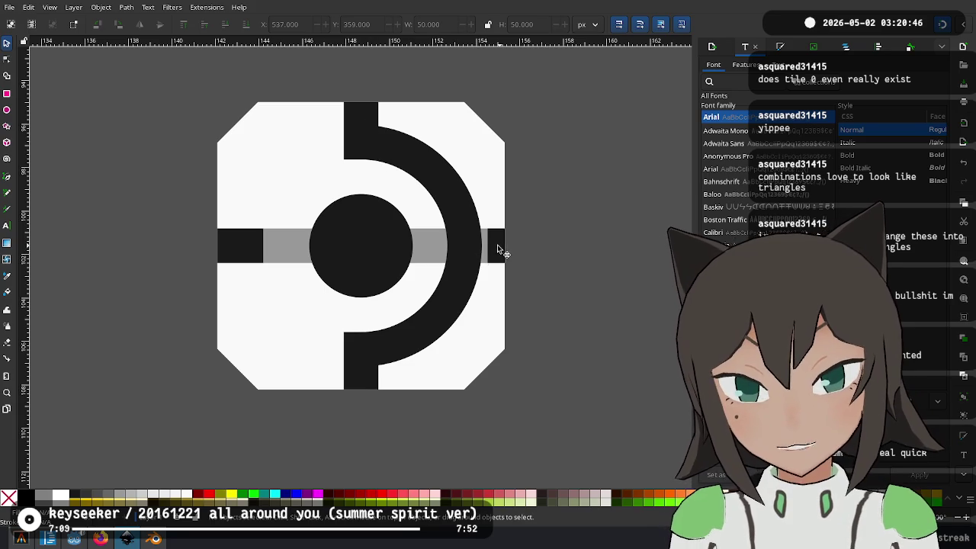
left_click(458, 230)
scroll(492, 244, "down", 3)
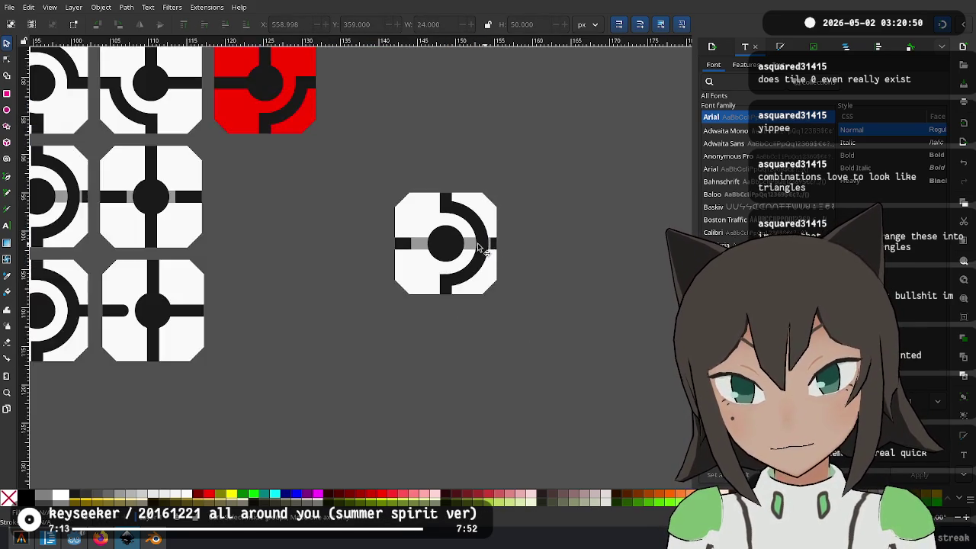
scroll(479, 248, "up", 3)
Inspect the tile's parts, then extend the grey groove bar's left end slightly further left
left_click(486, 241)
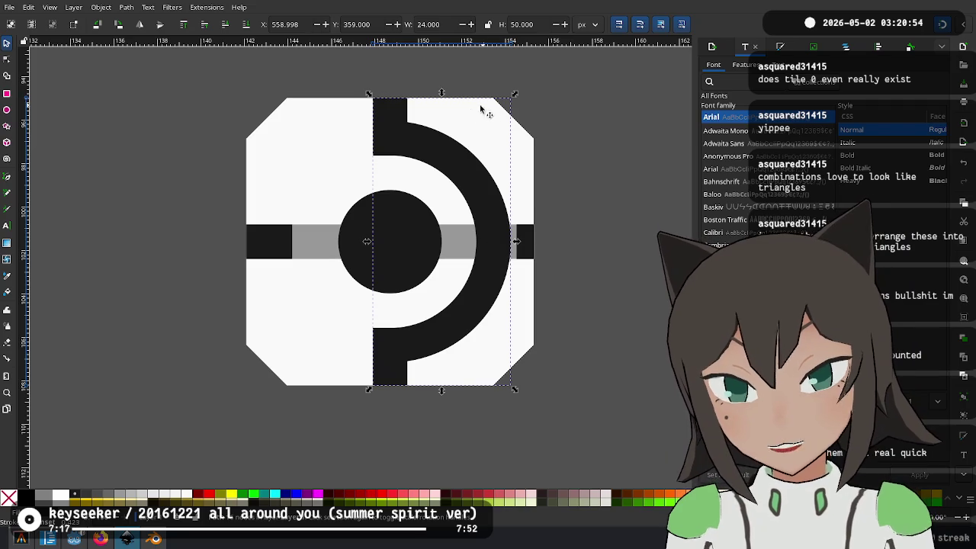
left_click(392, 231)
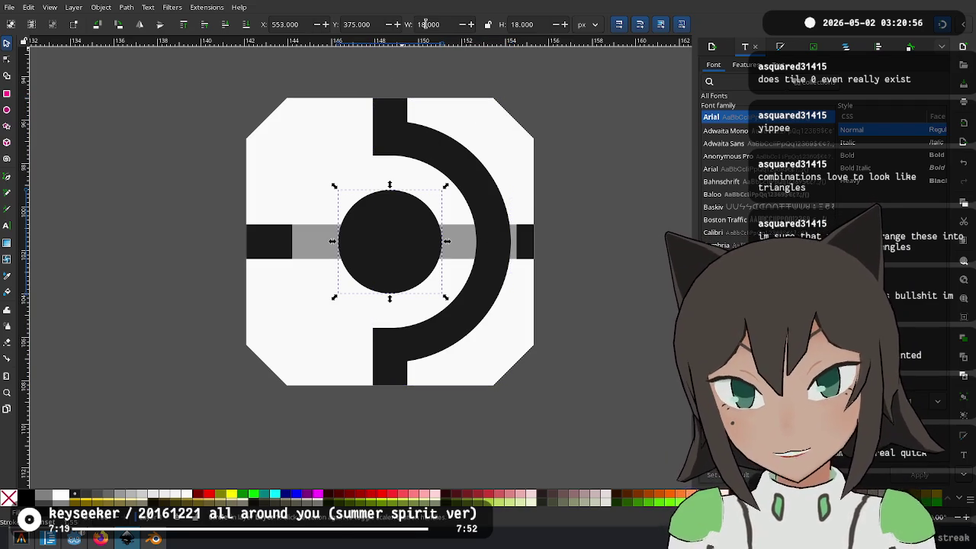
left_click(524, 239)
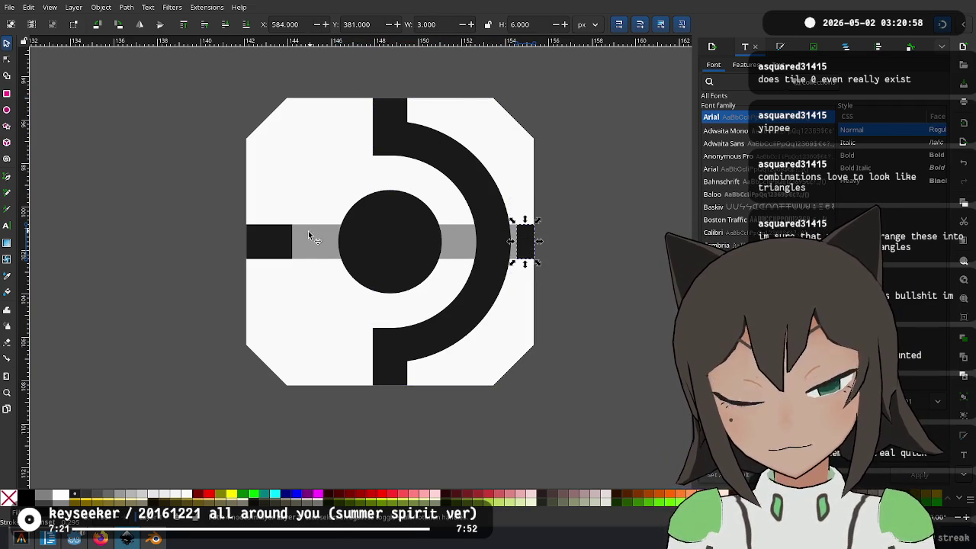
left_click(271, 250)
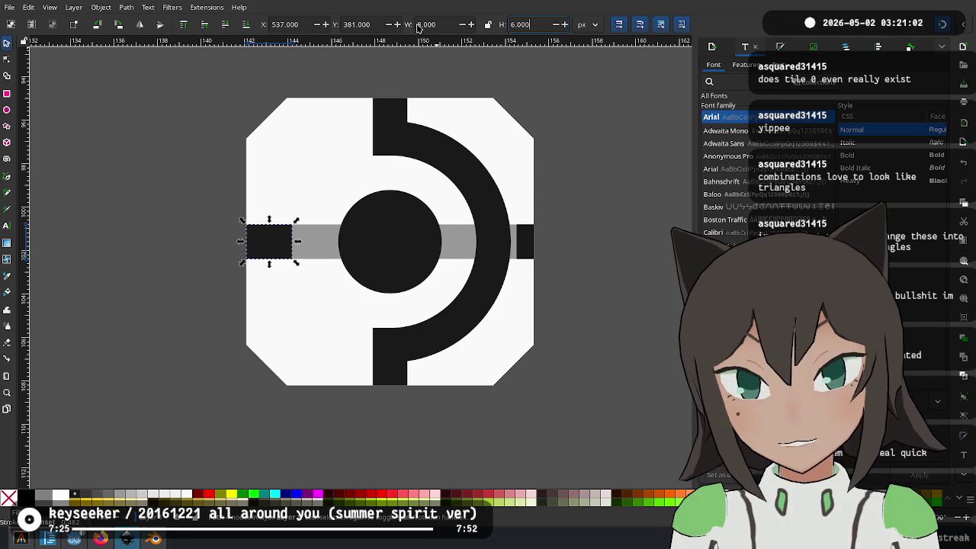
left_click(324, 242)
left_click_drag(287, 242, 275, 243)
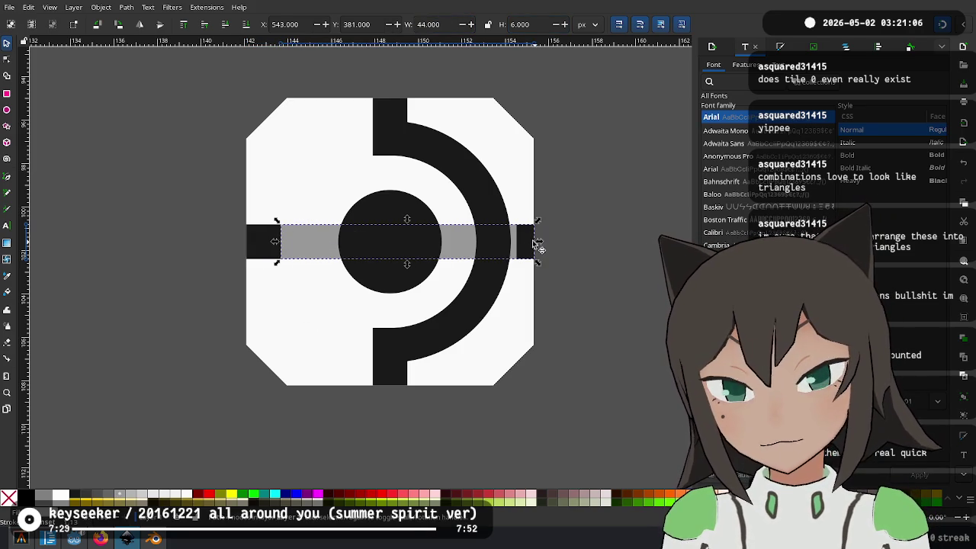
key("Escape")
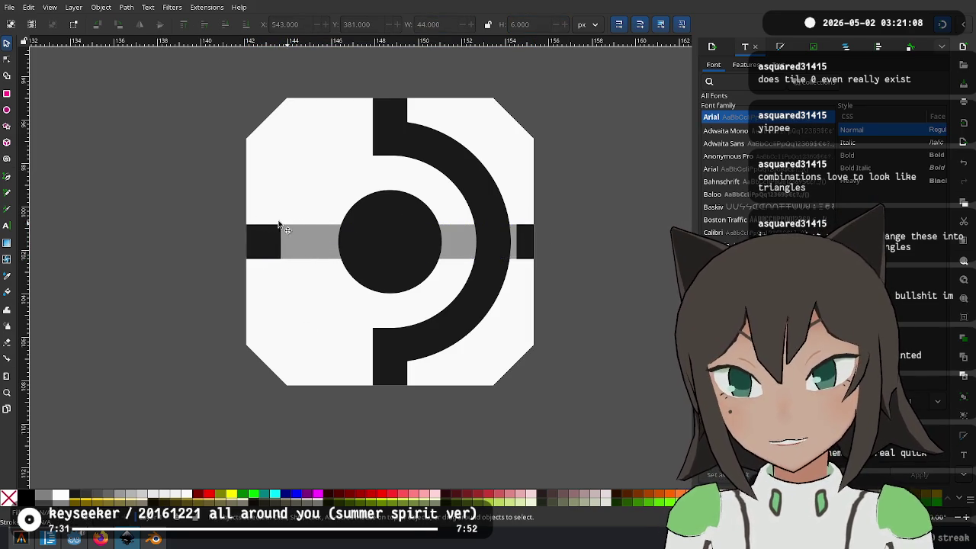
Set the left black connector bar's width to 9 px
left_click(271, 247)
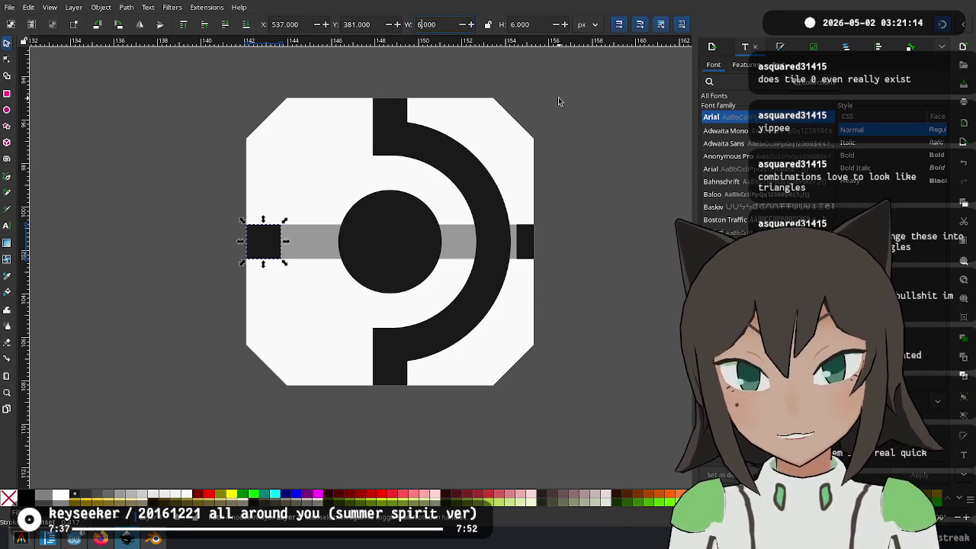
type("9")
key("Return")
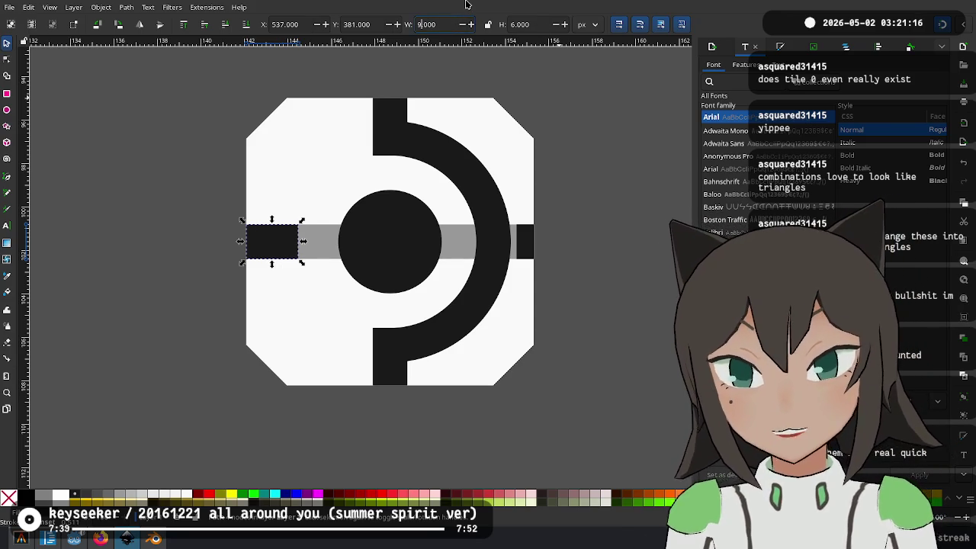
left_click(560, 267)
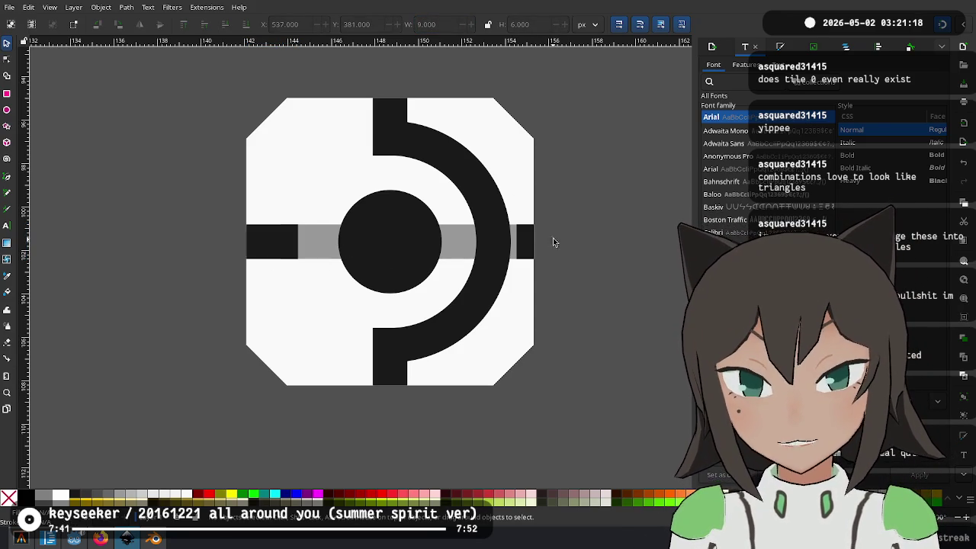
left_click(523, 242)
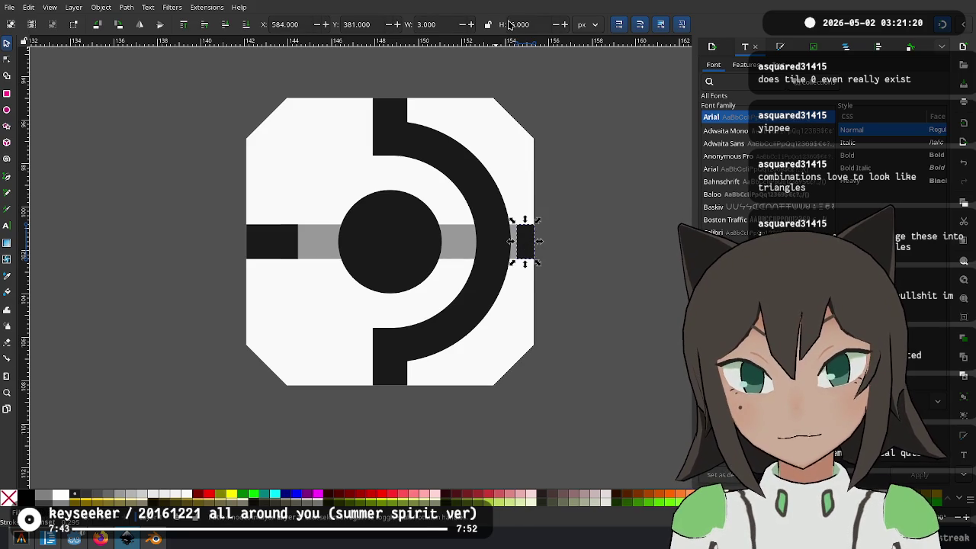